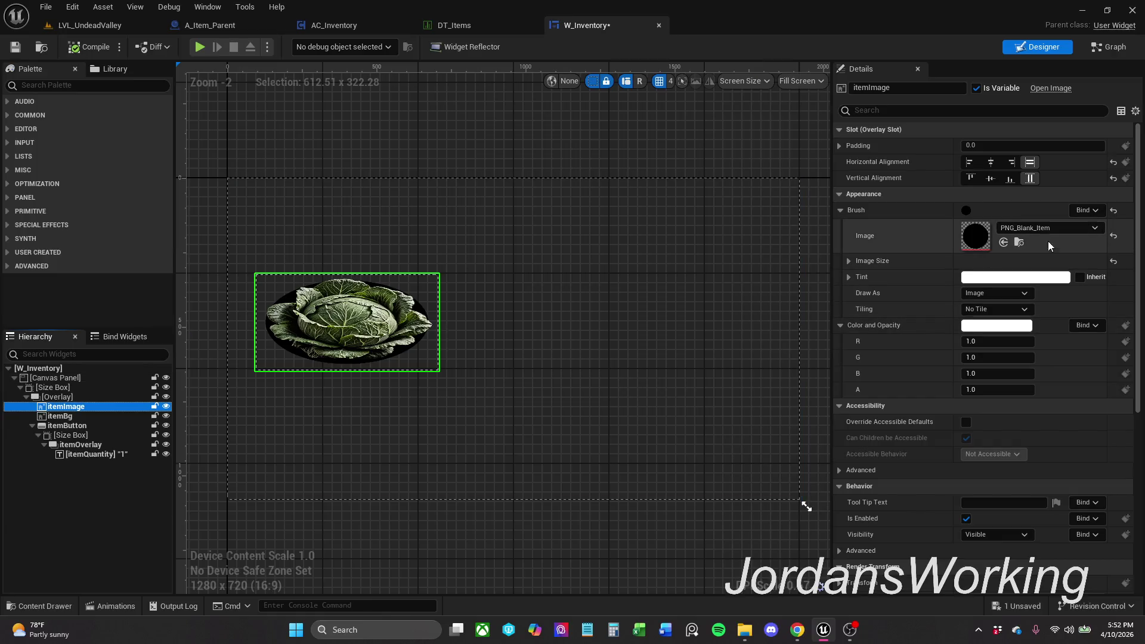
Step: Set itemBg's Brush Image to the PNG_Blank_Item texture and compile W_Inventory
left_click(1019, 243)
left_click(462, 353)
left_click(76, 420)
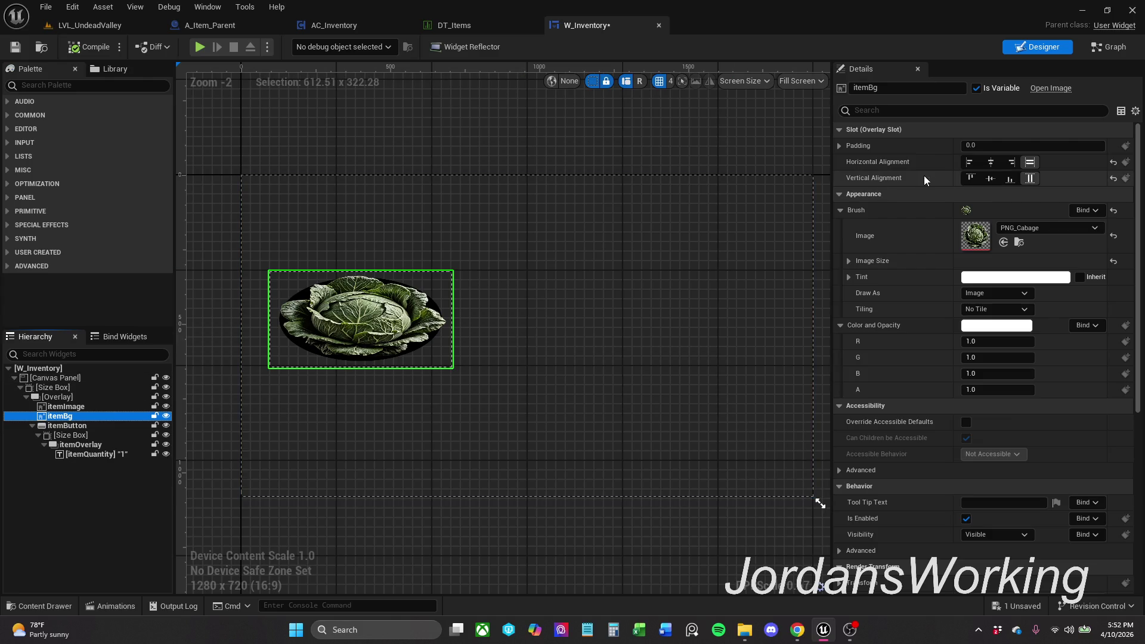
left_click(1004, 242)
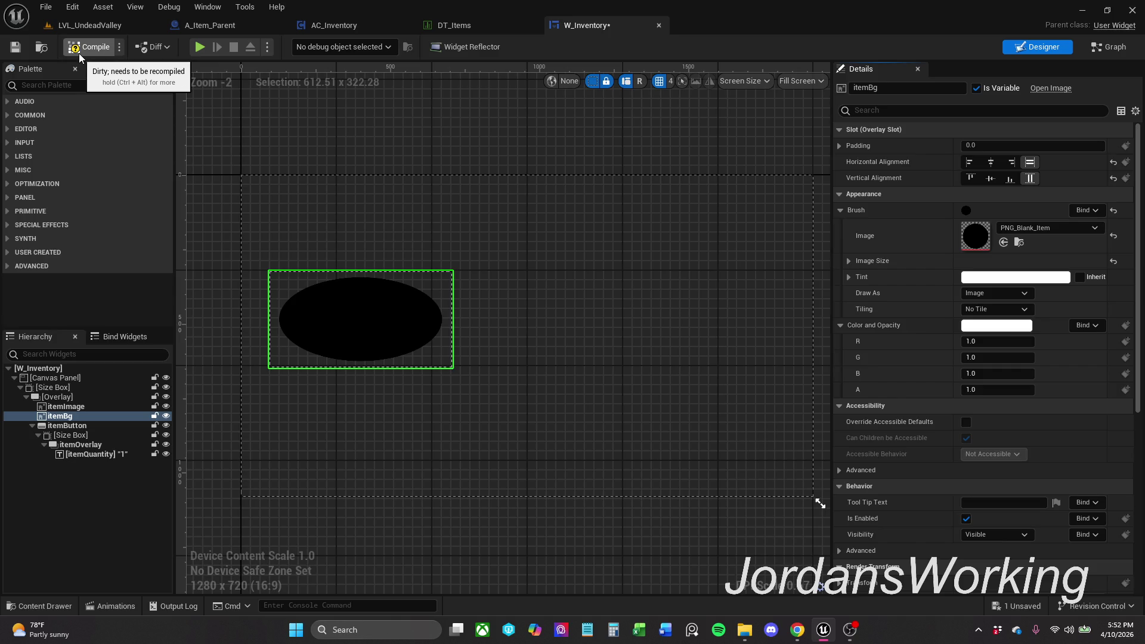
left_click(79, 52)
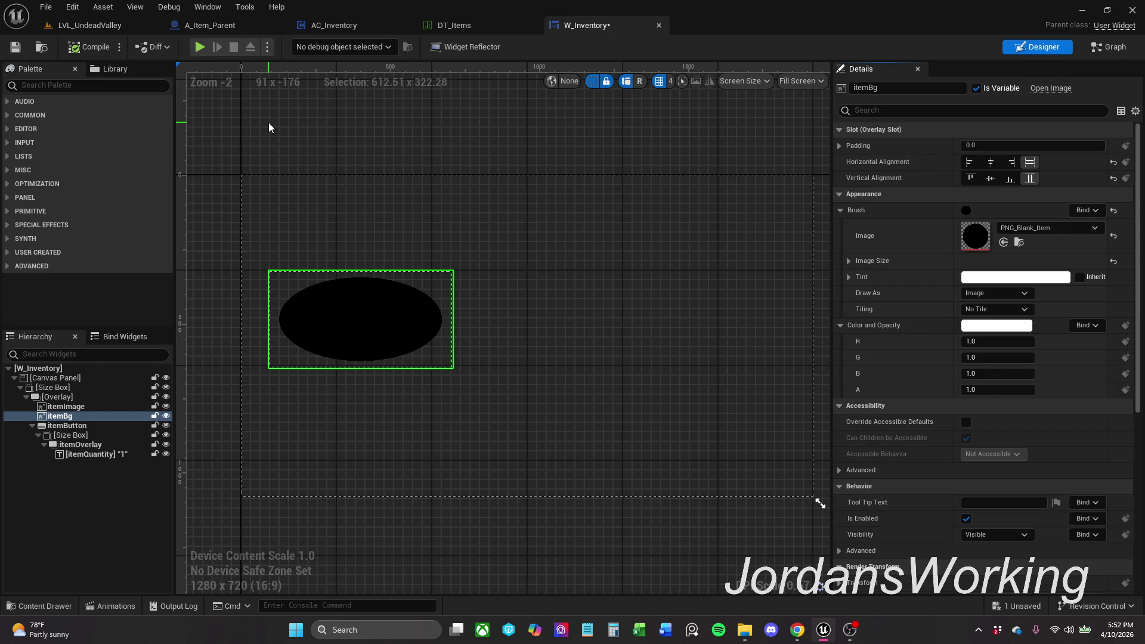
Step: Dismiss the notifications panel, select itemImage, and switch W_Inventory to its Event Graph
left_click(1113, 630)
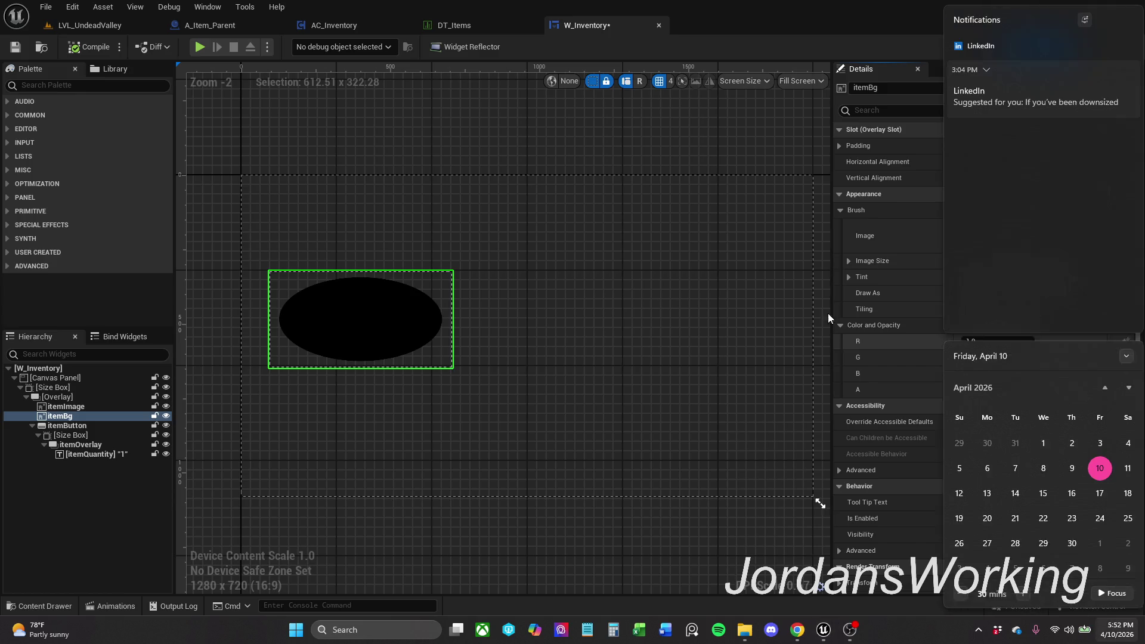
left_click(688, 113)
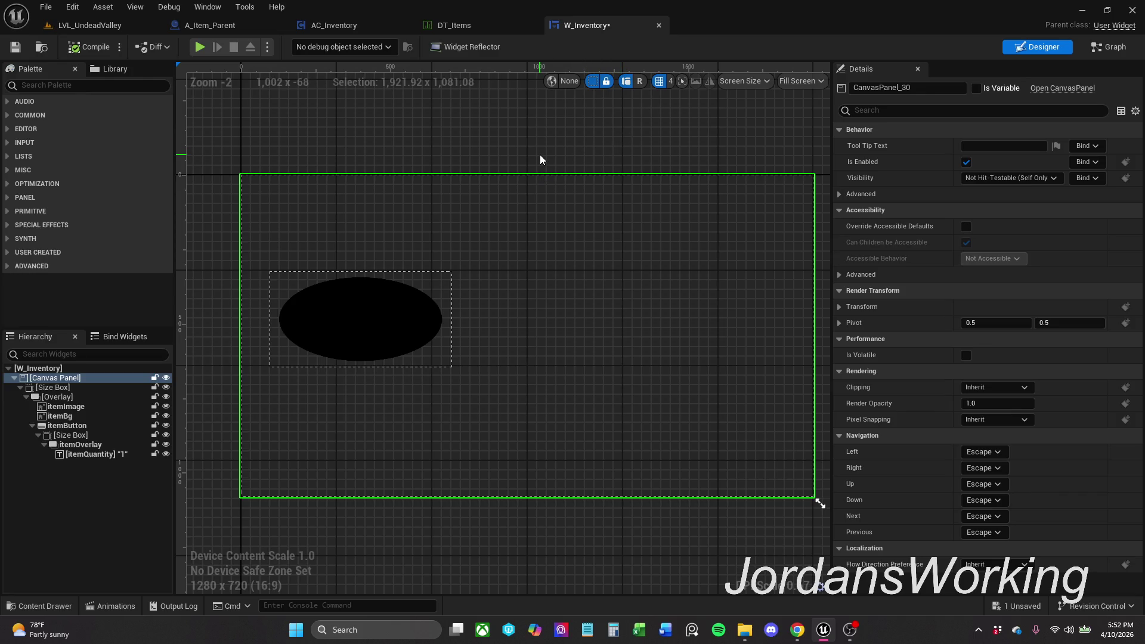
left_click(80, 417)
left_click(81, 407)
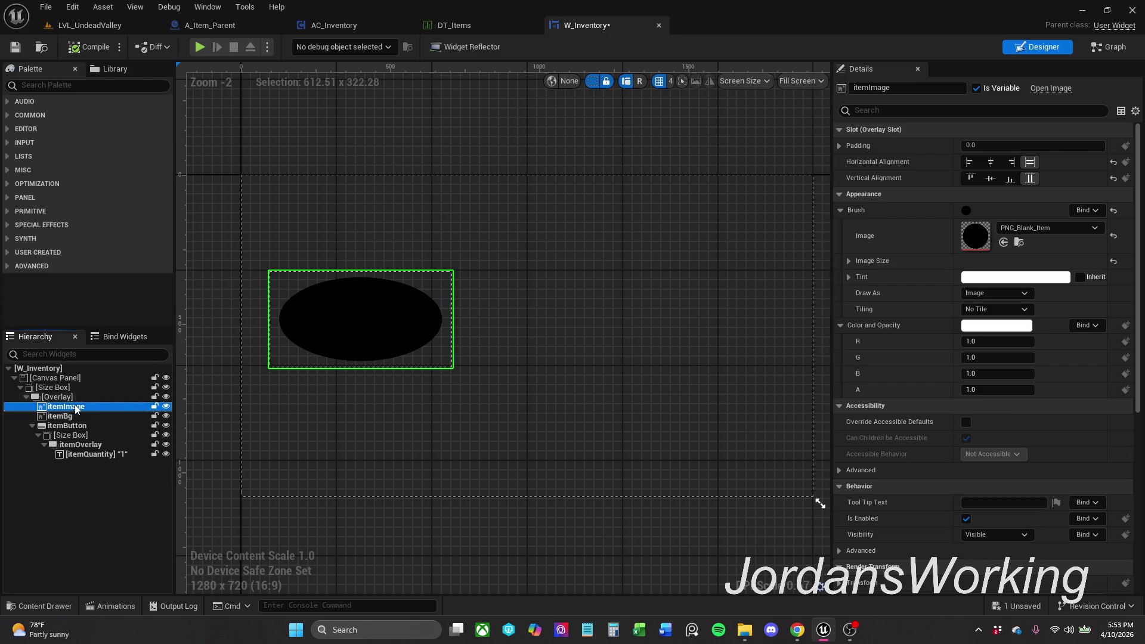
left_click(1109, 47)
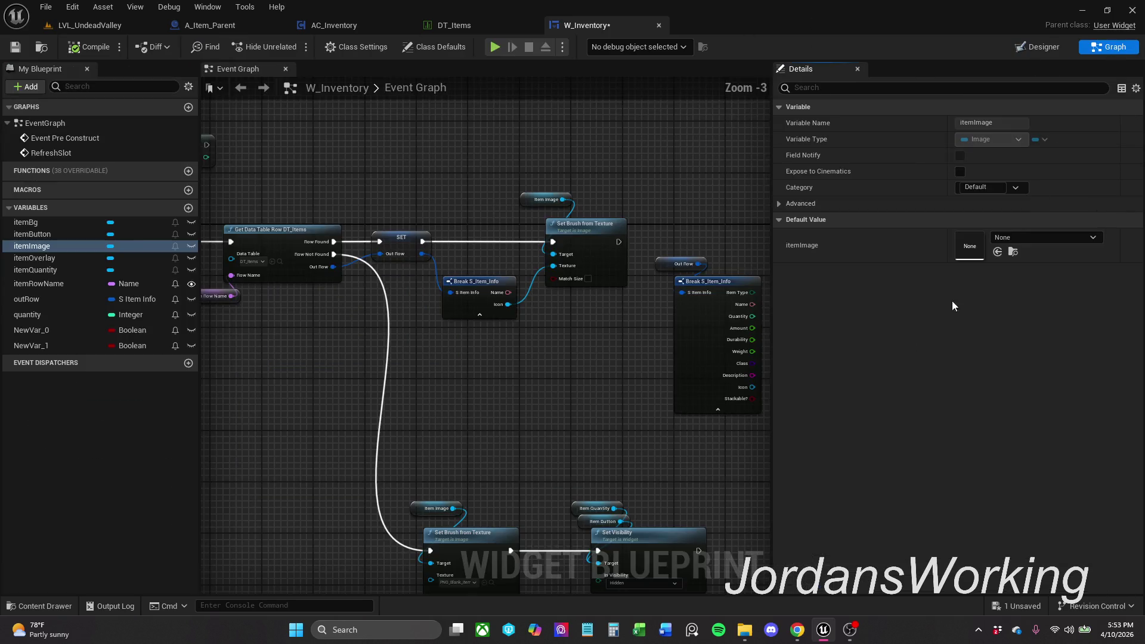
scroll(324, 392, "down", 1)
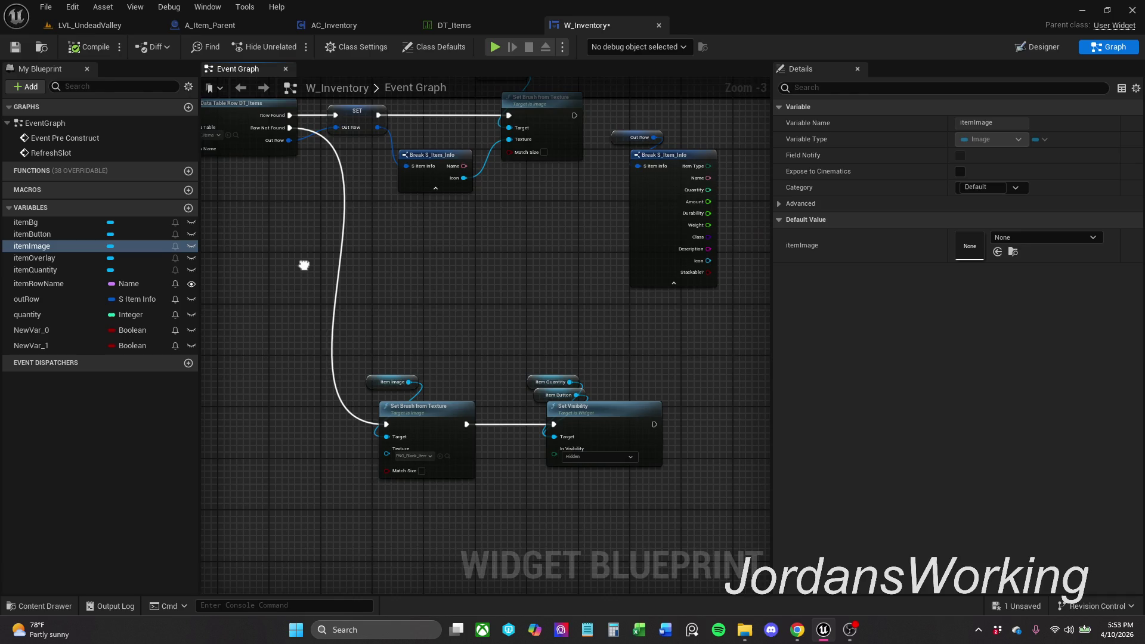
scroll(308, 276, "up", 1)
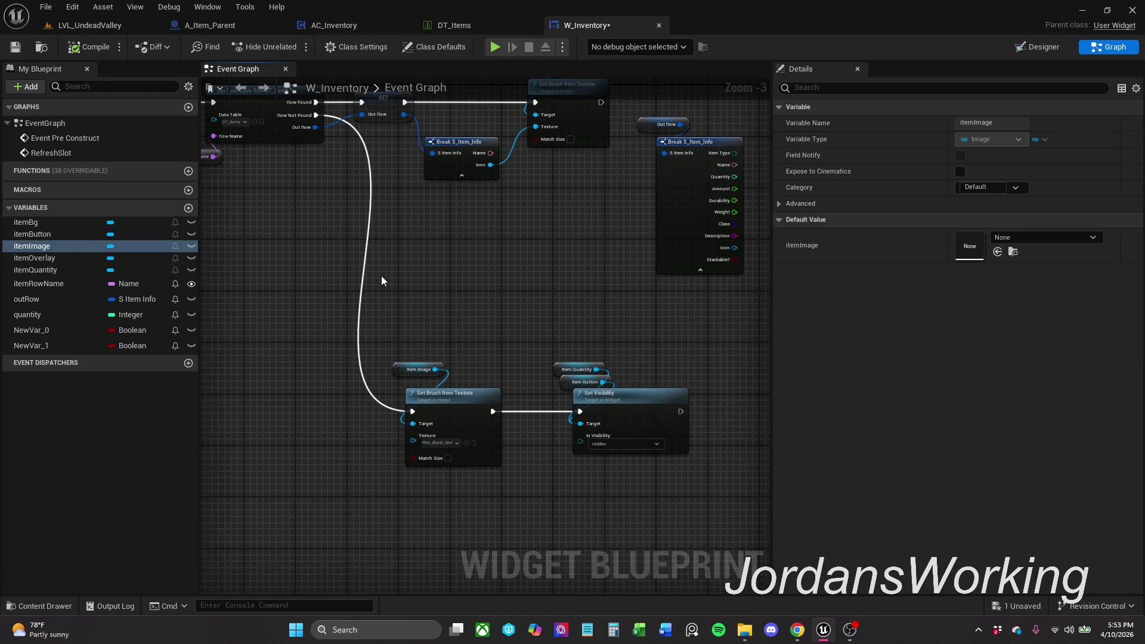
mouse_move(527, 289)
left_mouse_down()
mouse_move(431, 381)
mouse_move(494, 410)
left_mouse_up()
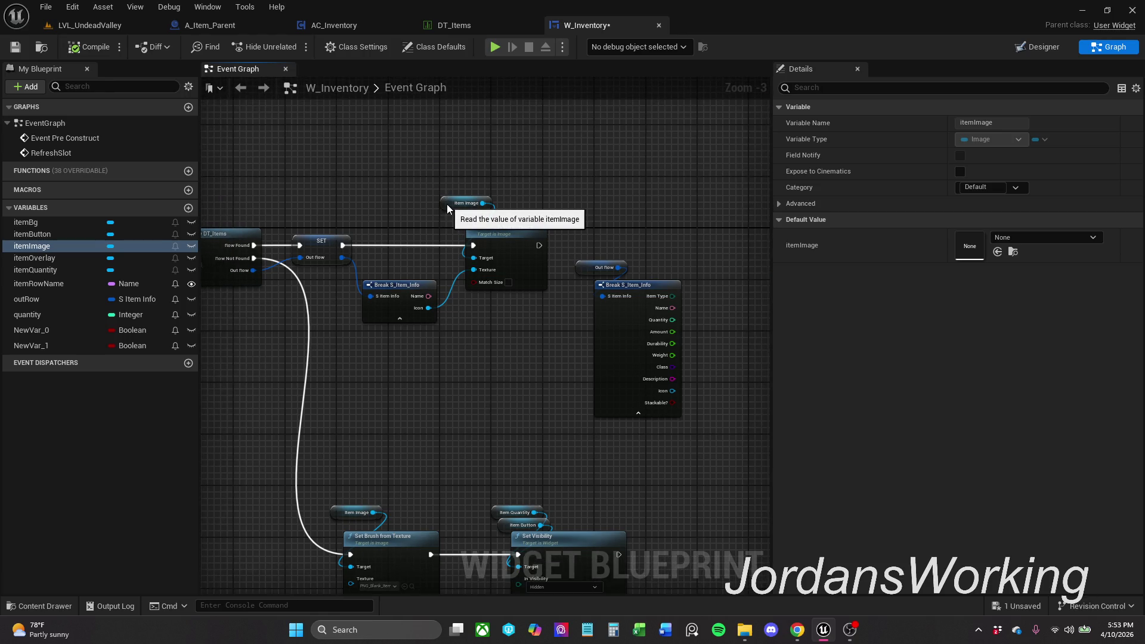
left_click_drag(447, 204, 447, 211)
left_click(486, 186)
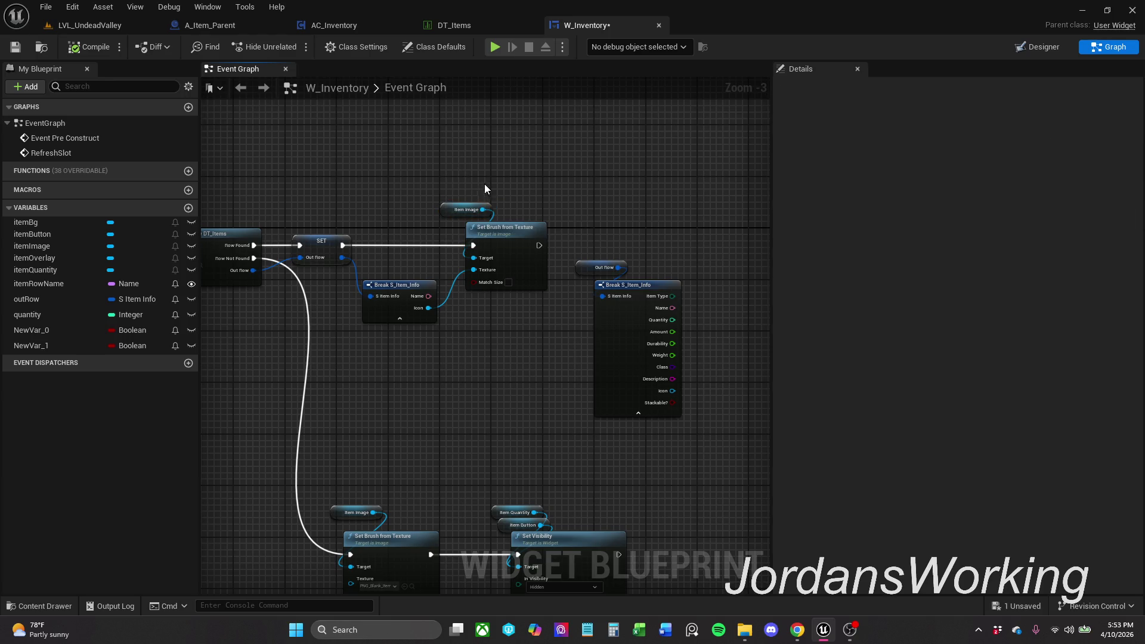
Step: Save all, playtest LVL_UndeadValley picking up the sword, then return to W_Inventory
left_click(16, 46)
left_click(81, 27)
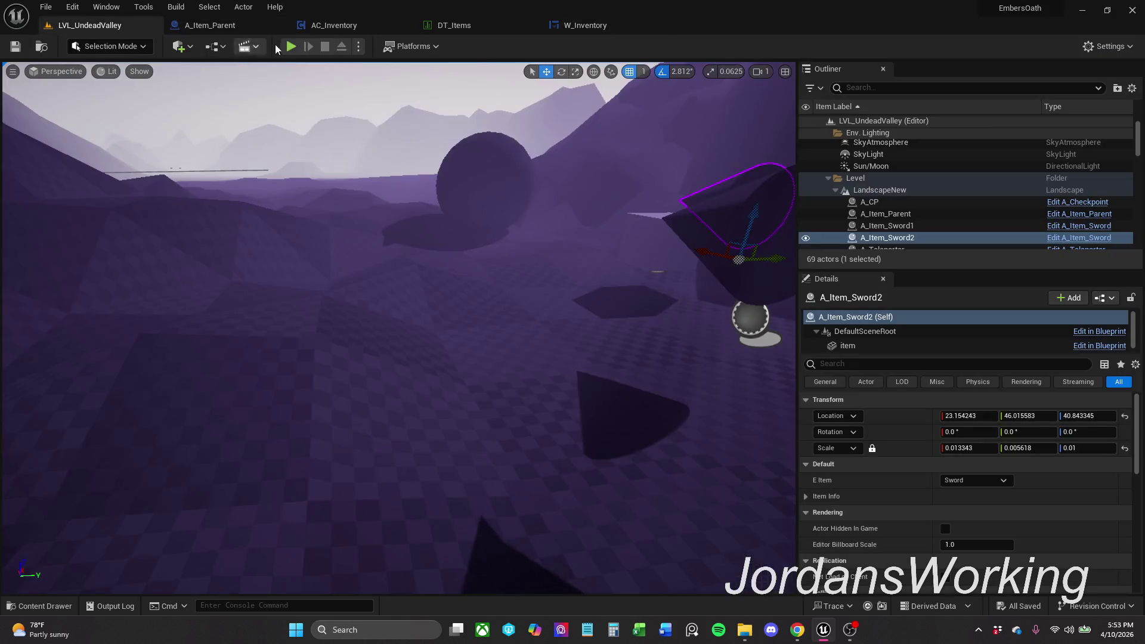
left_click(290, 47)
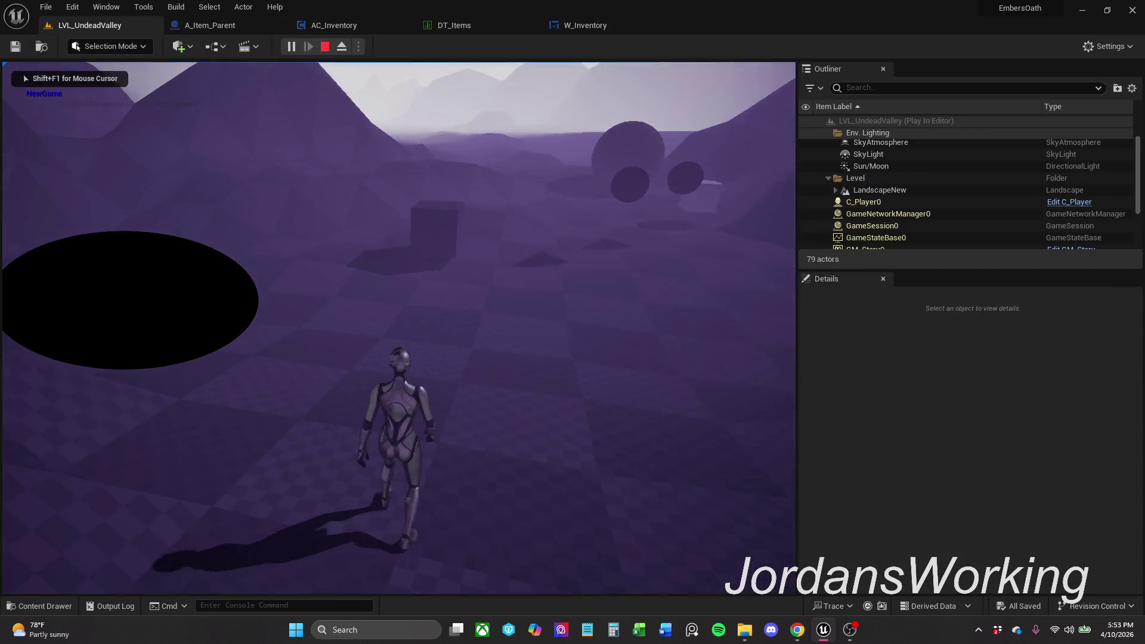
key("w")
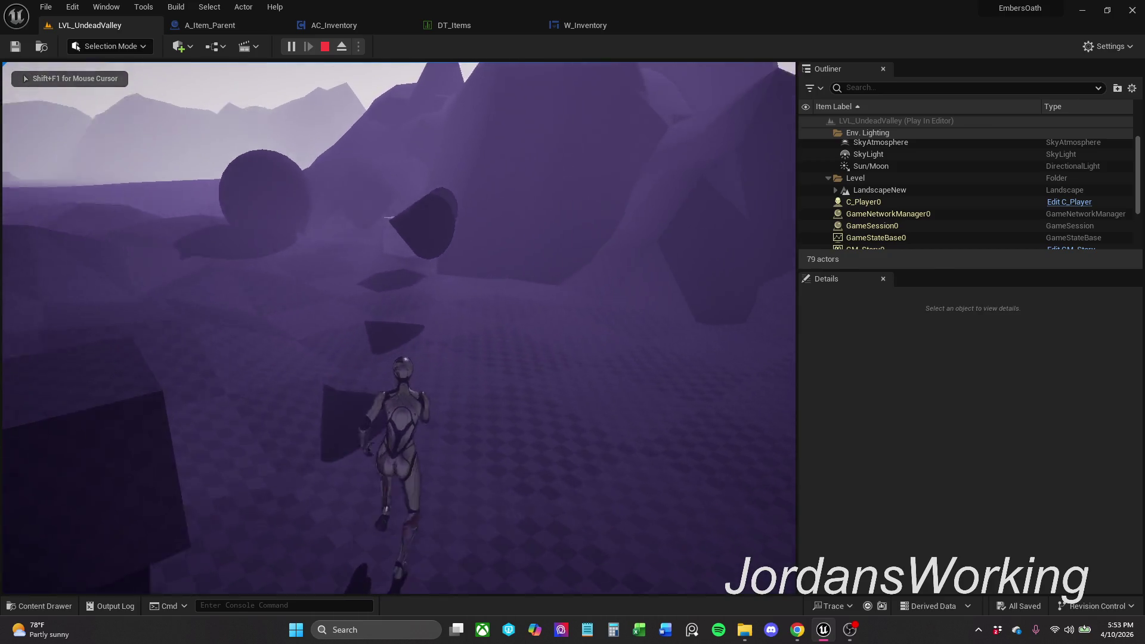
key("e")
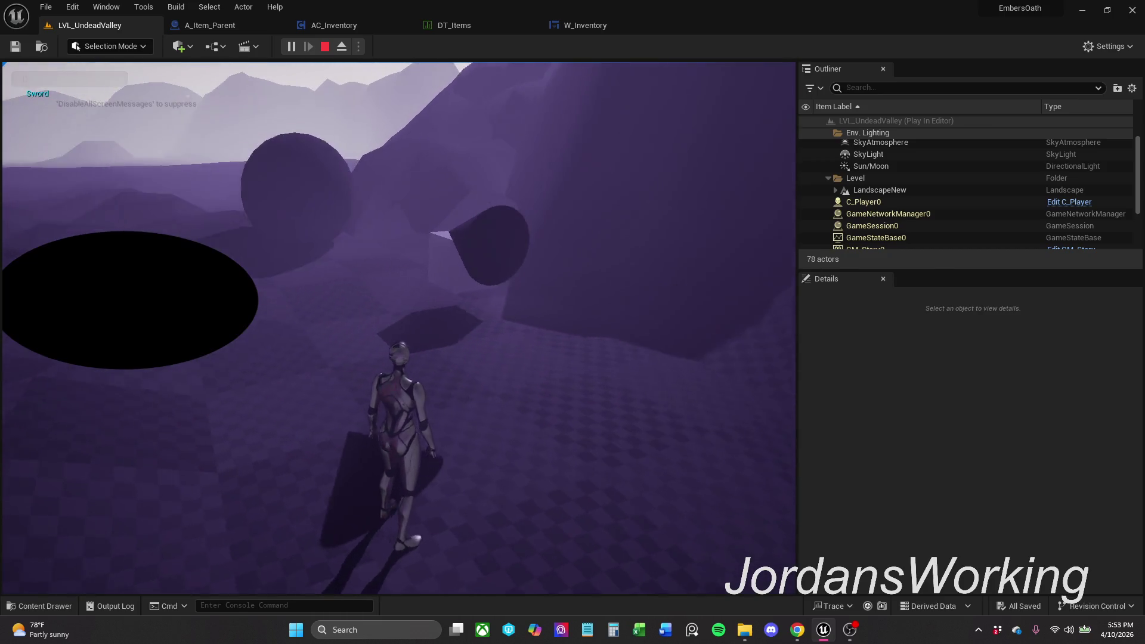
key("Escape")
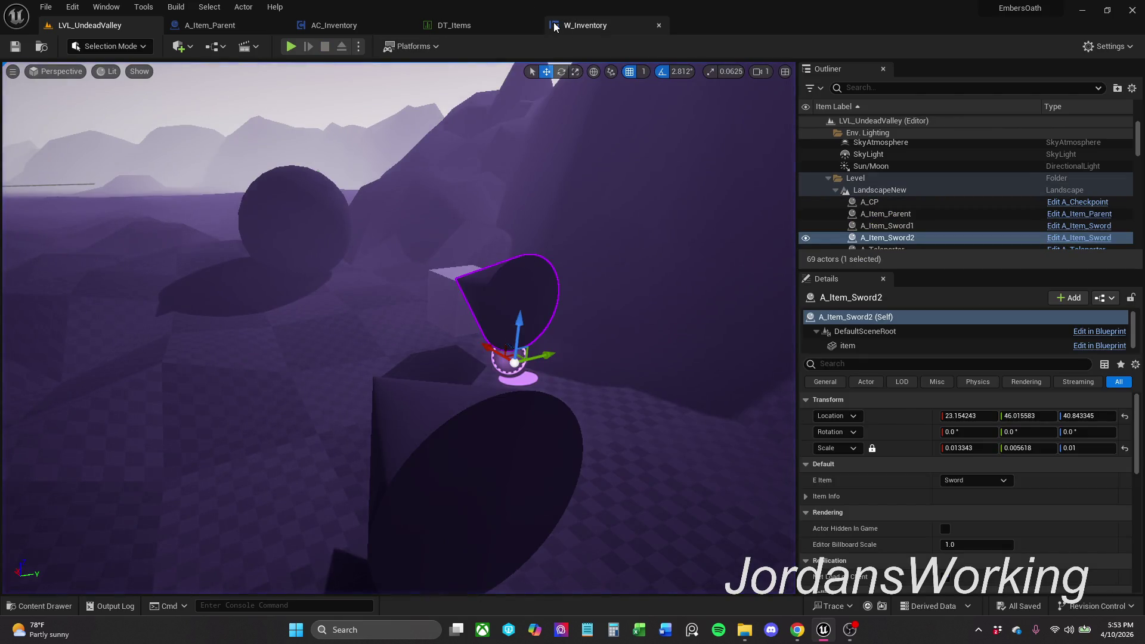
left_click(612, 24)
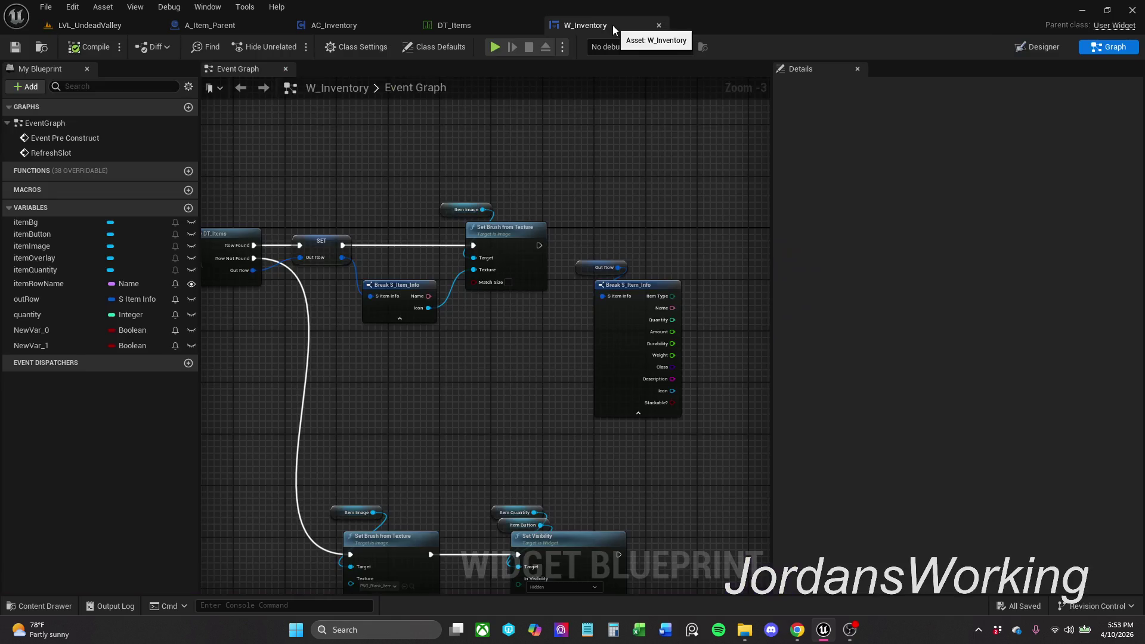
Step: In the Designer, set itemImage's Brush Image to the PNG_Sword texture
left_click(1042, 47)
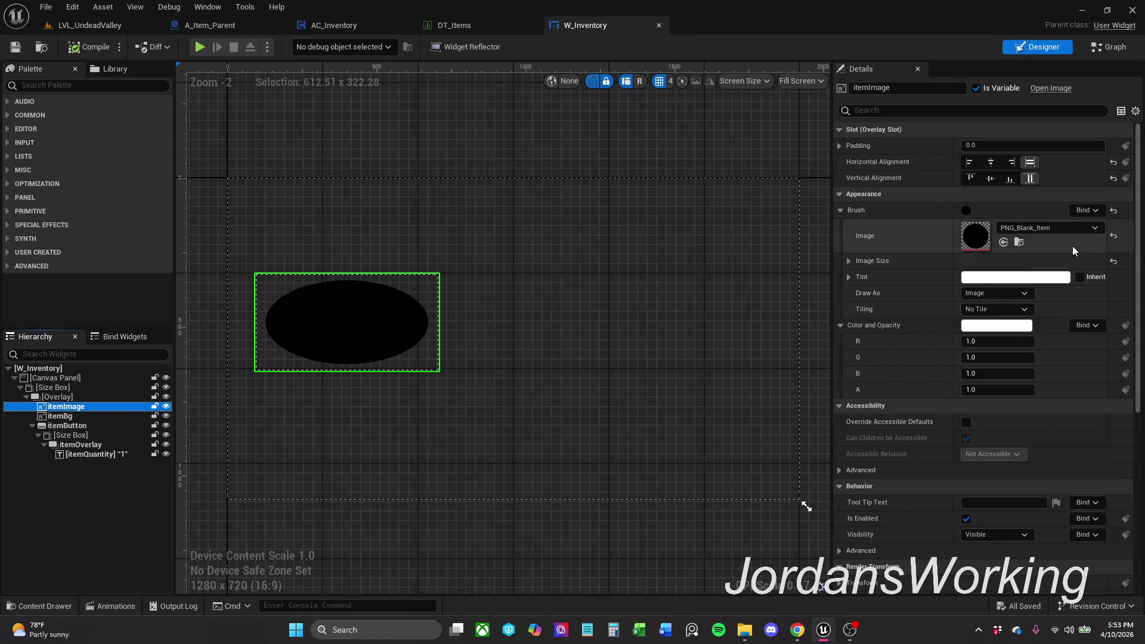
left_click(1062, 232)
type("PNG")
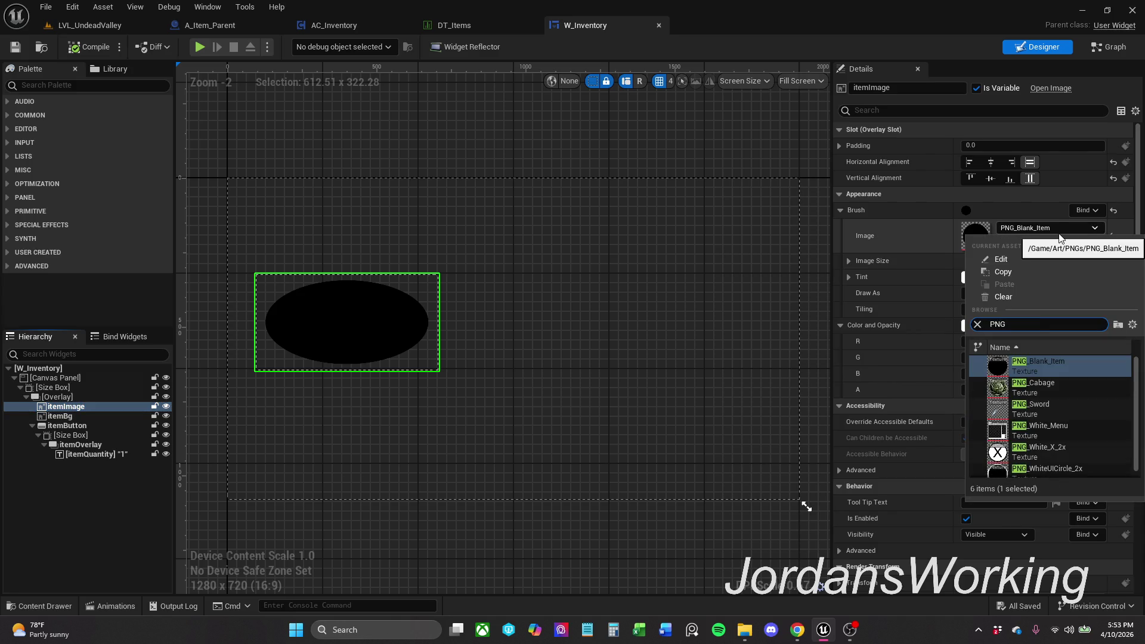
left_click(1070, 406)
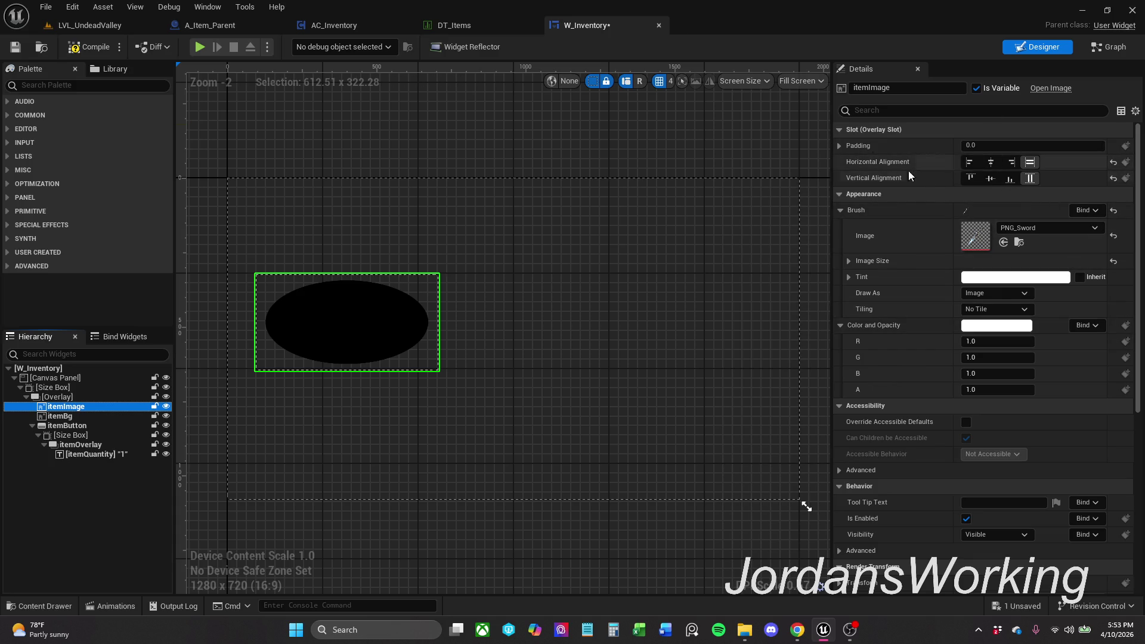
left_click(888, 112)
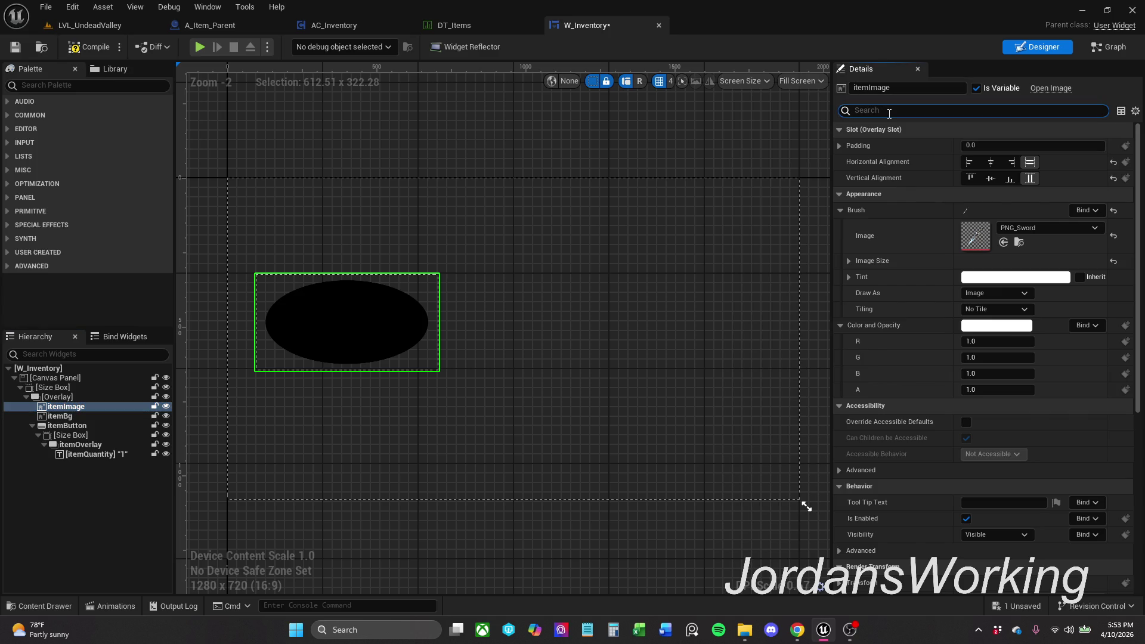
Step: Filter itemImage's properties for 'z ord' and try its horizontal alignment options
type("z ord")
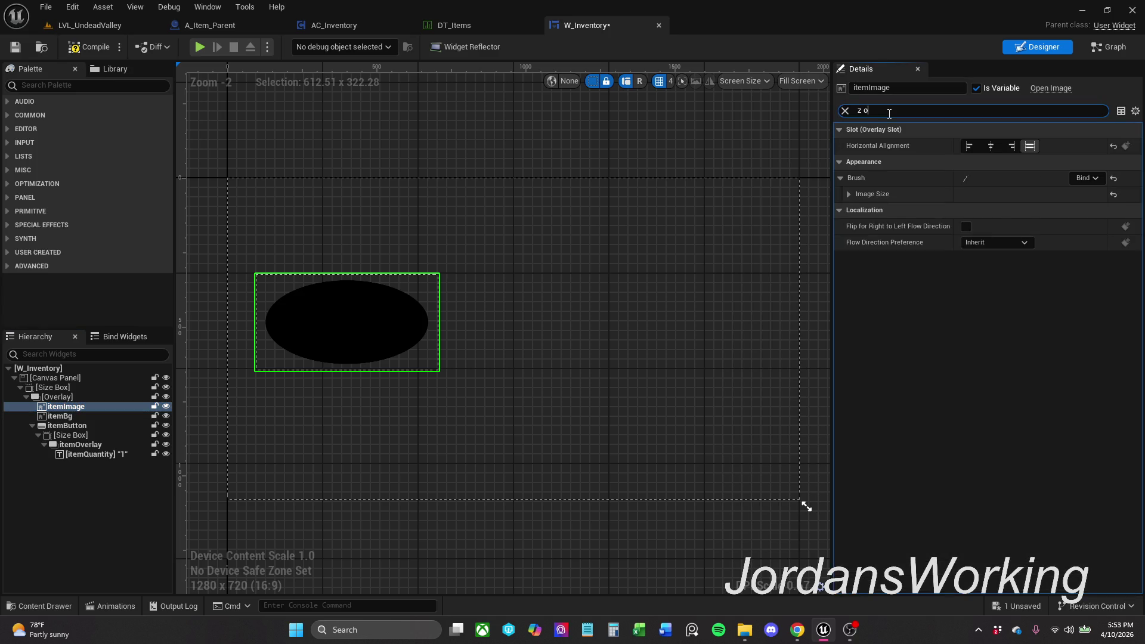
key("BackSpace")
key("BackSpace")
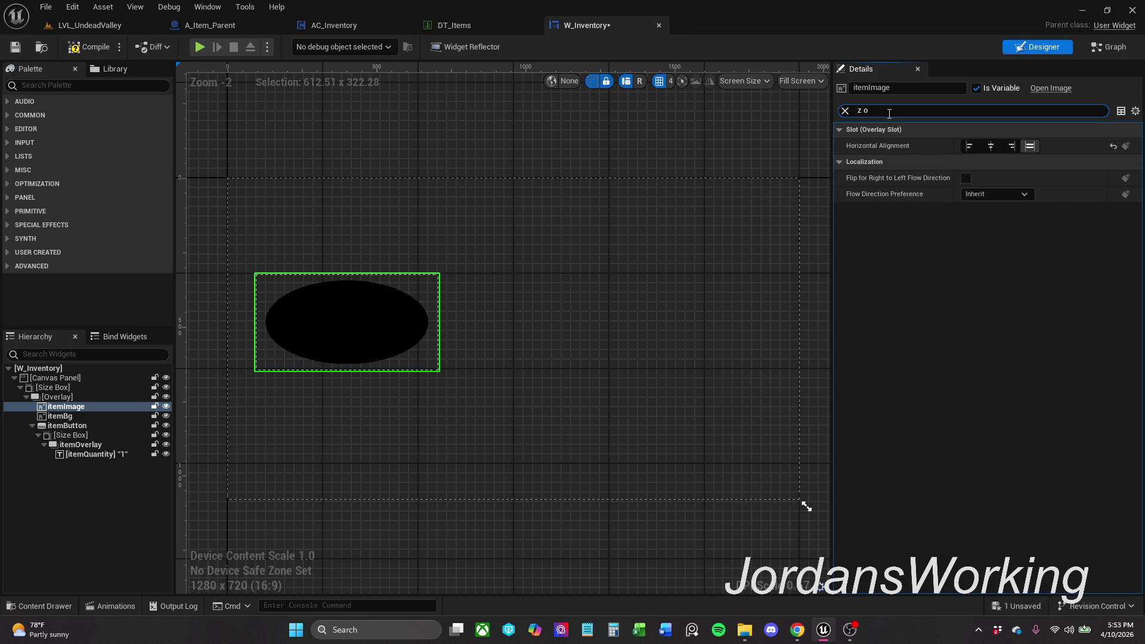
left_click(990, 148)
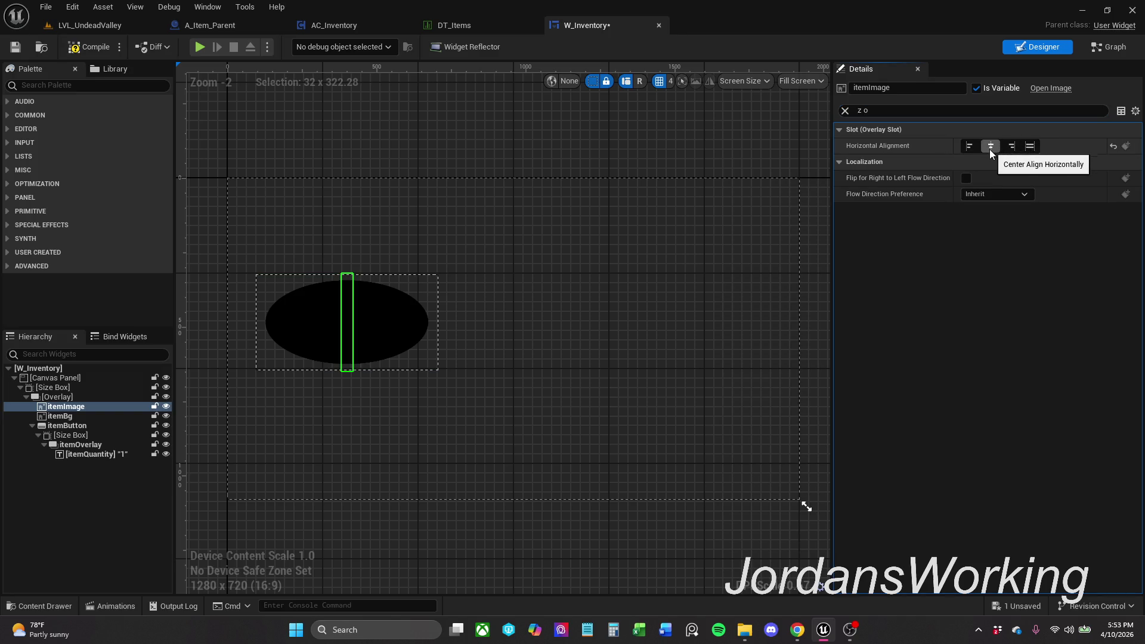
left_click(971, 146)
left_click(1011, 145)
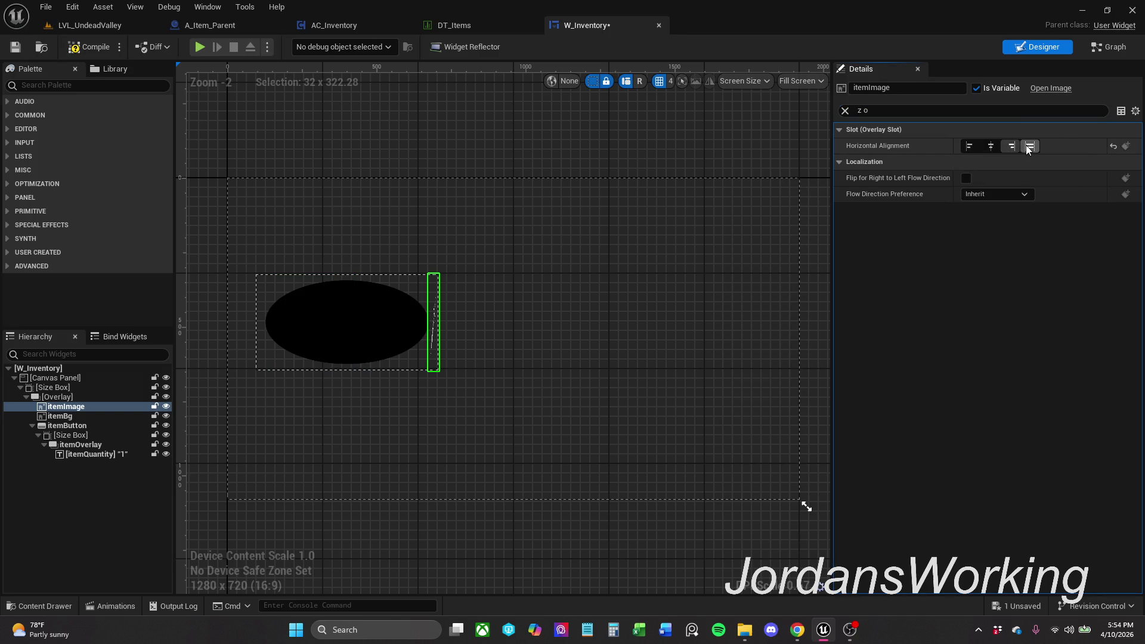
left_click(993, 146)
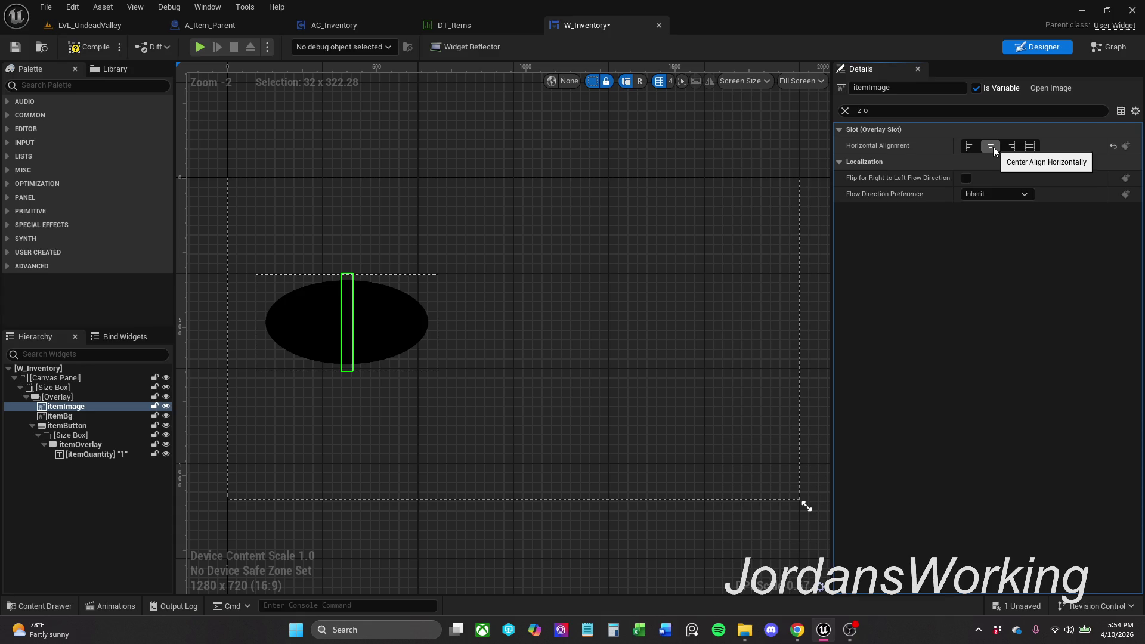
Step: Reselect itemImage in the Hierarchy and set its horizontal alignment to left
left_click(651, 157)
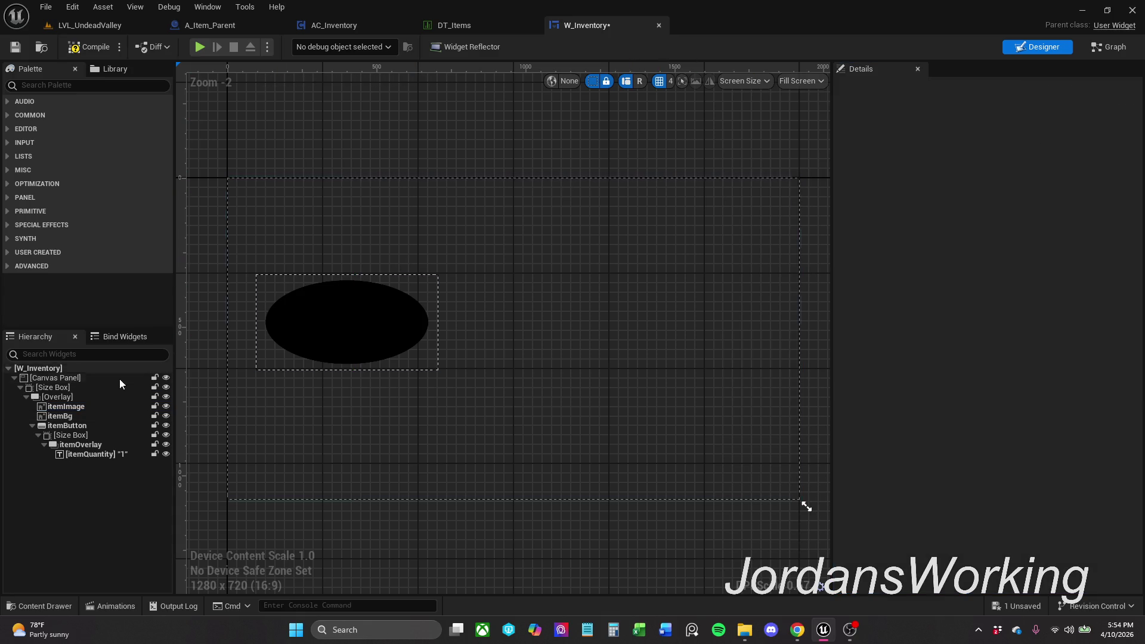
left_click(74, 425)
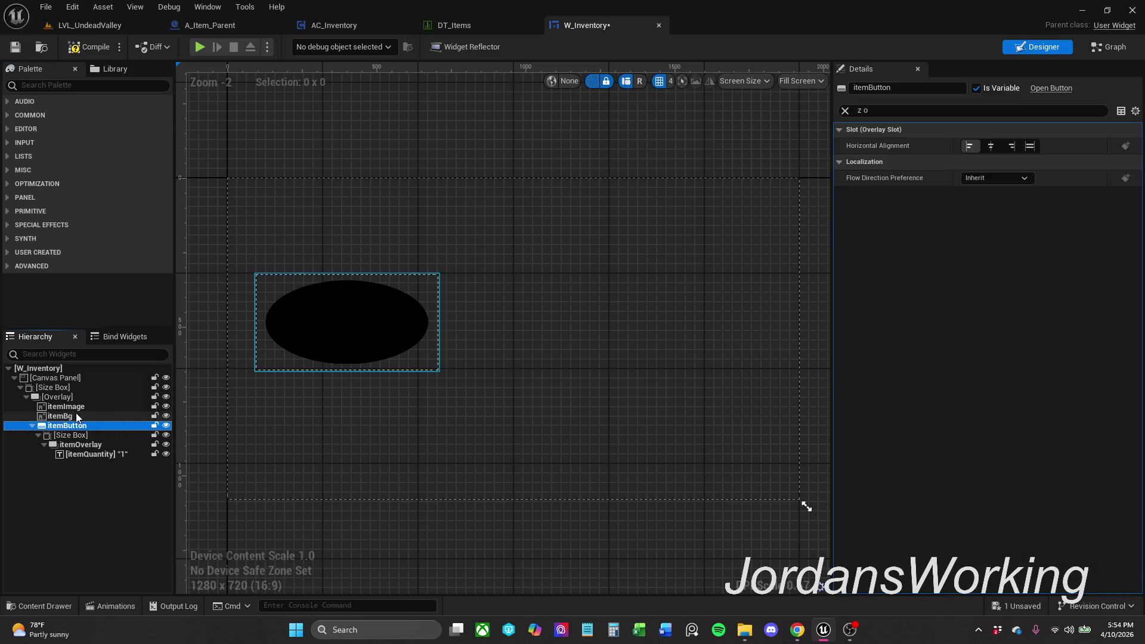
left_click(59, 415)
left_click(76, 406)
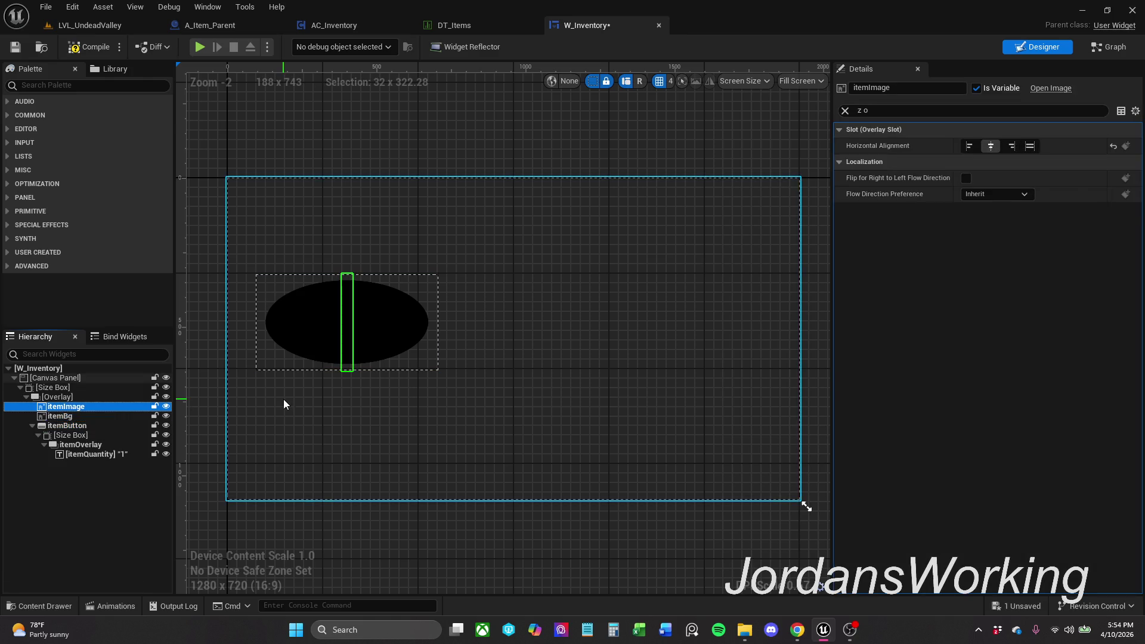
left_click(1029, 146)
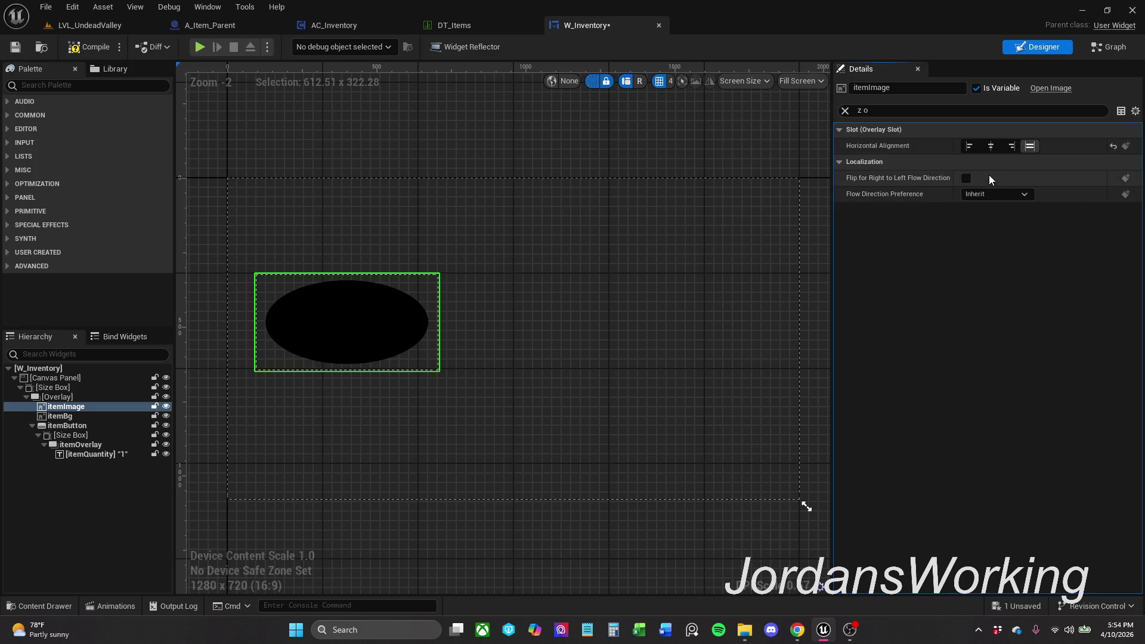
left_click(965, 146)
Step: Clear the Details property filter and show W_Inventory's Event Graph
scroll(262, 321, "up", 5)
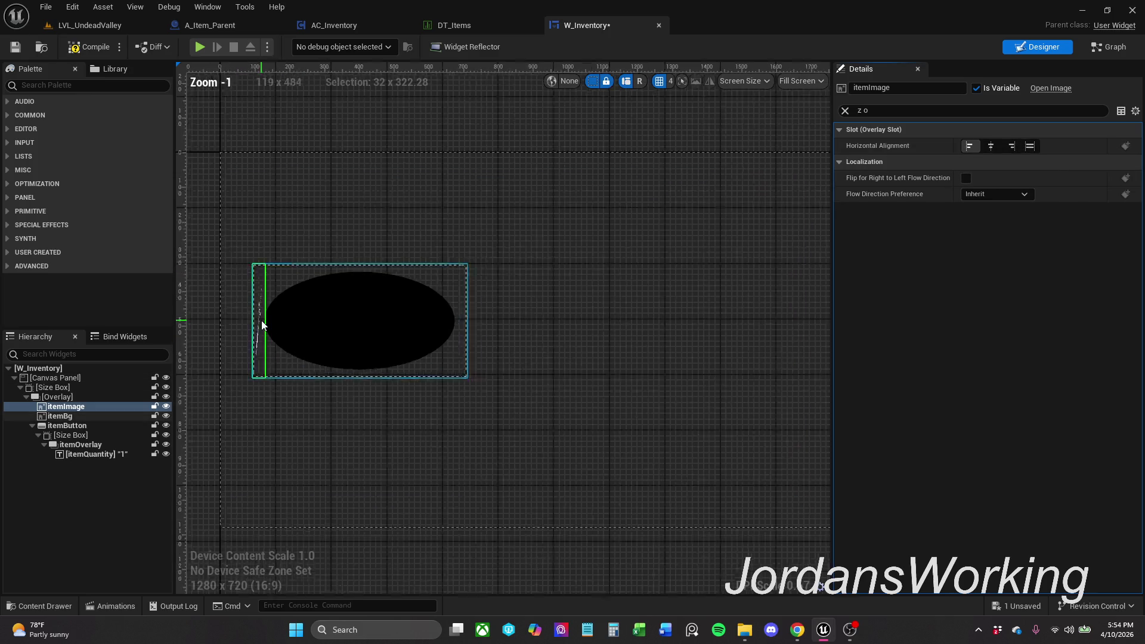
left_click(846, 111)
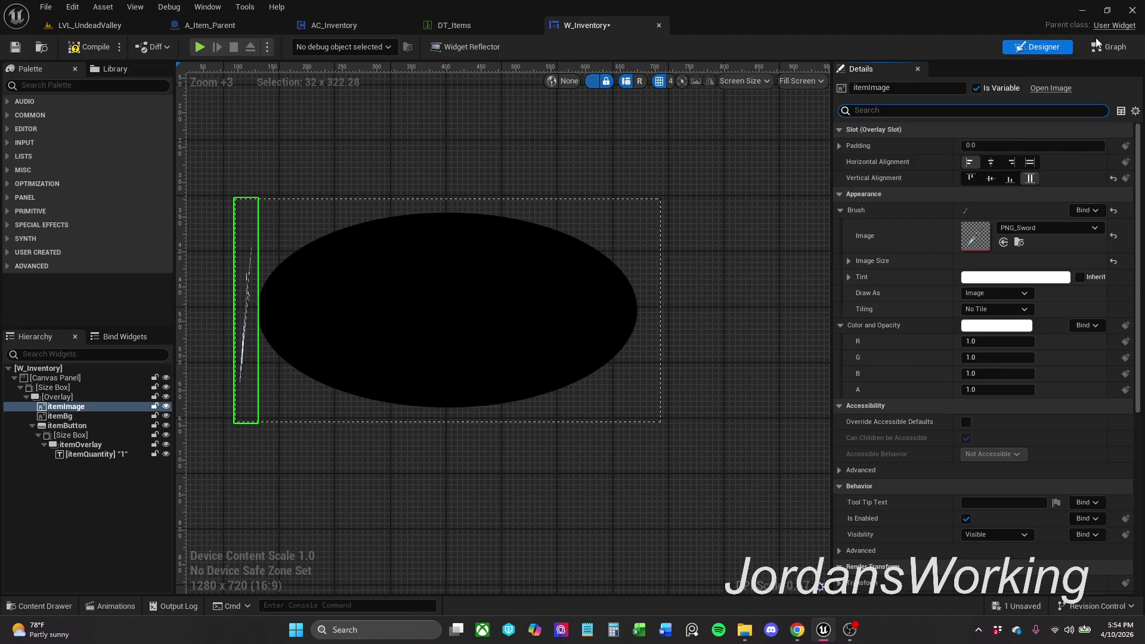
left_click(1114, 47)
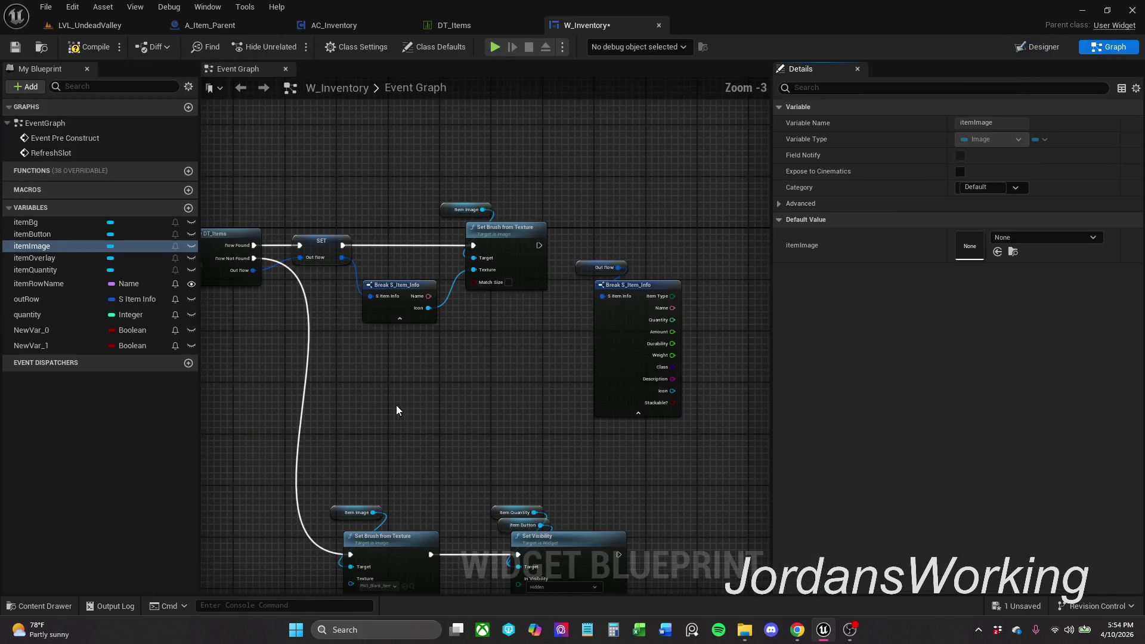
Step: Set itemRowName's default value to Sword, compile, and return to the Designer
scroll(423, 336, "up", 1)
left_click(41, 284)
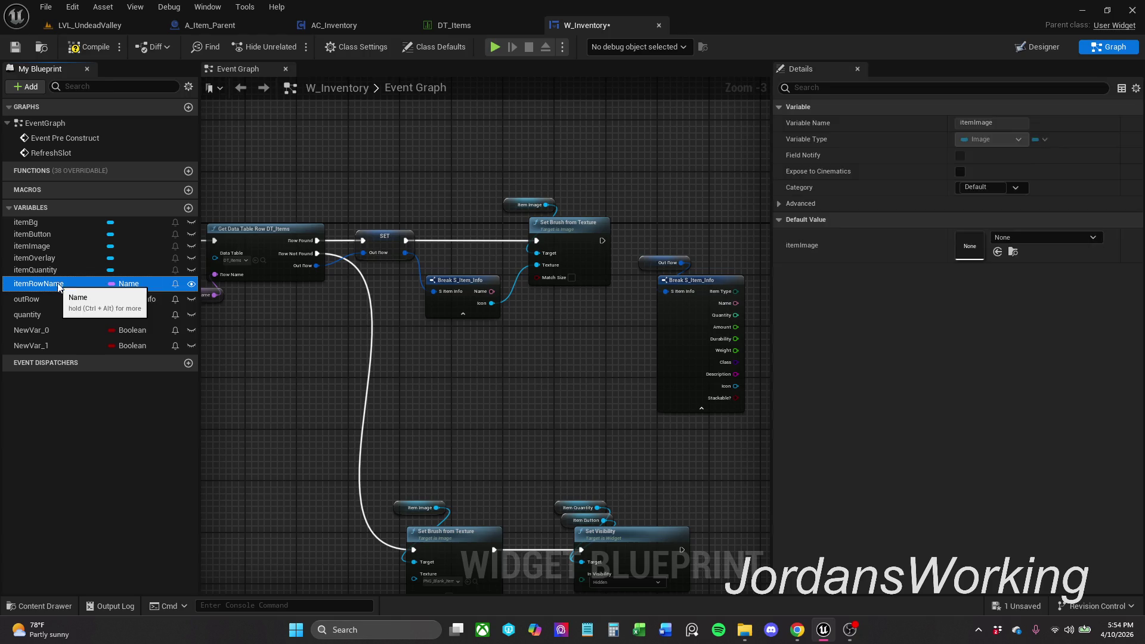
left_click(1016, 333)
left_click(1016, 333)
type("d")
key("ctrl+a")
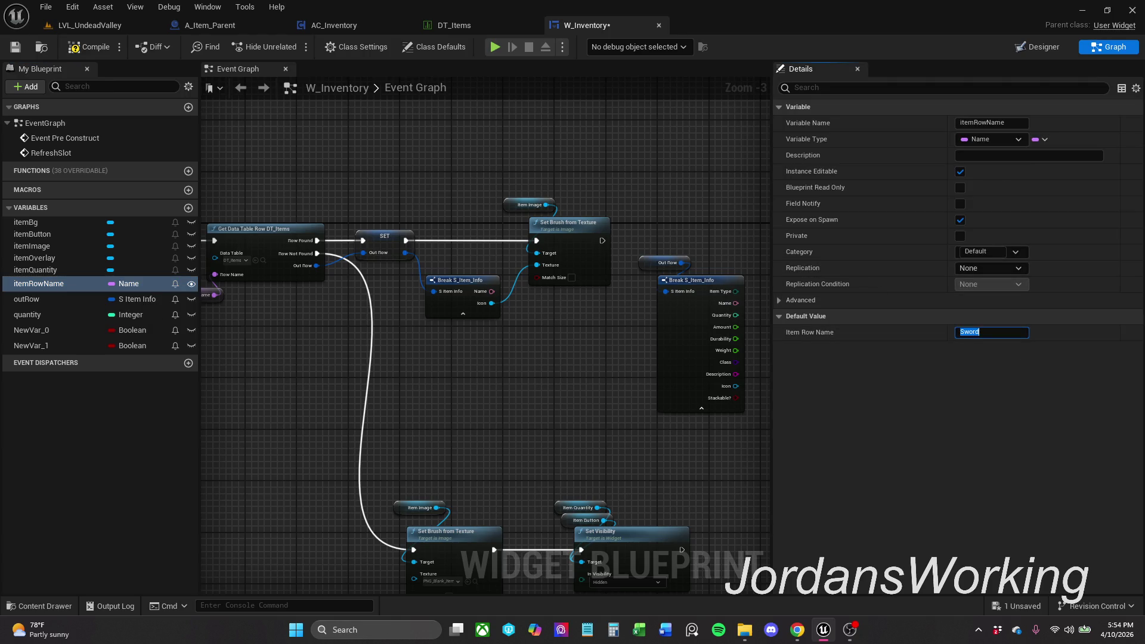
left_click(88, 46)
left_click(1021, 48)
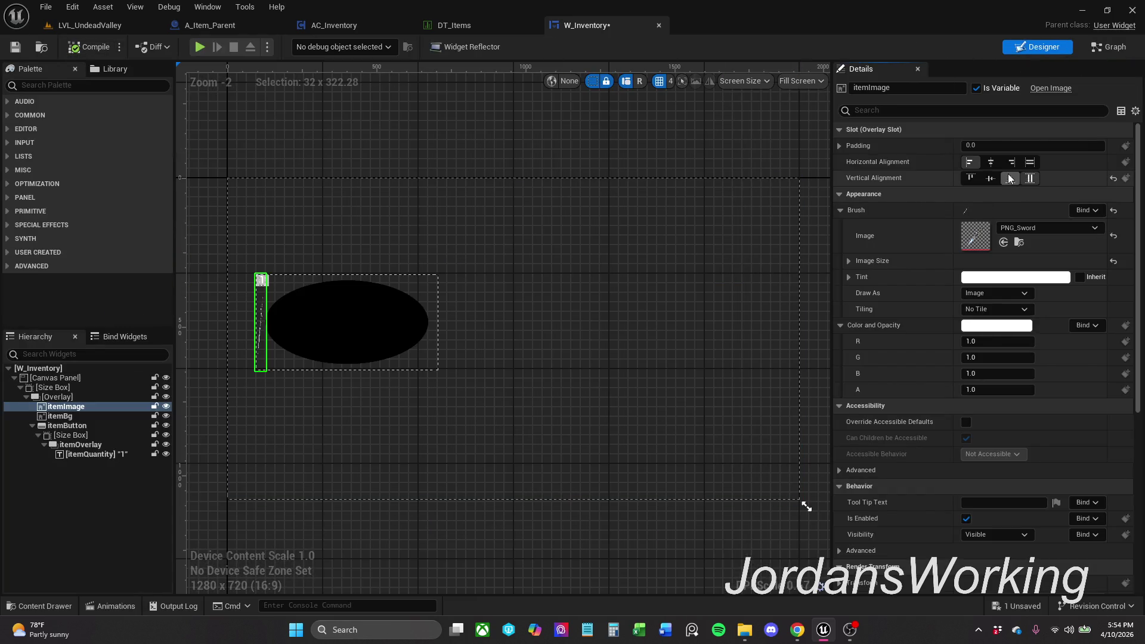
Step: Try centring itemImage in its overlay slot and look up its padding property
left_click(1030, 161)
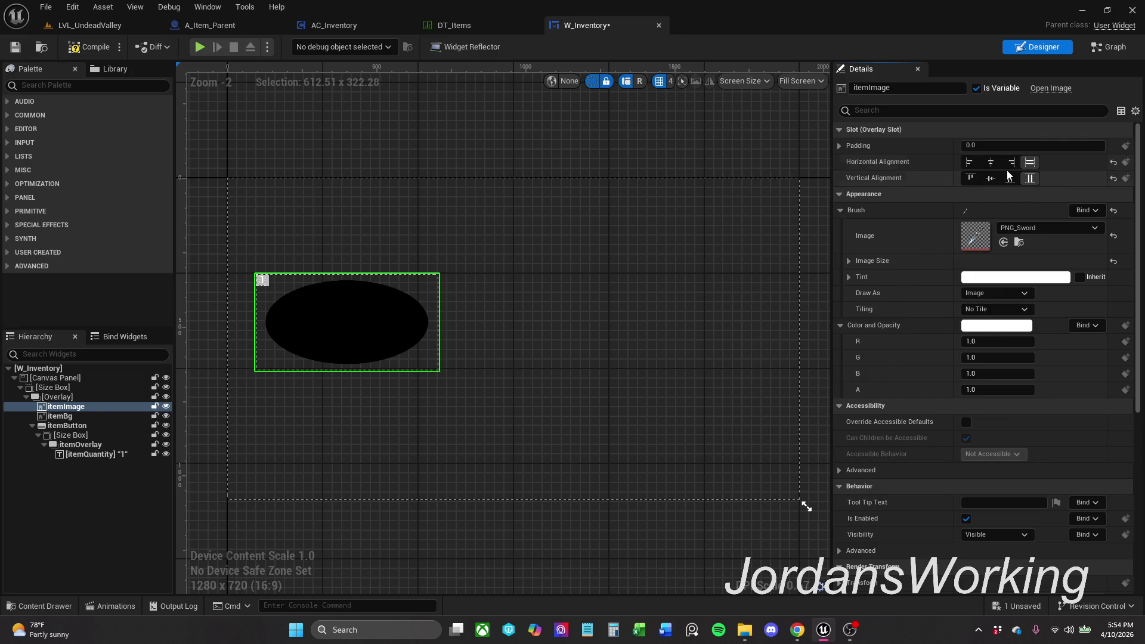
left_click(991, 162)
left_click(991, 178)
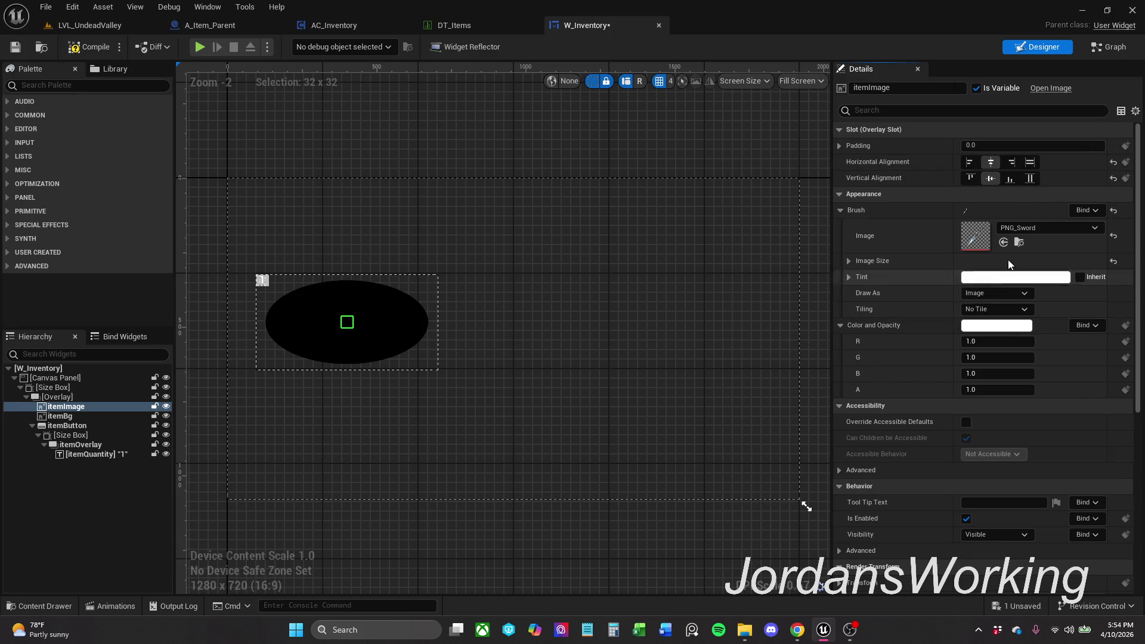
left_click(974, 108)
type("padd")
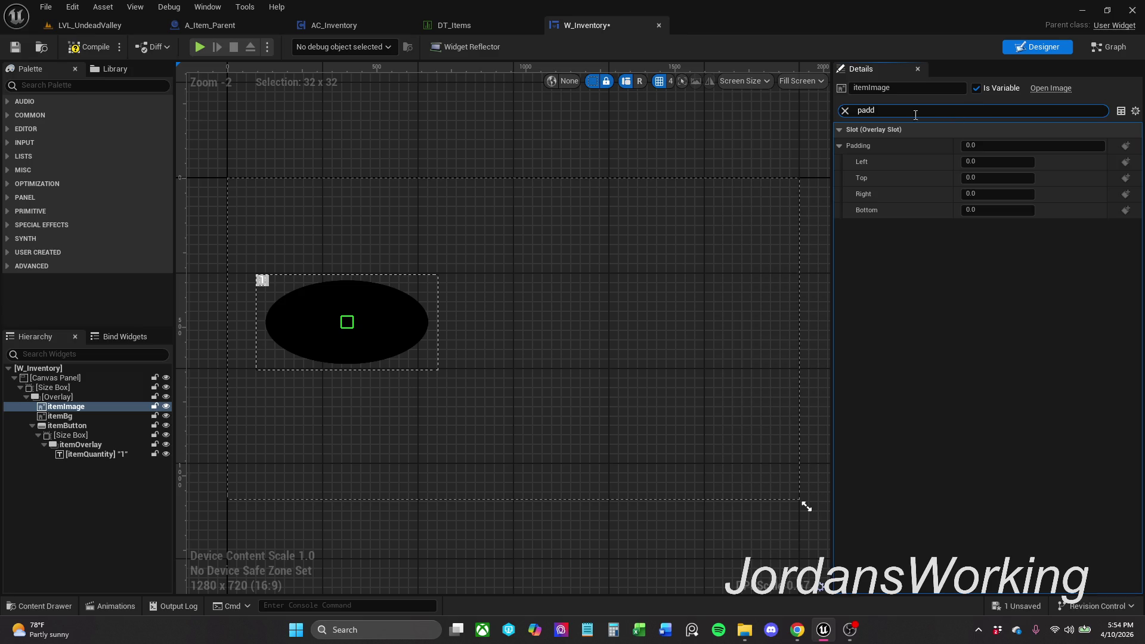
left_click(846, 110)
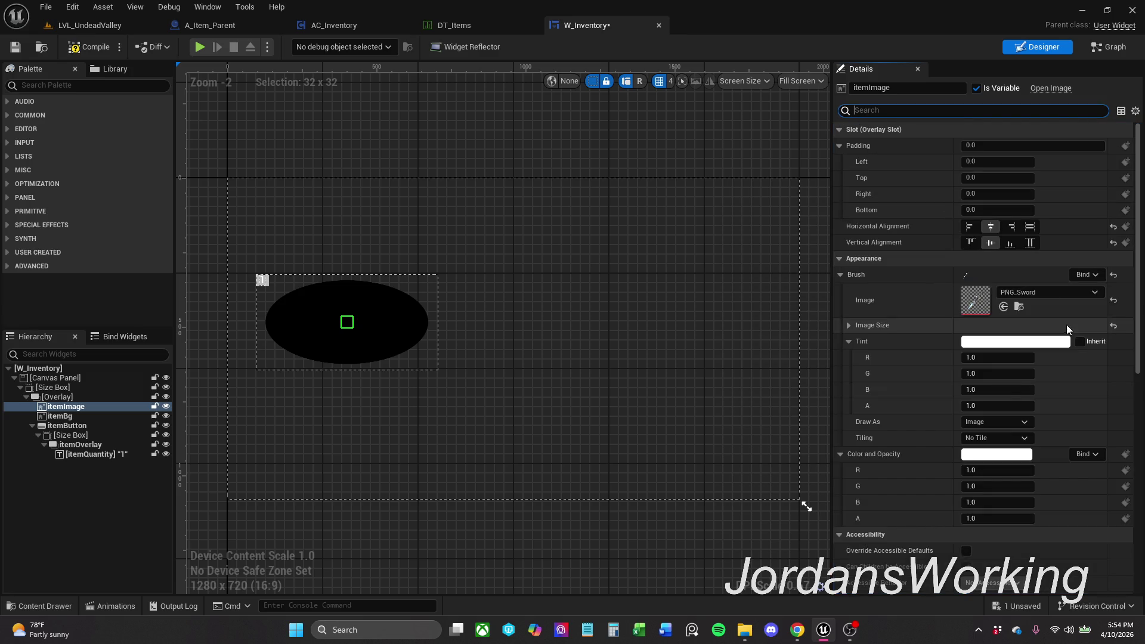
Step: Set itemImage to Fill horizontally and vertically, compile, and switch to LVL_UndeadValley
left_click(1031, 229)
left_click(1031, 242)
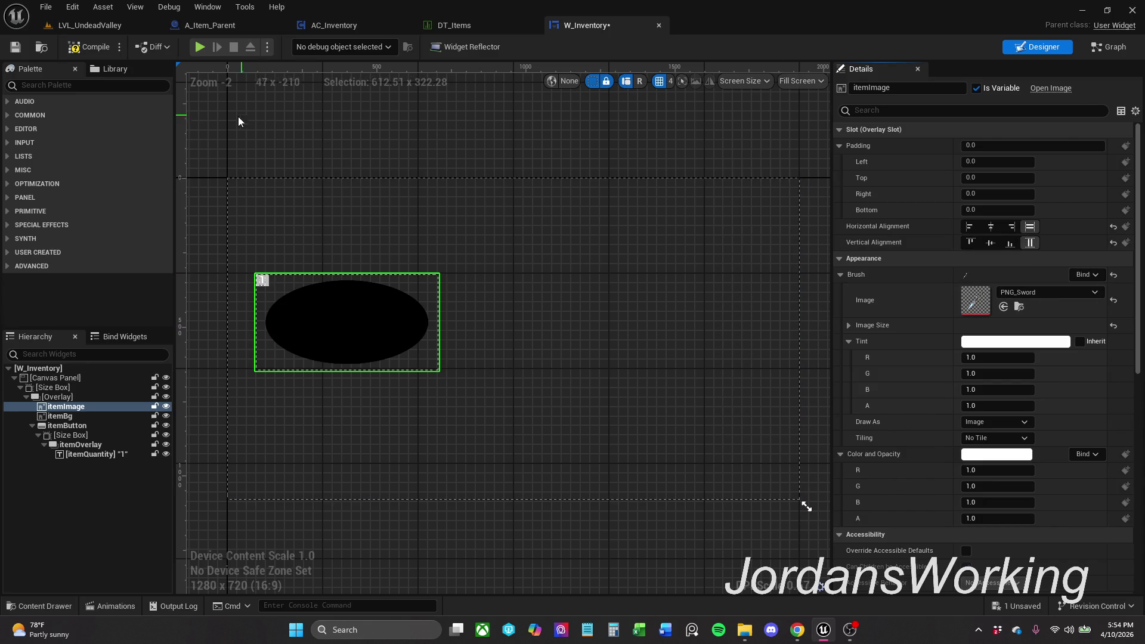
left_click(90, 41)
left_click(90, 25)
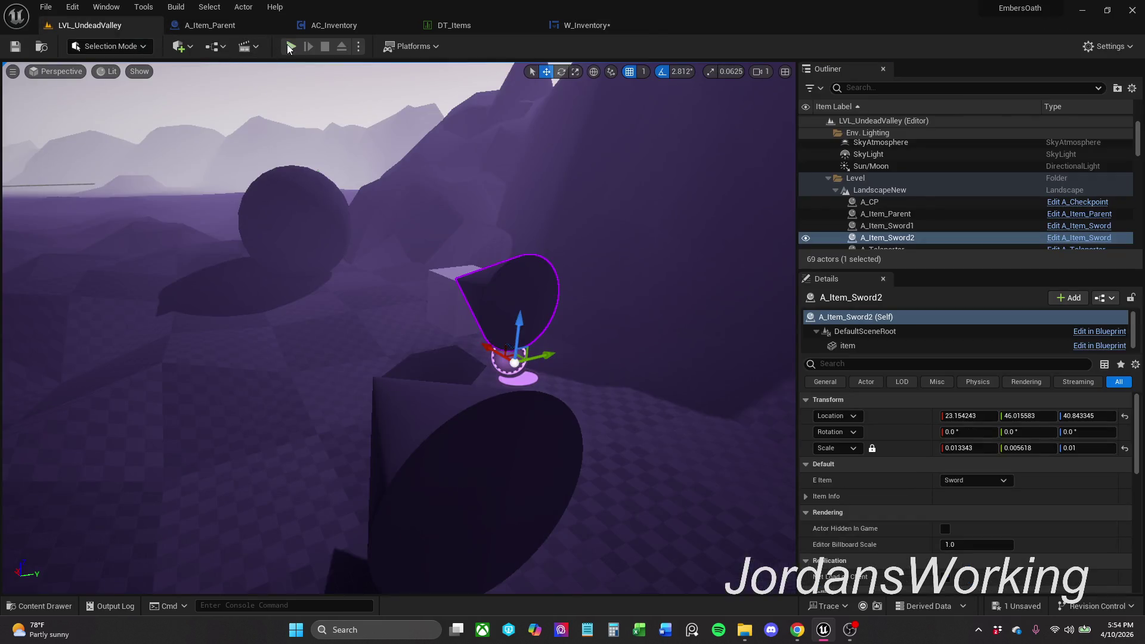
Step: Playtest the level collecting both swords, then return to the W_Inventory editor
left_click(291, 46)
key("w")
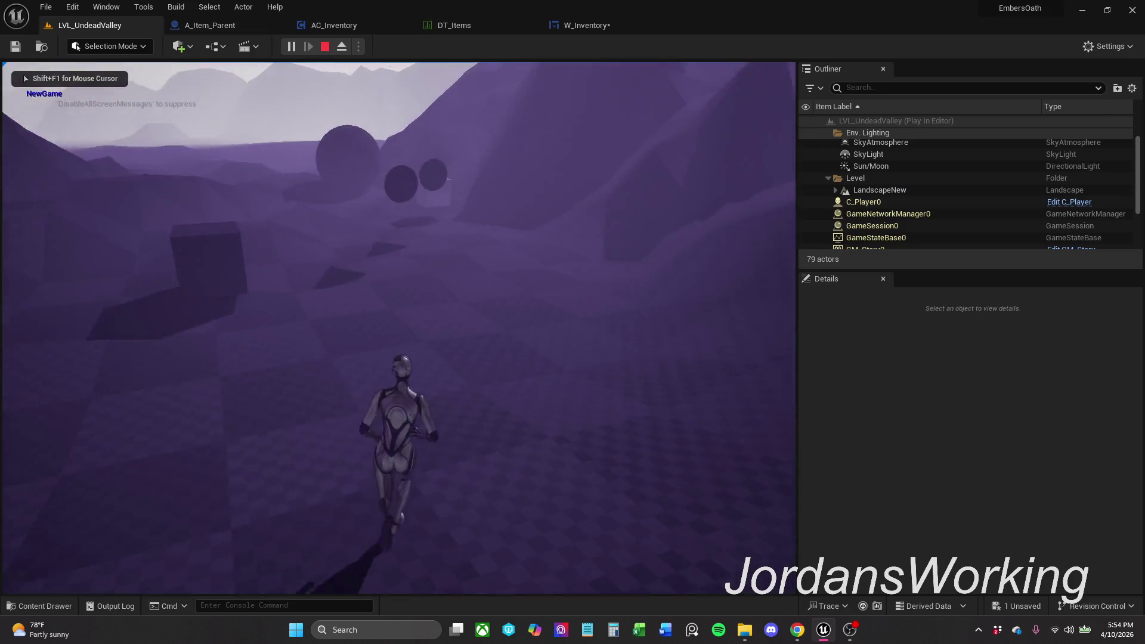
key("e")
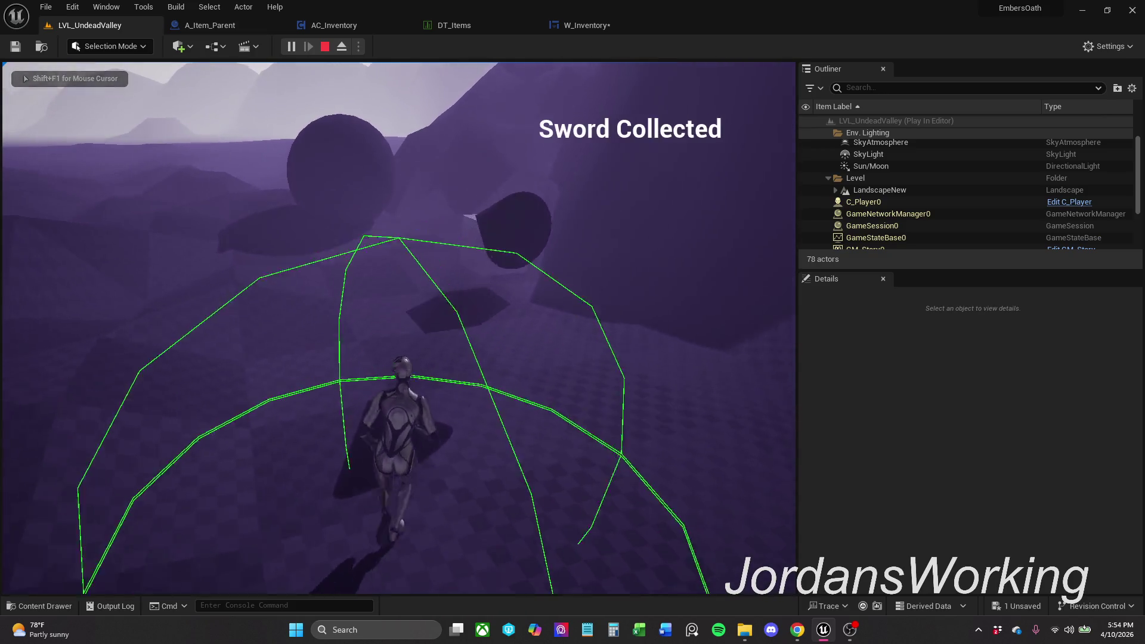
key("e")
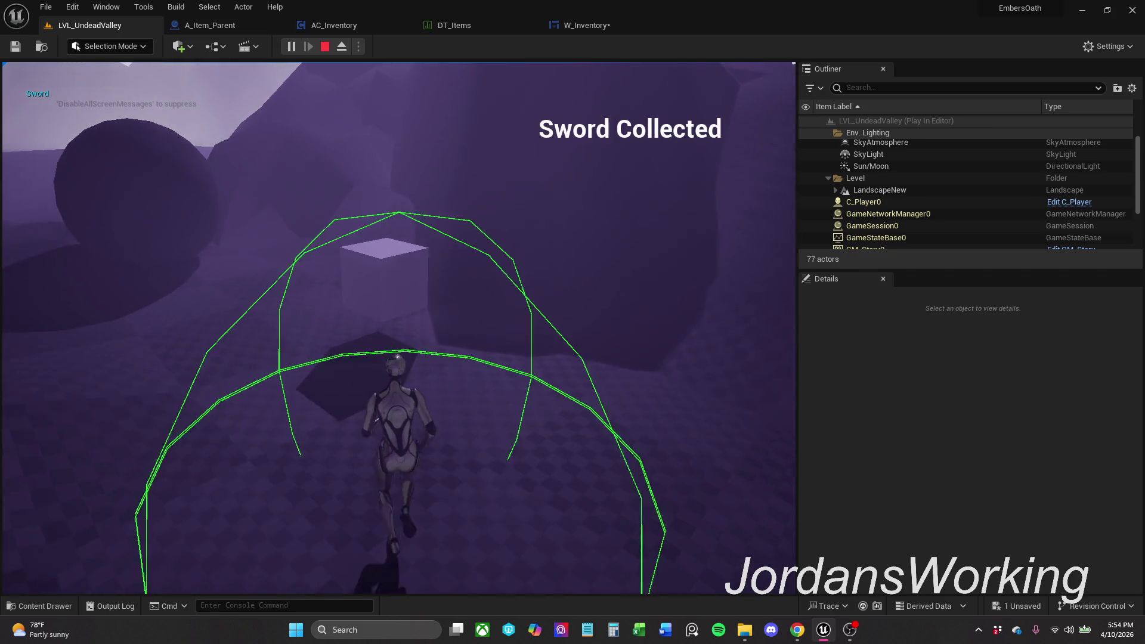
key("e")
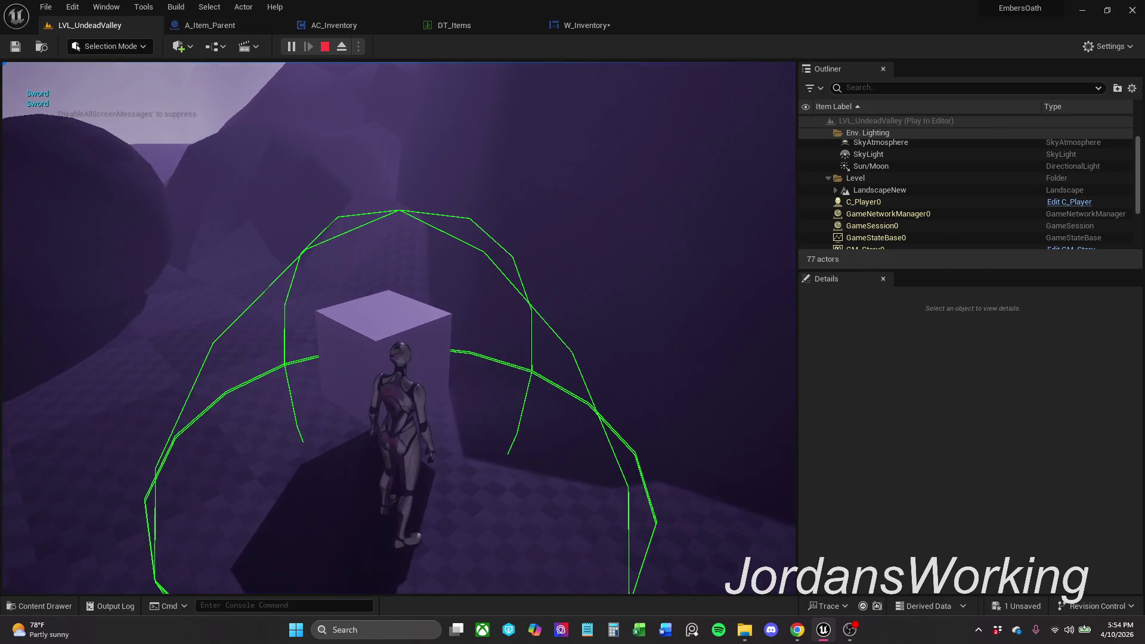
key("Escape")
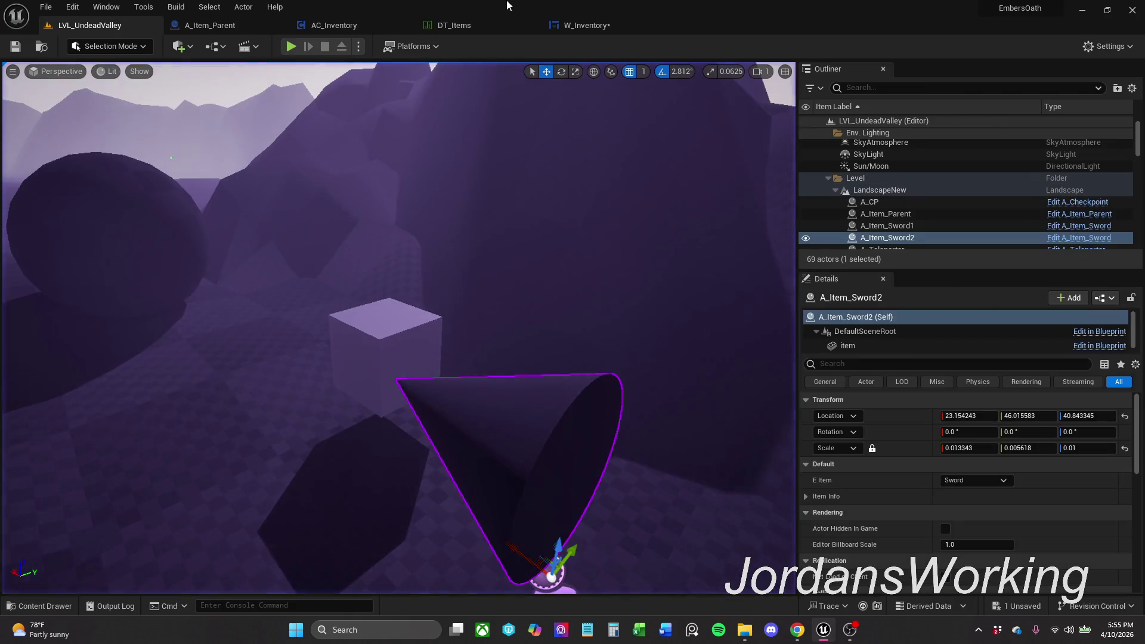
left_click(594, 24)
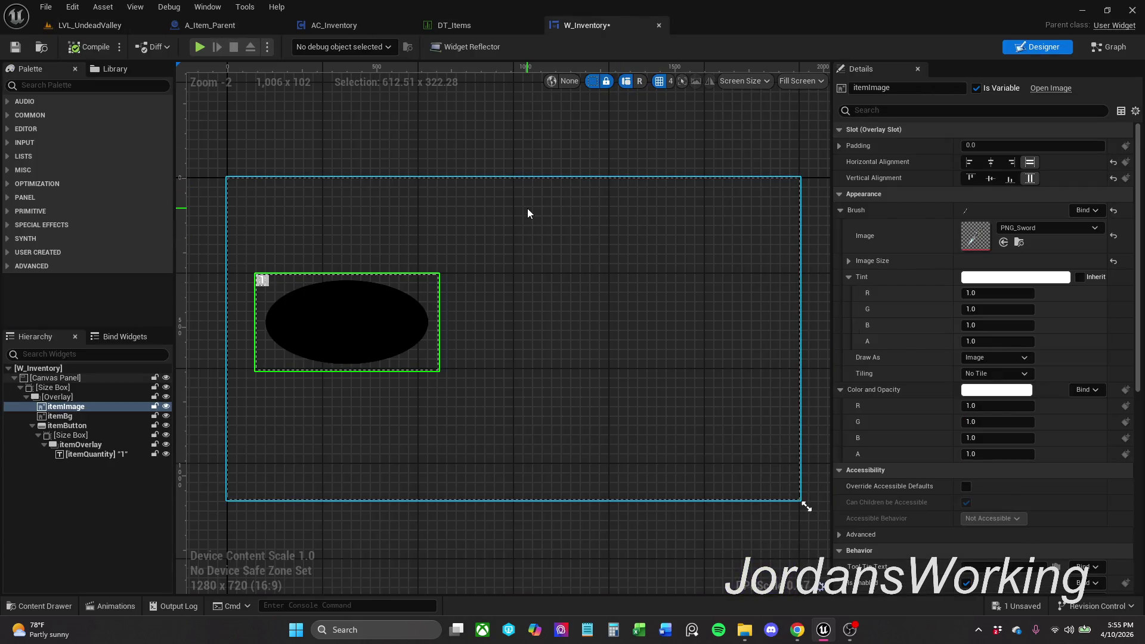
Step: Save W_Inventory, view its Event Graph, then return to the LVL_UndeadValley editor
left_click(12, 53)
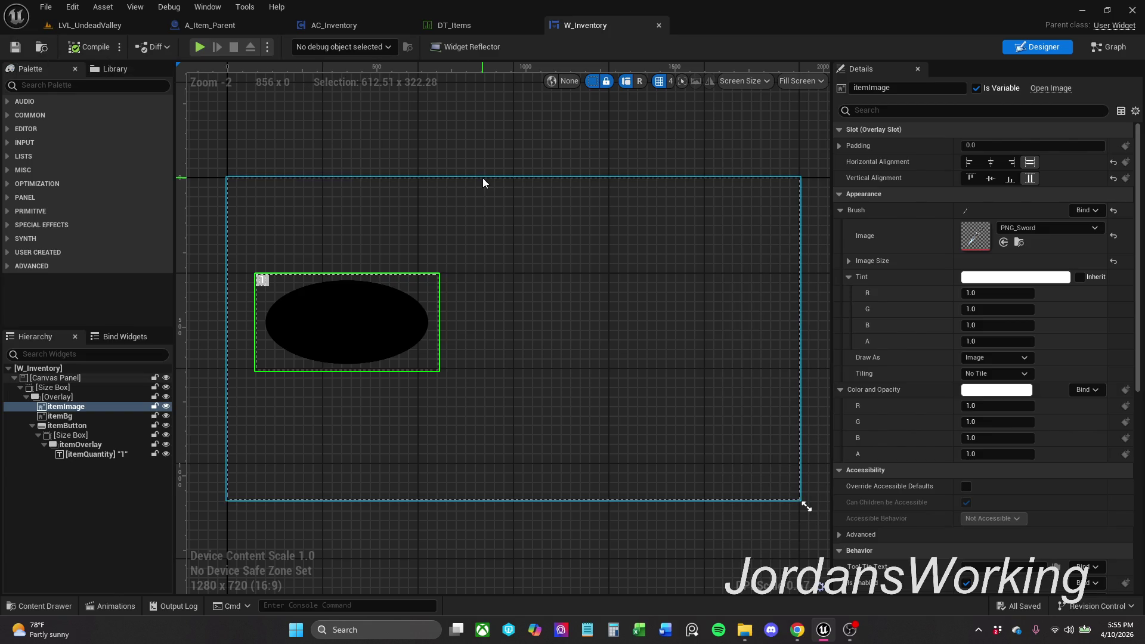
left_click(1125, 52)
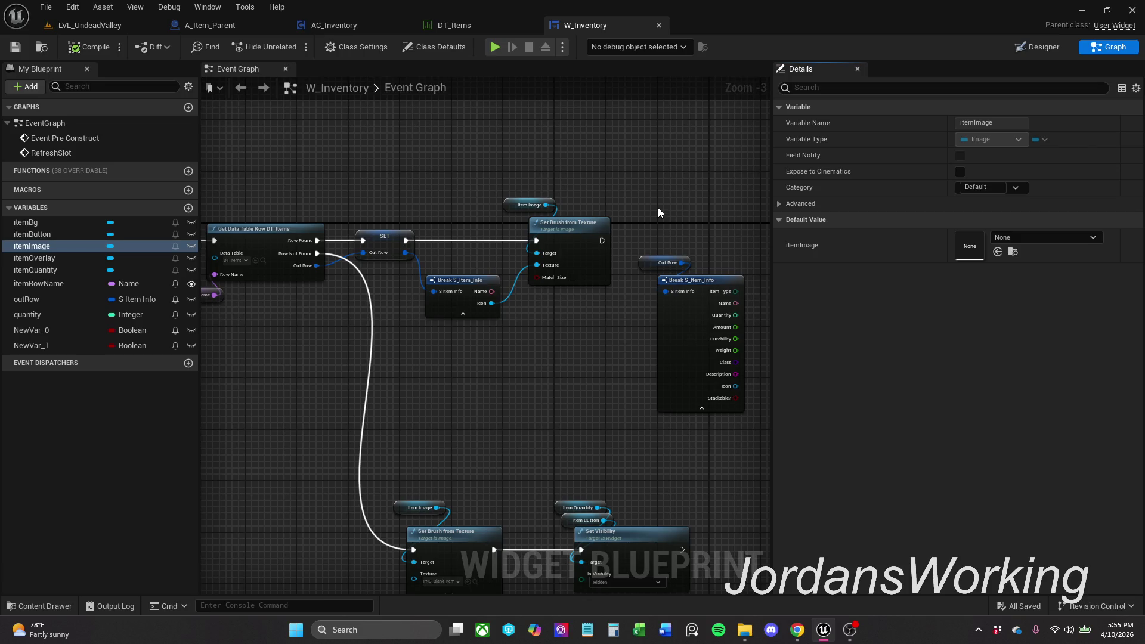
mouse_move(659, 209)
left_mouse_down()
mouse_move(665, 171)
mouse_move(663, 194)
mouse_move(685, 192)
left_mouse_up()
scroll(666, 172, "down", 1)
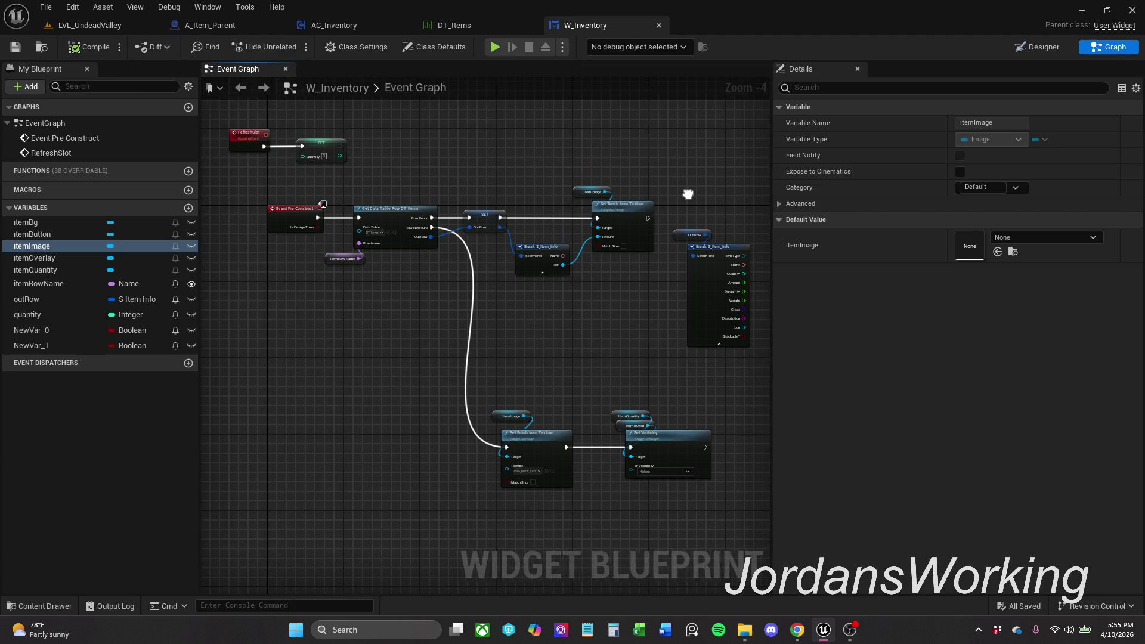
left_click(95, 21)
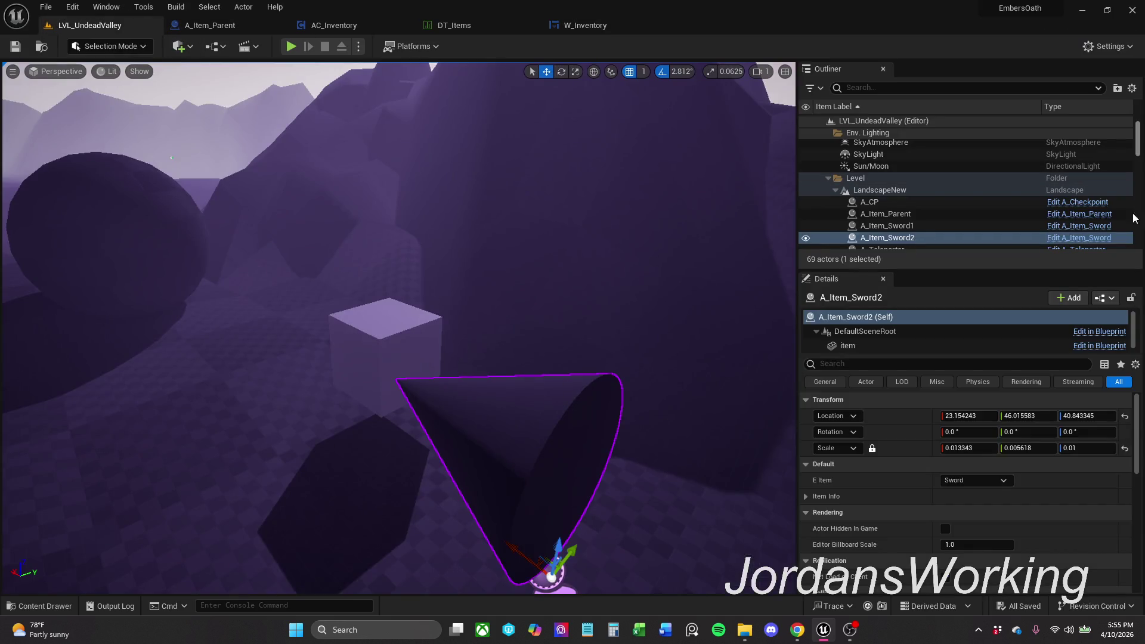
Step: Inspect A_Item_Sword's Item Info defaults, then close the A_Item_Sword blueprint
left_click(1079, 237)
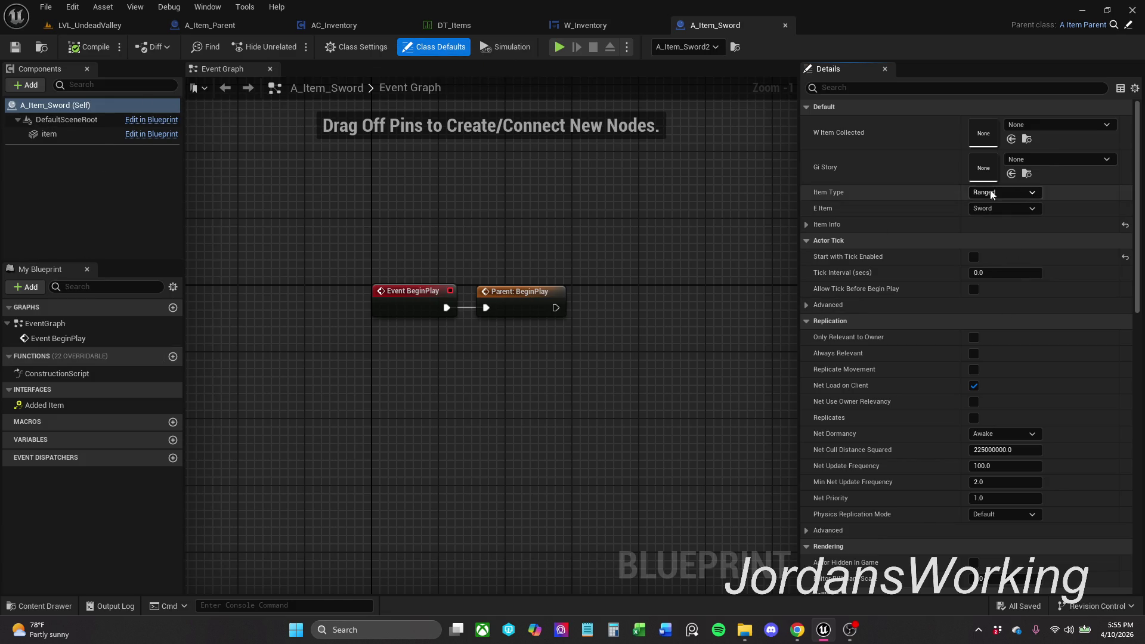
left_click(807, 225)
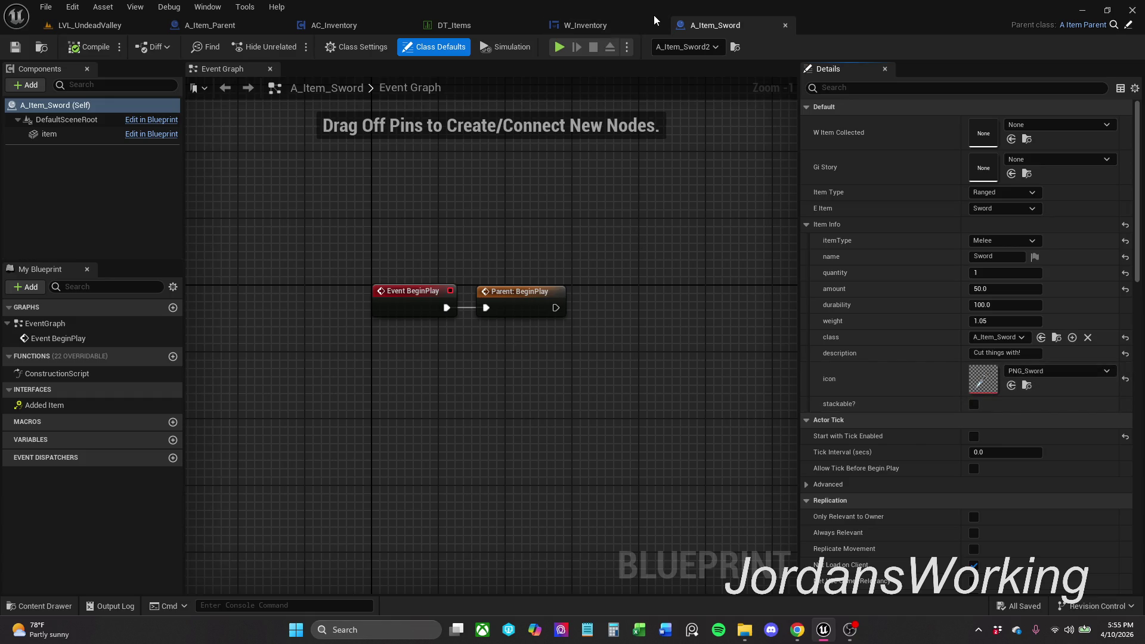
left_click(784, 26)
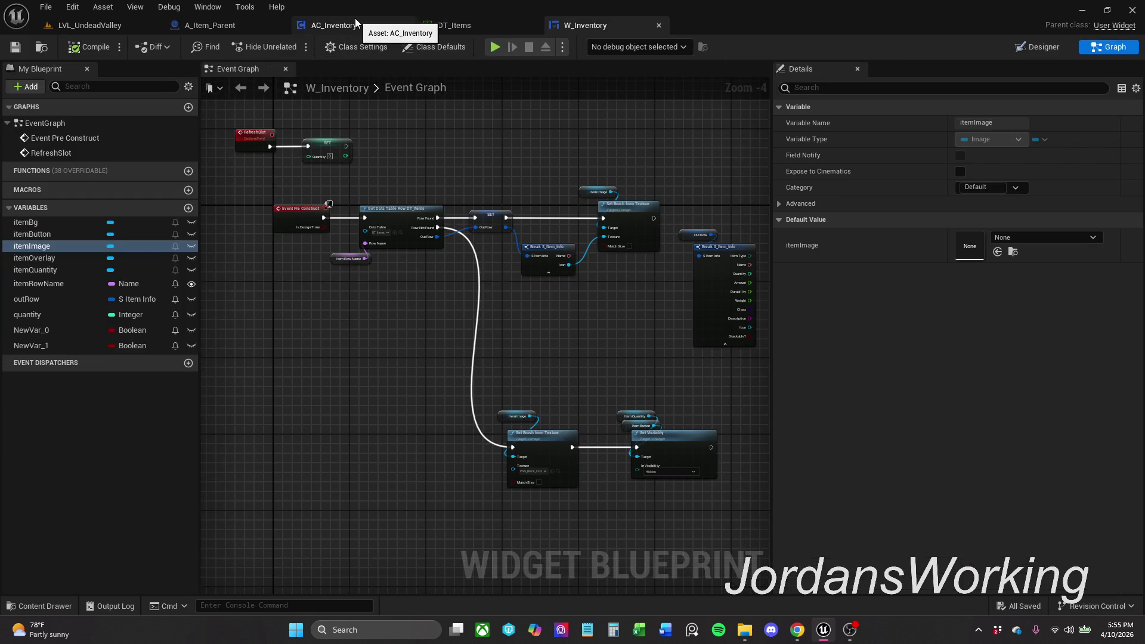
Step: Adjust the view around W_Inventory's Out Row and Break S_Item_Info nodes
mouse_move(653, 167)
left_mouse_down()
mouse_move(595, 151)
mouse_move(579, 162)
left_mouse_up()
left_click_drag(653, 228, 707, 281)
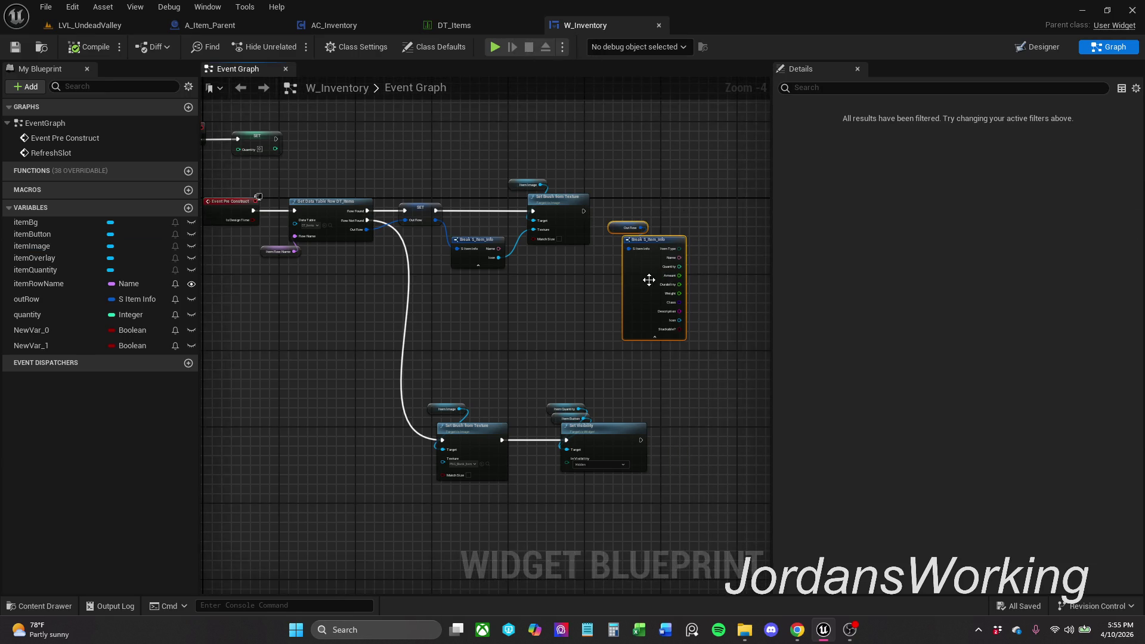
left_click(594, 296)
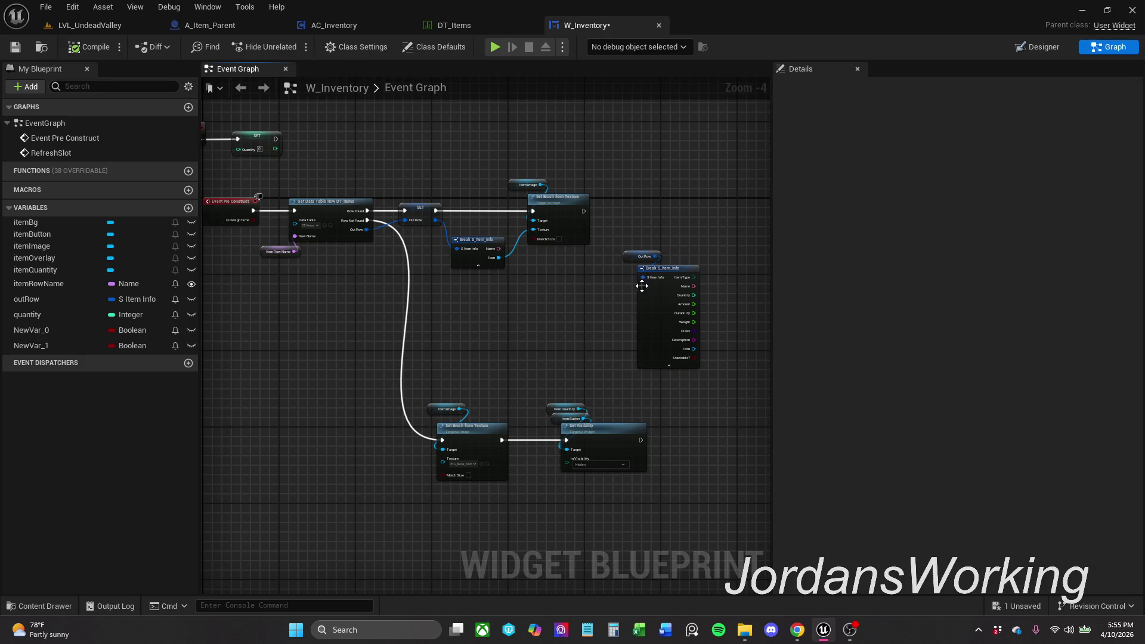
scroll(525, 317, "up", 3)
left_click_drag(525, 322, 588, 324)
scroll(587, 320, "down", 1)
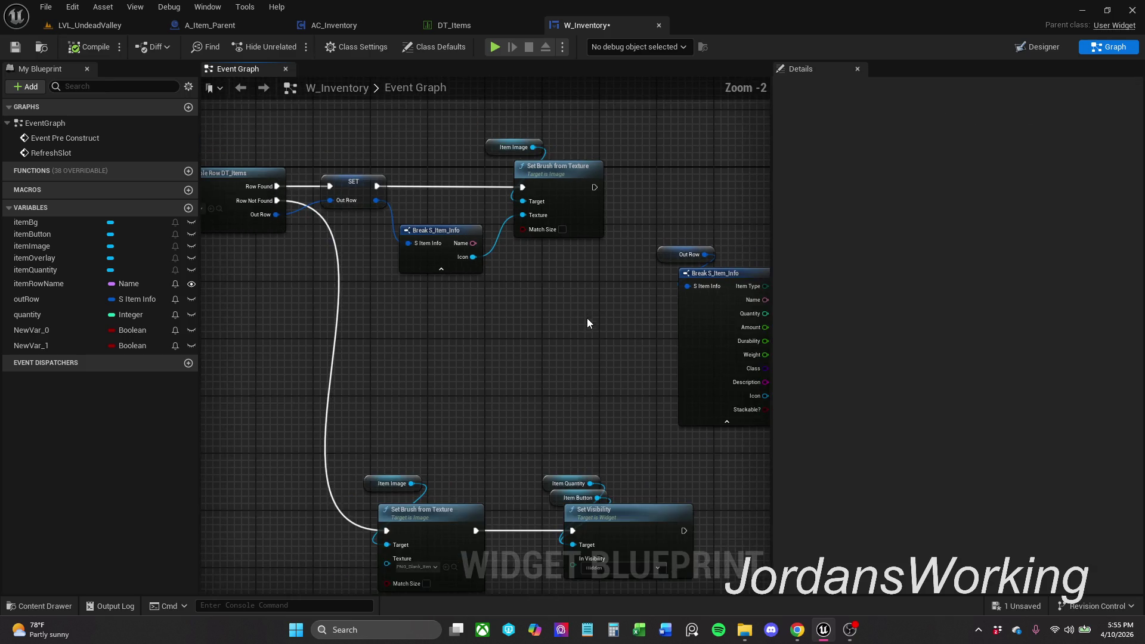
Step: Save and close W_Inventory, then switch to AC_Inventory's Inventory Graph
left_click(27, 52)
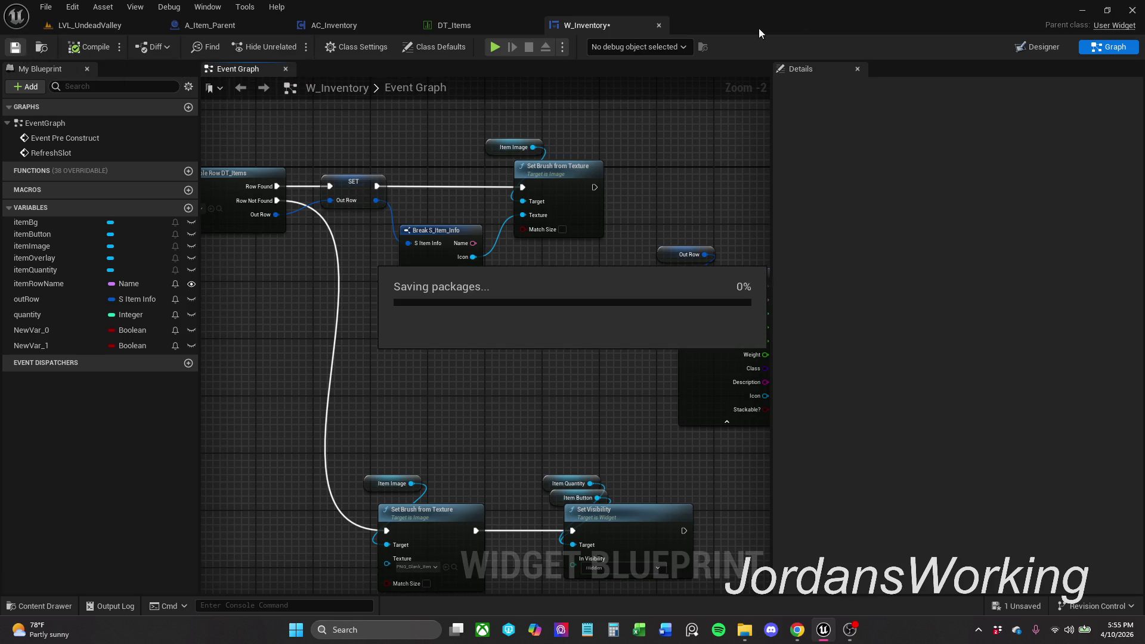
left_click(658, 26)
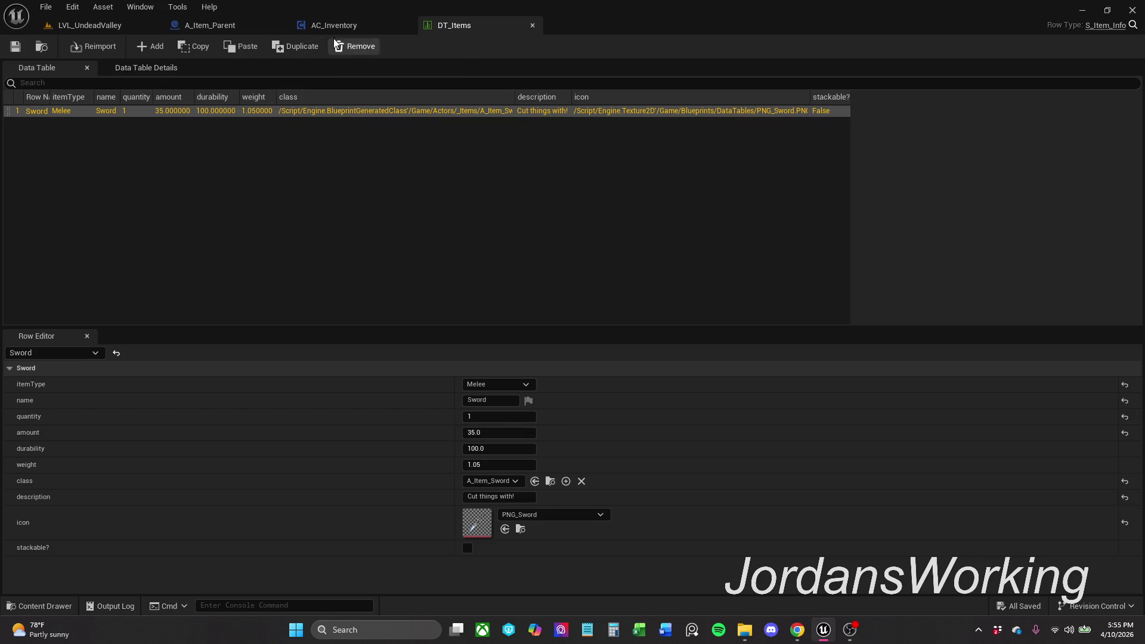
left_click(334, 26)
scroll(608, 182, "down", 1)
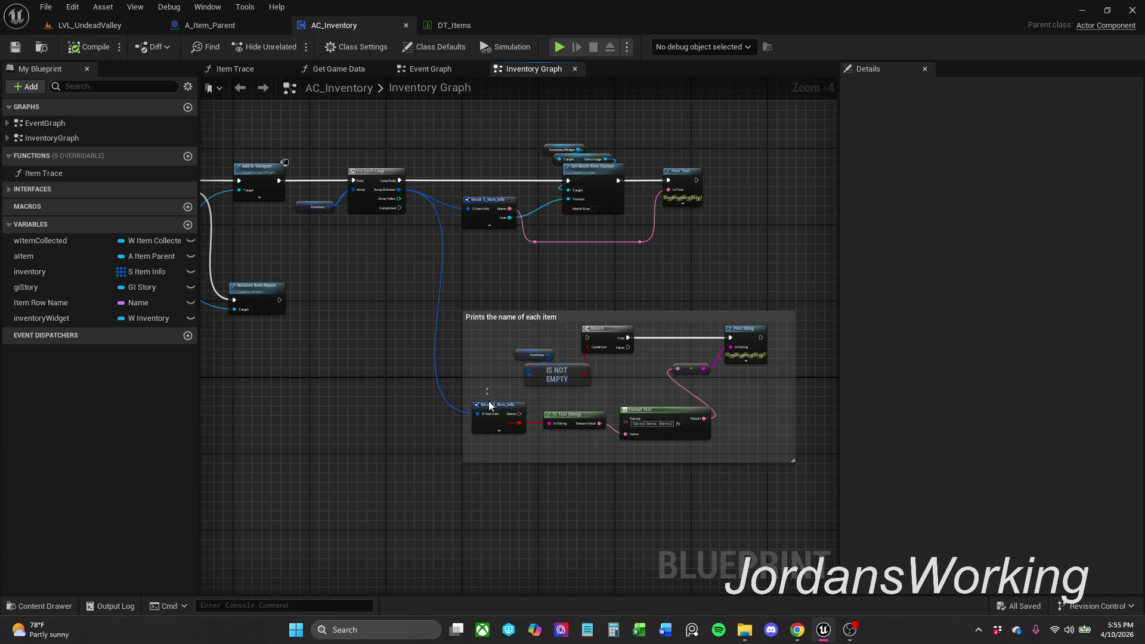
Step: Wire Break S_Item_Info's Name straight into Format Text, delete the To Text node, and compile
left_click(502, 419)
right_click(499, 412)
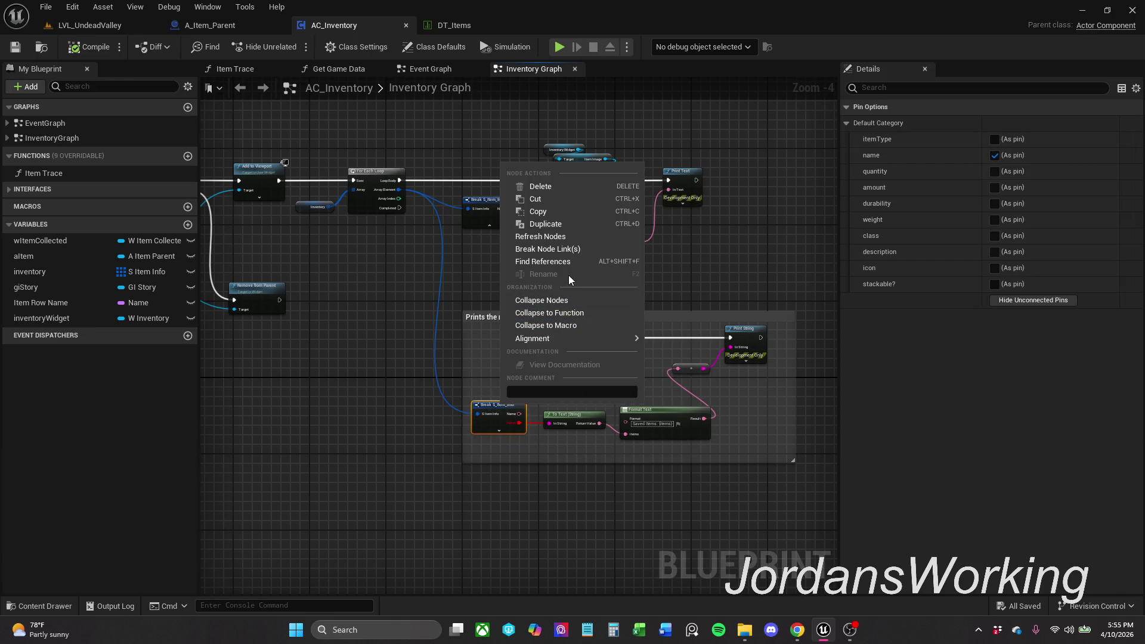
left_click(548, 248)
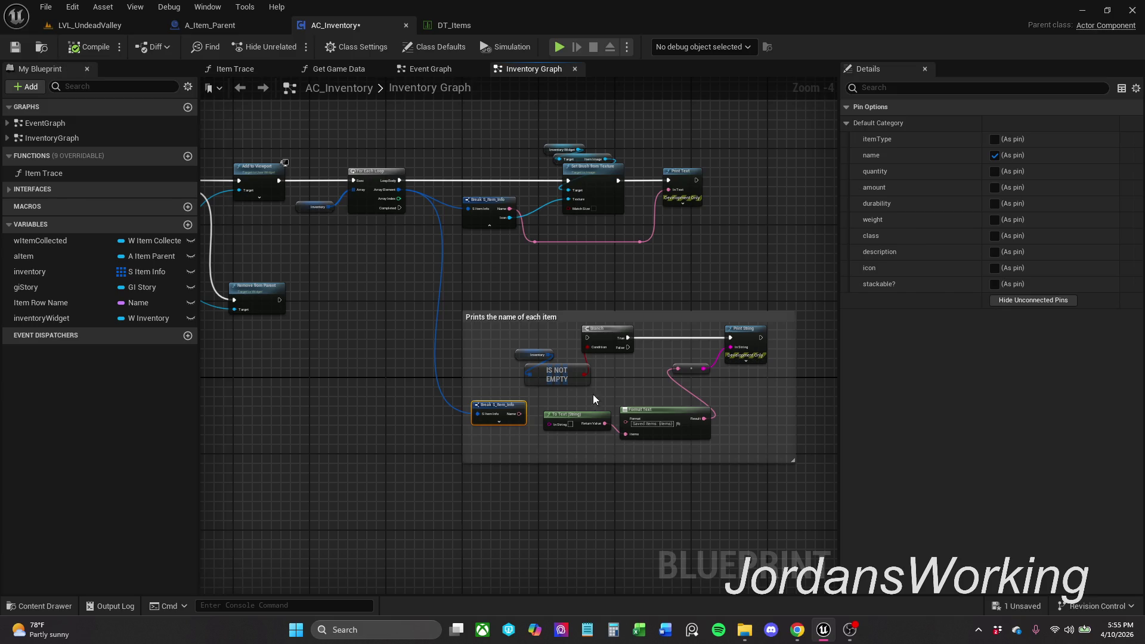
left_click(535, 399)
scroll(538, 420, "up", 4)
left_click_drag(512, 409, 731, 448)
left_click(632, 413)
key("Delete")
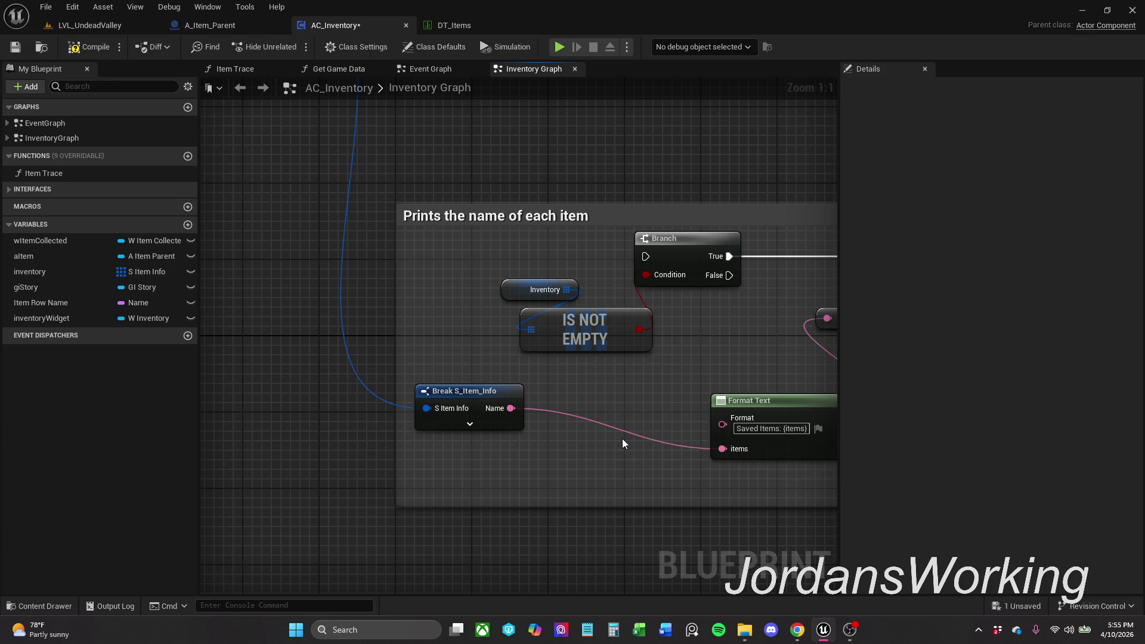
left_click(78, 48)
scroll(571, 245, "down", 2)
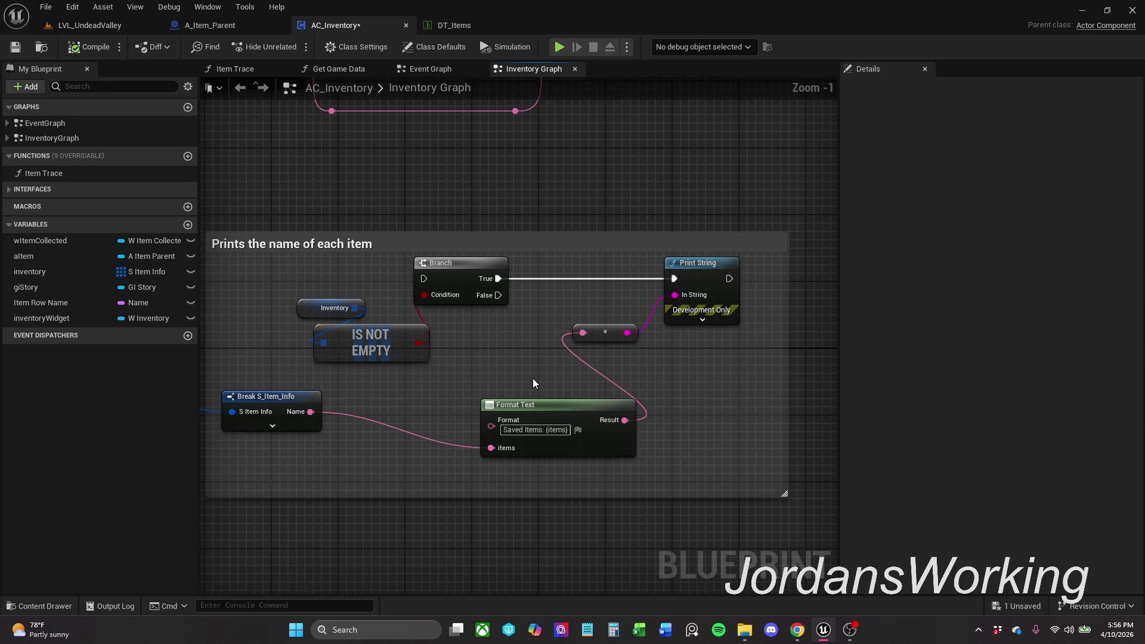
Step: Replace Print String with a Print Text node fed by Format Text's Result after Branch True, then compile and save
mouse_move(653, 365)
left_mouse_down()
mouse_move(723, 329)
mouse_move(665, 270)
left_mouse_up()
key("Delete")
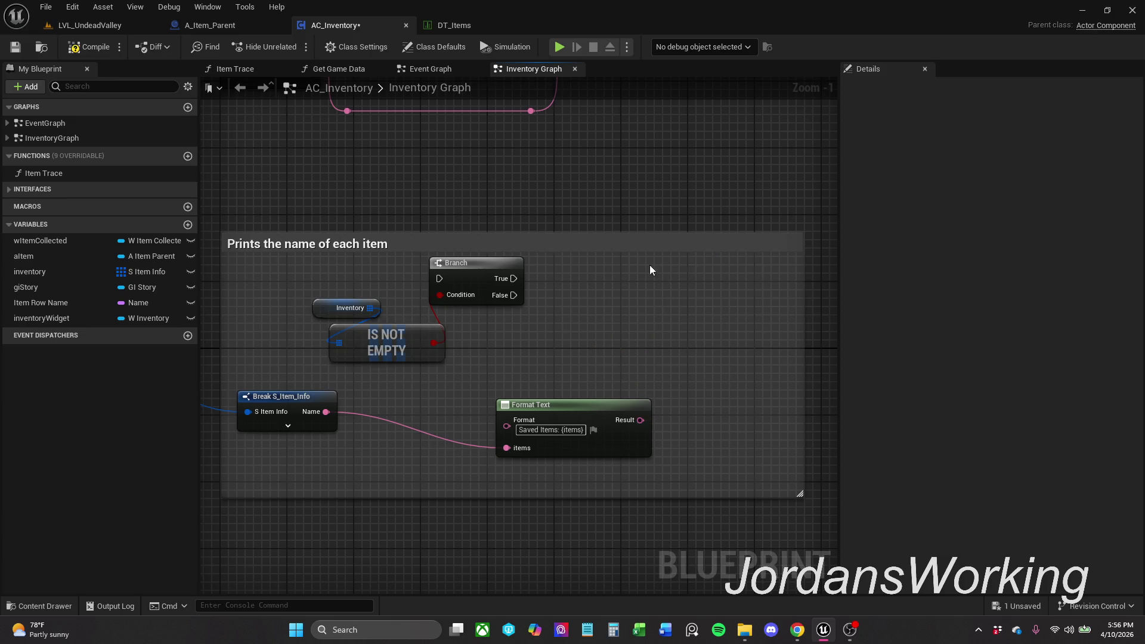
mouse_move(641, 419)
left_mouse_down()
mouse_move(681, 402)
mouse_move(629, 310)
left_mouse_up()
type("print text")
key("Return")
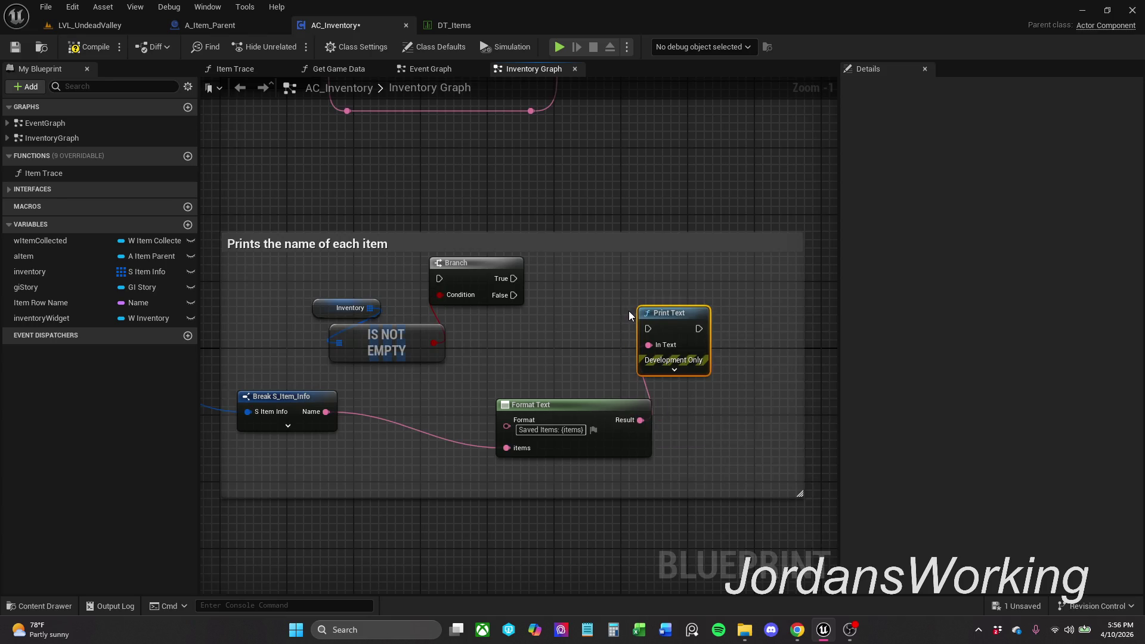
left_click_drag(649, 330, 514, 279)
key("q")
left_click(630, 348)
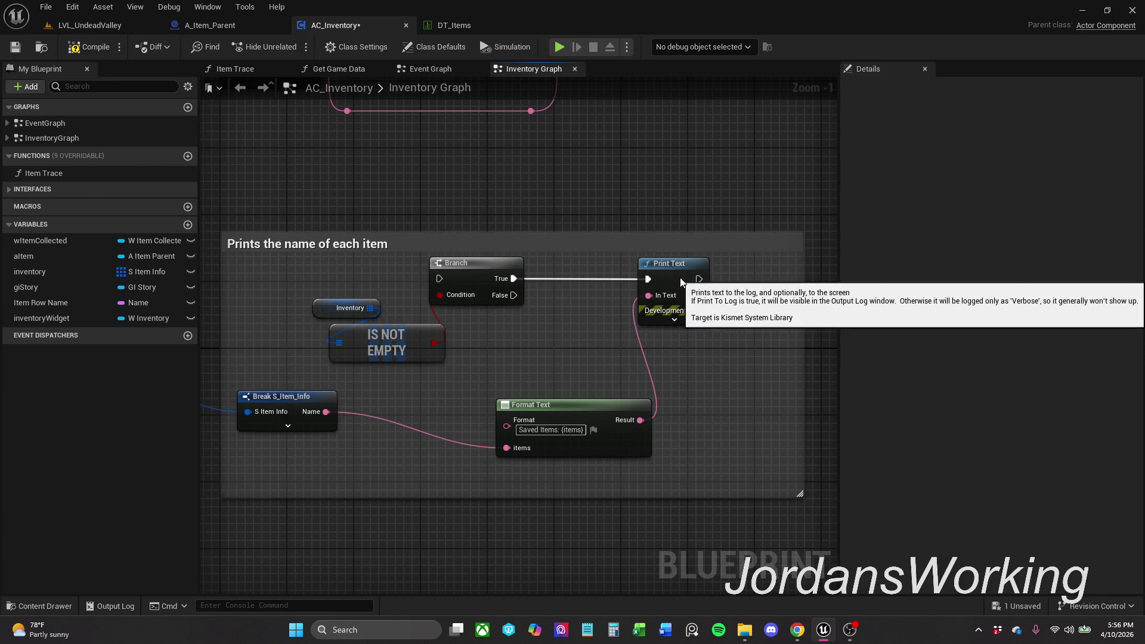
left_click_drag(680, 277, 705, 278)
left_click(95, 54)
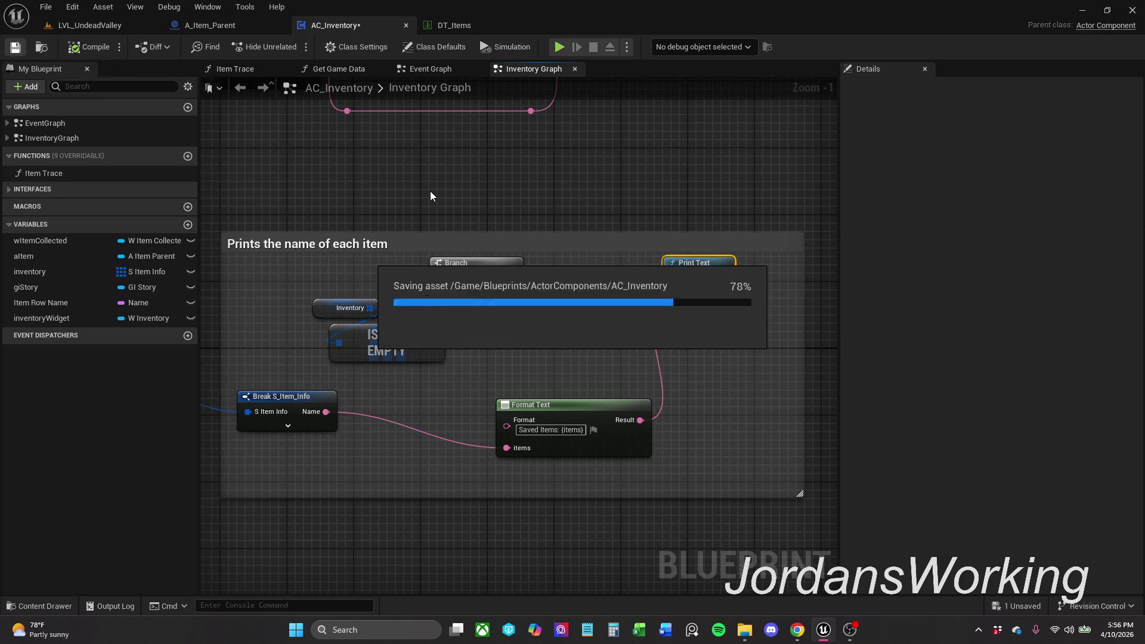
Step: Pan the graph to the F key, Flip Flop, Enhanced Input and Item Trace nodes
scroll(431, 191, "down", 2)
mouse_move(605, 270)
left_mouse_down()
mouse_move(726, 396)
mouse_move(741, 307)
mouse_move(862, 320)
left_mouse_up()
scroll(733, 352, "down", 1)
mouse_move(705, 295)
left_mouse_down()
mouse_move(728, 289)
mouse_move(741, 209)
mouse_move(833, 139)
left_mouse_up()
scroll(722, 291, "down", 1)
scroll(833, 140, "up", 2)
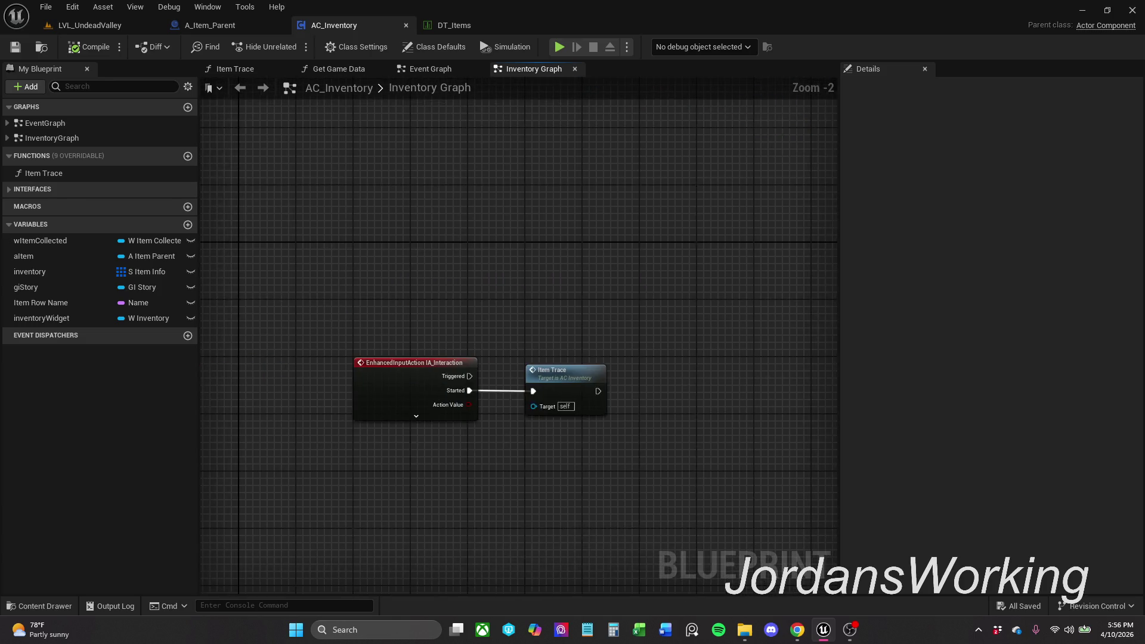
Step: Narrow the 'Check each Item in inventory' comment box by dragging its left edge inward
mouse_move(787, 271)
left_mouse_down()
mouse_move(682, 272)
mouse_move(540, 244)
left_mouse_up()
scroll(682, 271, "down", 2)
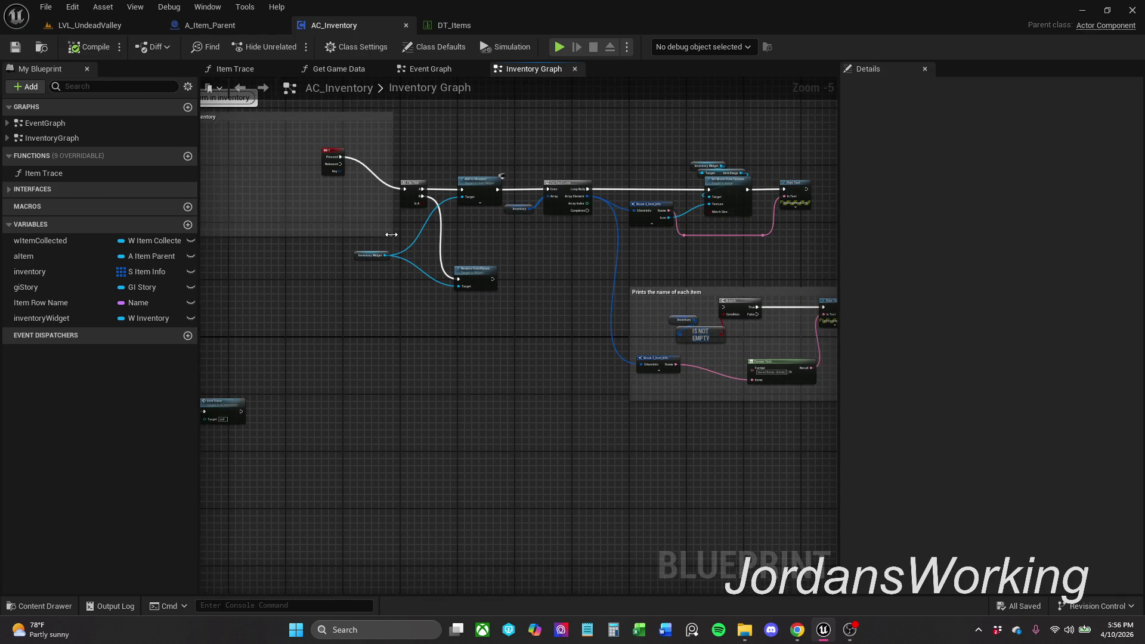
left_click_drag(390, 235, 643, 264)
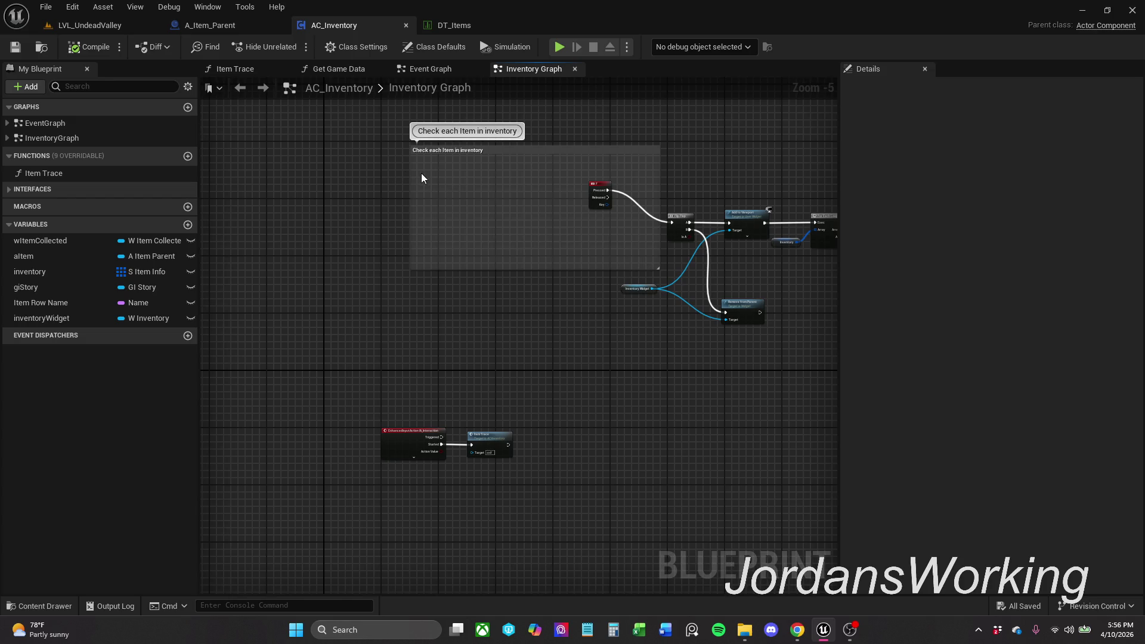
left_click_drag(409, 184, 740, 210)
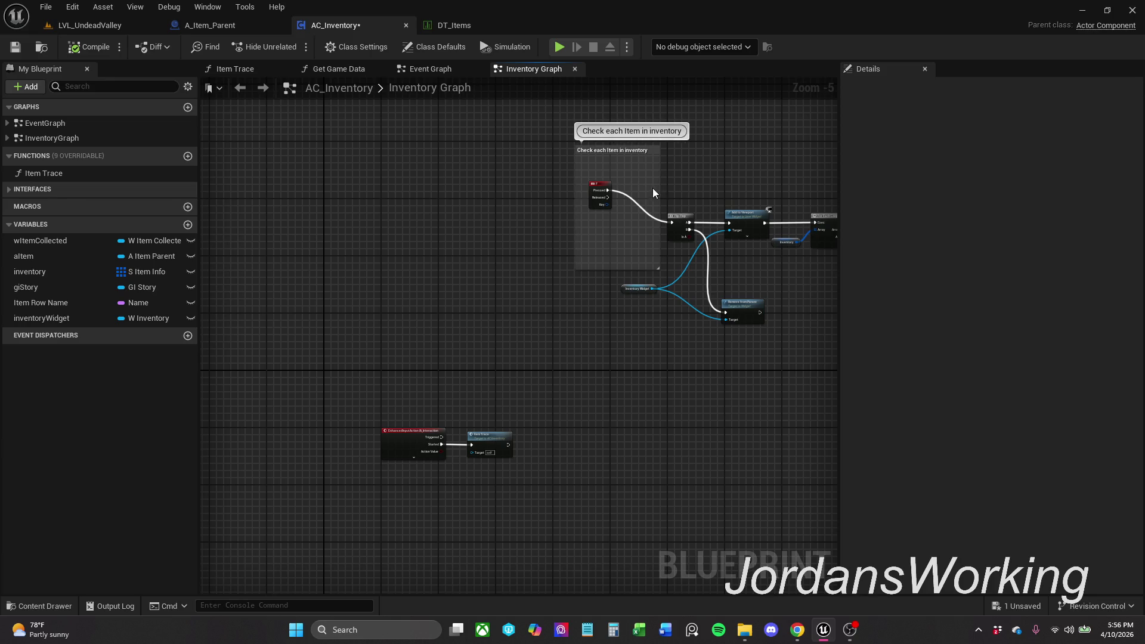
scroll(634, 160, "down", 2)
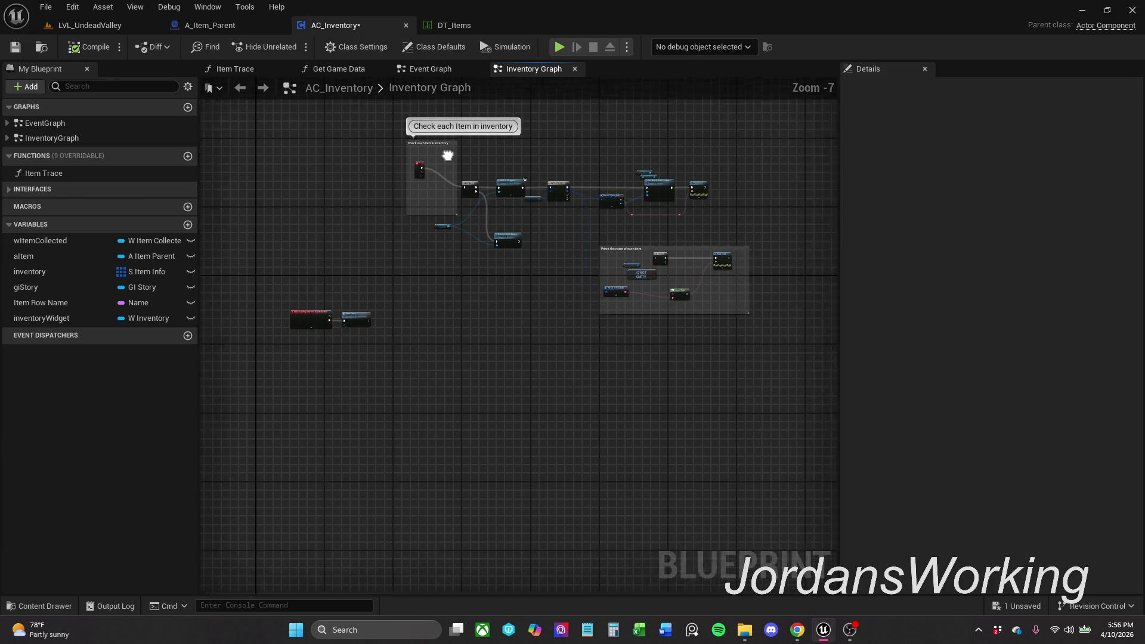
Step: Move both comment groups and their nodes up and left, then save AC_Inventory
left_click_drag(364, 122, 783, 324)
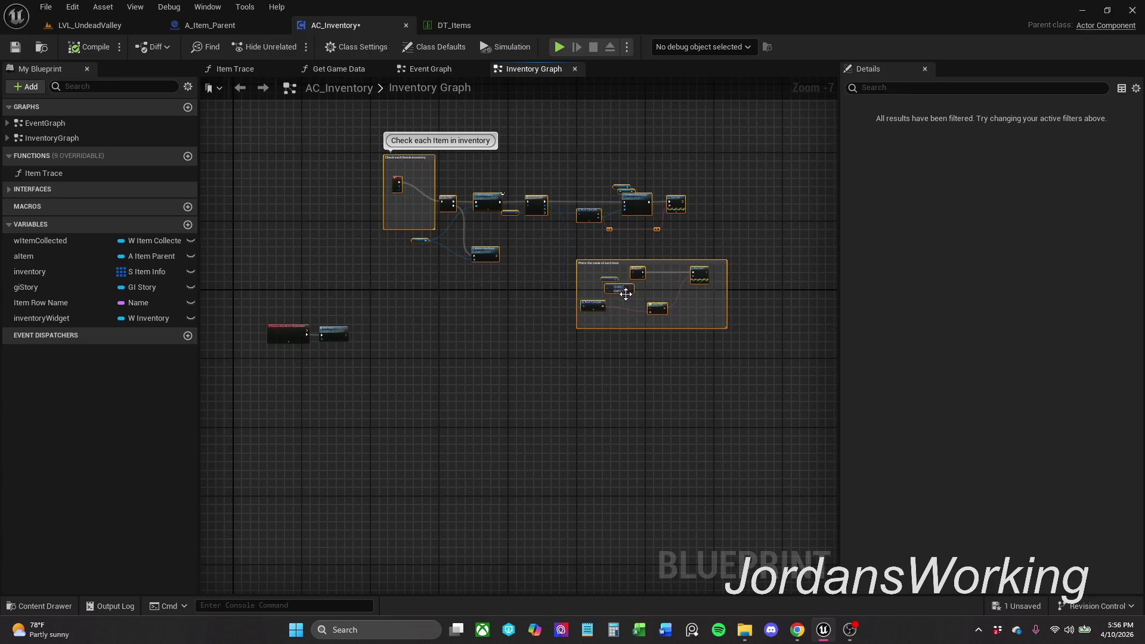
mouse_move(618, 292)
left_mouse_down()
mouse_move(475, 262)
mouse_move(494, 276)
left_mouse_up()
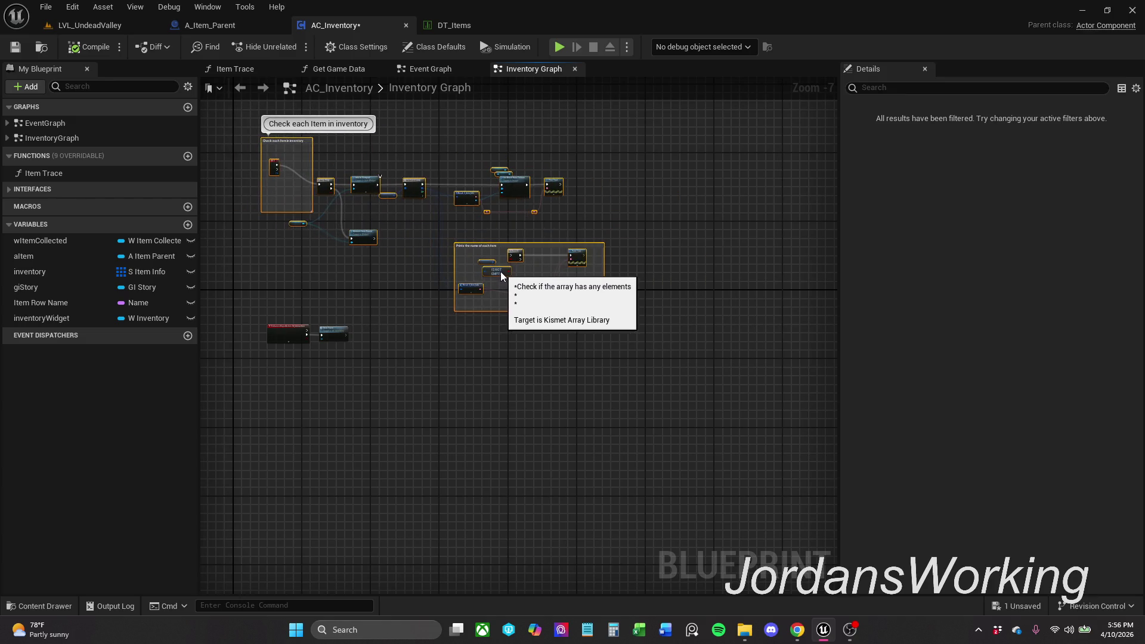
scroll(278, 176, "up", 4)
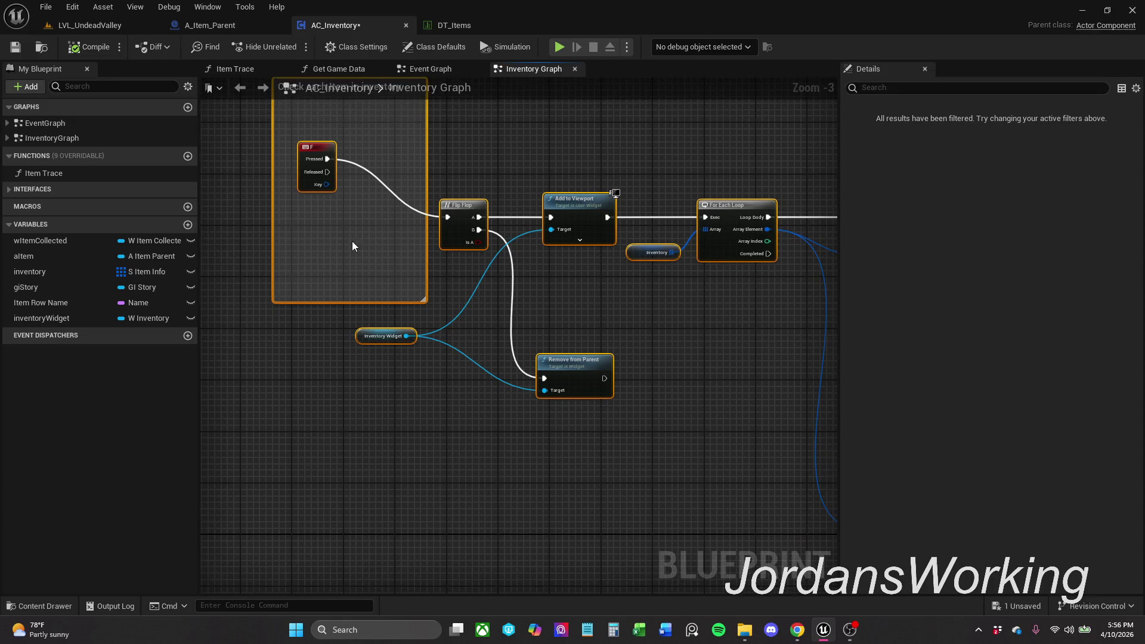
left_click_drag(321, 213, 318, 197)
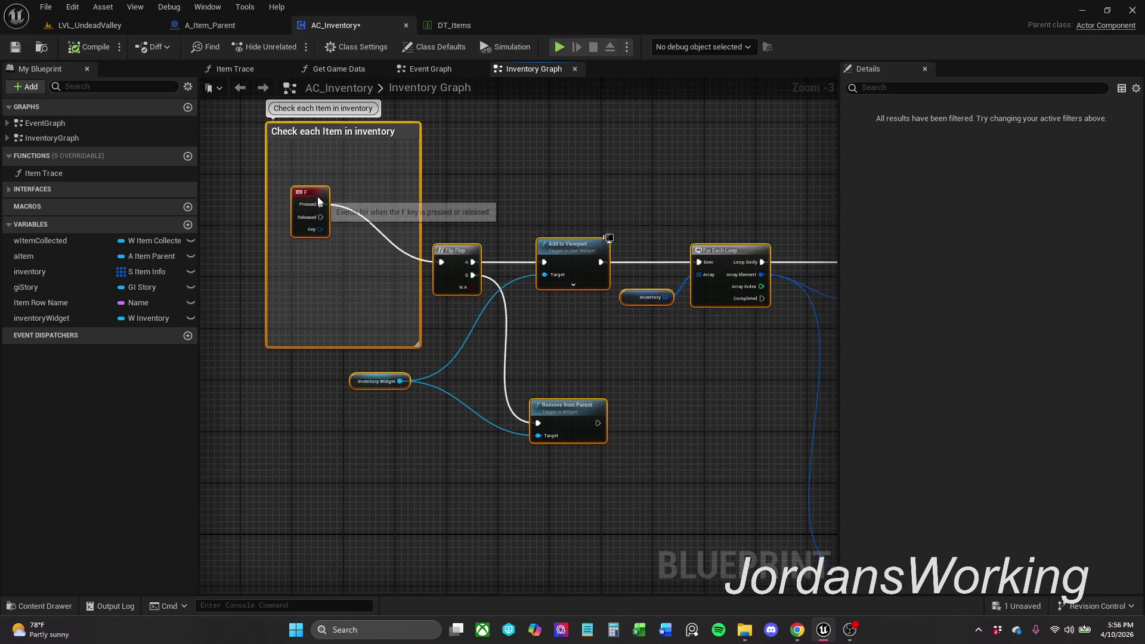
scroll(454, 203, "down", 5)
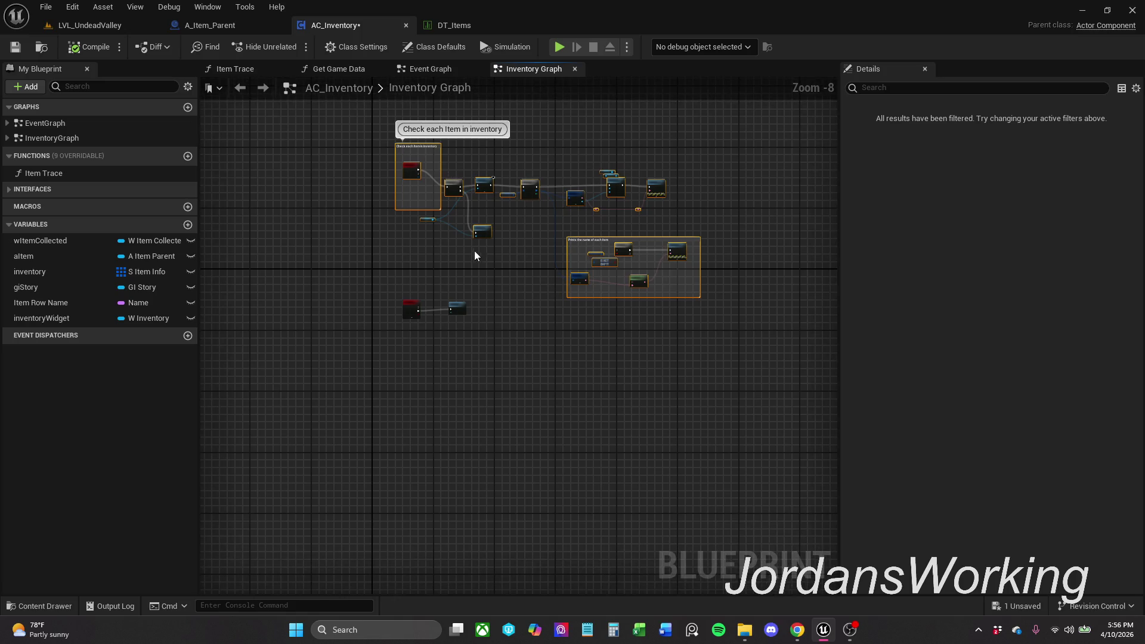
left_click(23, 52)
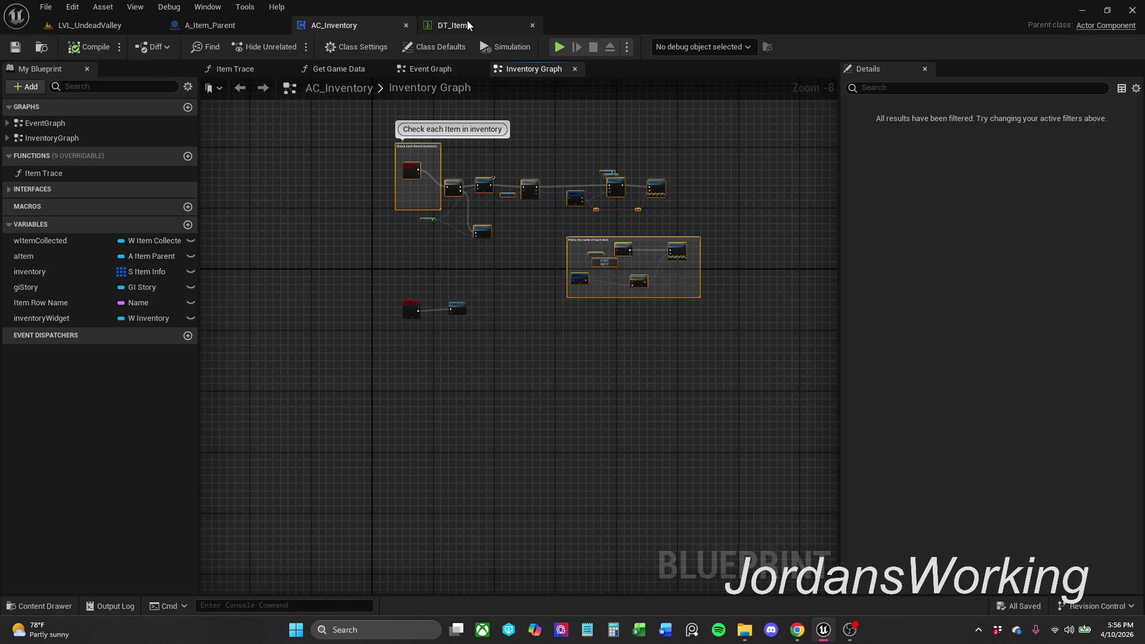
Step: Open and close the DT_Items data table, then view A_Item_Parent's Interaction Graph
left_click(467, 23)
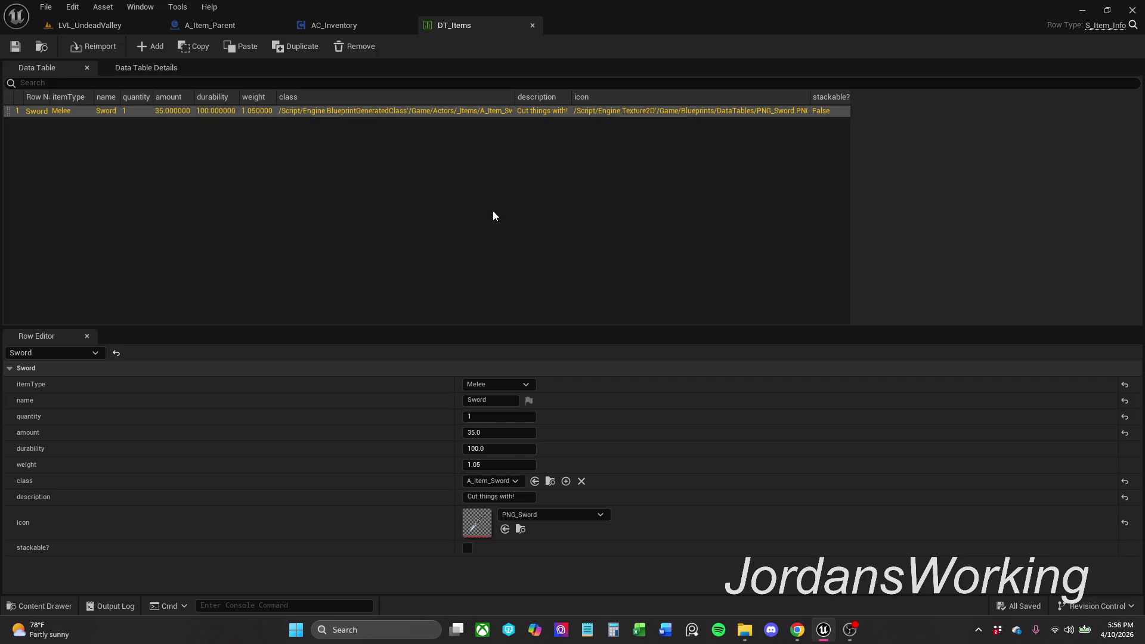
left_click(532, 26)
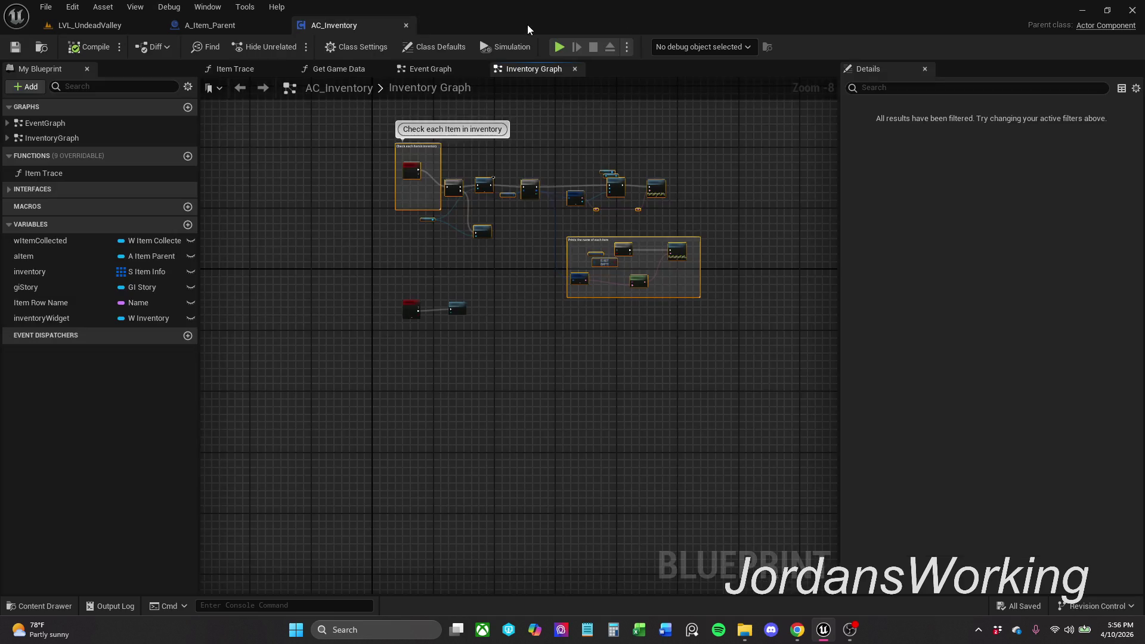
left_click(231, 23)
mouse_move(476, 195)
left_mouse_down()
mouse_move(494, 149)
mouse_move(605, 119)
left_mouse_up()
Step: Delete the unconnected Item Info and Break S_Item_Info nodes, then compile and save A_Item_Parent
scroll(557, 323, "up", 2)
left_click_drag(561, 373, 729, 259)
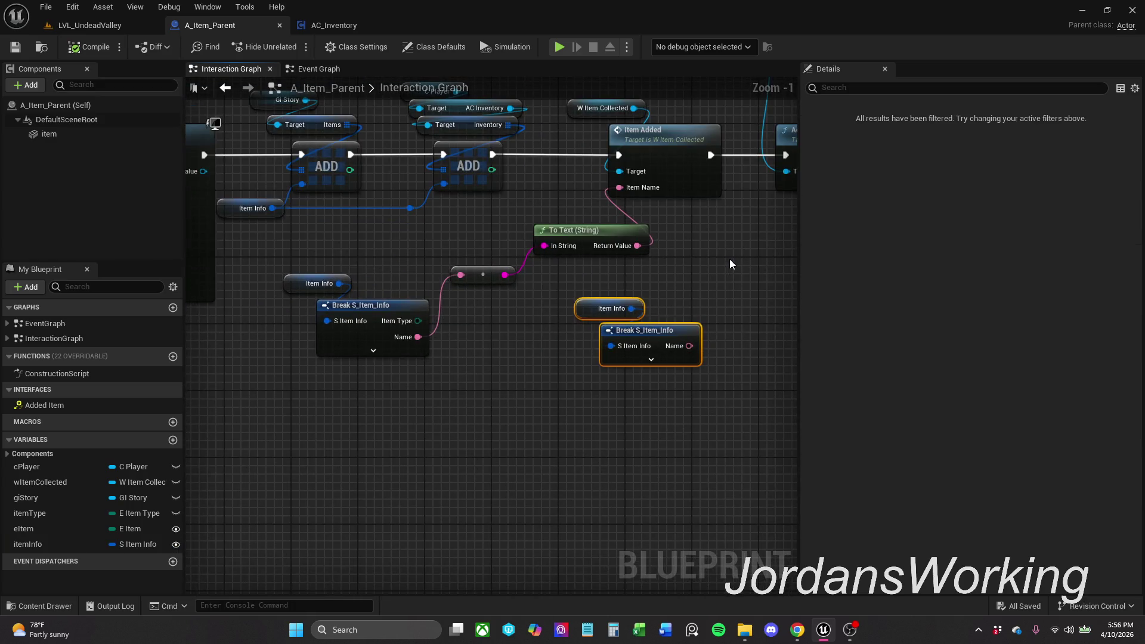
key("Delete")
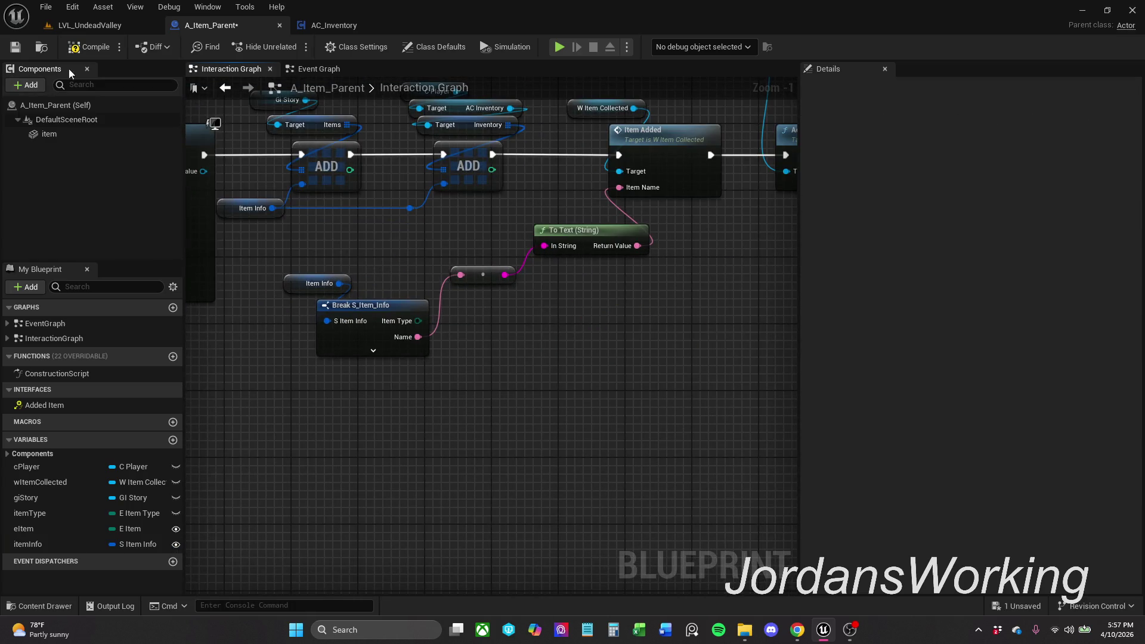
left_click(89, 47)
left_click(16, 47)
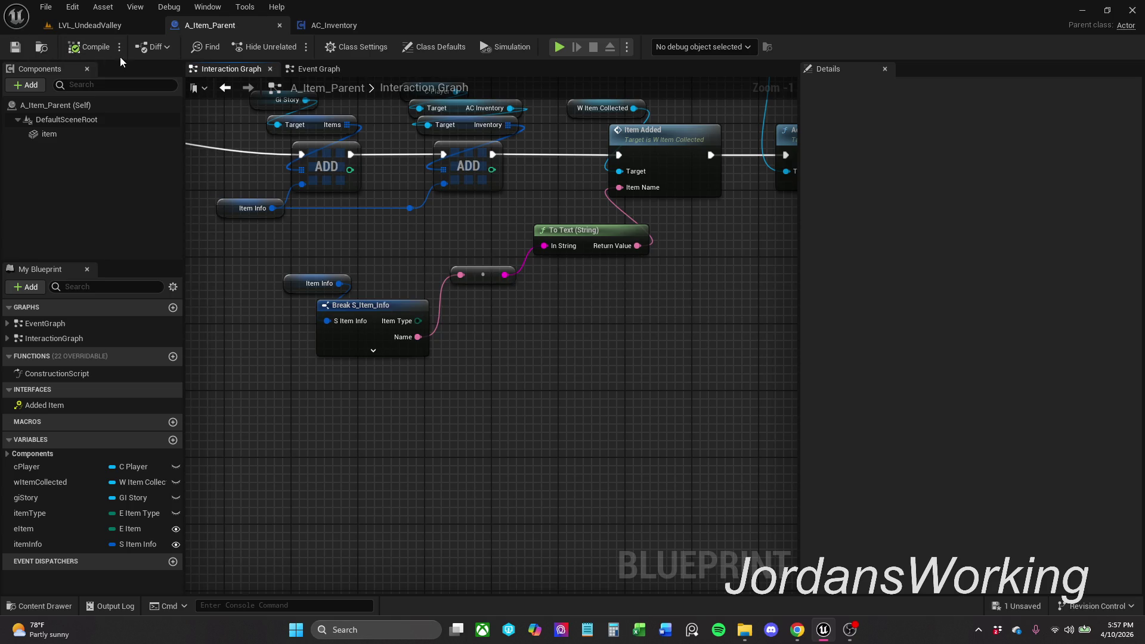
scroll(502, 330, "down", 2)
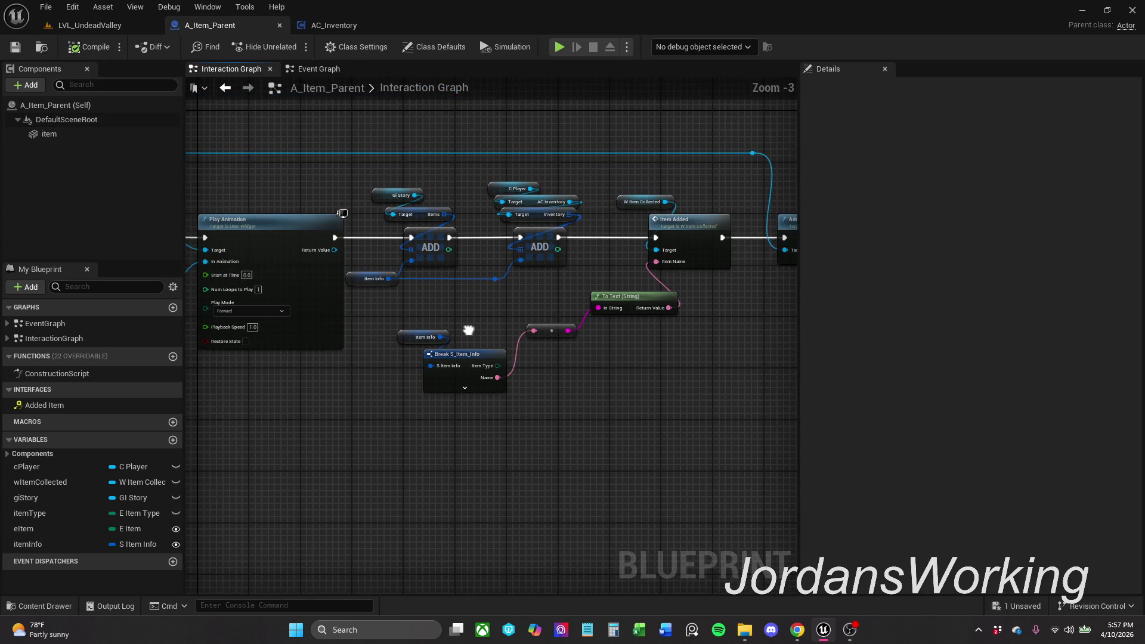
scroll(457, 221, "down", 1)
scroll(465, 220, "up", 2)
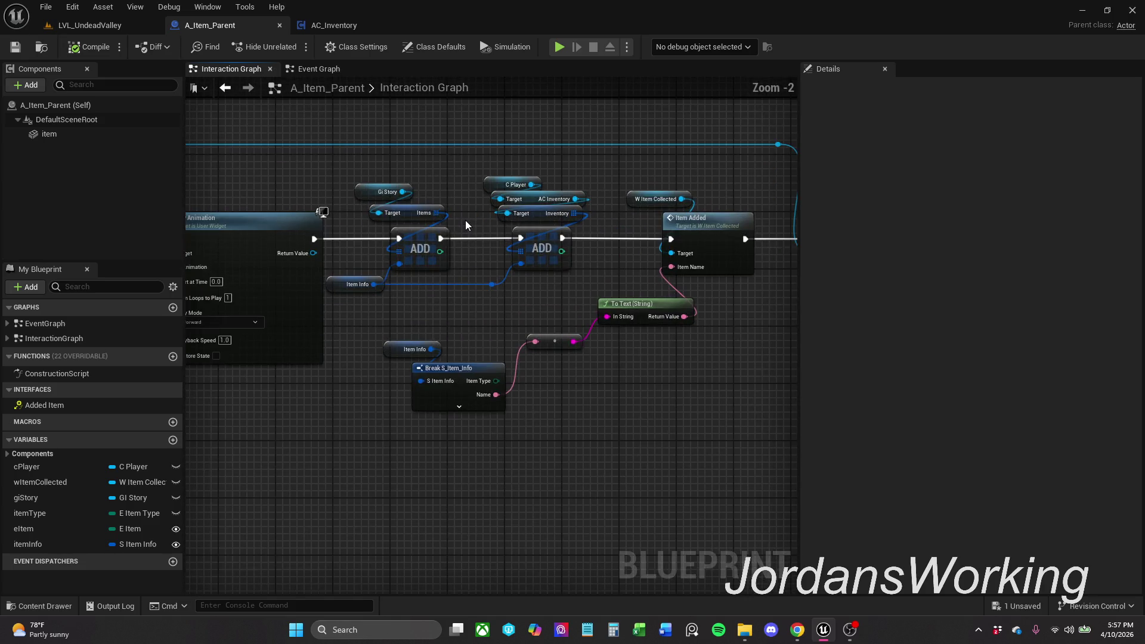
Step: Inspect the ADD nodes, browse the Content Drawer, and return to the LVL_UndeadValley level
left_click_drag(434, 222, 444, 268)
left_click(445, 202)
left_click(420, 248)
left_click(442, 182)
left_click(49, 606)
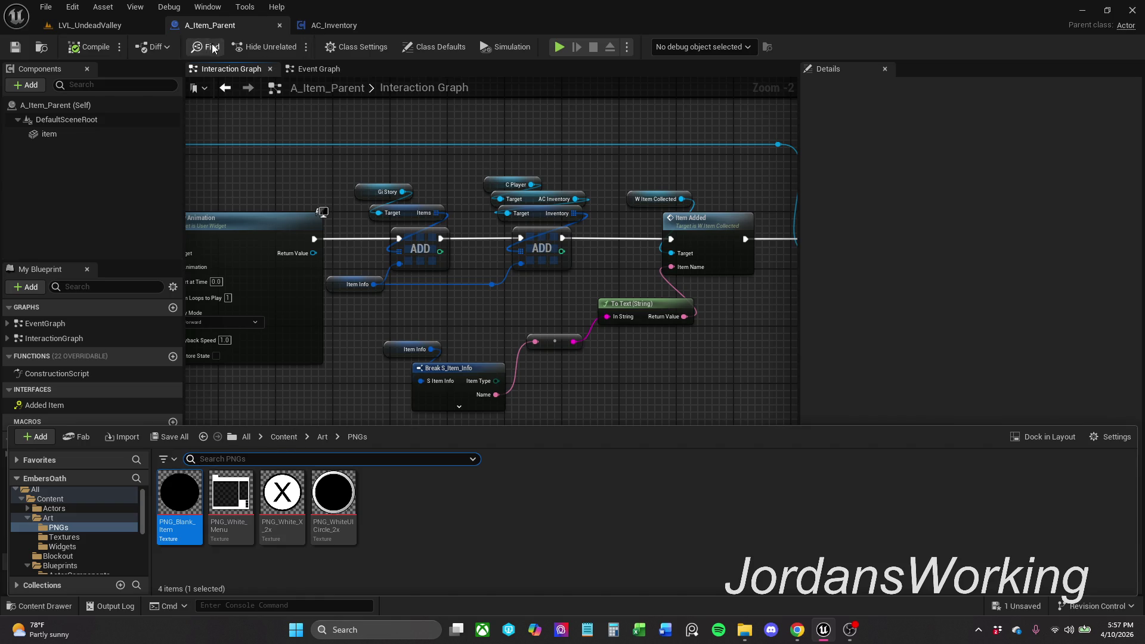
left_click(96, 25)
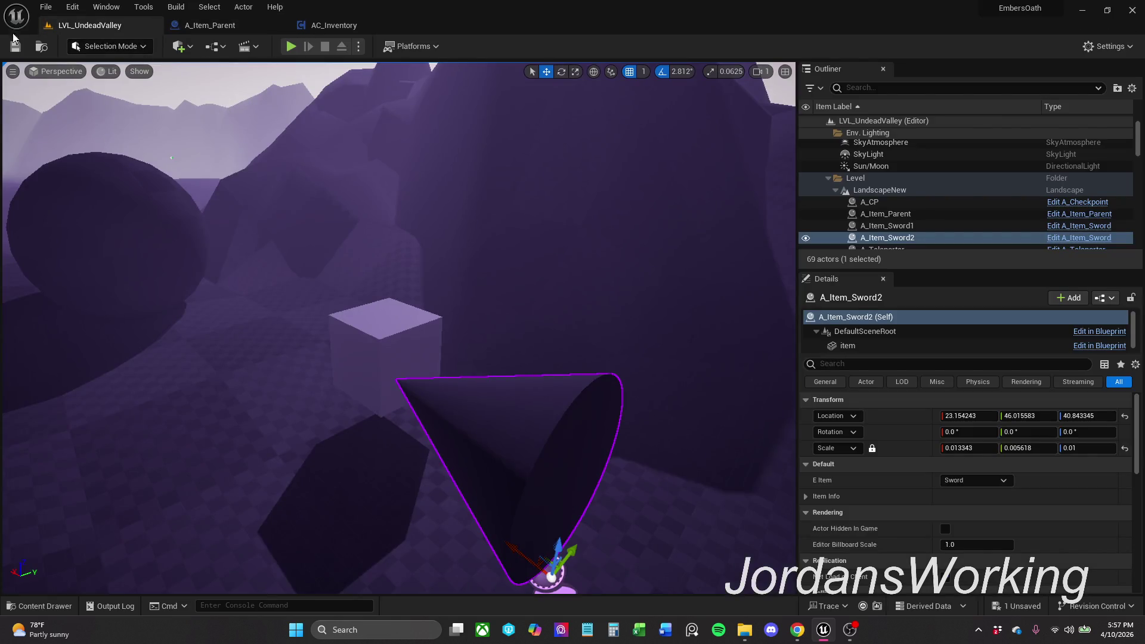
Step: Use File > Save All from the level editor, then return to the AC_Inventory tab
left_click(46, 8)
left_click(103, 167)
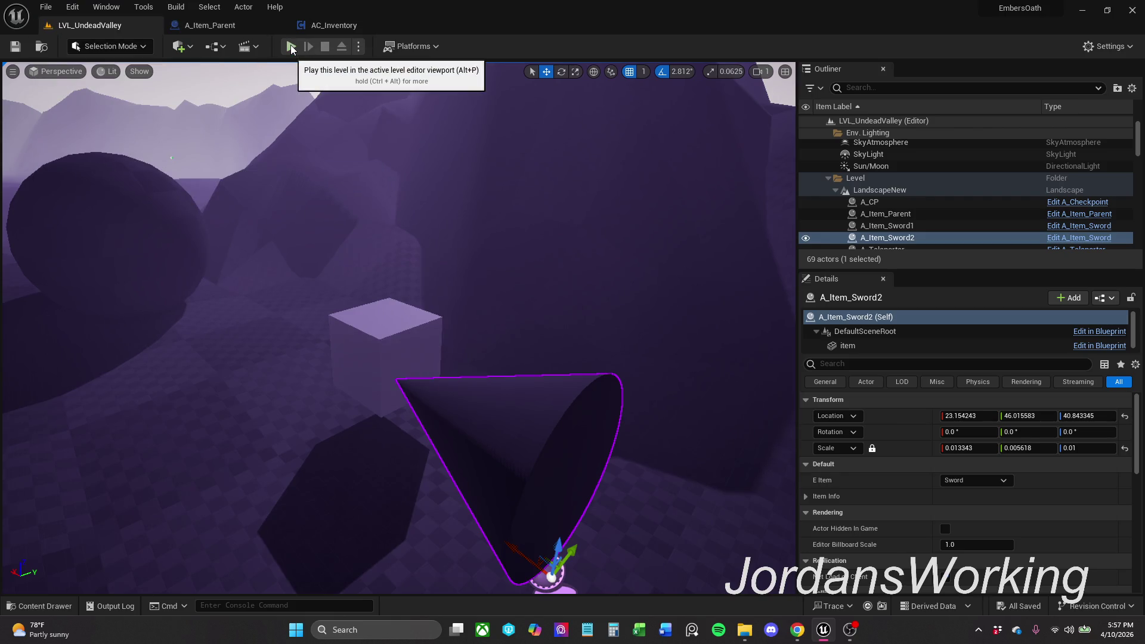
left_click(337, 23)
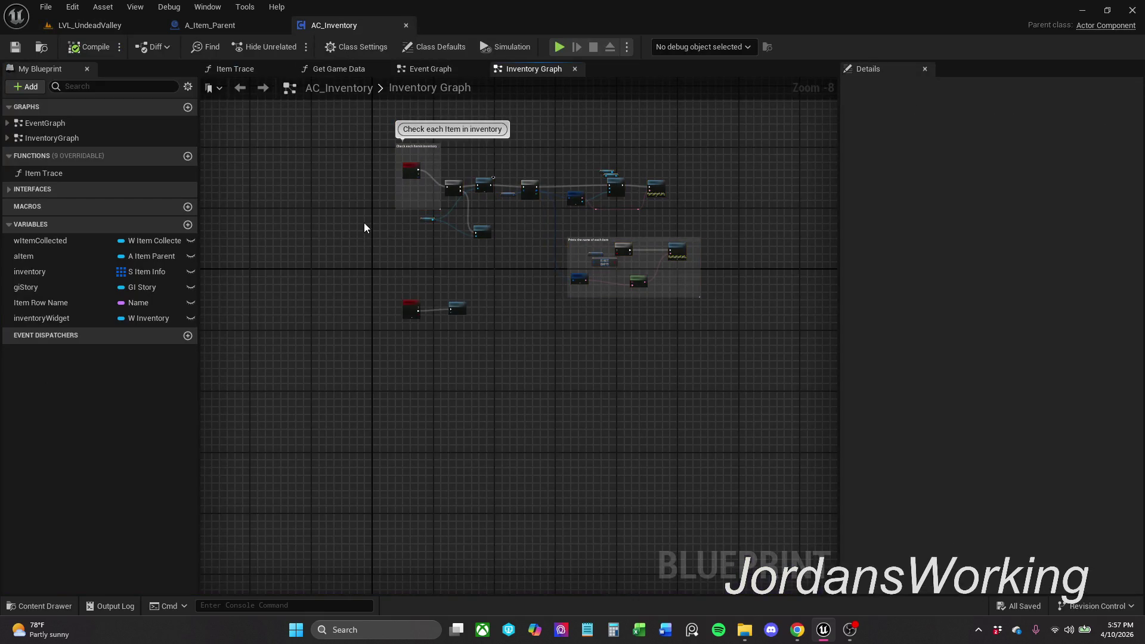
Step: Reposition the Inventory Widget node, save, and move the Inventory getter above the For Each Loop
scroll(364, 223, "up", 4)
mouse_move(464, 248)
left_mouse_down()
mouse_move(332, 308)
mouse_move(385, 353)
mouse_move(413, 356)
mouse_move(416, 278)
mouse_move(433, 286)
mouse_move(420, 326)
mouse_move(395, 324)
left_mouse_up()
scroll(354, 343, "up", 2)
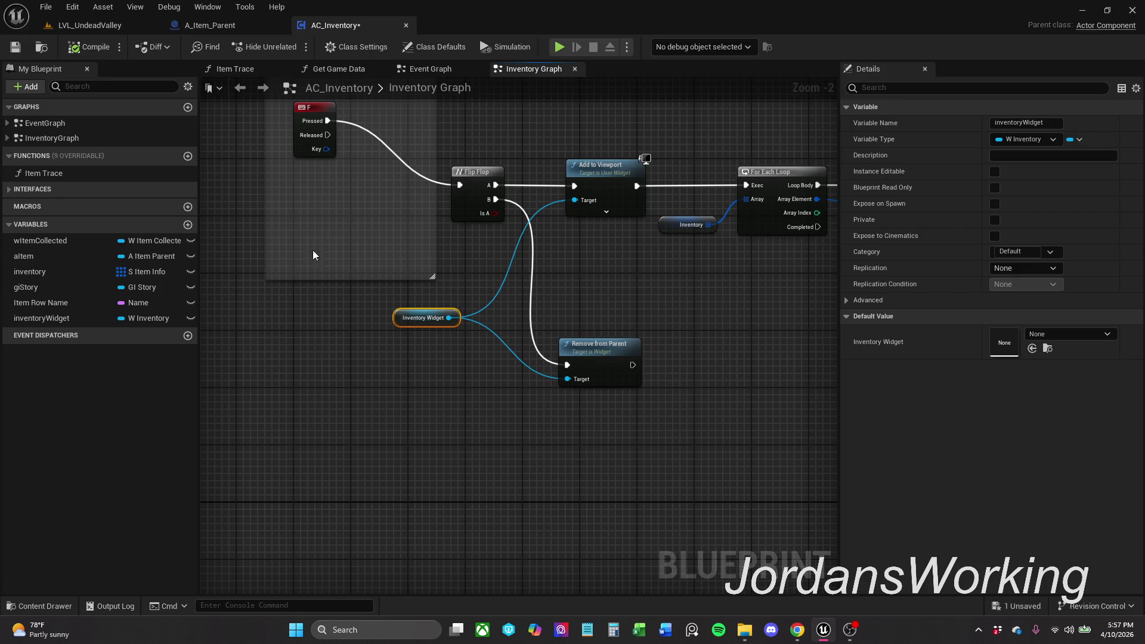
left_click(332, 259)
left_click(15, 46)
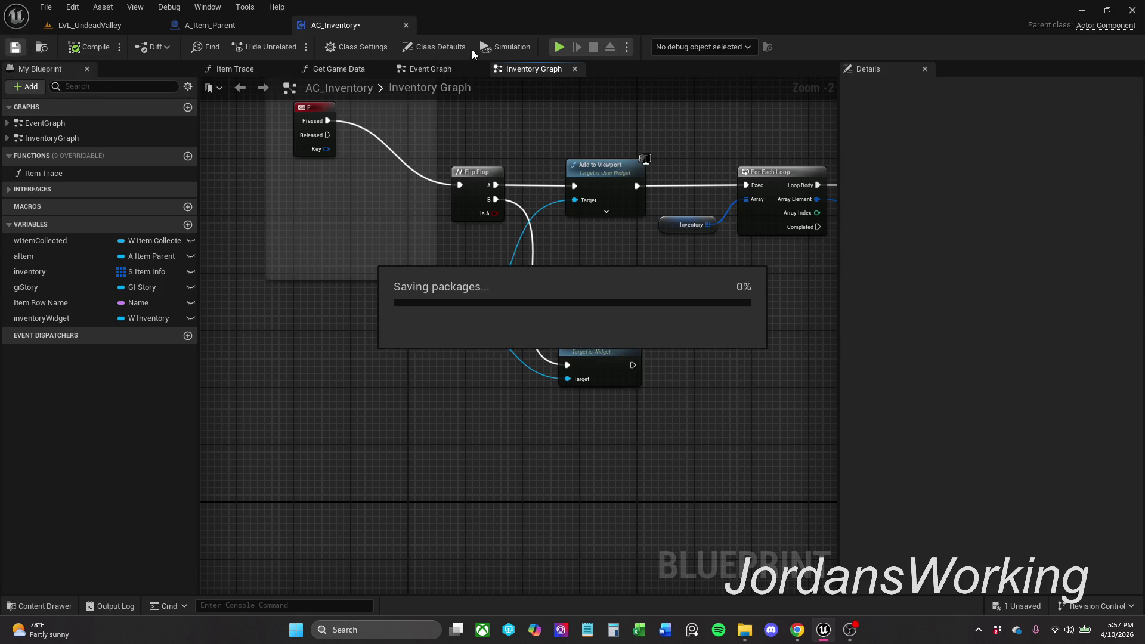
scroll(493, 238, "down", 1)
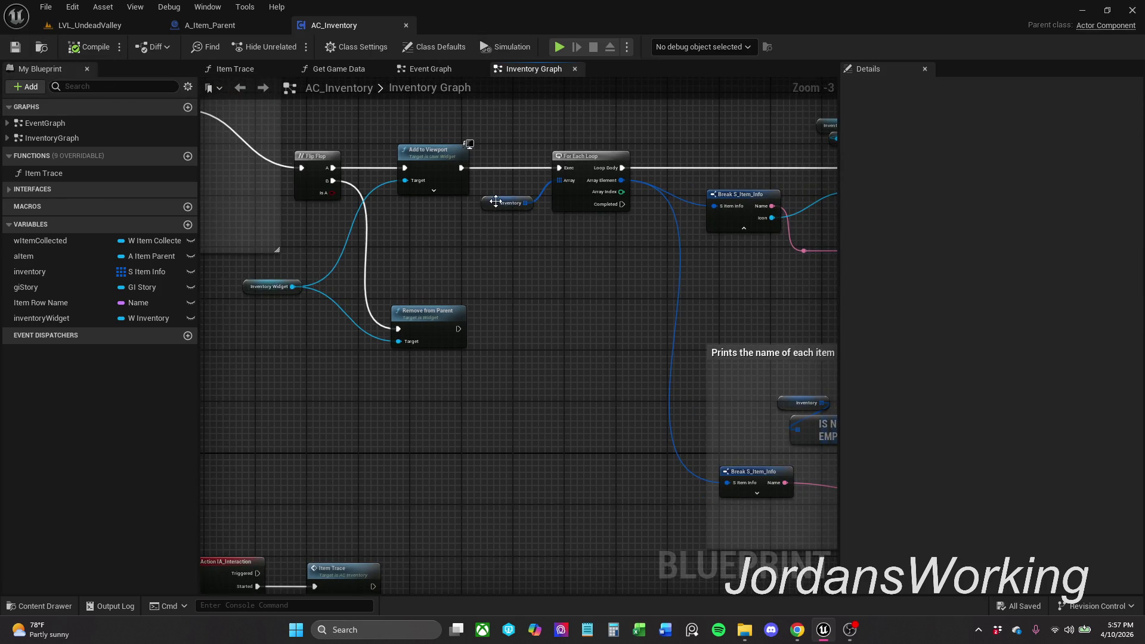
mouse_move(489, 207)
left_mouse_down()
mouse_move(550, 237)
mouse_move(535, 127)
mouse_move(541, 138)
left_mouse_up()
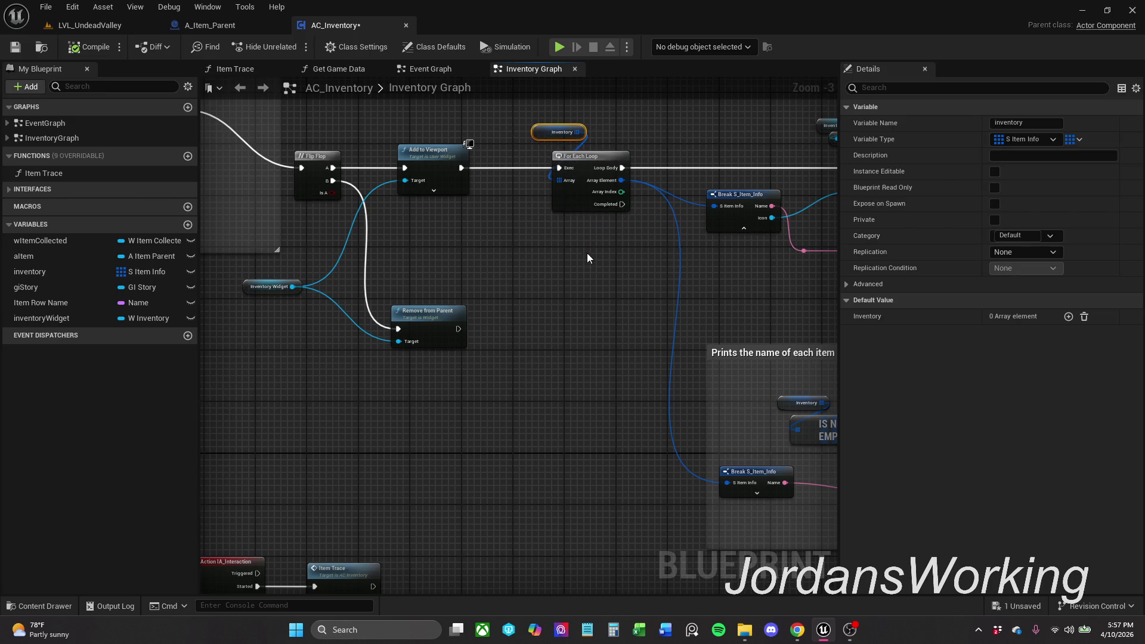
scroll(584, 278, "down", 1)
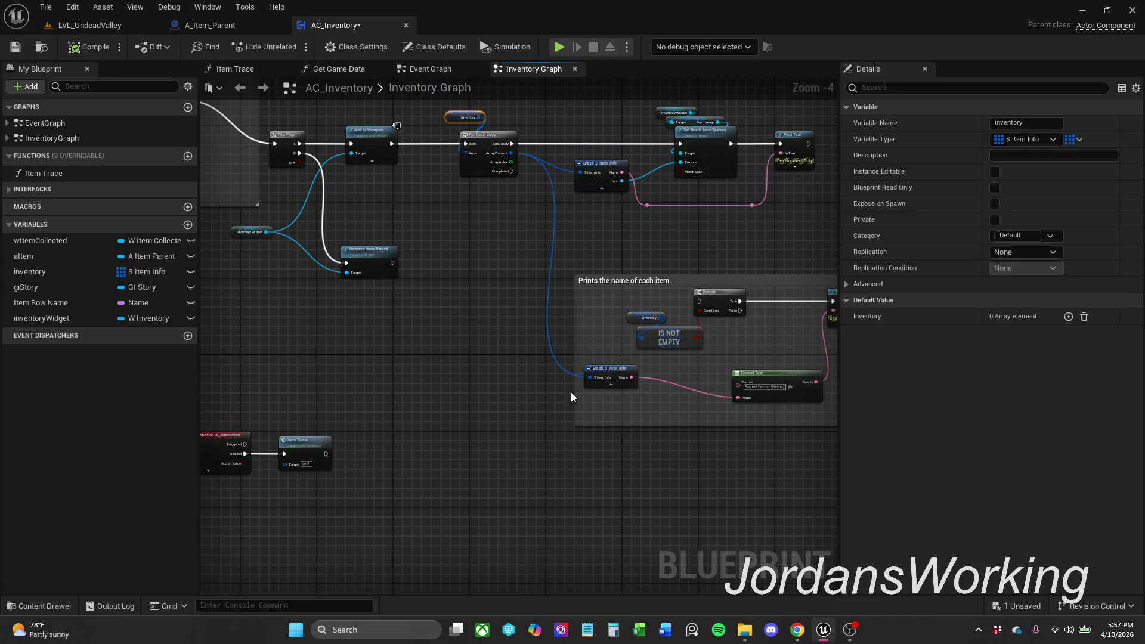
Step: Shift the 'Prints the name of each item' comment block and its nodes up-left, then save
left_click_drag(596, 340, 484, 314)
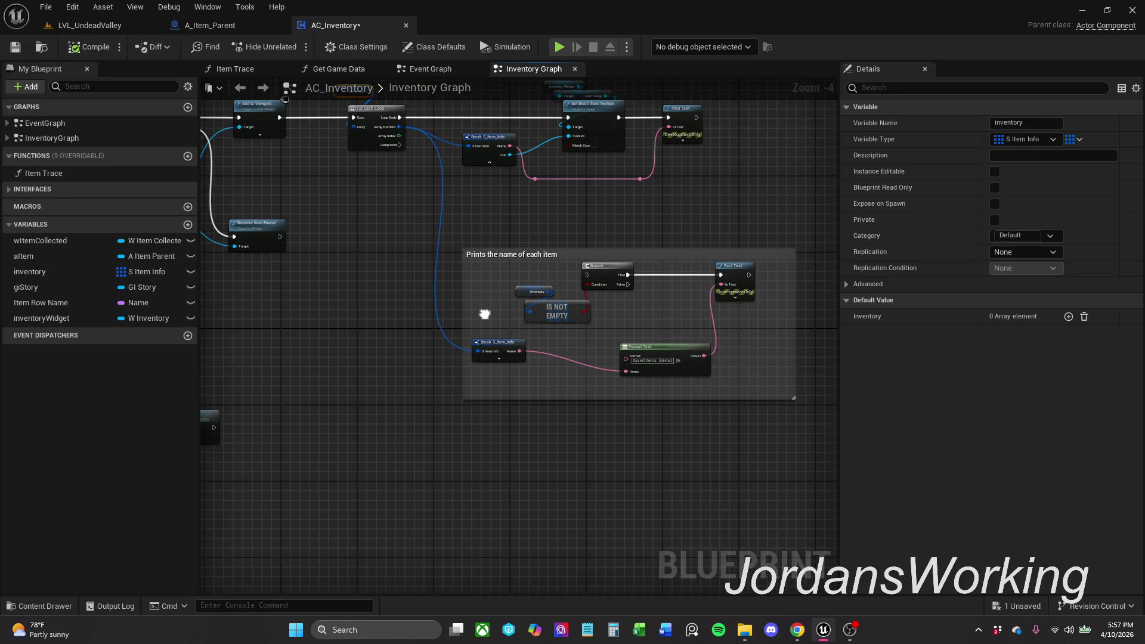
left_click_drag(455, 240, 720, 409)
mouse_move(603, 267)
left_mouse_down()
mouse_move(533, 248)
mouse_move(540, 259)
left_mouse_up()
left_click(434, 207)
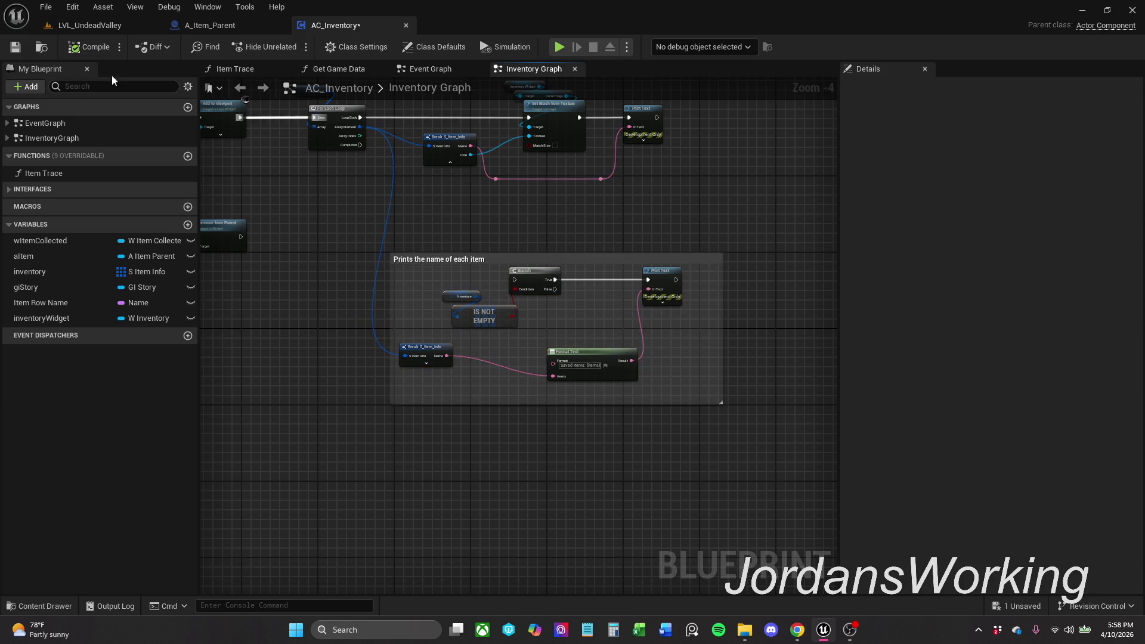
left_click(16, 46)
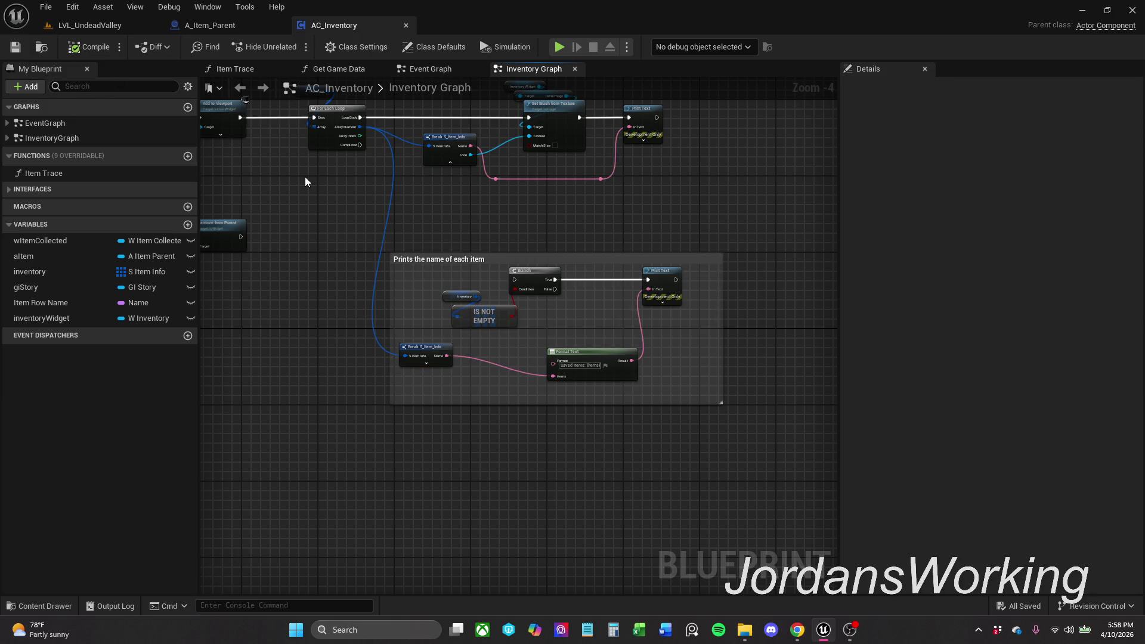
Step: Review the whole node chain and close the AC_Inventory blueprint
scroll(305, 177, "down", 1)
mouse_move(509, 243)
left_mouse_down()
mouse_move(549, 255)
mouse_move(567, 314)
left_mouse_up()
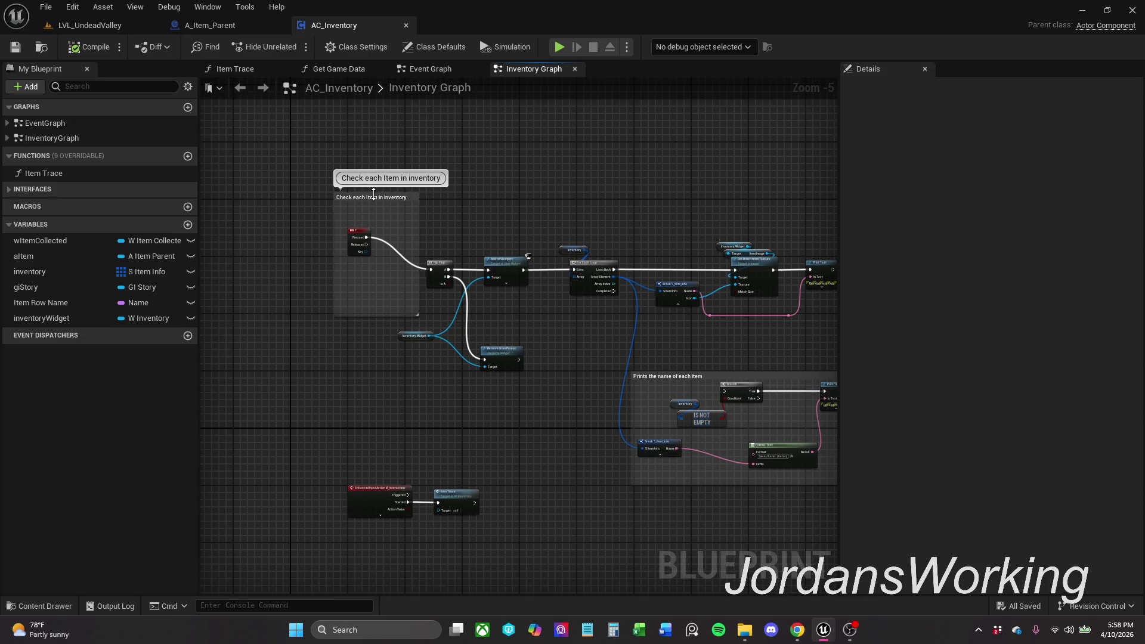
left_click(405, 24)
left_click(46, 607)
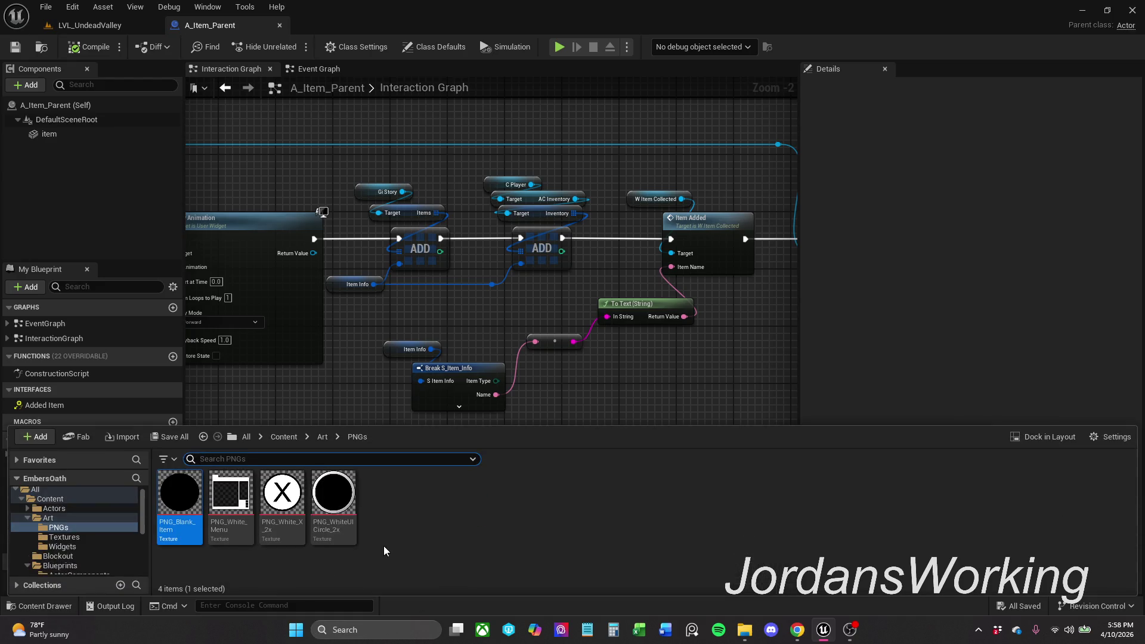
Step: Open the W_Inventory widget blueprint from the Art > Widgets folder
left_click(323, 437)
double_click(282, 492)
double_click(181, 524)
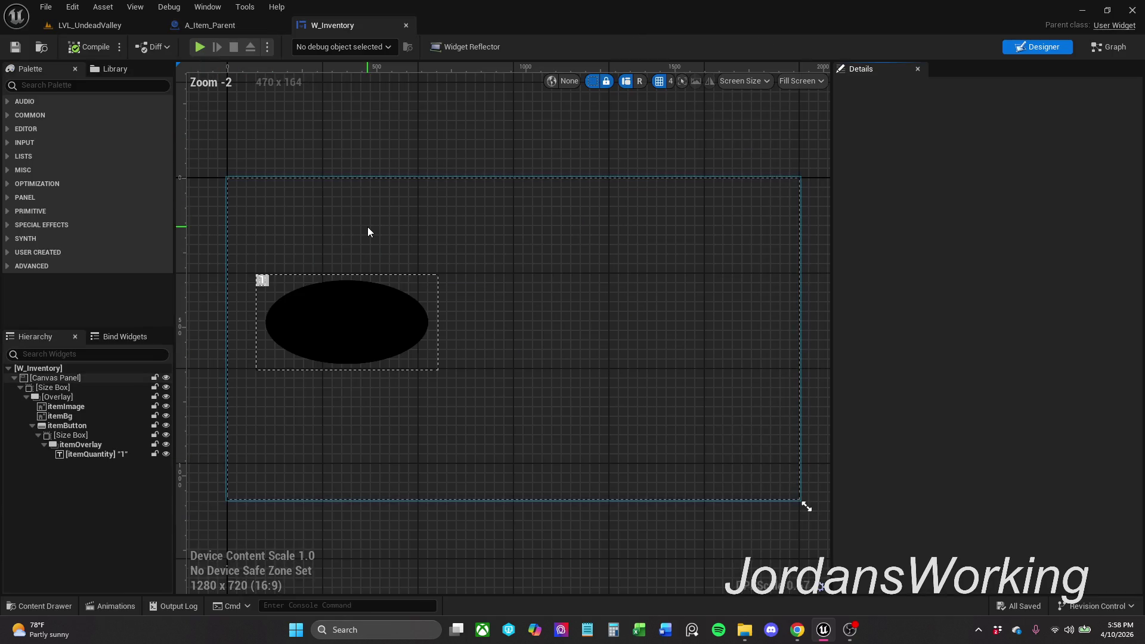
scroll(404, 233, "up", 1)
scroll(405, 233, "up", 1)
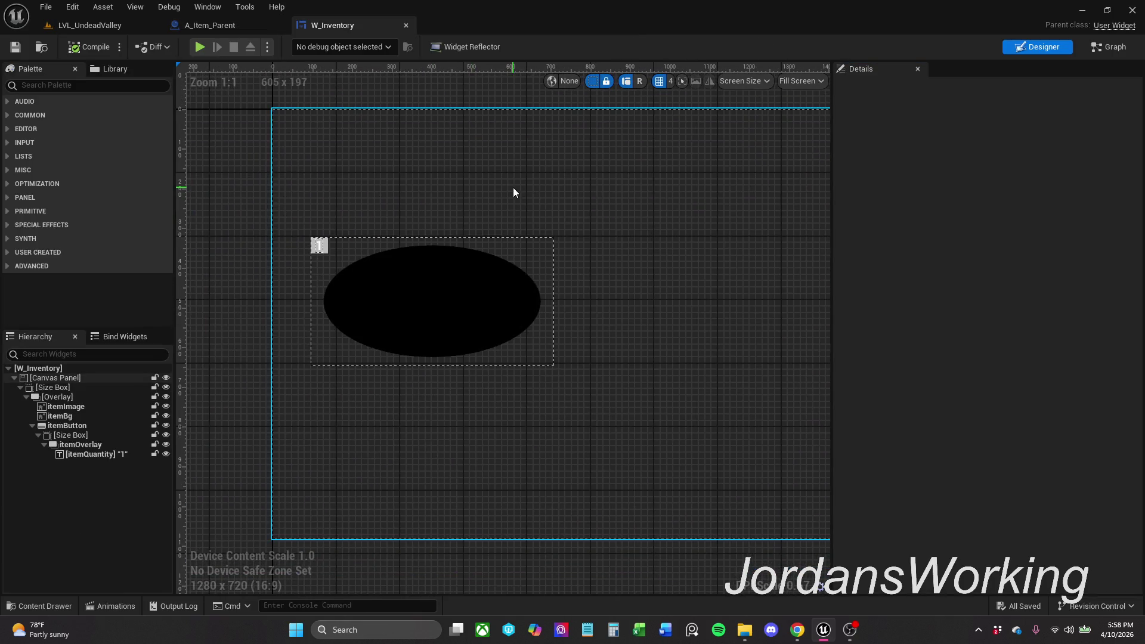
Step: Check itemRowName's default value in the Graph, then select itemImage and itemBg in the Designer
left_click(1118, 53)
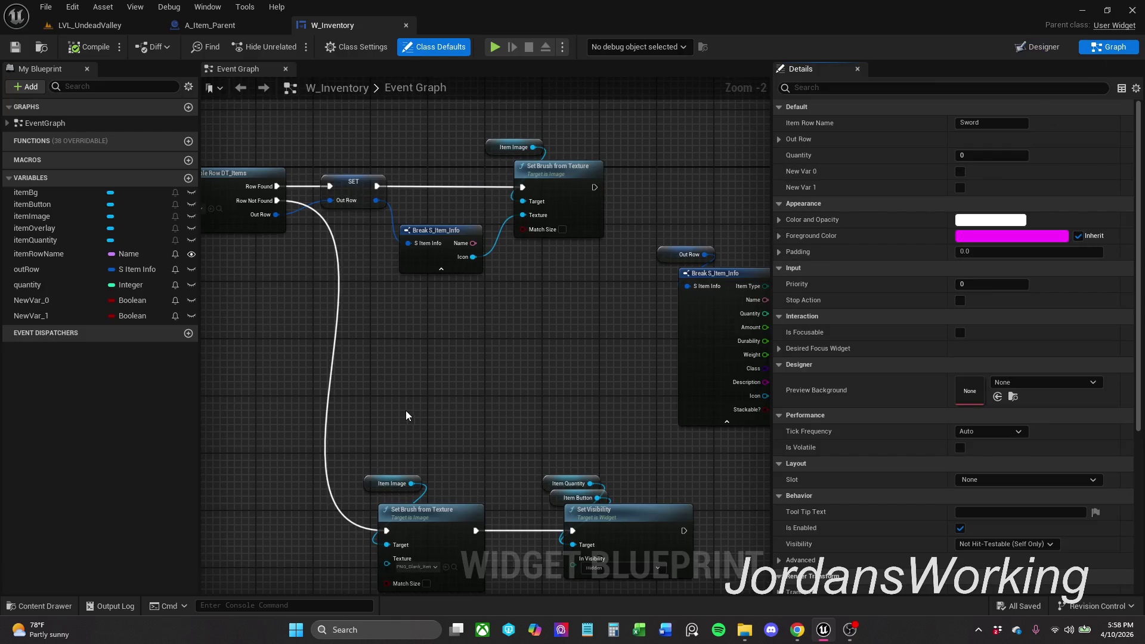
left_click(1043, 48)
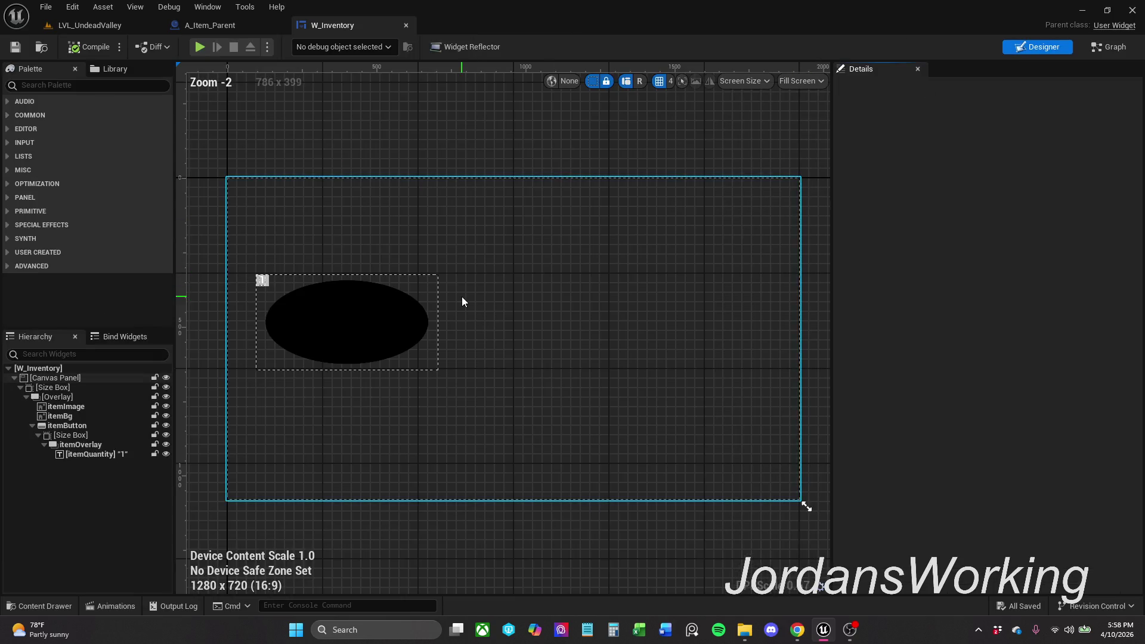
left_click(83, 410)
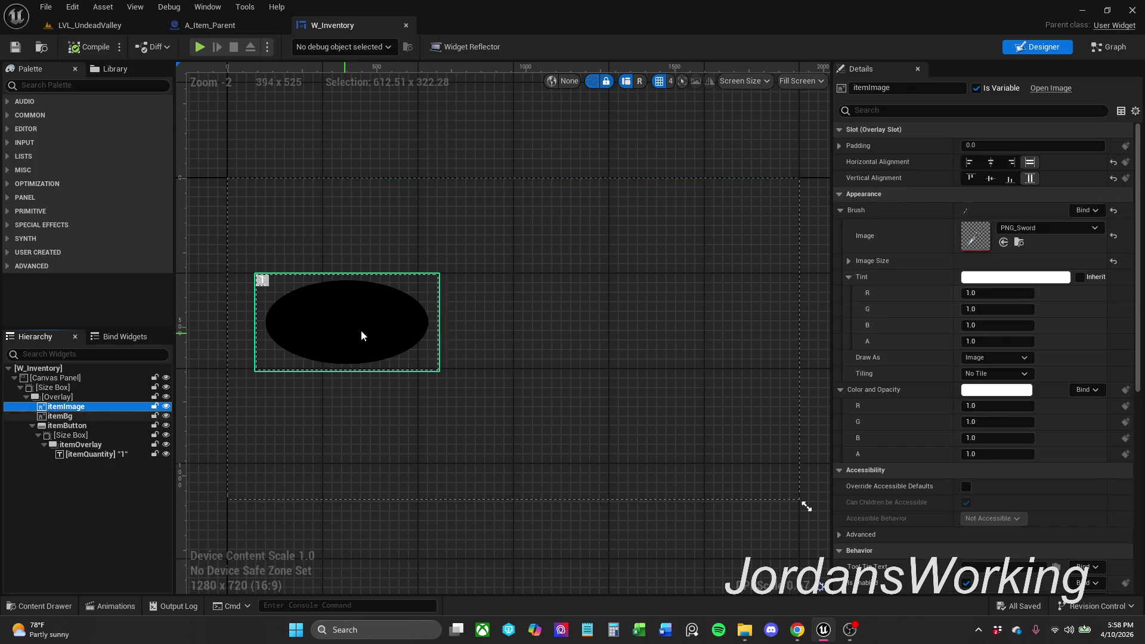
left_click(1108, 48)
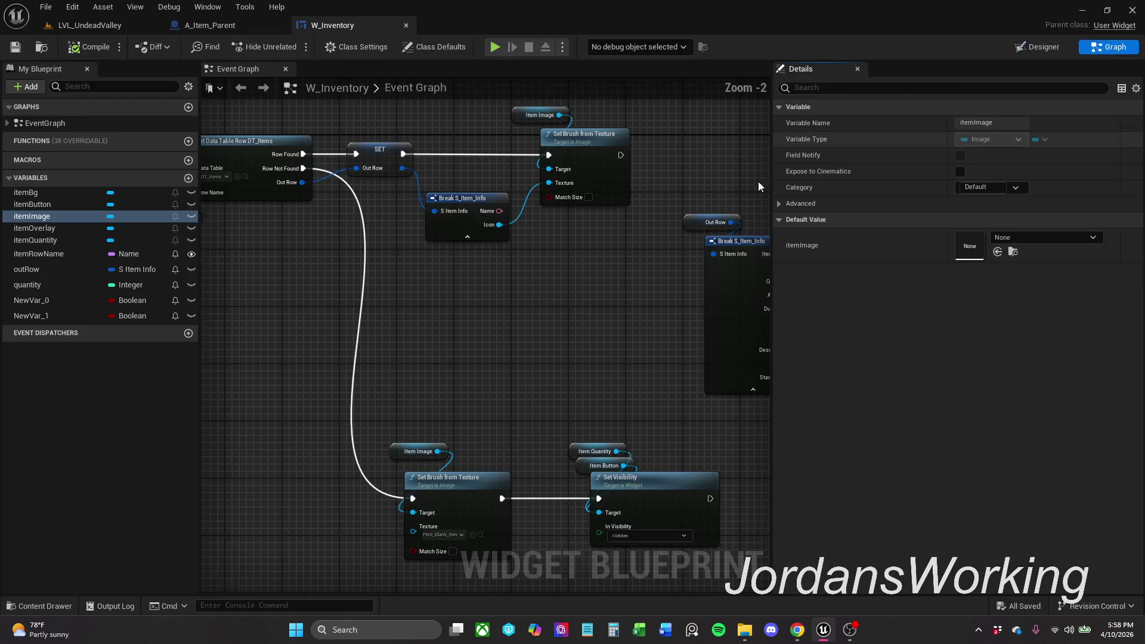
left_click(66, 253)
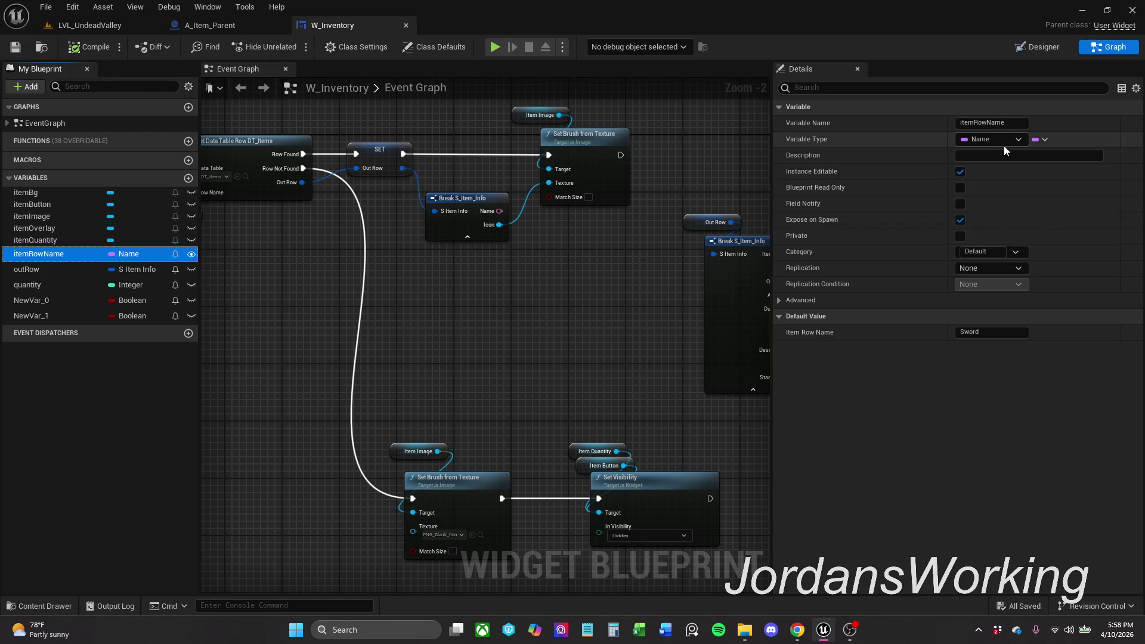
left_click(1057, 50)
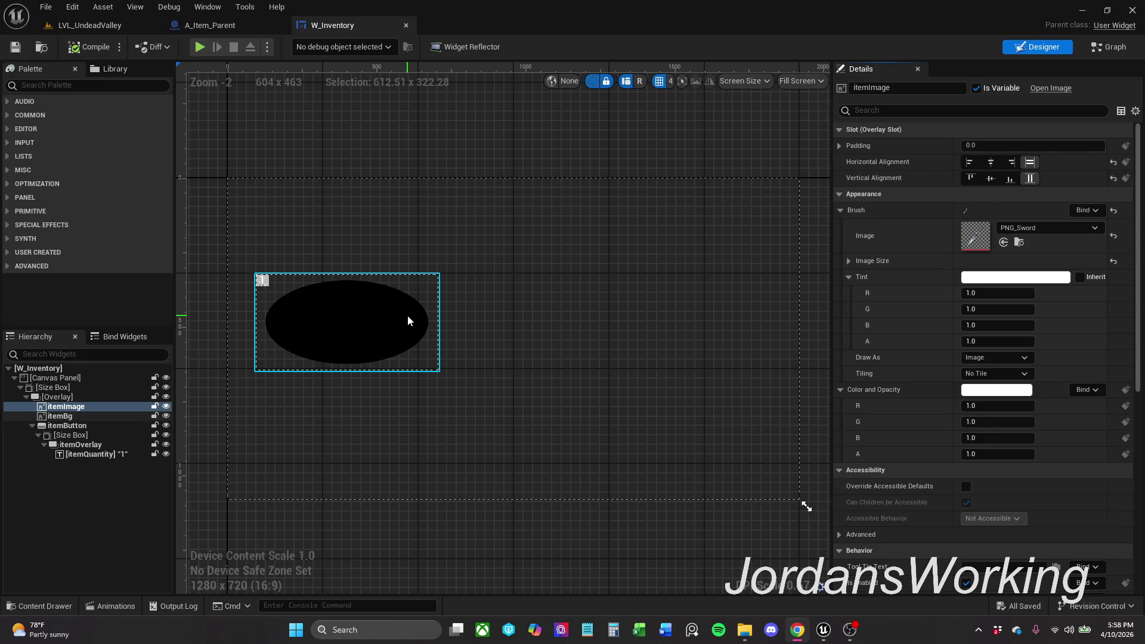
scroll(481, 302, "up", 3)
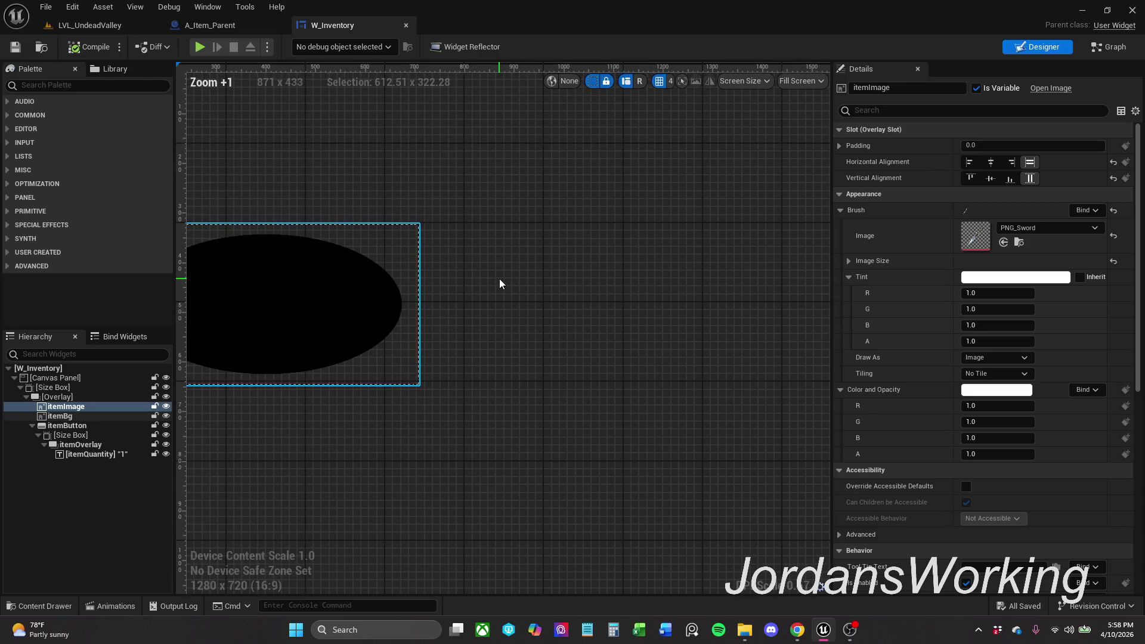
left_click(84, 416)
Step: Try itemImage's horizontal and vertical alignment options, leaving it left-aligned at full height
left_click(83, 408)
left_click(972, 166)
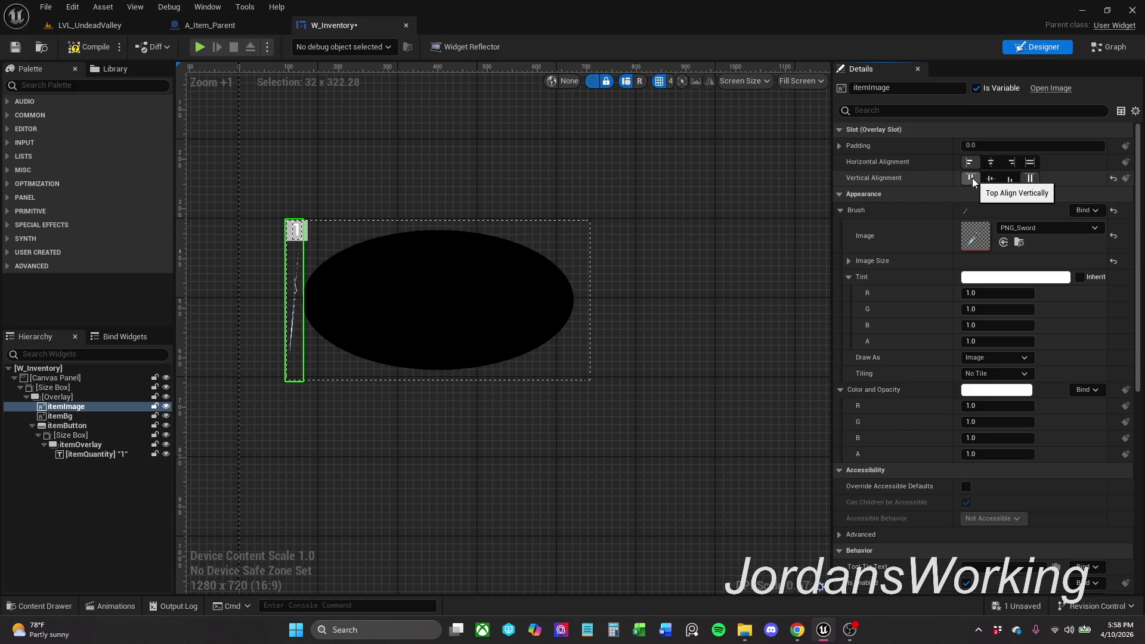
left_click(972, 177)
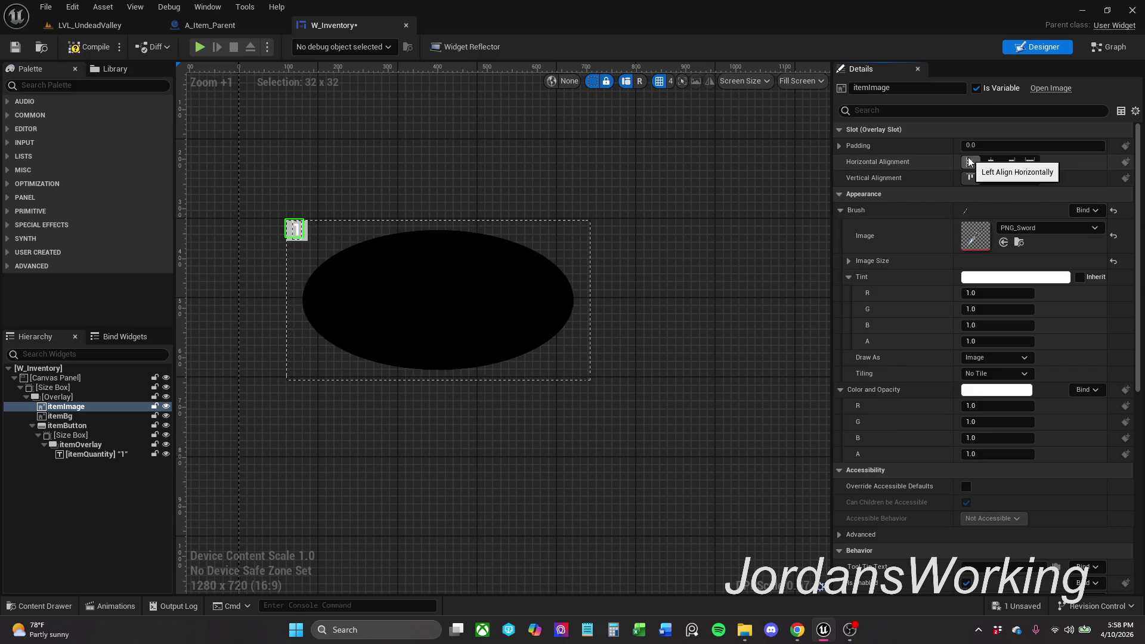
left_click(1009, 179)
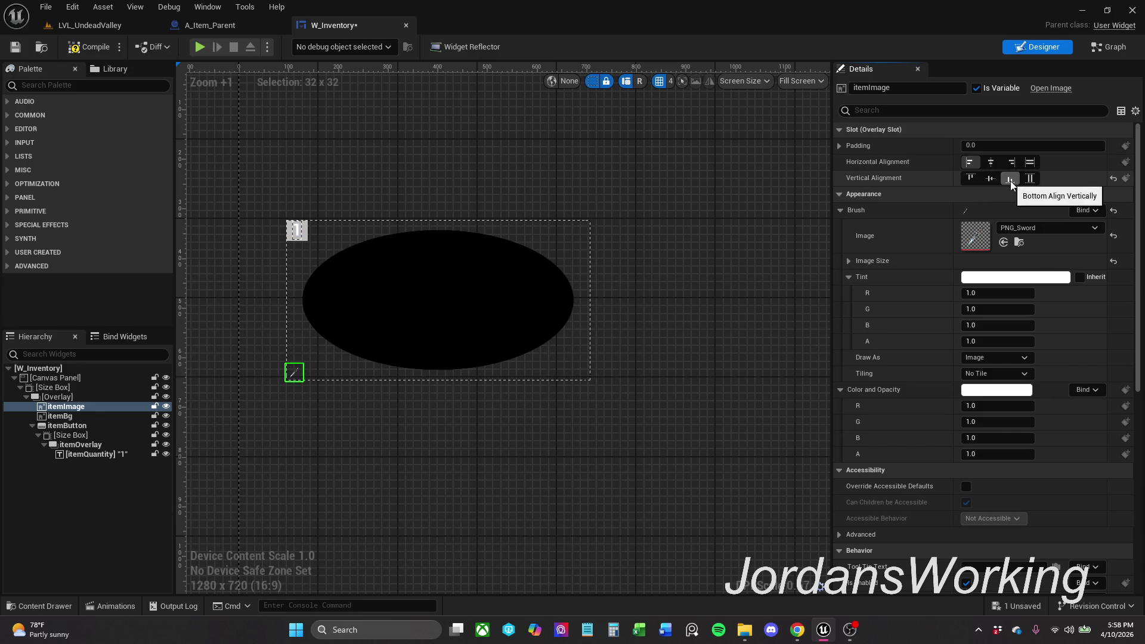
left_click(1027, 180)
left_click(1010, 180)
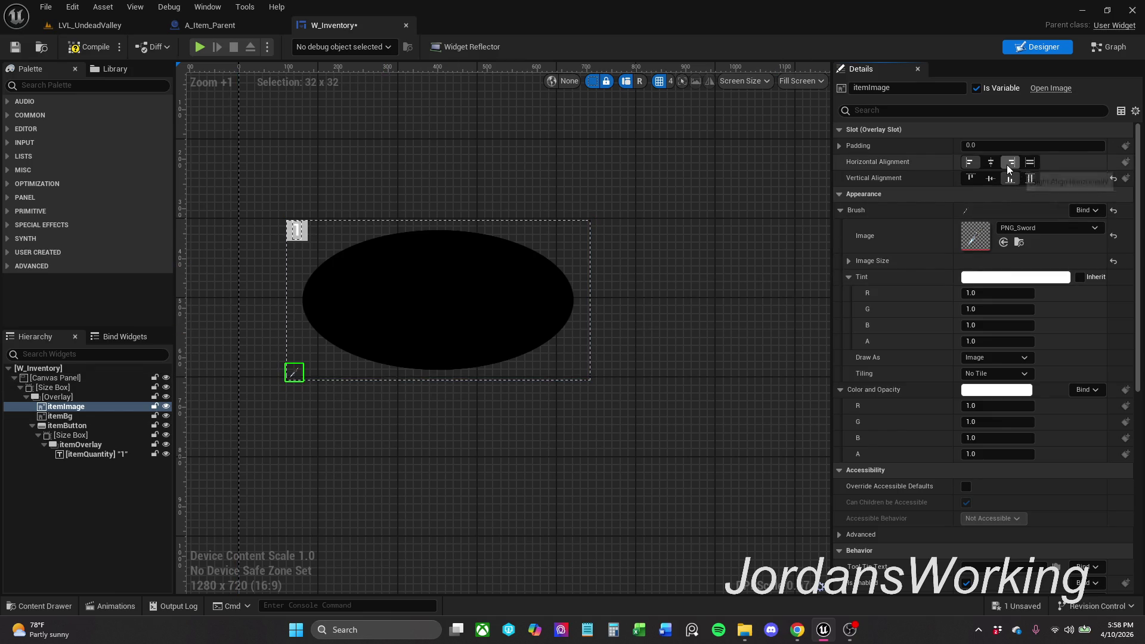
left_click(994, 167)
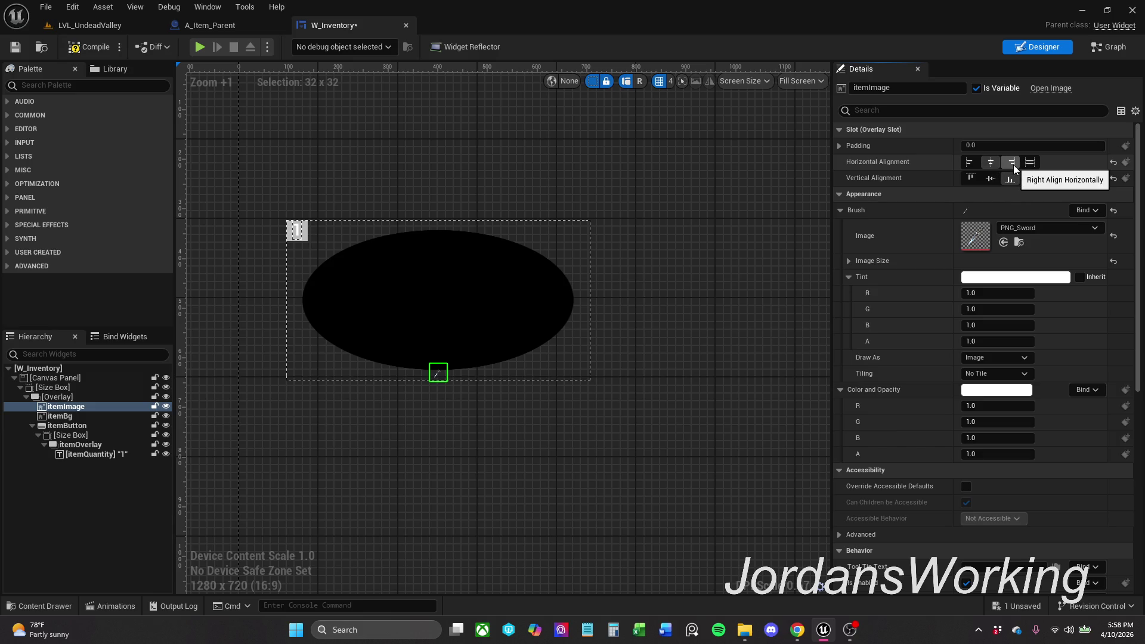
left_click(1028, 166)
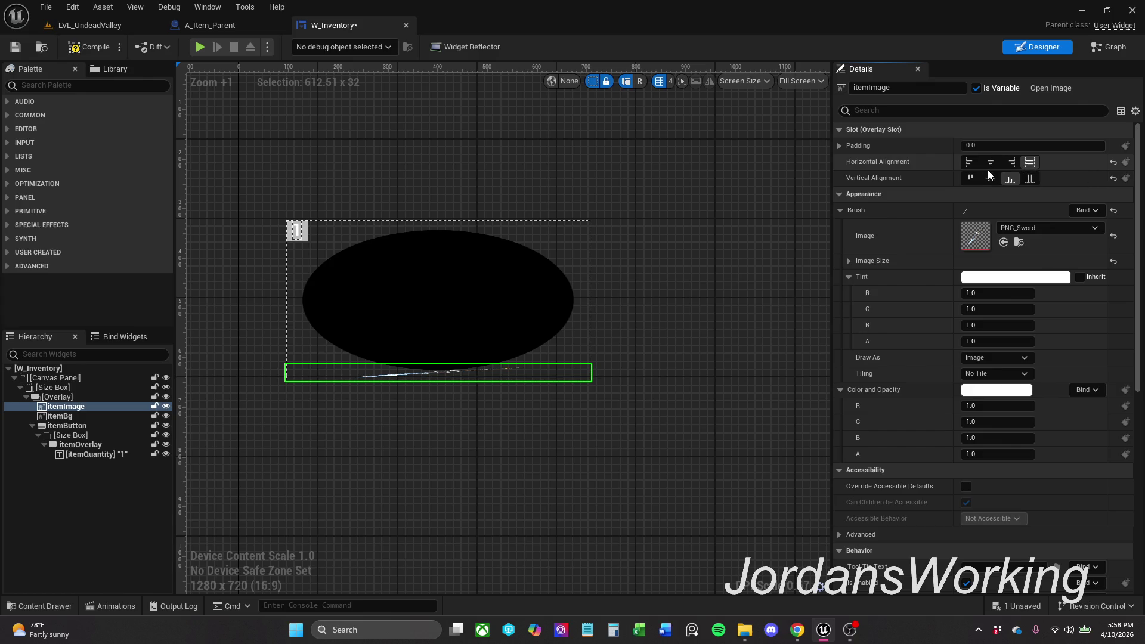
left_click(991, 178)
left_click(1031, 179)
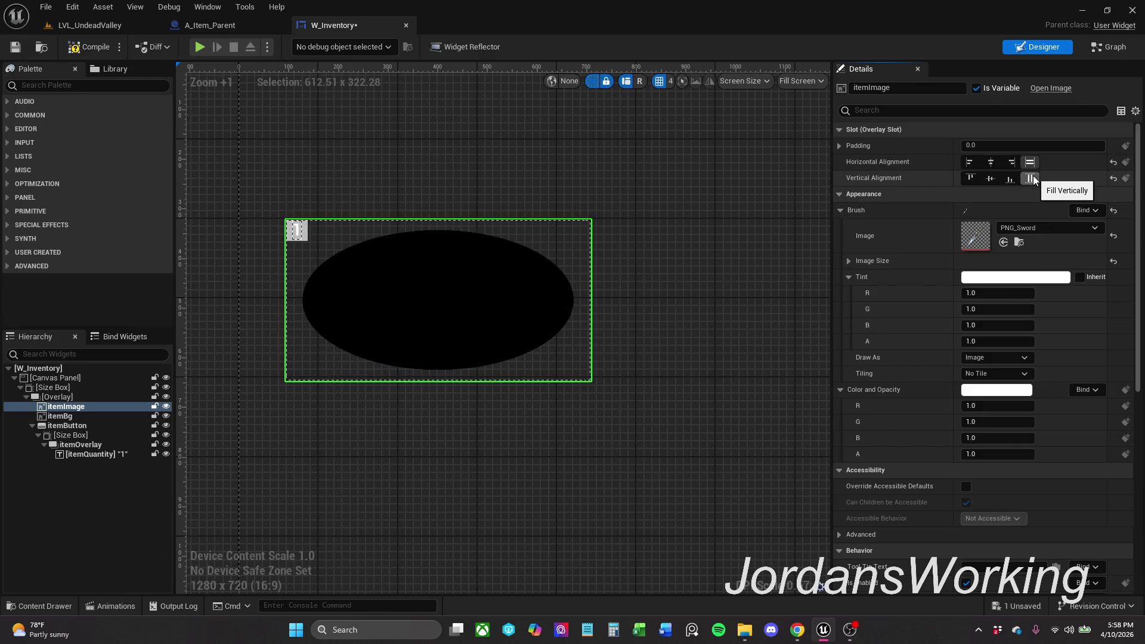
left_click(984, 180)
left_click(974, 179)
left_click(993, 180)
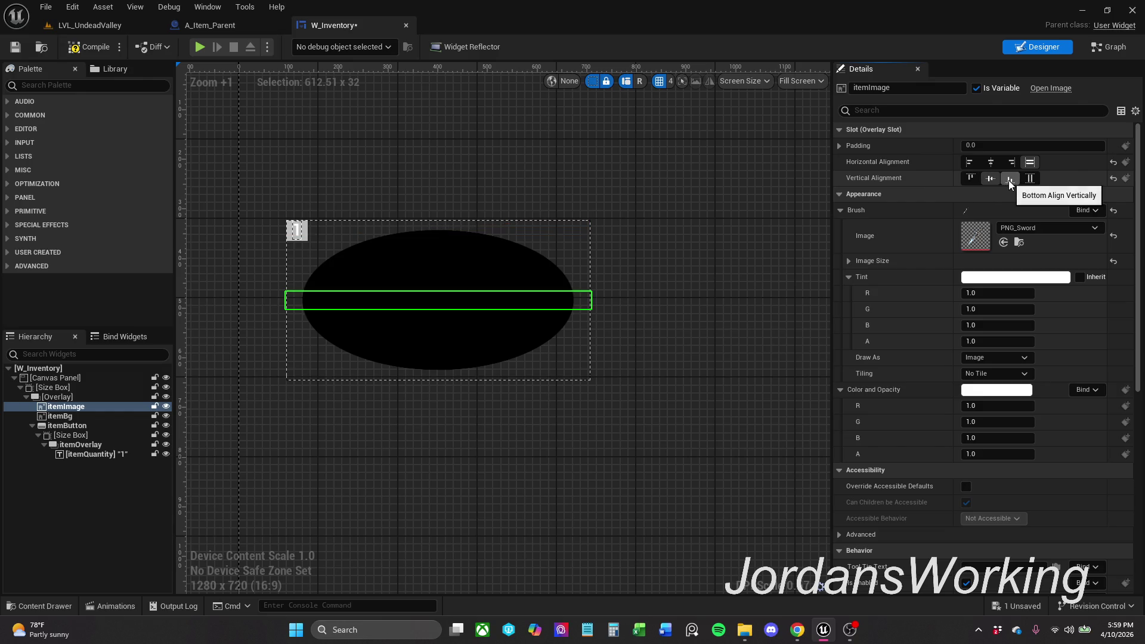
left_click(1011, 179)
left_click(972, 163)
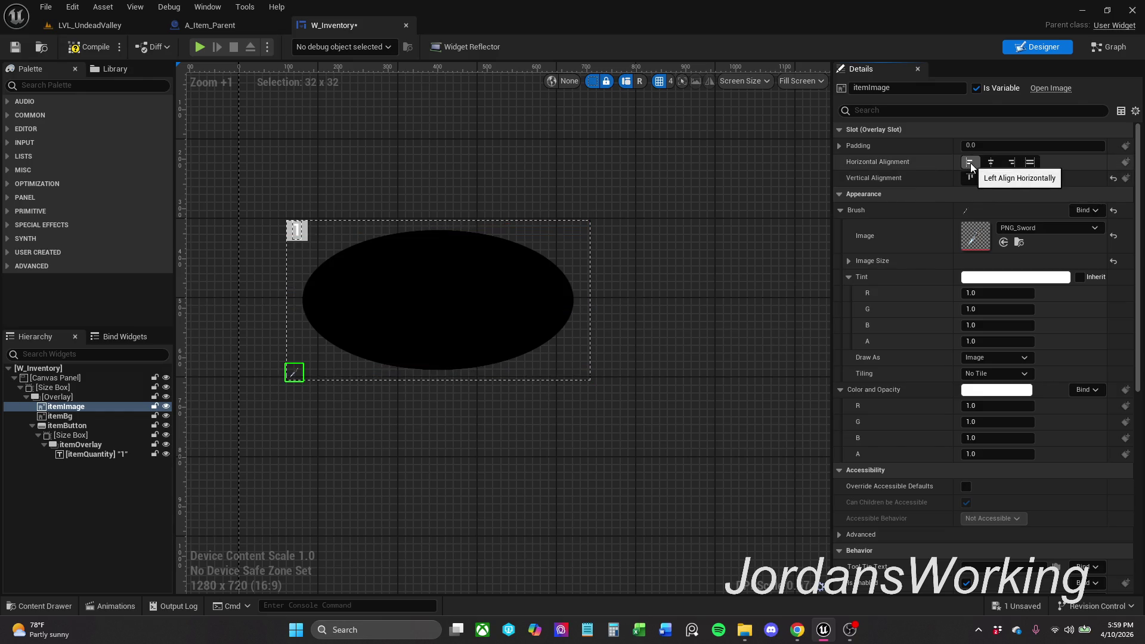
left_click(1032, 181)
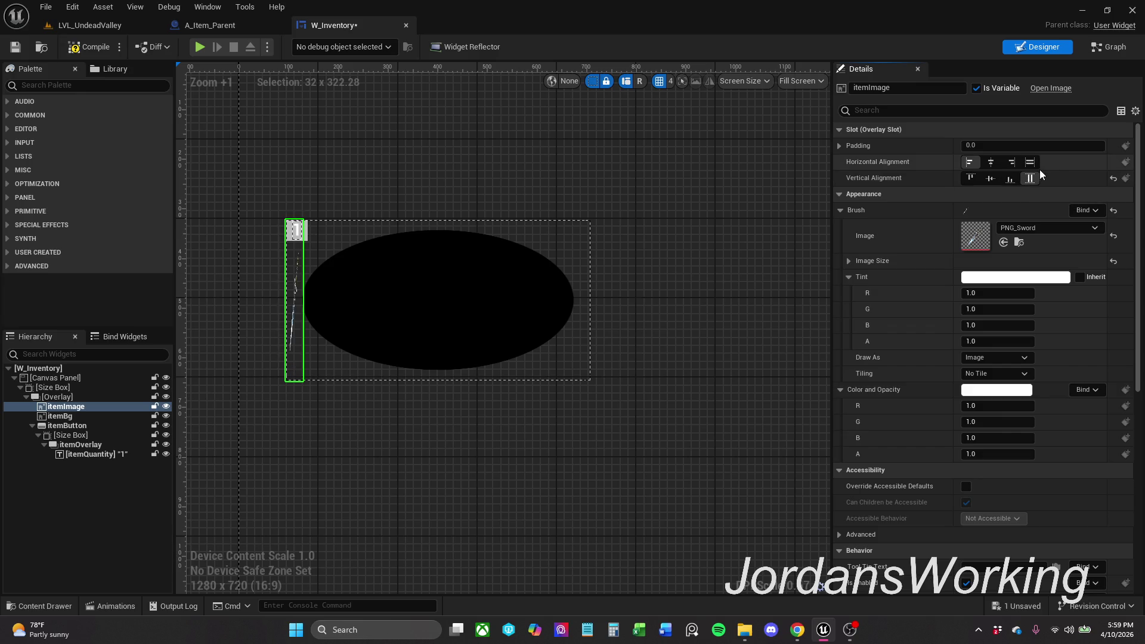
left_click(1031, 163)
left_click(971, 163)
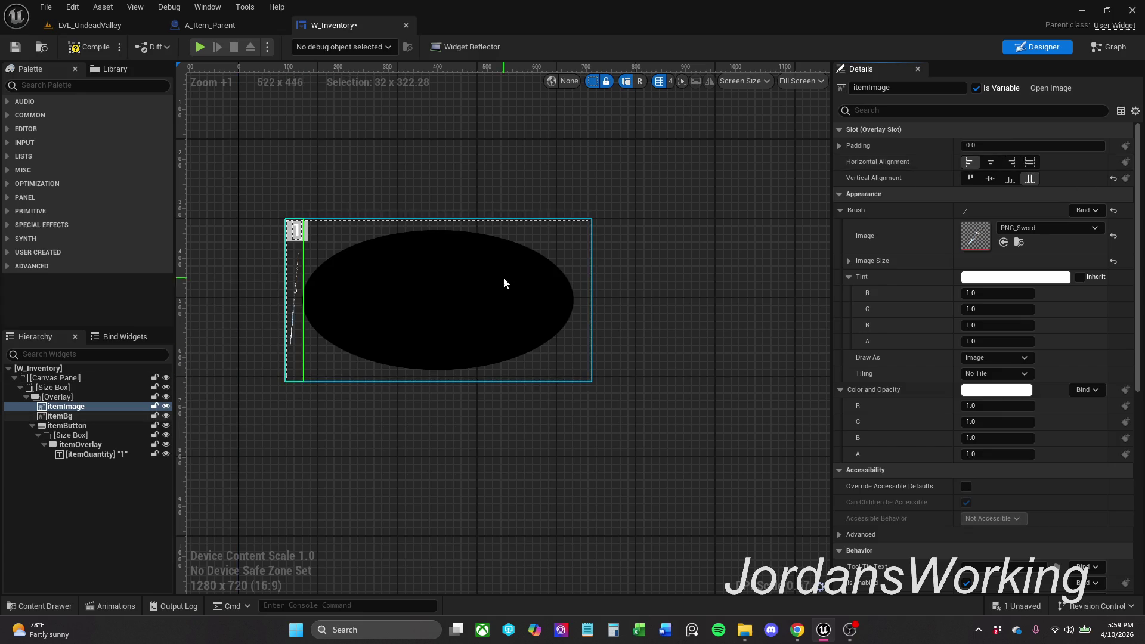
Step: Select the itemBg background and pan the canvas to view it
scroll(349, 324, "up", 2)
left_click(390, 300)
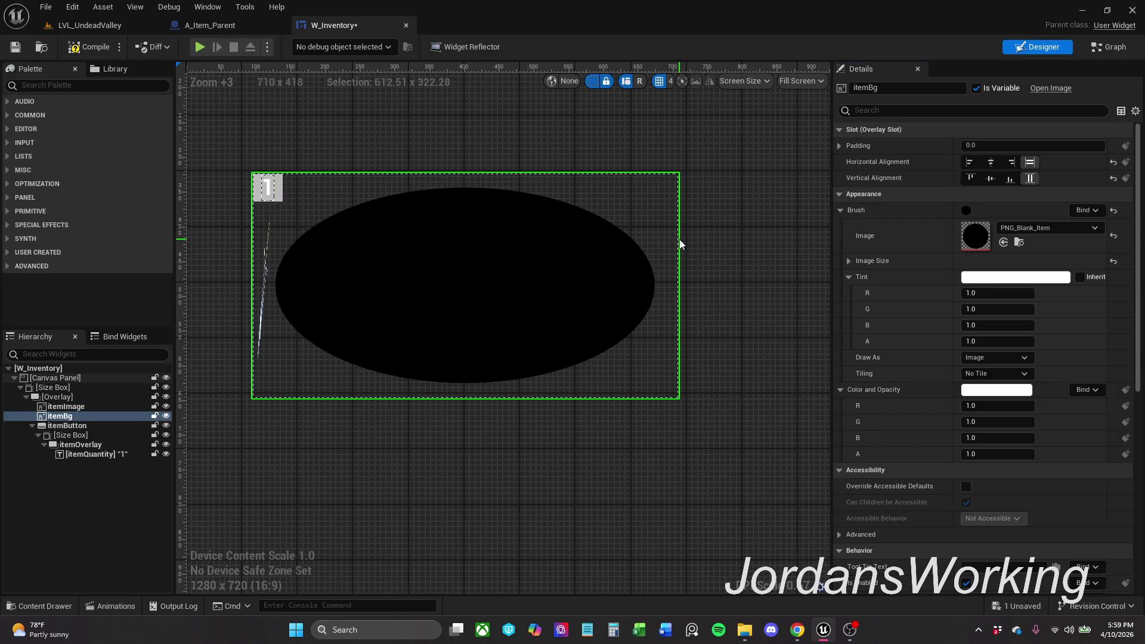
scroll(679, 238, "up", 2)
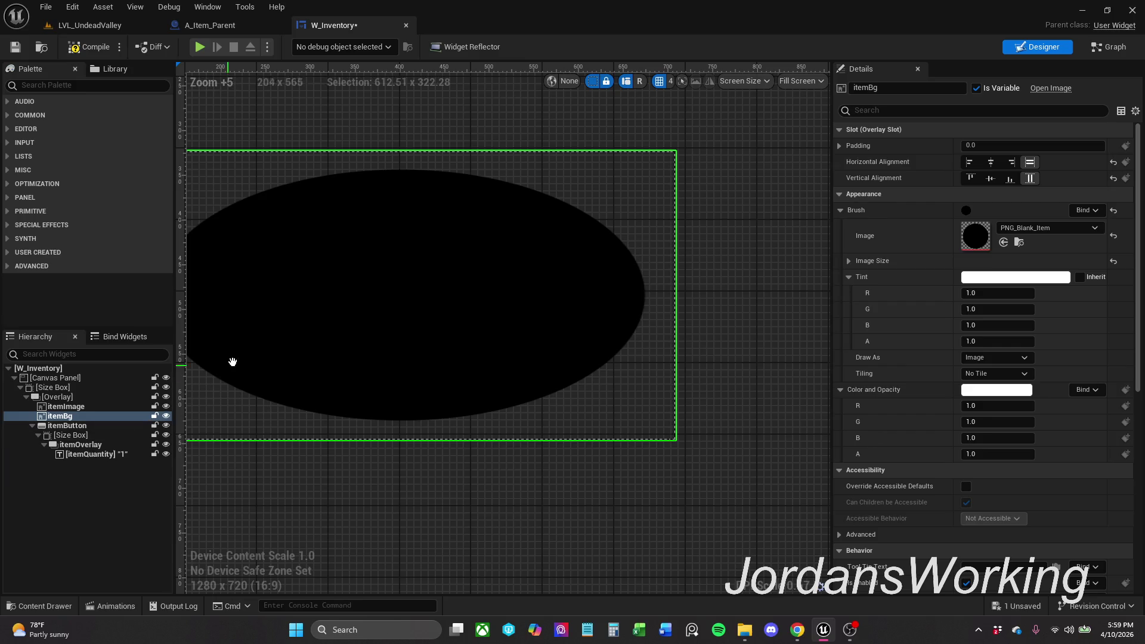
scroll(228, 371, "down", 1)
left_click_drag(304, 358, 427, 363)
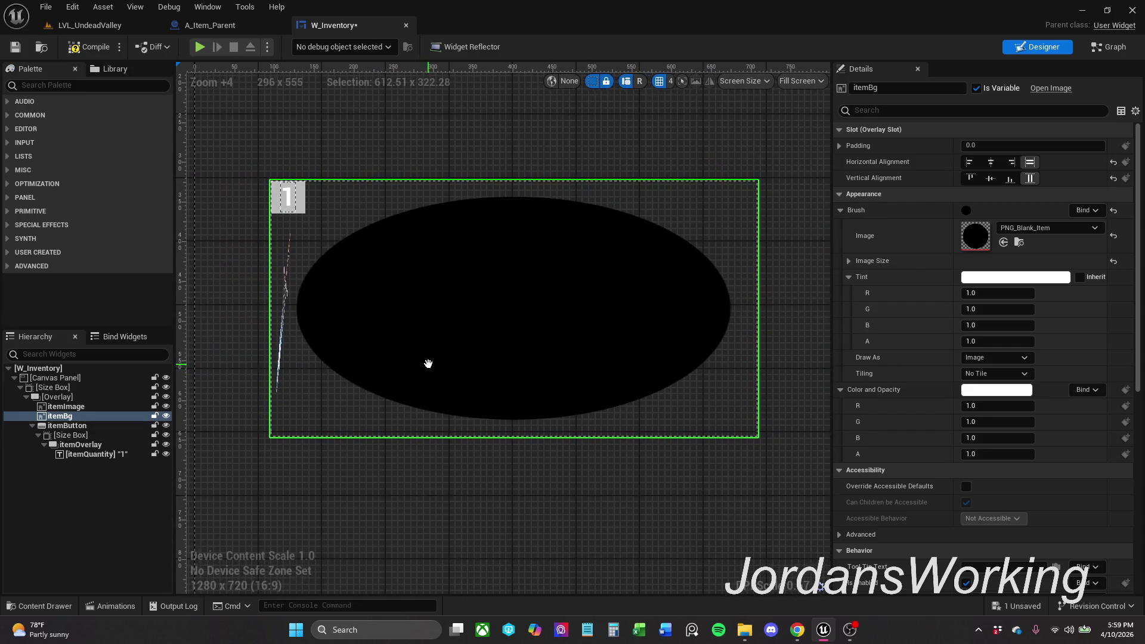
left_click(65, 417)
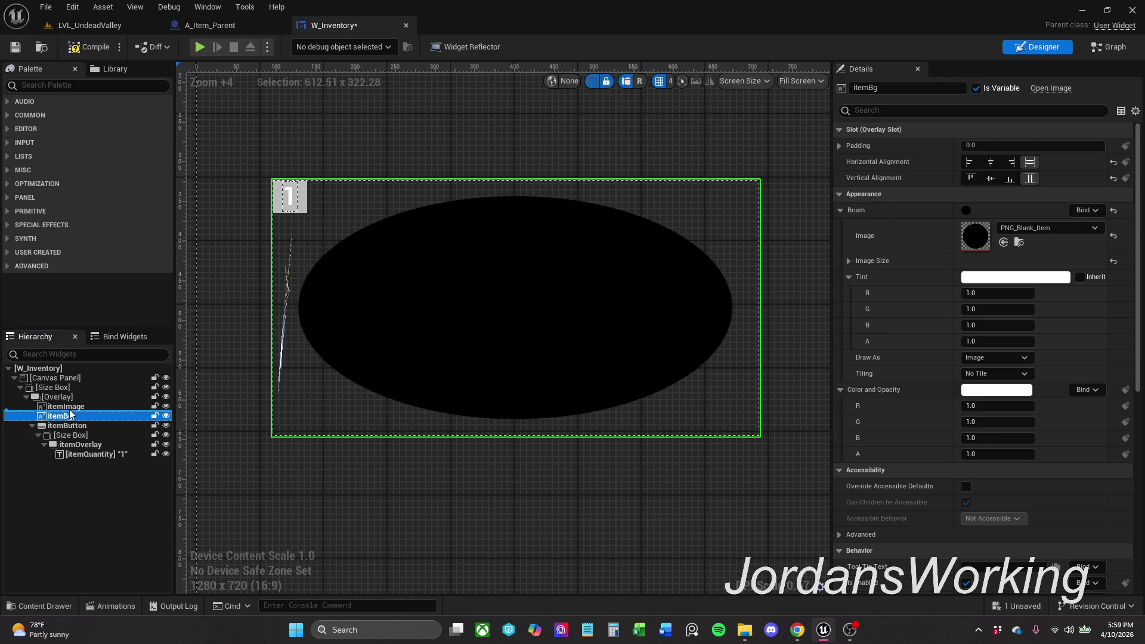
Step: Set itemImage's horizontal alignment to Center, then reselect itemBg
left_click(65, 406)
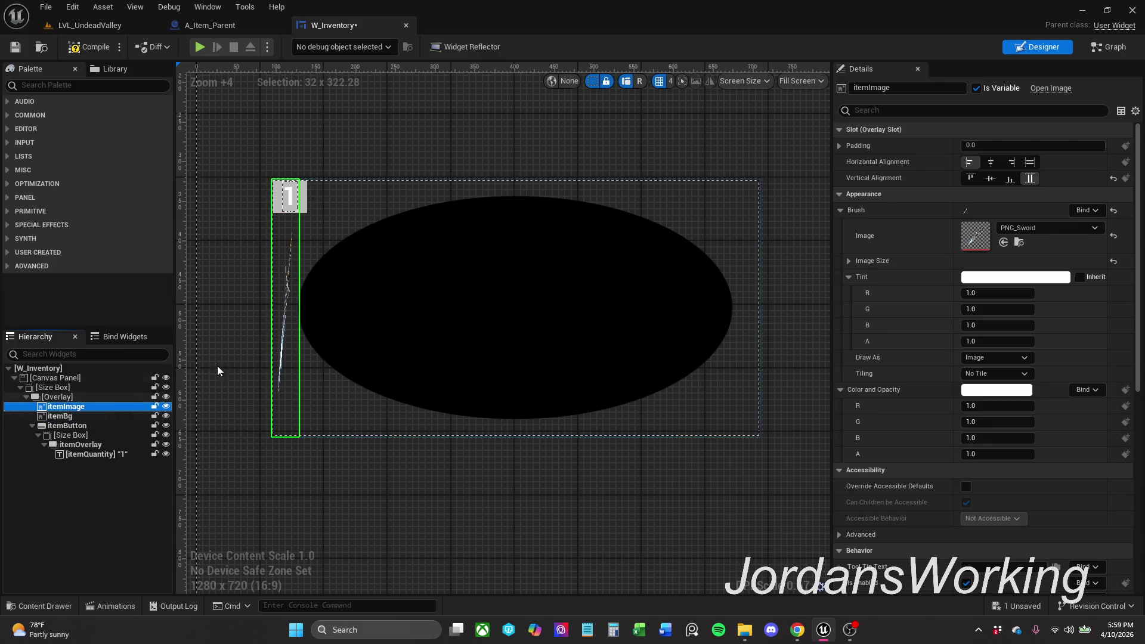
left_click(1012, 166)
left_click(993, 167)
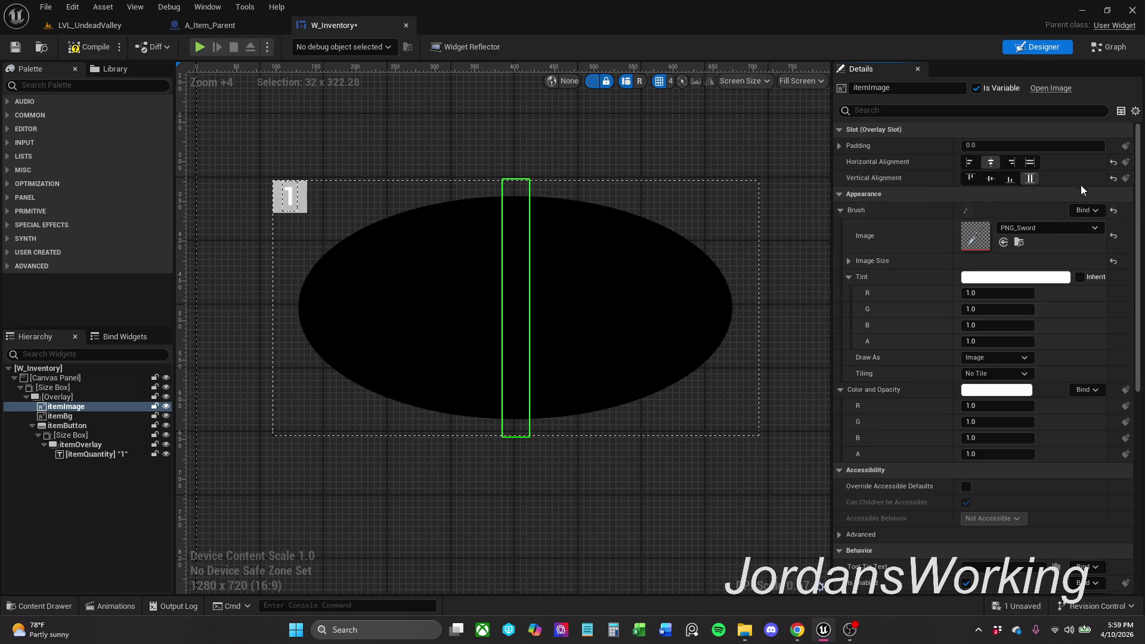
left_click(69, 416)
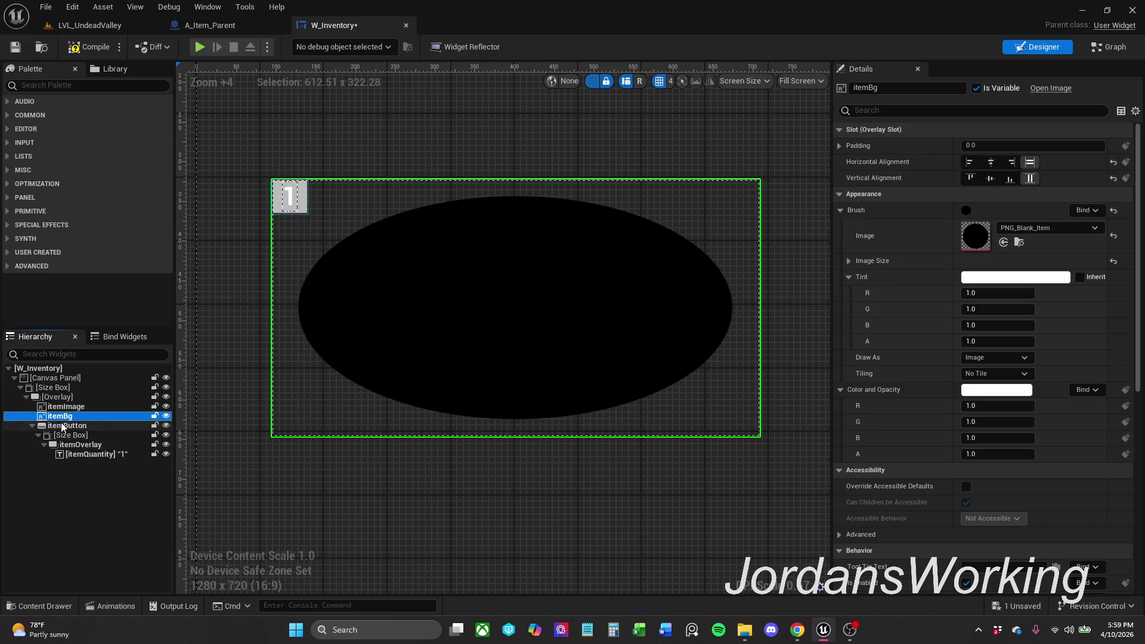
left_click(86, 29)
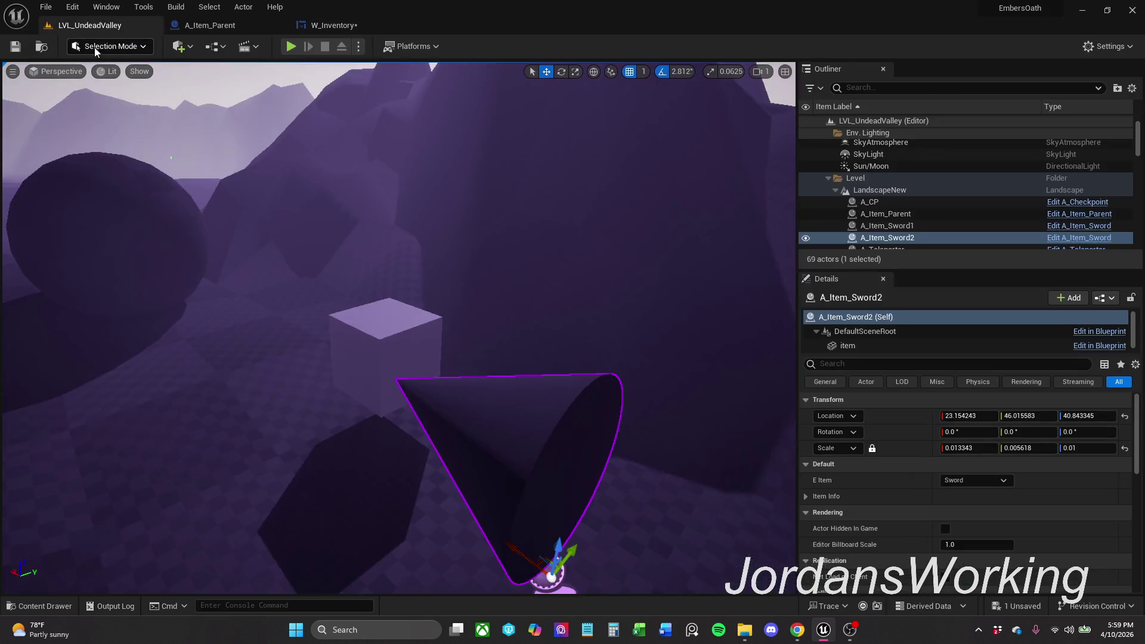
Step: Save and close W_Inventory, returning to the LVL_UndeadValley level
left_click(349, 26)
left_click(16, 47)
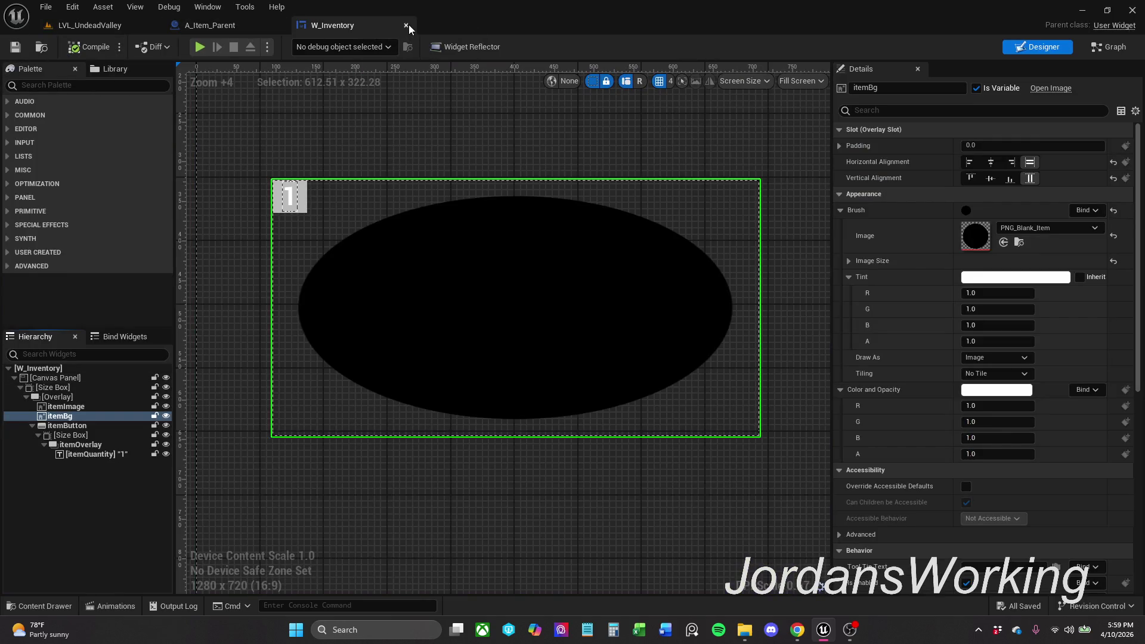
left_click(407, 26)
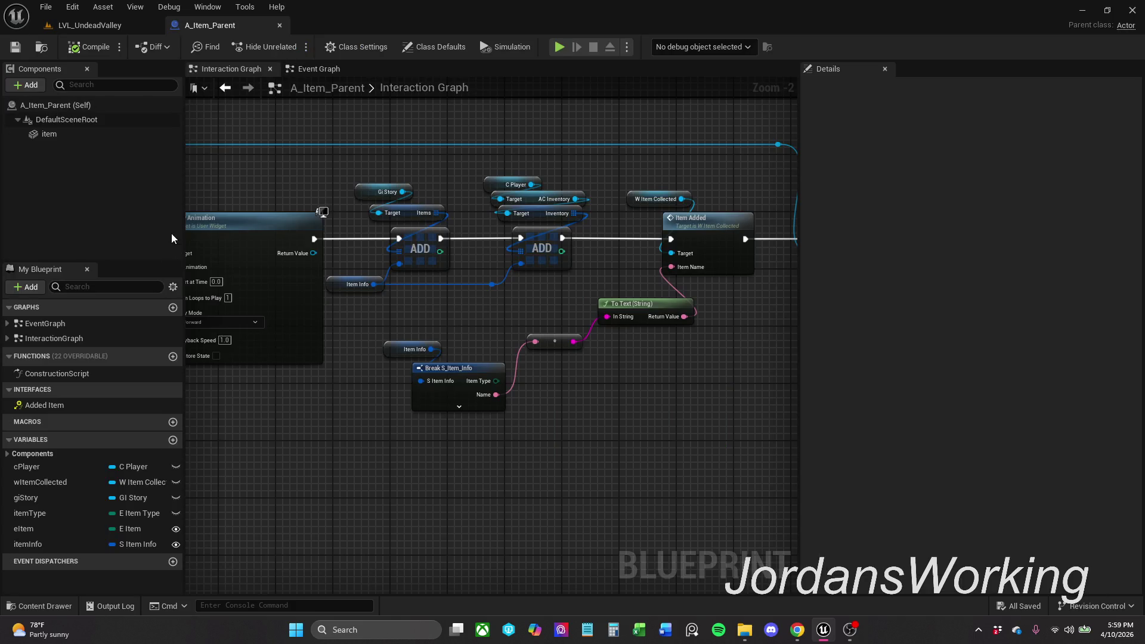
left_click(114, 24)
Step: Playtest the level, collecting the cube and opening the inventory display
left_click(290, 48)
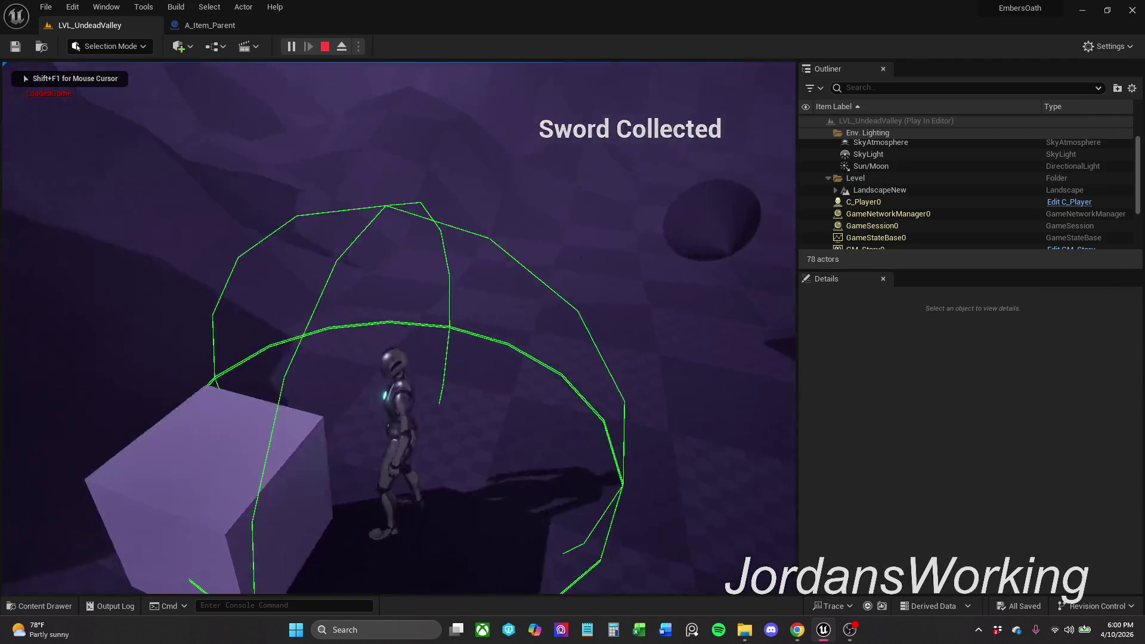
key("w")
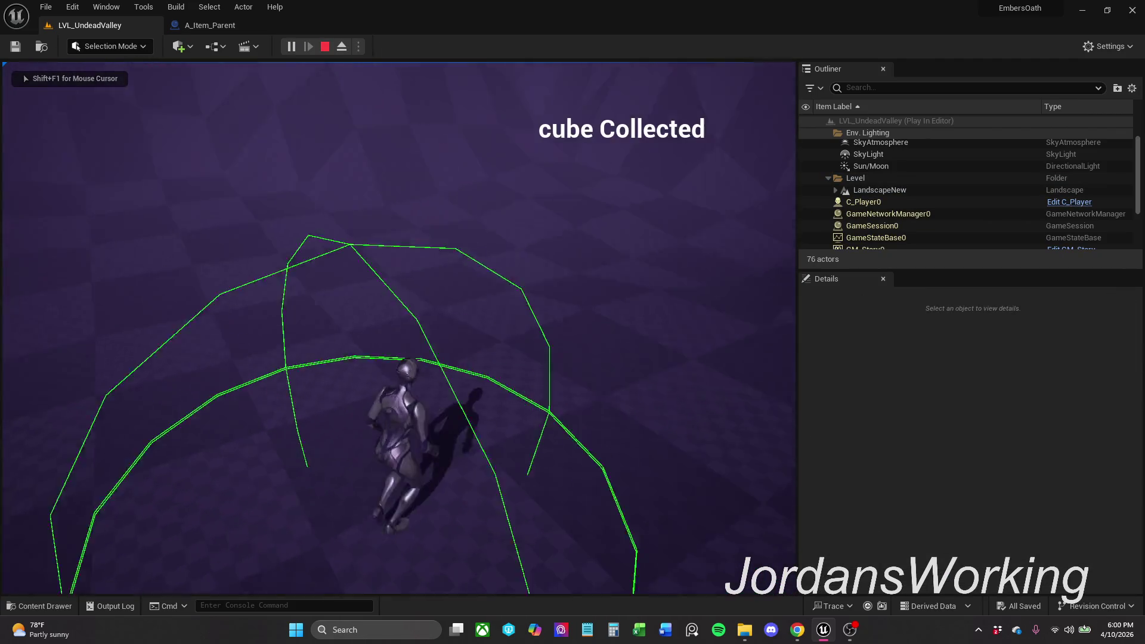
key("i")
key("Escape")
Step: Run a second playtest, picking up a sword and heading toward the box
left_click(291, 47)
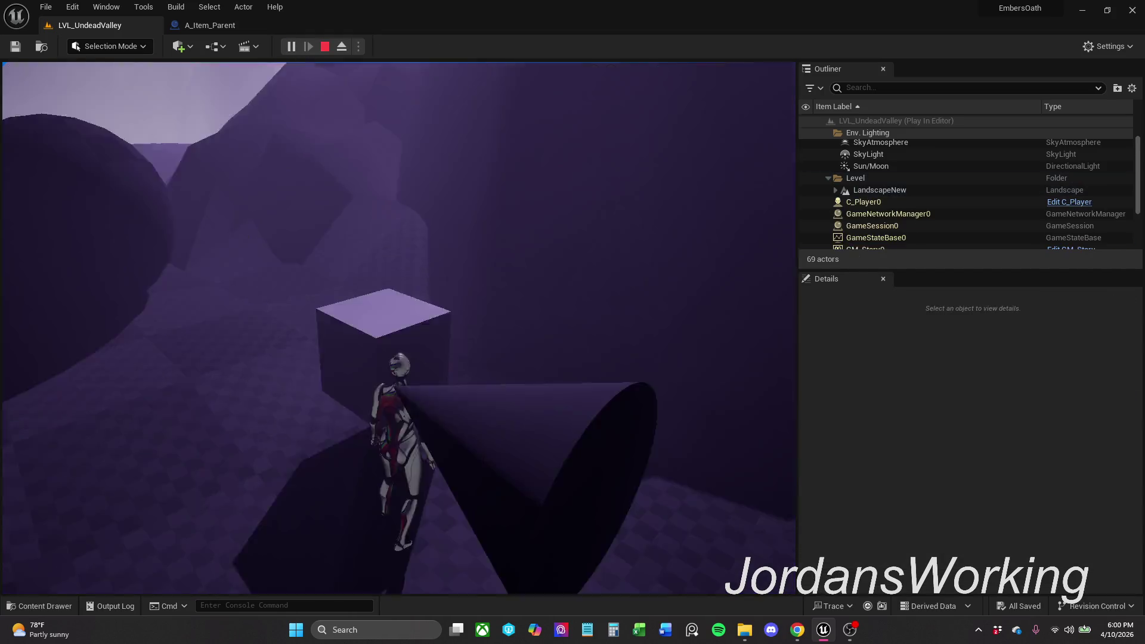
key("e")
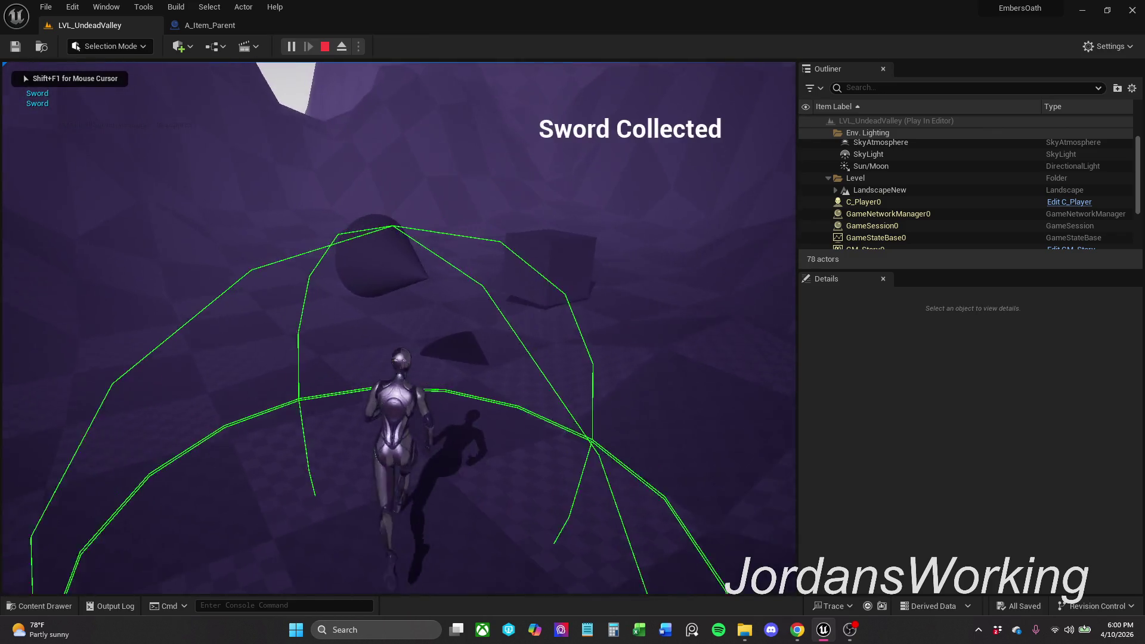
key("e")
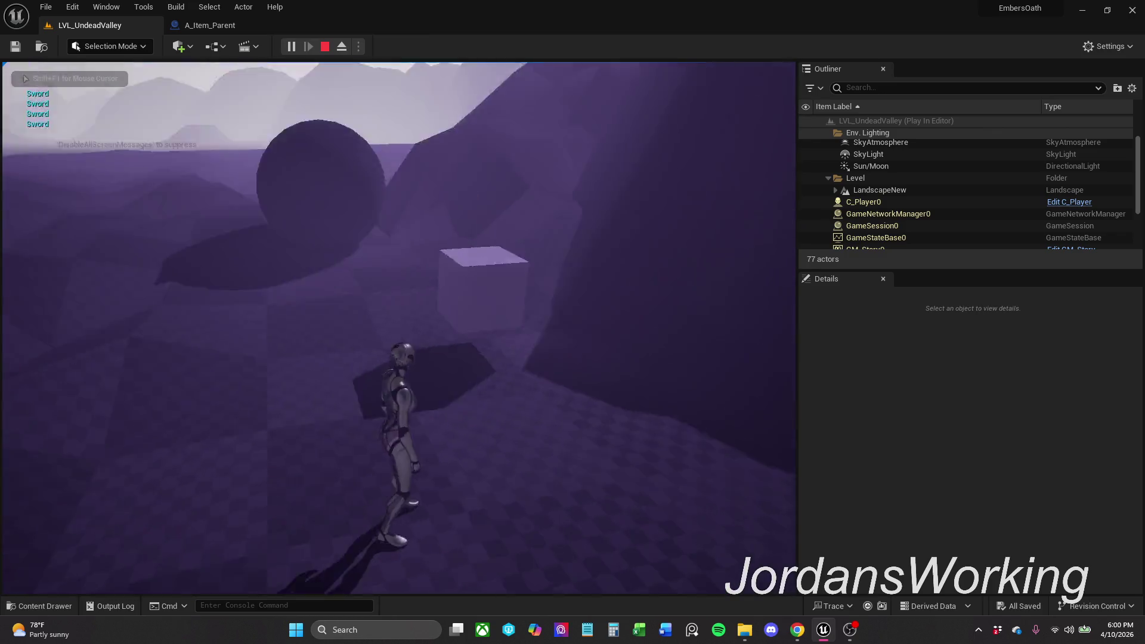
key("e")
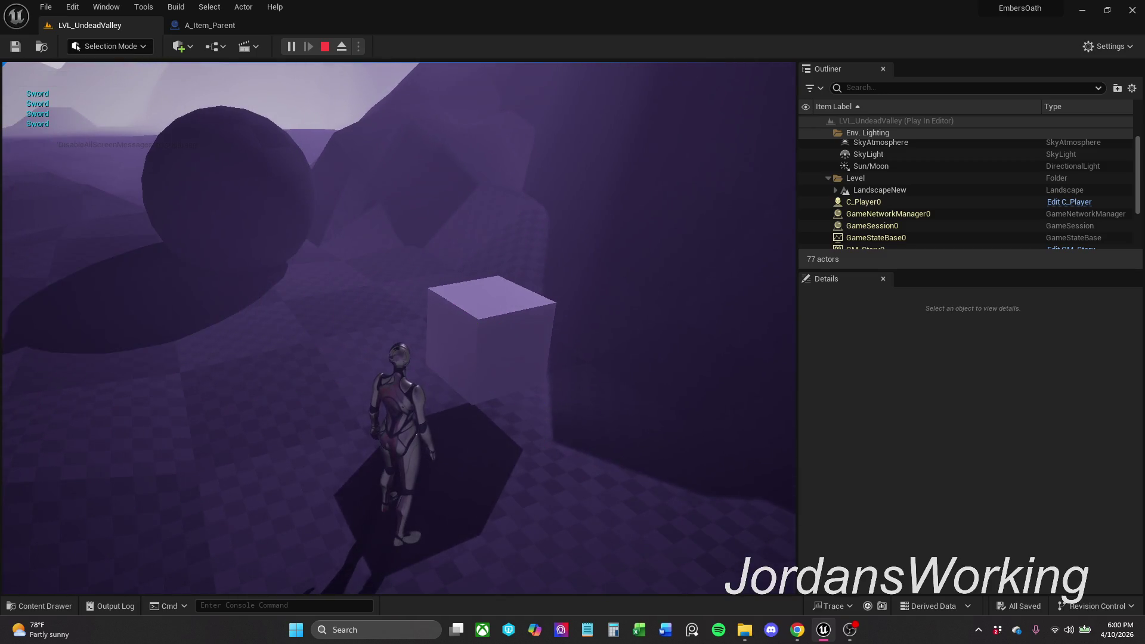
key("Escape")
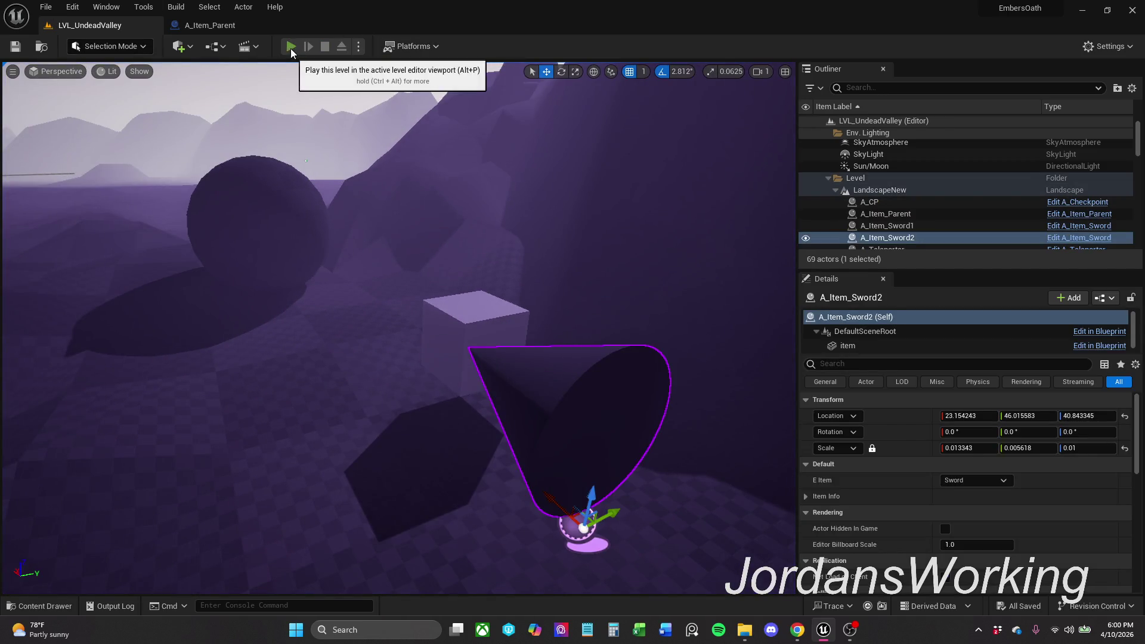
Step: Run and stop a quick playtest, then fly the editor camera across the landscape past the sword
left_click(291, 46)
key("Escape")
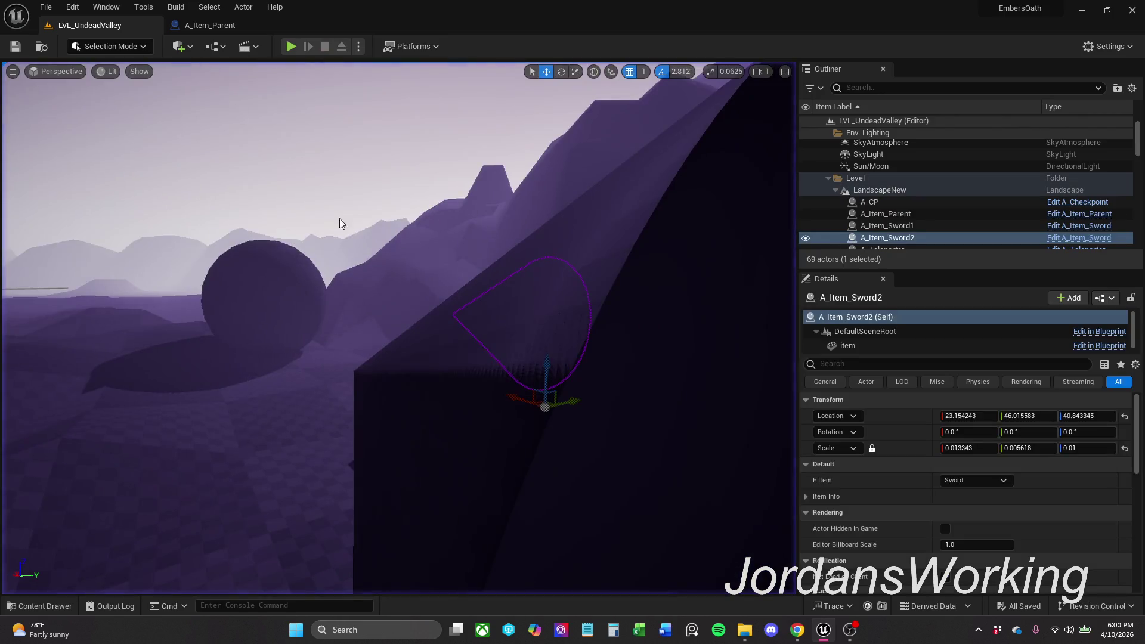
key("a")
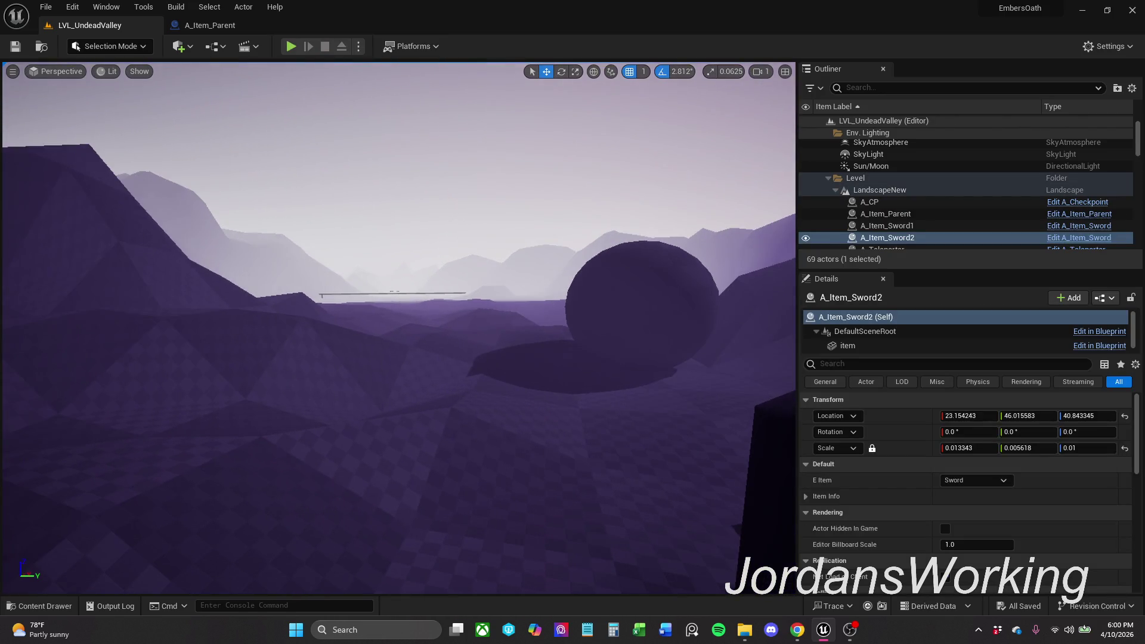
key("w")
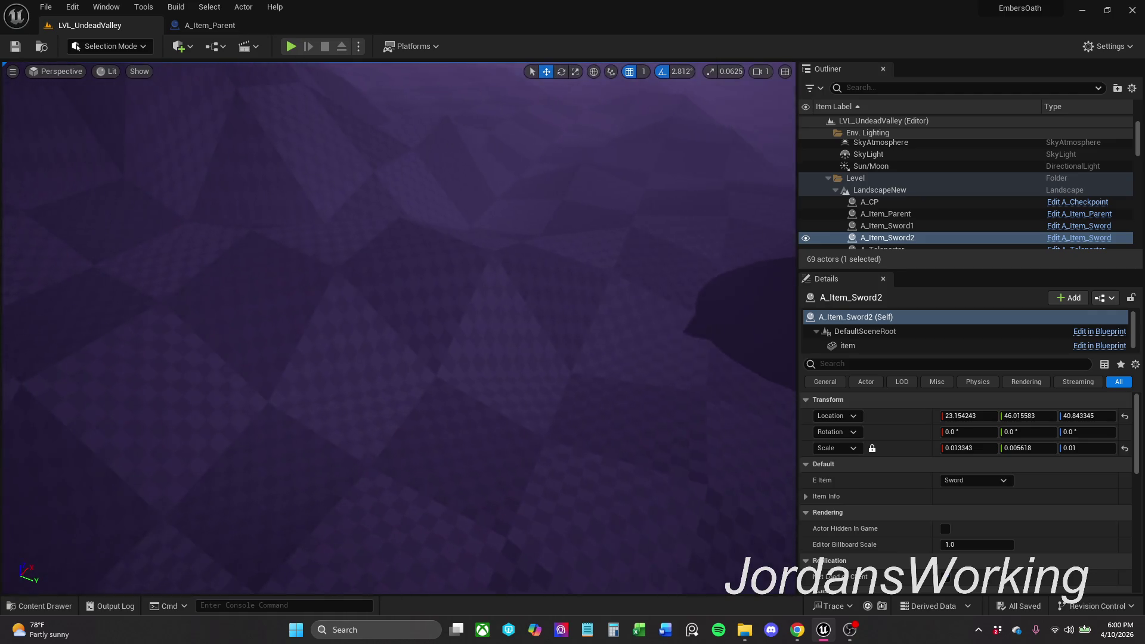
key("s")
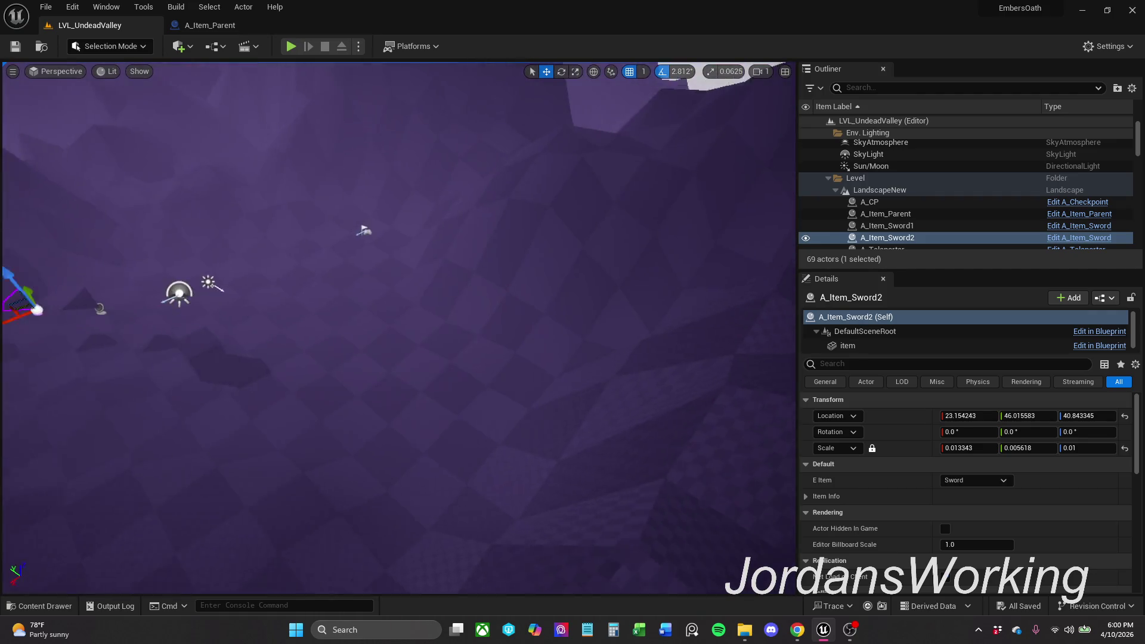
key("w")
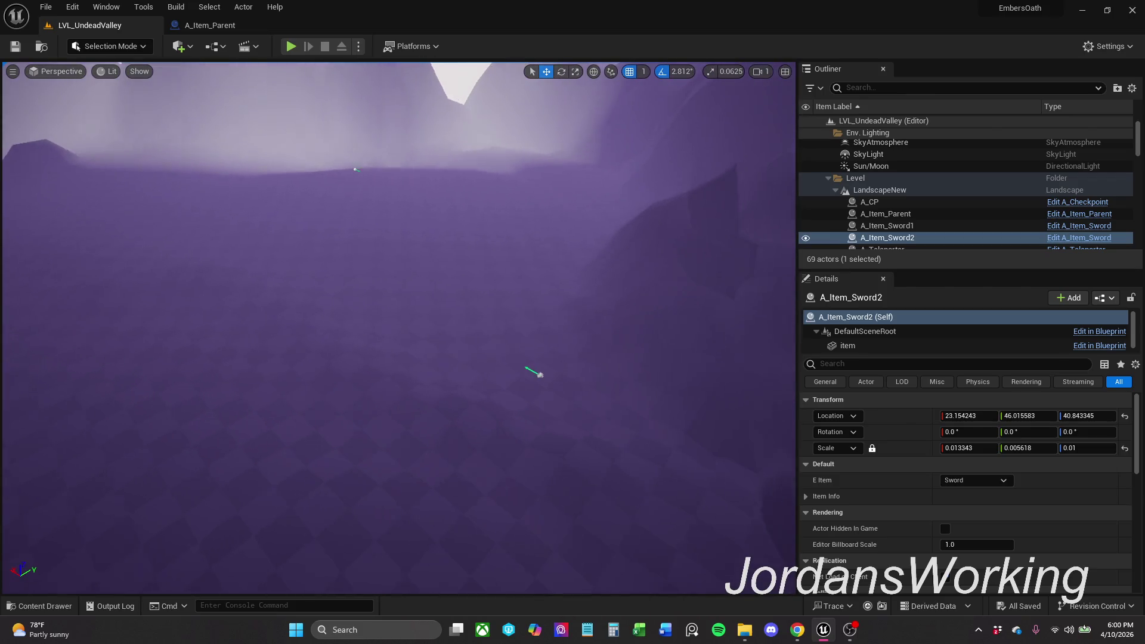
Step: Select the LandscapeNew terrain and switch the editor mode to Landscape
left_click(382, 278)
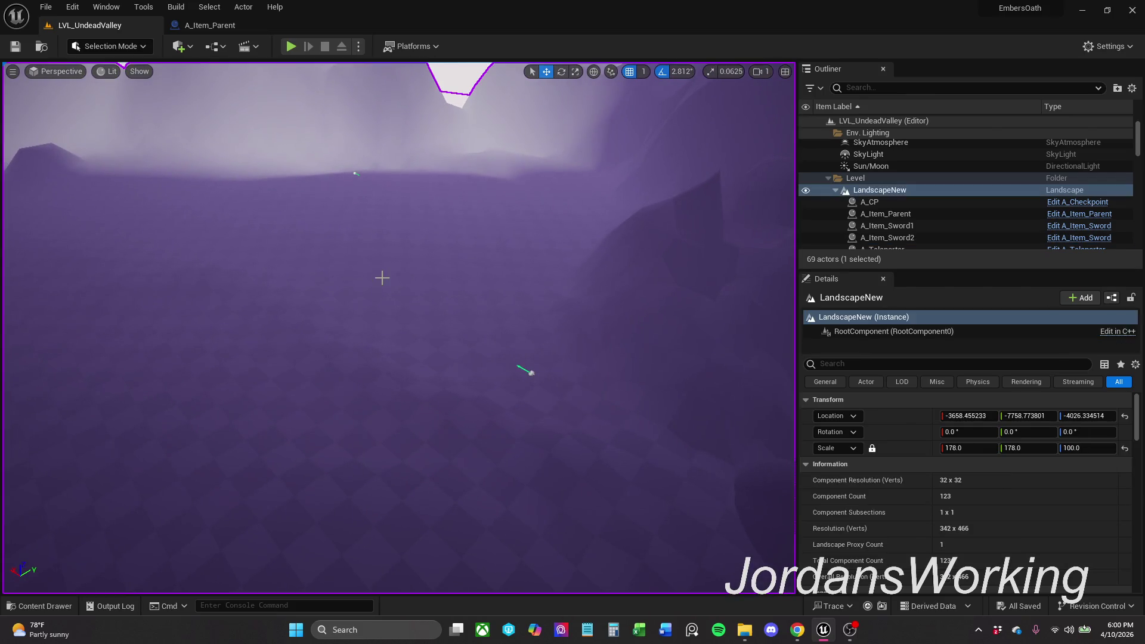
left_click(134, 48)
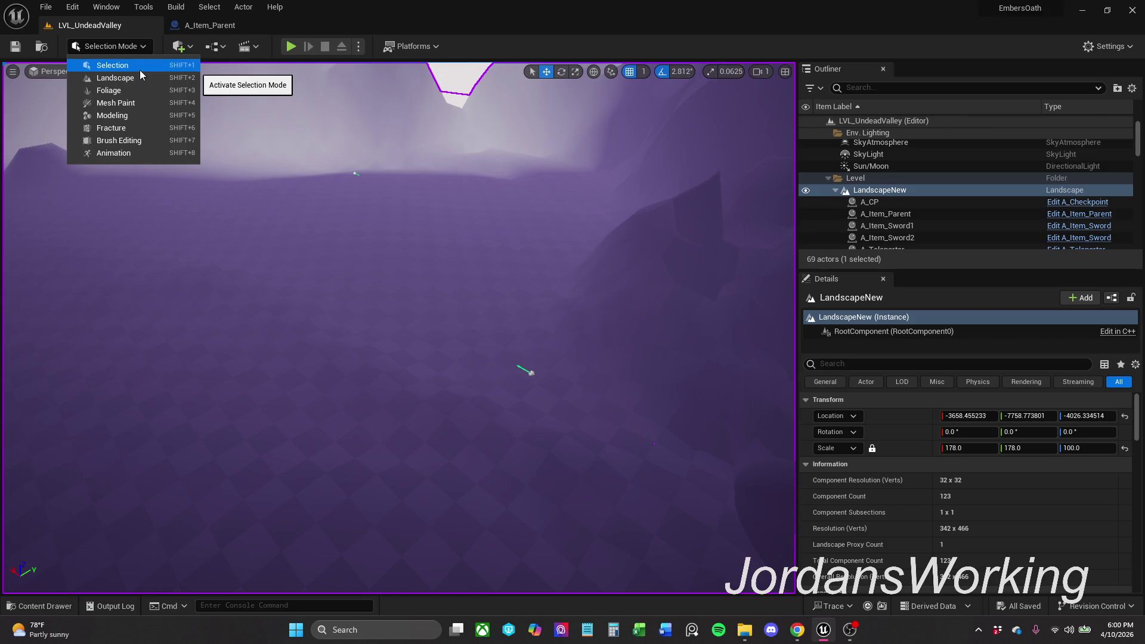
left_click(145, 77)
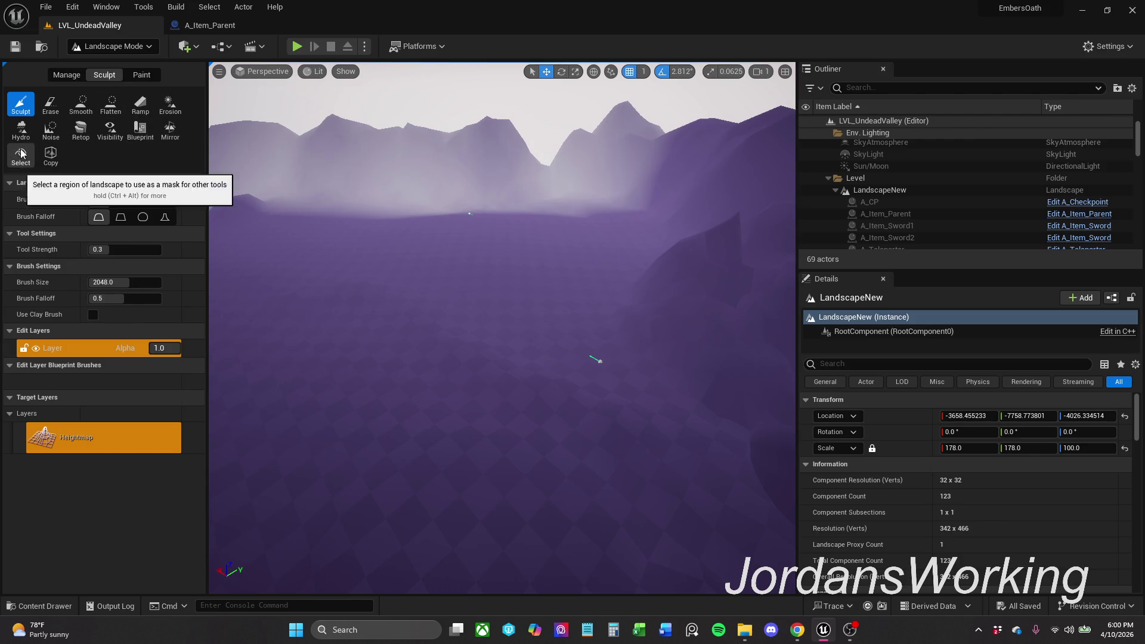
Step: Use the Noise sculpt brush at size 569.095703 to roughen the terrain toward the mountains
left_click(49, 132)
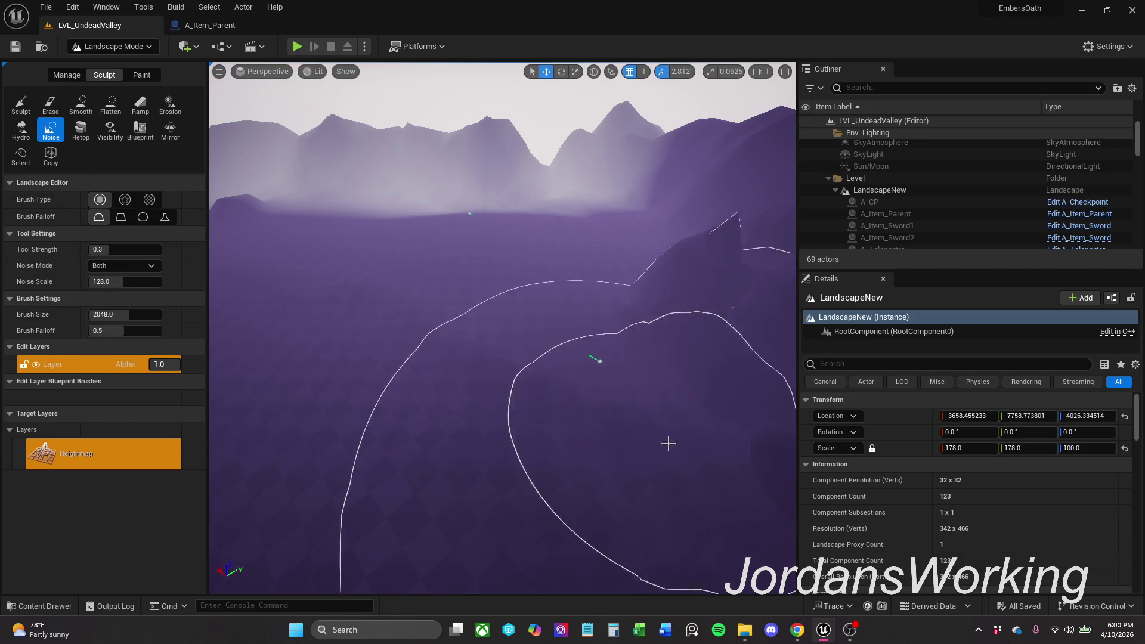
left_click(516, 324)
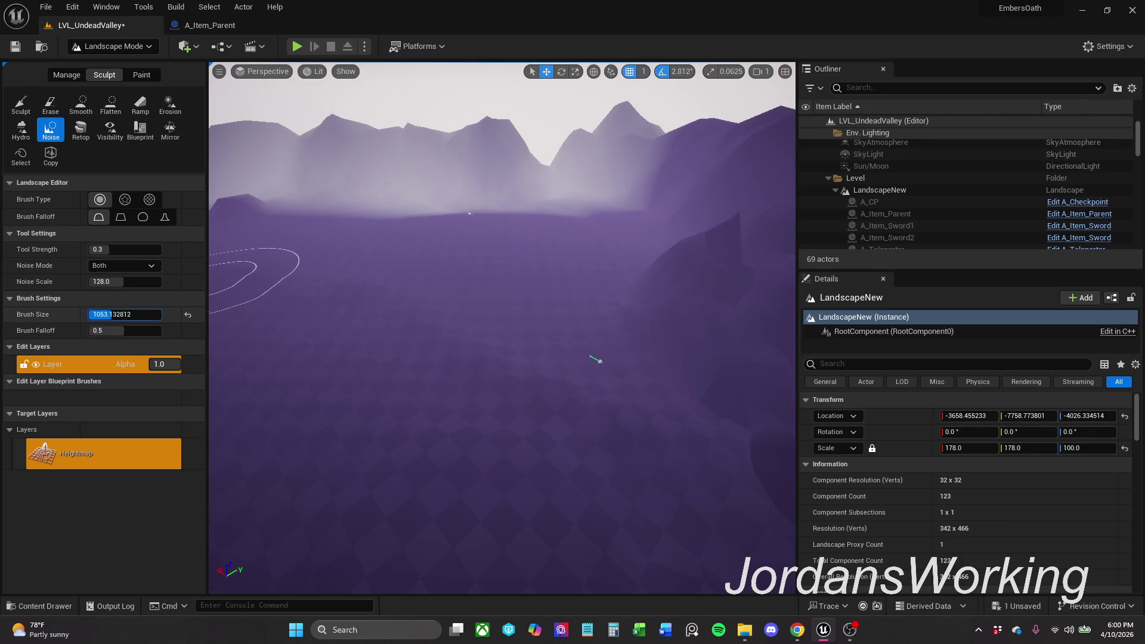
scroll(405, 325, "up", 2)
key("w")
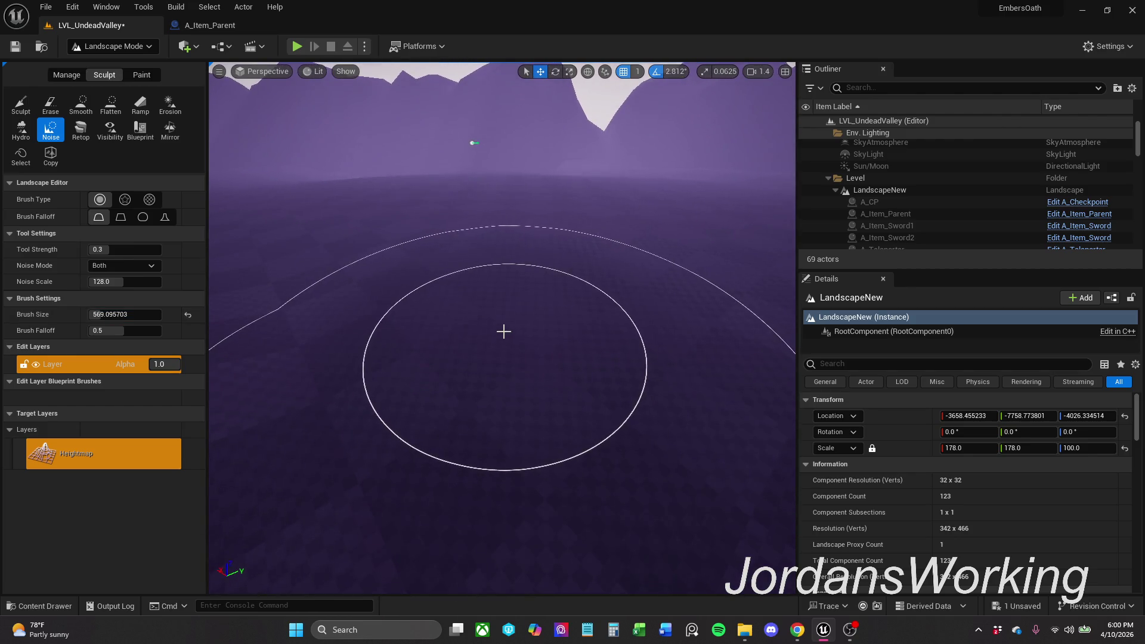
left_click_drag(541, 261, 671, 190)
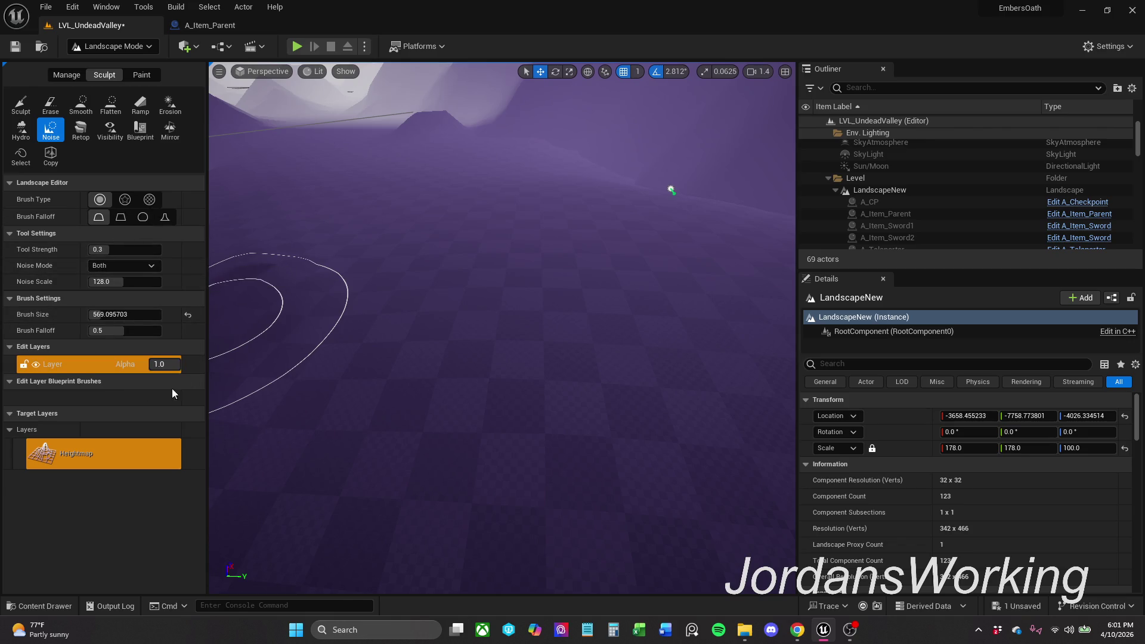
left_click_drag(486, 312, 539, 292)
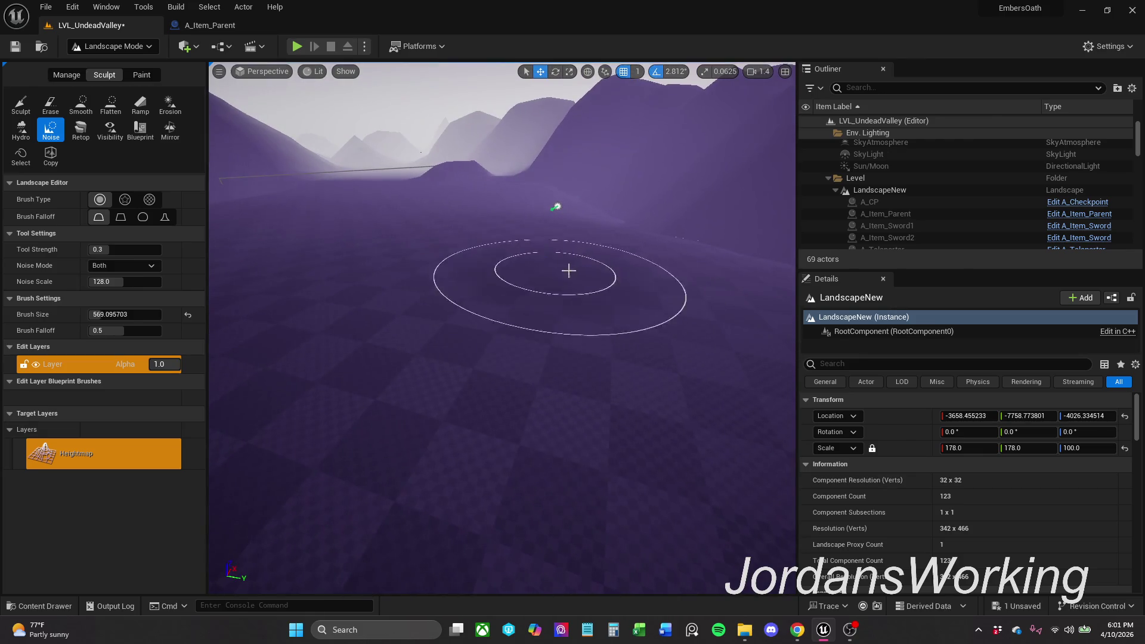
left_click(550, 425)
mouse_move(549, 425)
left_mouse_down()
mouse_move(544, 412)
mouse_move(445, 390)
mouse_move(368, 312)
mouse_move(627, 261)
mouse_move(555, 308)
left_mouse_up()
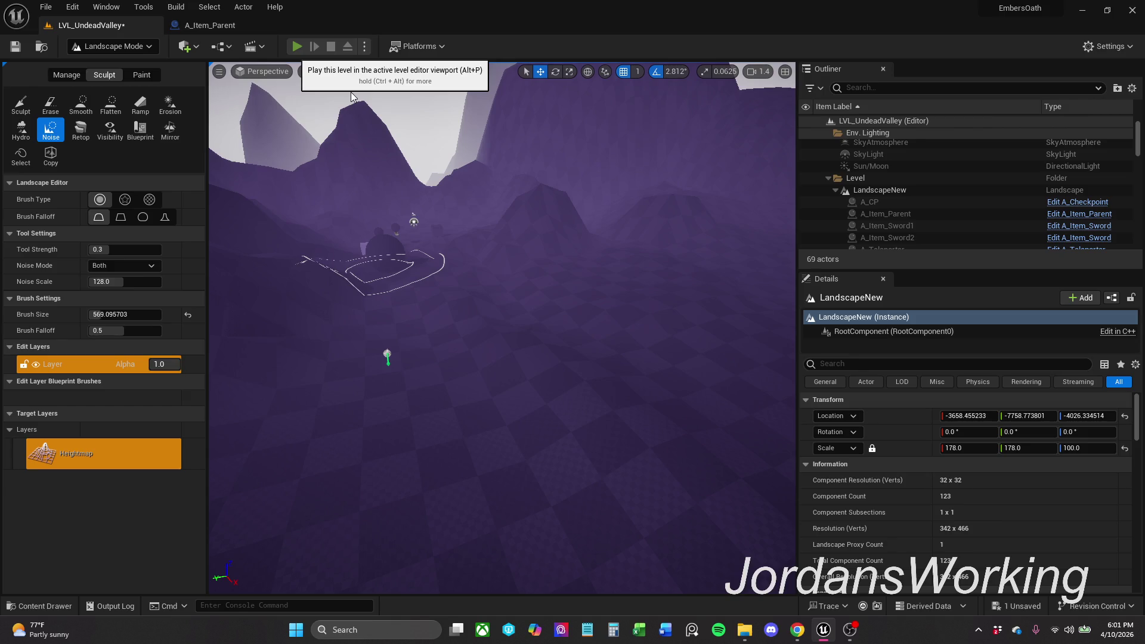
key("alt+p")
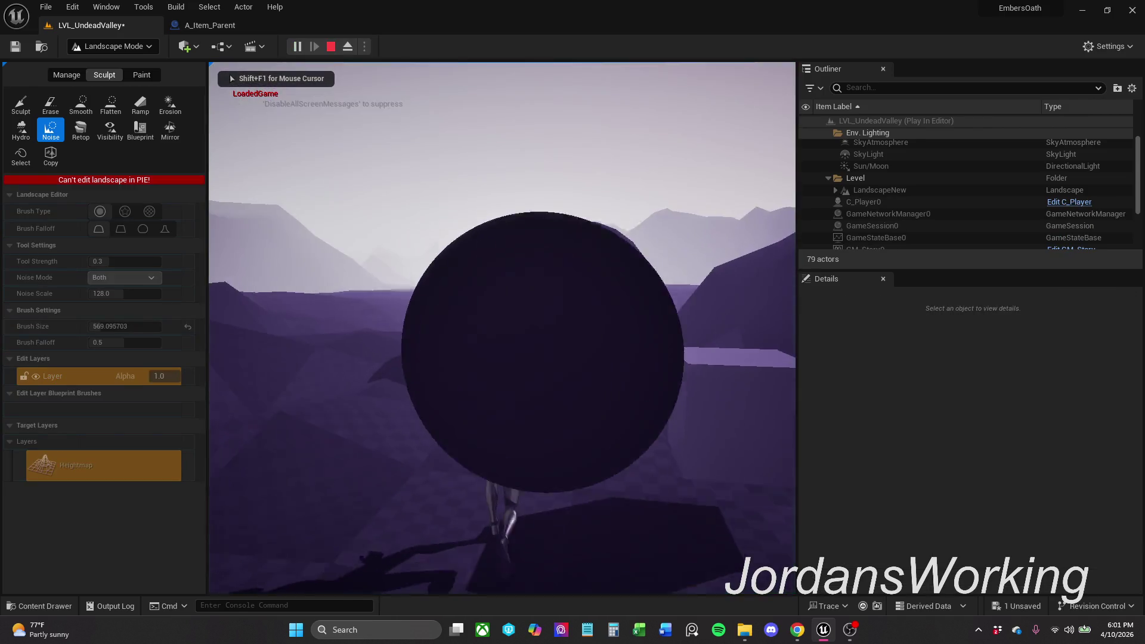
key("w")
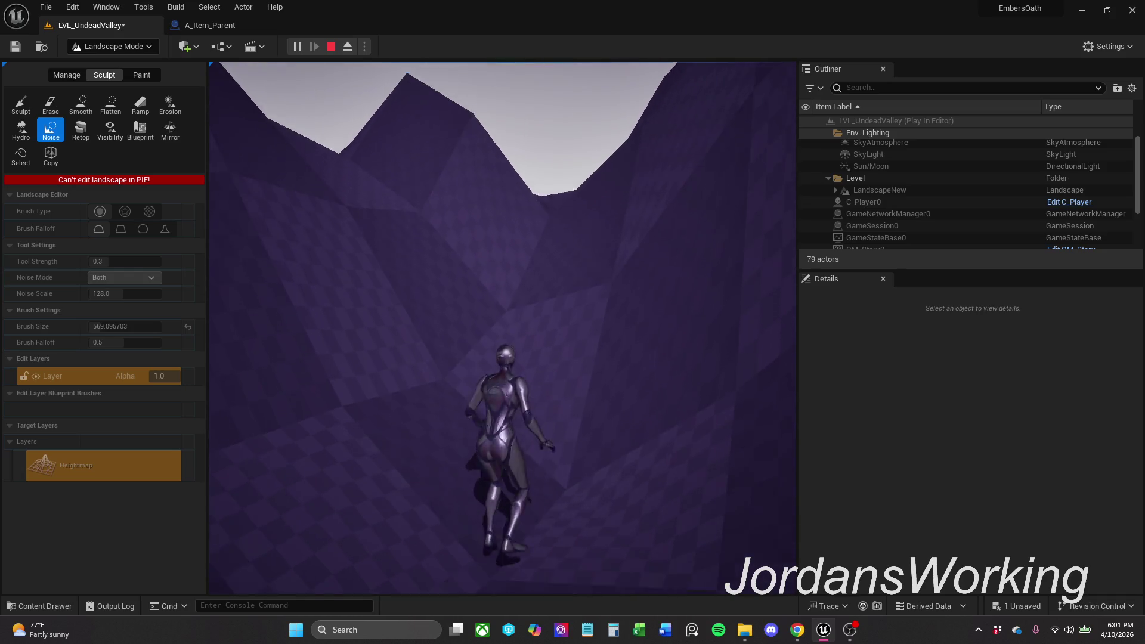
key("Escape")
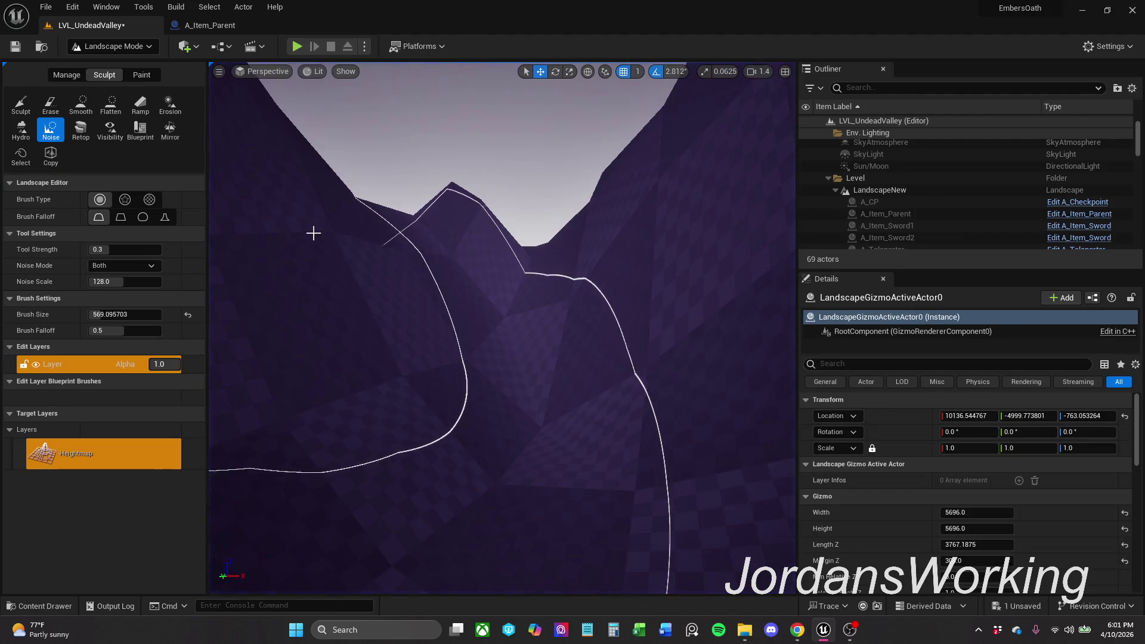
Step: Pass through the Sculpt and Noise tools, then switch the mode dropdown back to Selection Mode
left_click(21, 113)
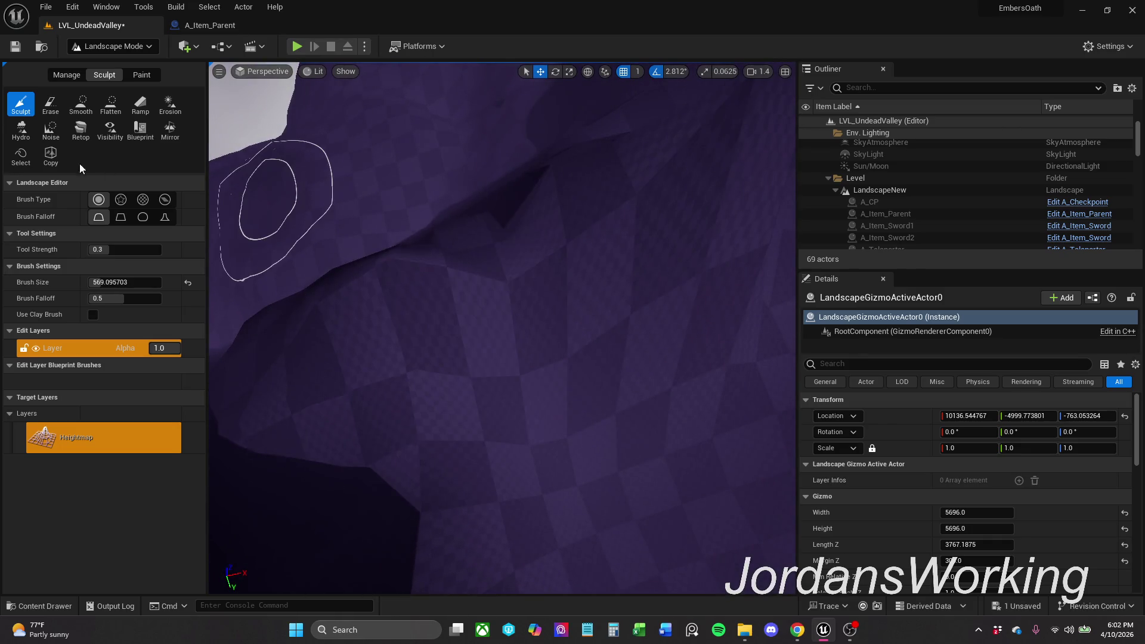
left_click(51, 128)
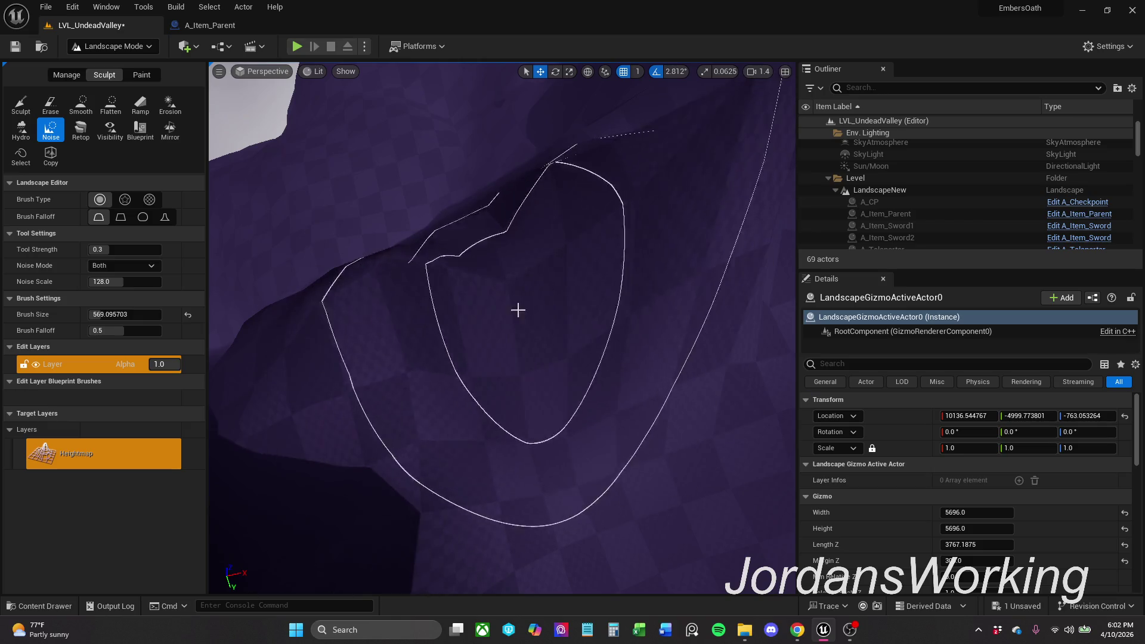
left_click(87, 48)
left_click(117, 65)
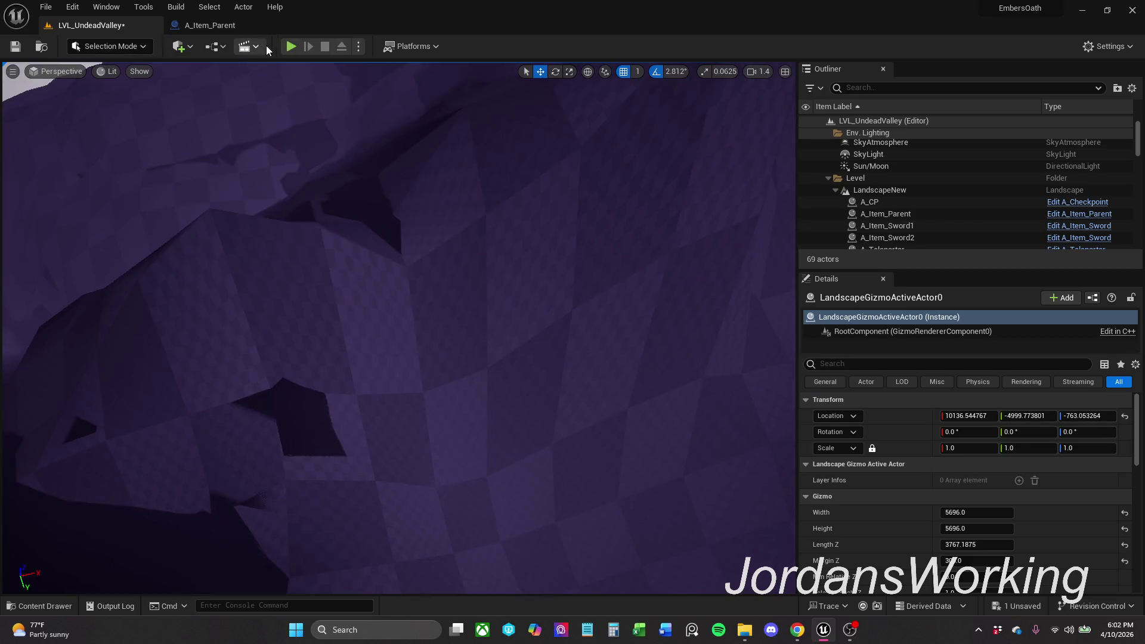
left_click(295, 50)
key("w")
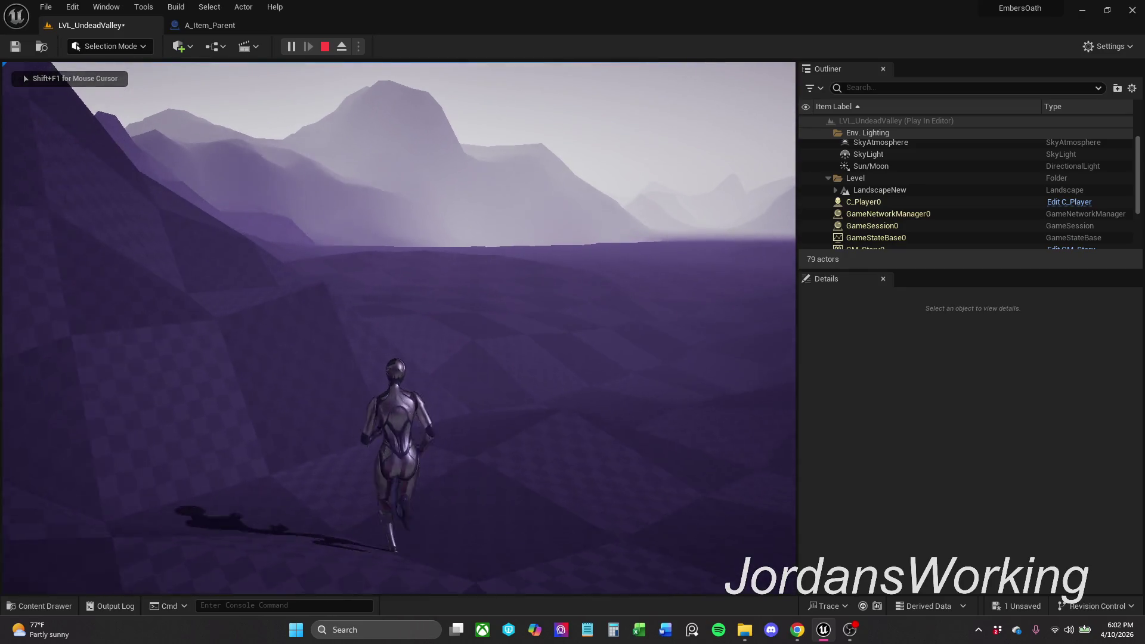
key("Escape")
left_click_drag(344, 250, 311, 389)
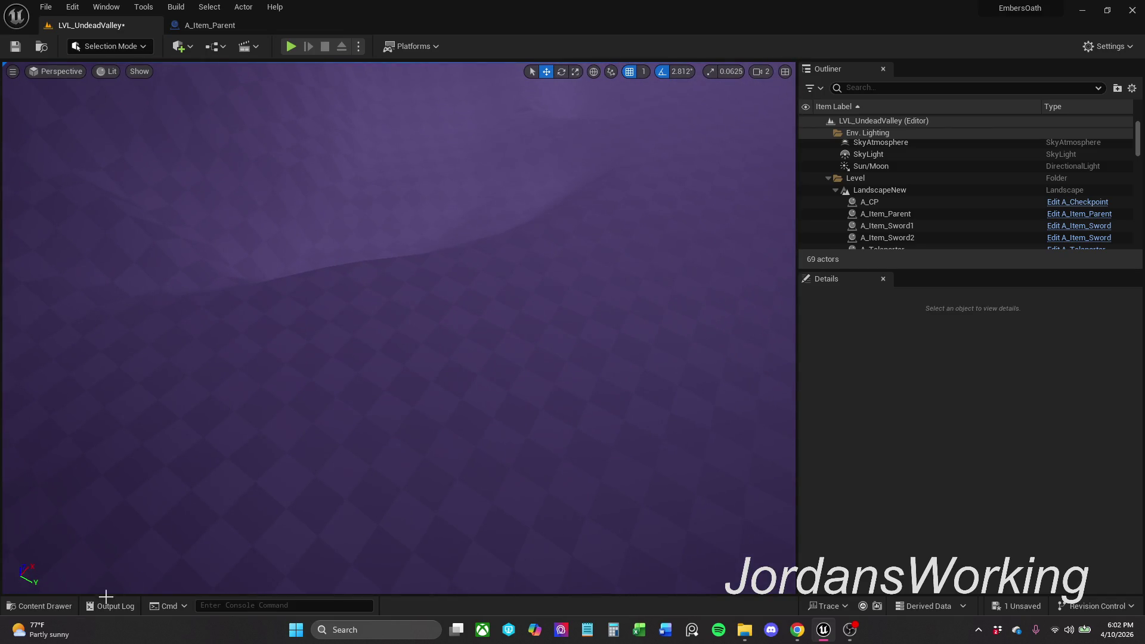
left_click(48, 609)
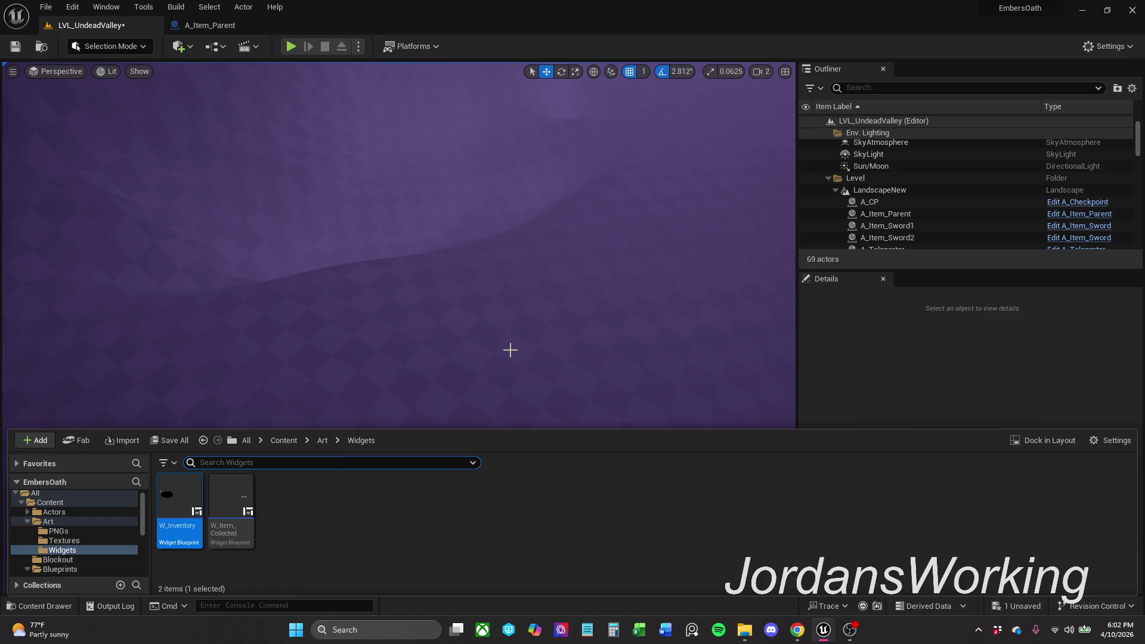
Step: Place two A_Checkpoint actors into the level from Content > Actors > Checkpoint
left_click(277, 446)
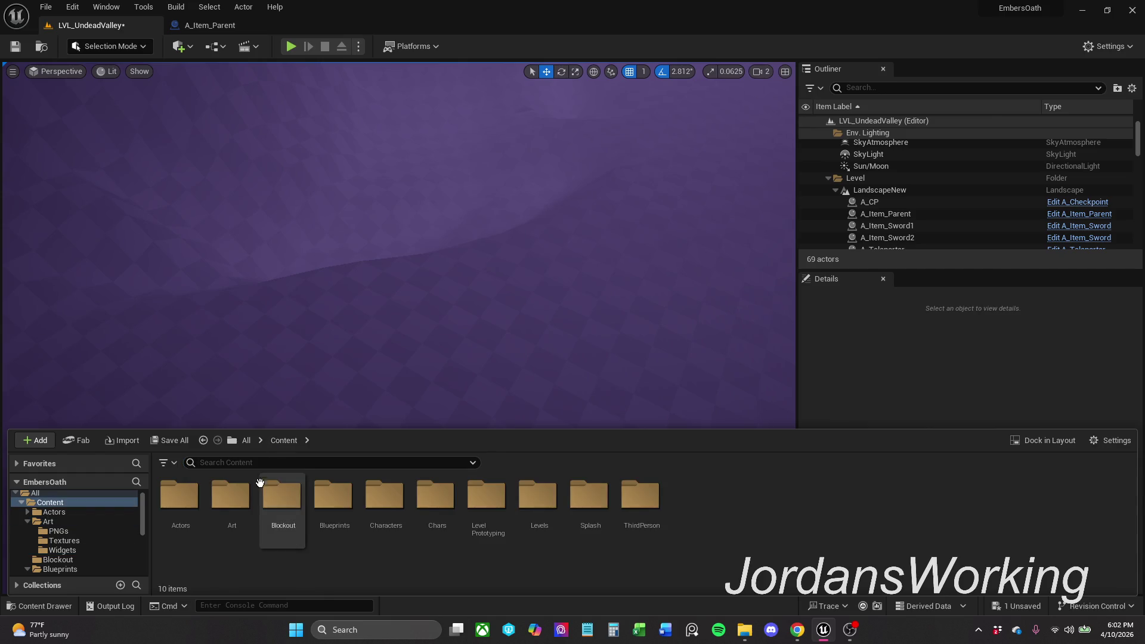
double_click(185, 513)
double_click(220, 529)
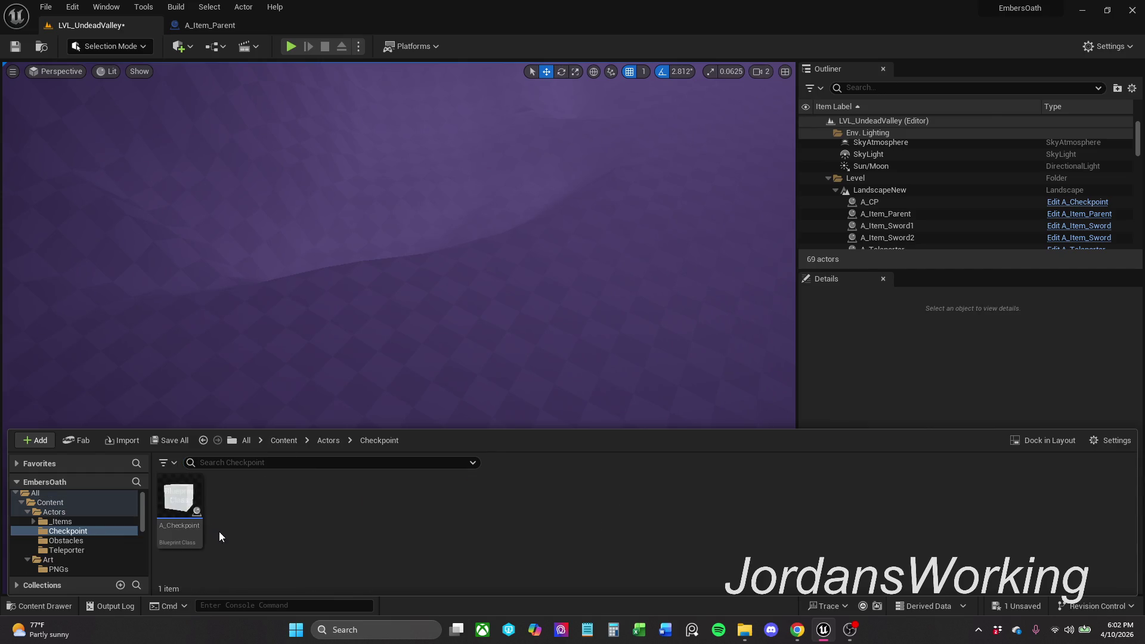
mouse_move(177, 523)
left_mouse_down()
mouse_move(514, 206)
mouse_move(444, 149)
left_mouse_up()
key("f")
scroll(285, 514, "down", 10)
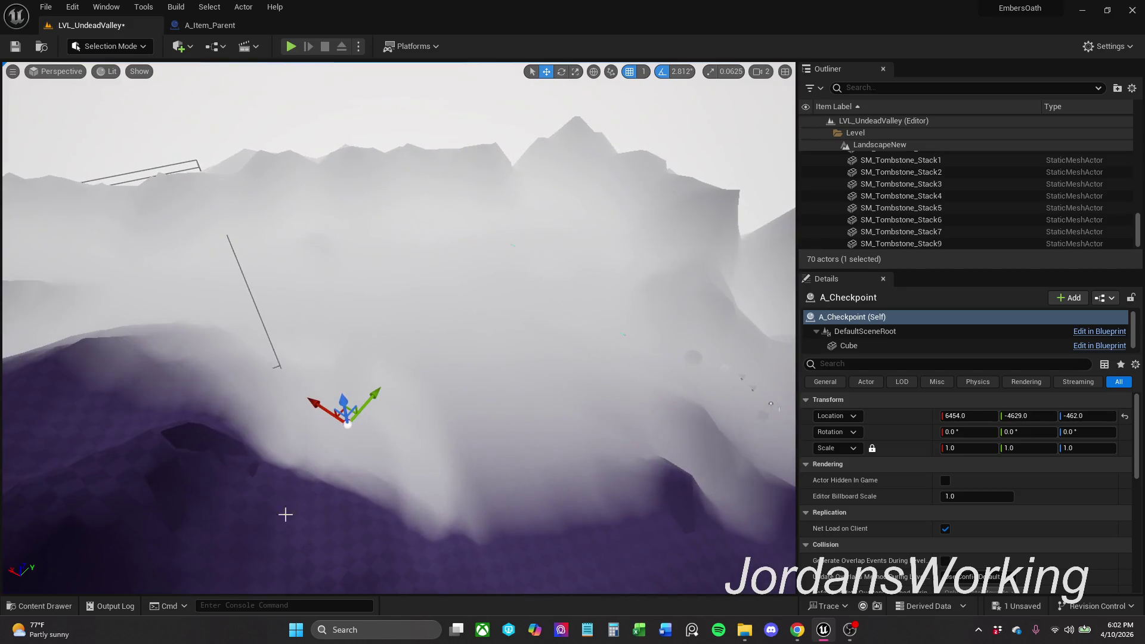
left_click(37, 606)
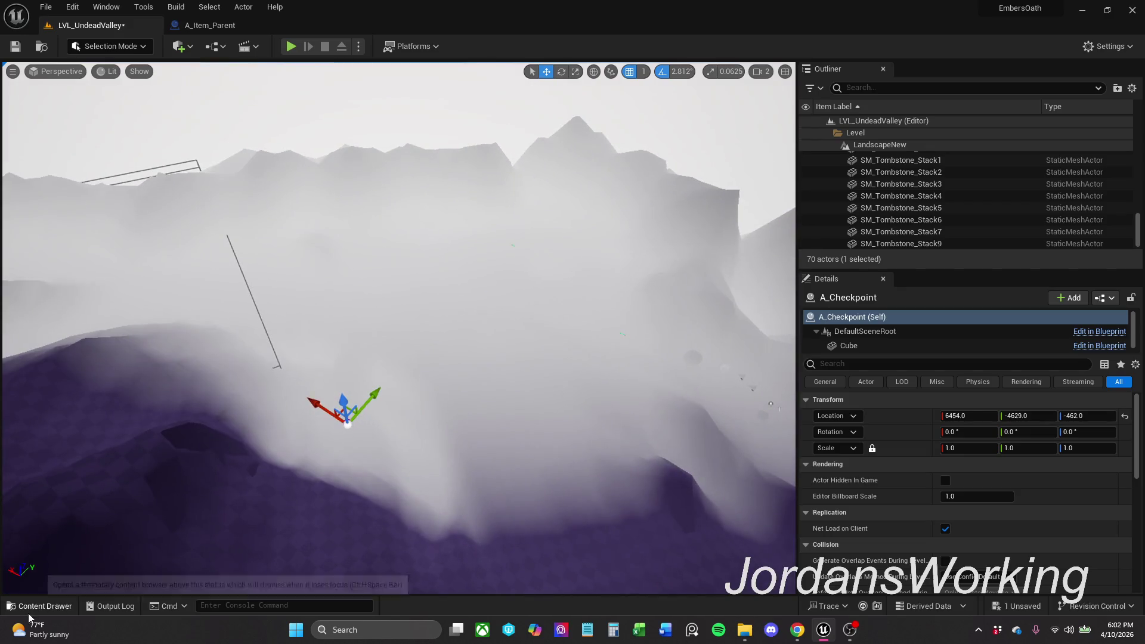
mouse_move(179, 507)
left_mouse_down()
mouse_move(363, 225)
mouse_move(404, 253)
left_mouse_up()
Step: Alt-drag duplicates of A_CP to make A_CP2–A_CP7 in a row, then save LVL_UndeadValley
left_click(399, 245)
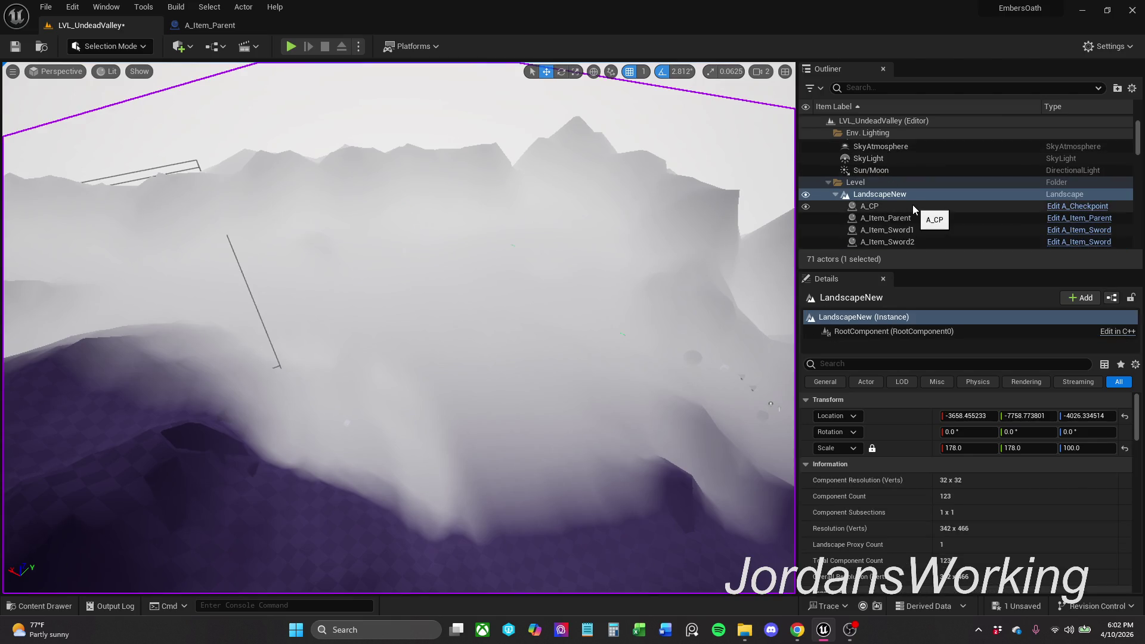
left_click(870, 207)
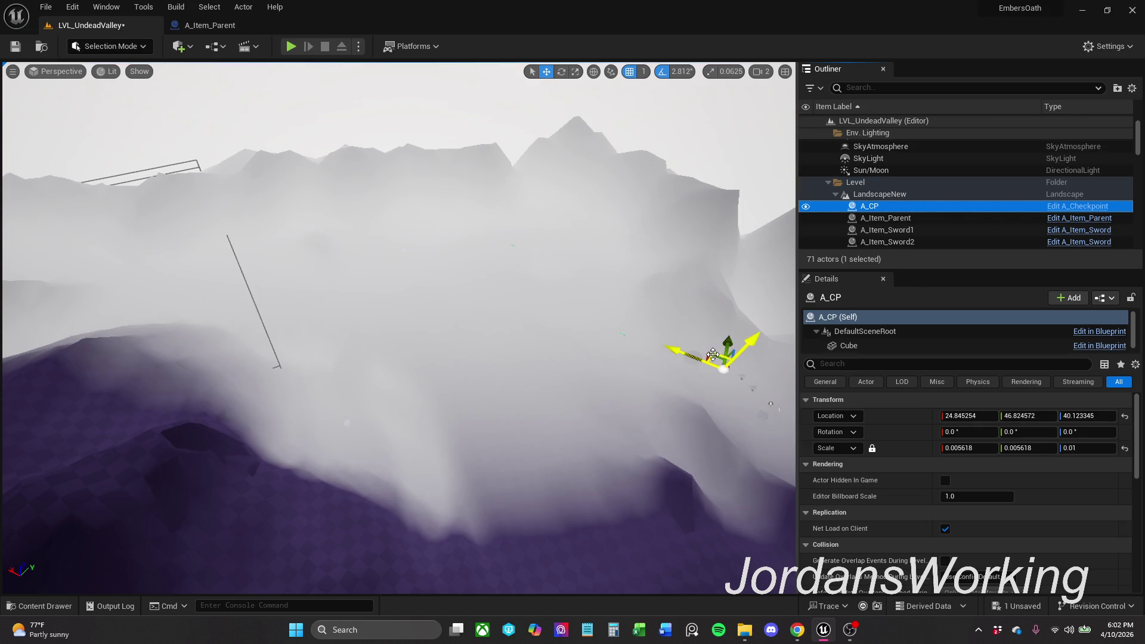
mouse_move(710, 352)
left_mouse_down("alt")
mouse_move(277, 322)
mouse_move(56, 267)
left_mouse_up("alt")
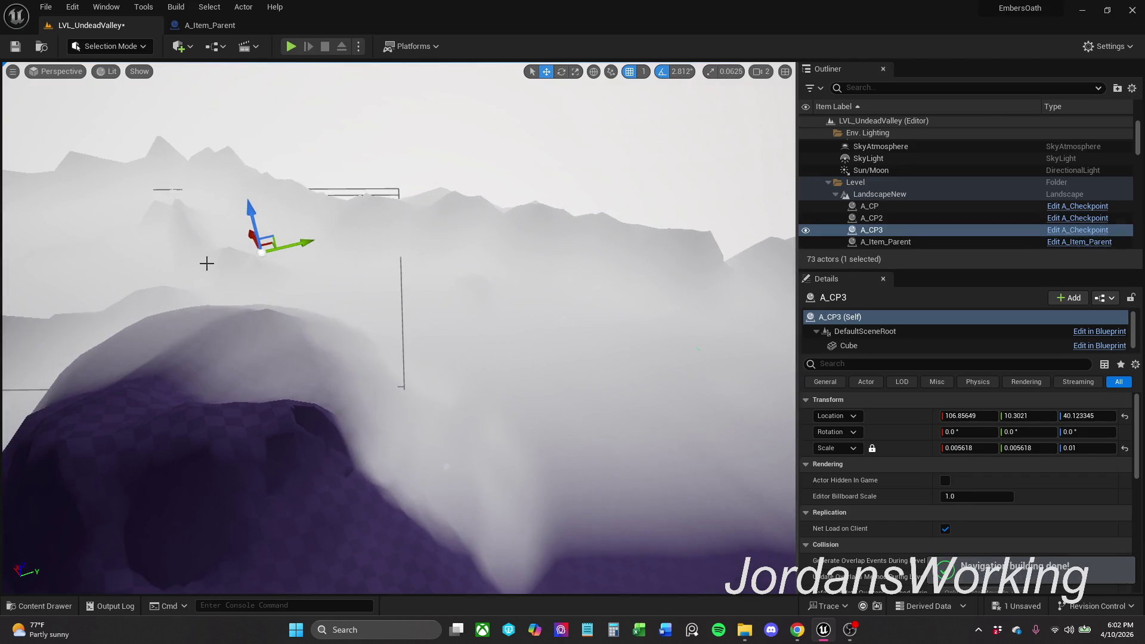
left_click_drag(268, 243, 186, 273, "alt")
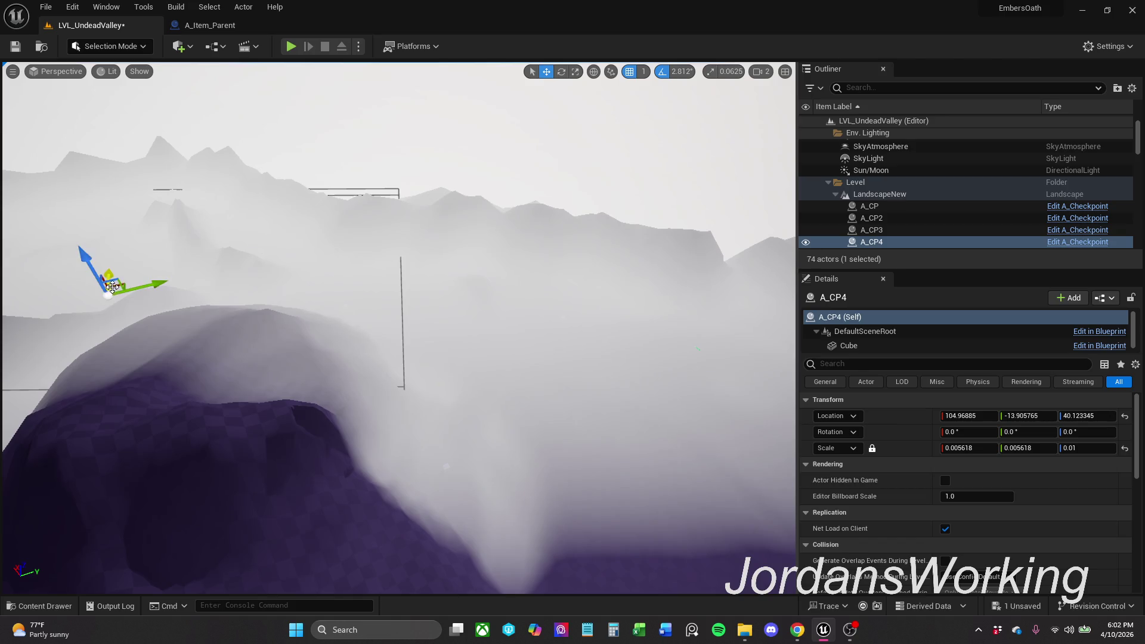
mouse_move(125, 286)
left_mouse_down("alt")
mouse_move(106, 265)
mouse_move(97, 210)
mouse_move(15, 292)
left_mouse_up("alt")
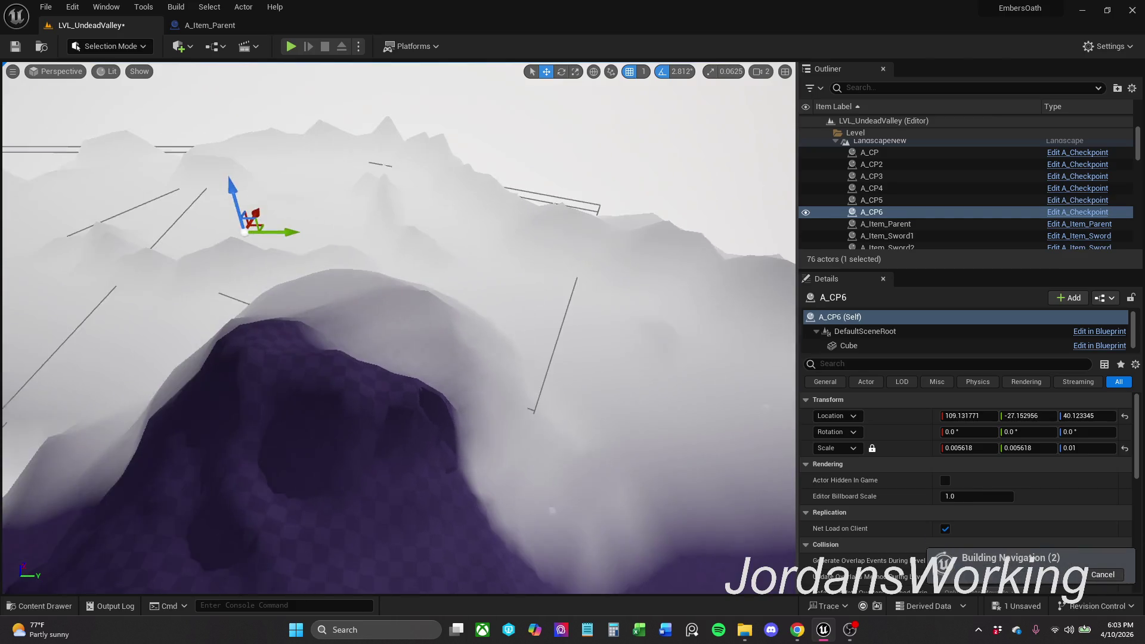
mouse_move(270, 226)
left_mouse_down()
mouse_move(176, 224)
mouse_move(171, 199)
left_mouse_up()
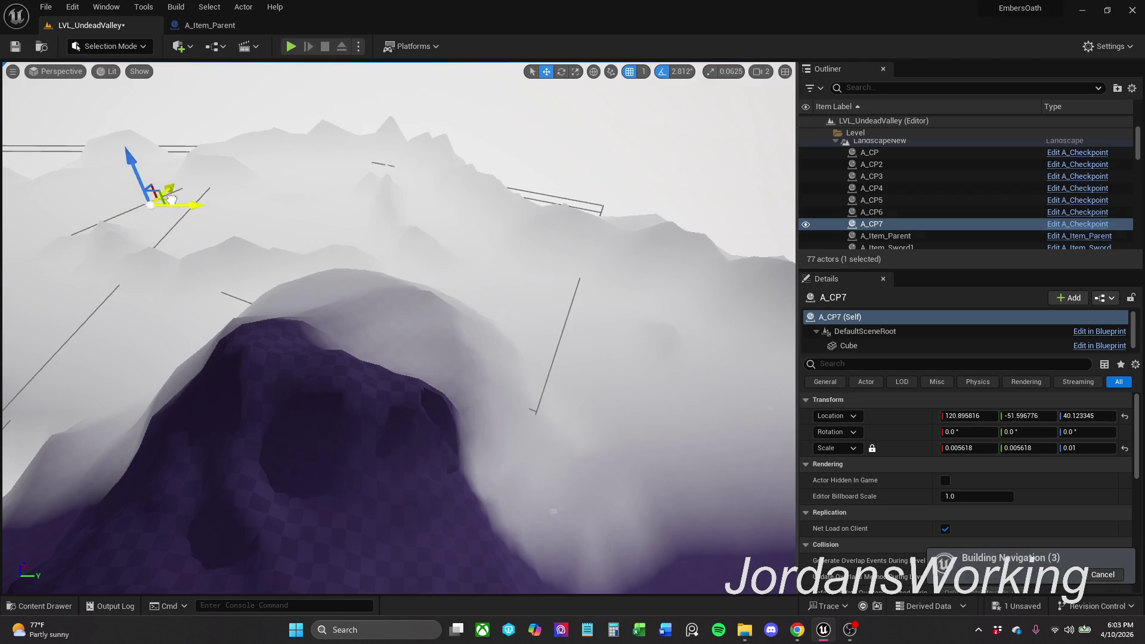
left_click(17, 48)
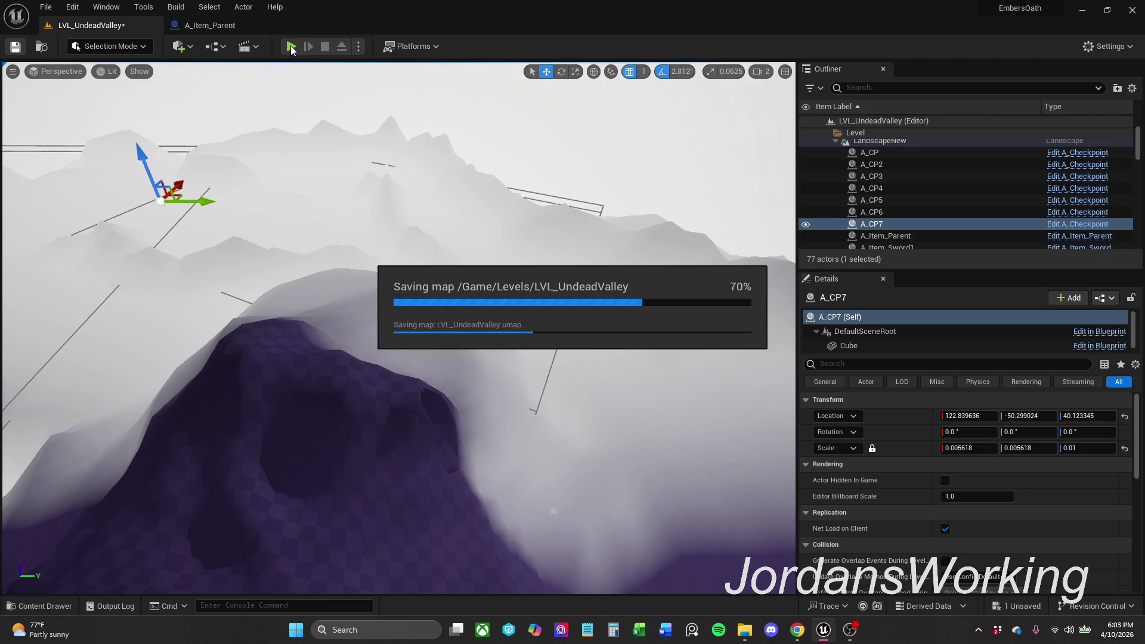
Step: Playtest the level, running the character across the valley to the mountain wall, then stop
mouse_move(477, 360)
left_mouse_down()
mouse_move(429, 322)
mouse_move(492, 355)
left_mouse_up()
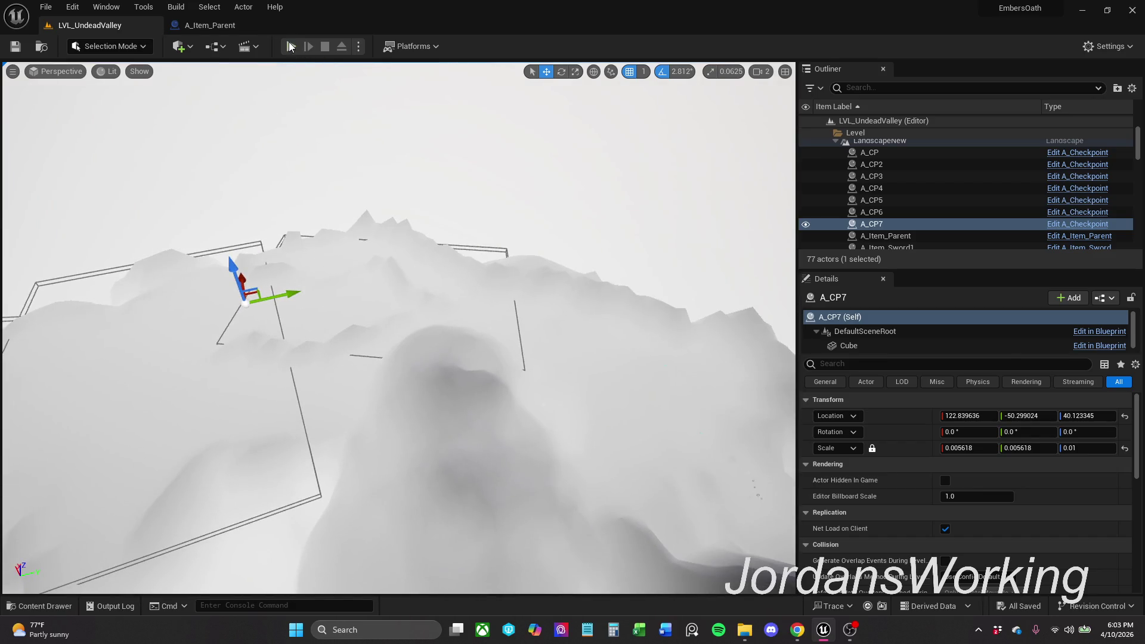
key("alt+p")
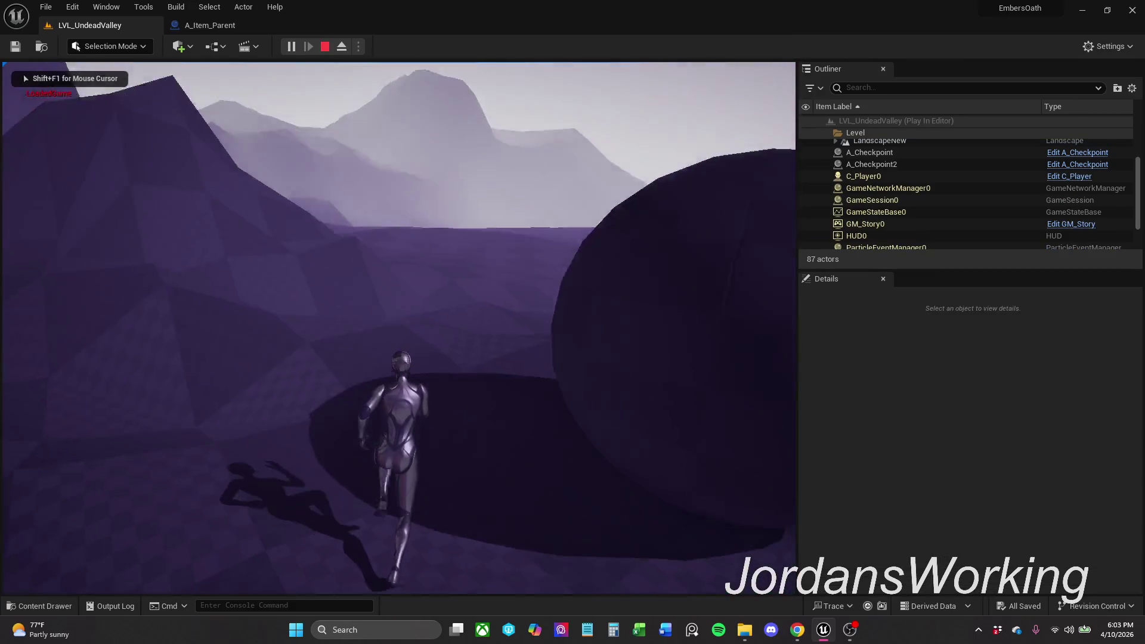
key("w")
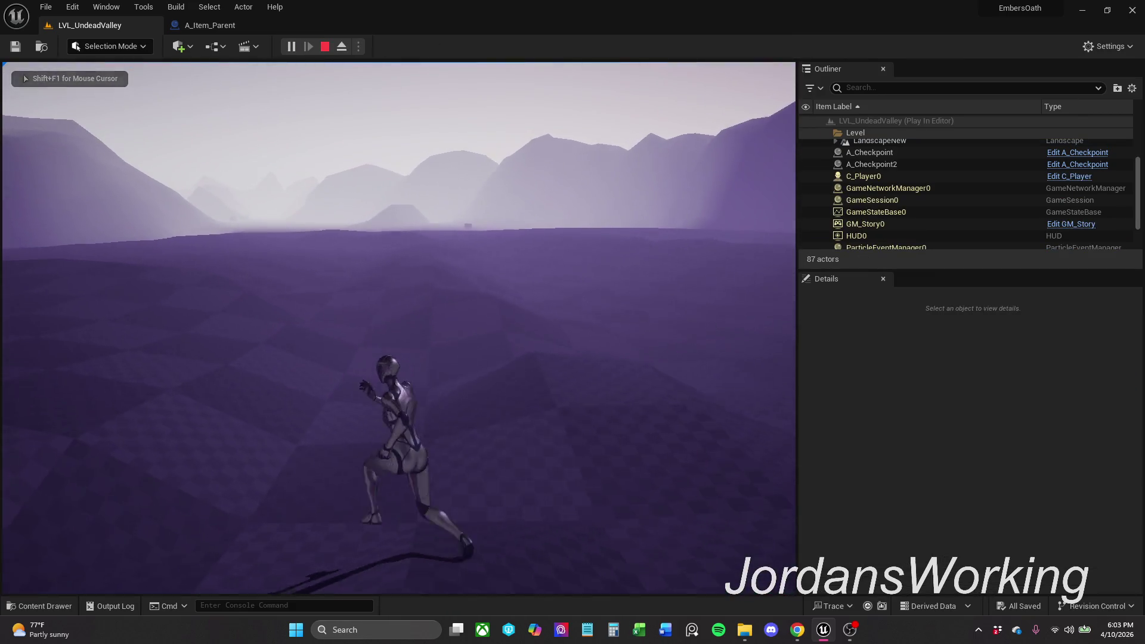
key("w")
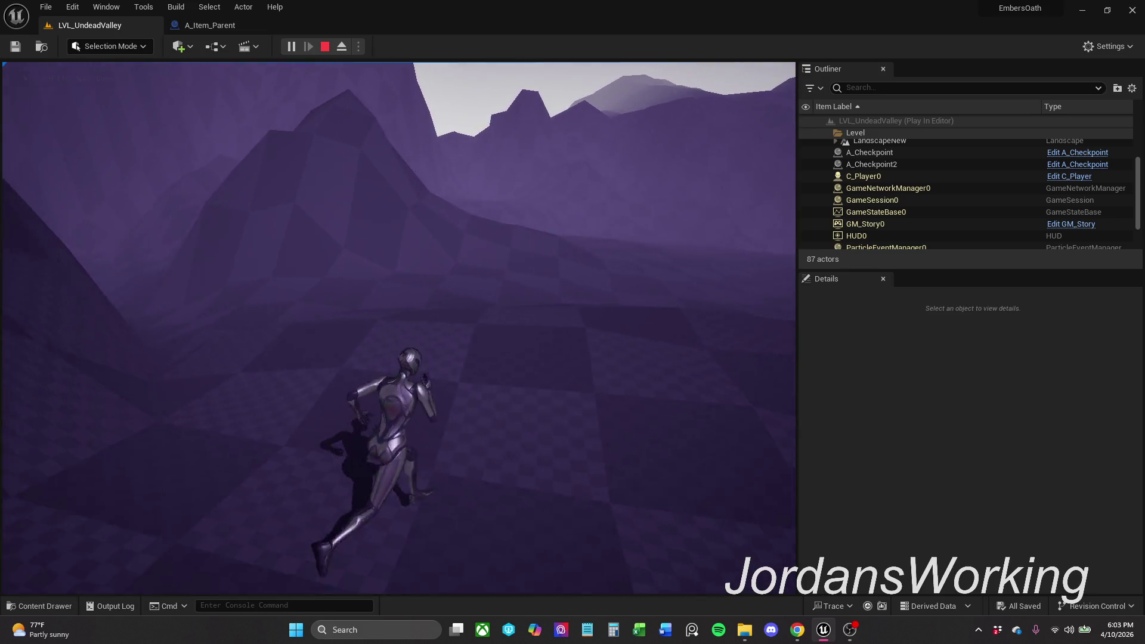
key("w")
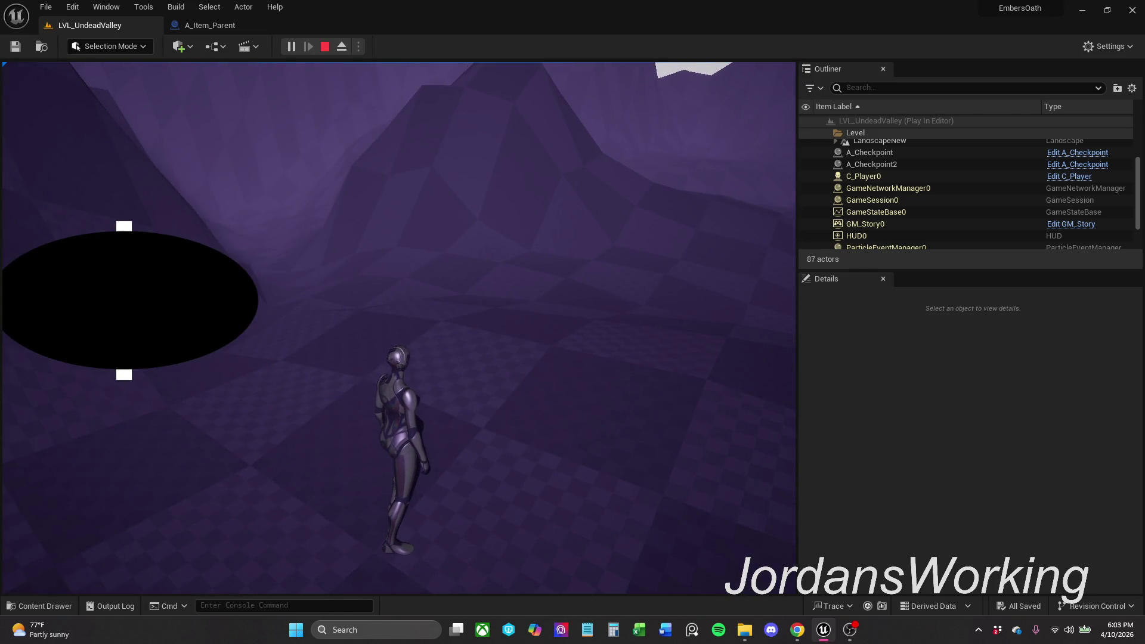
key("Escape")
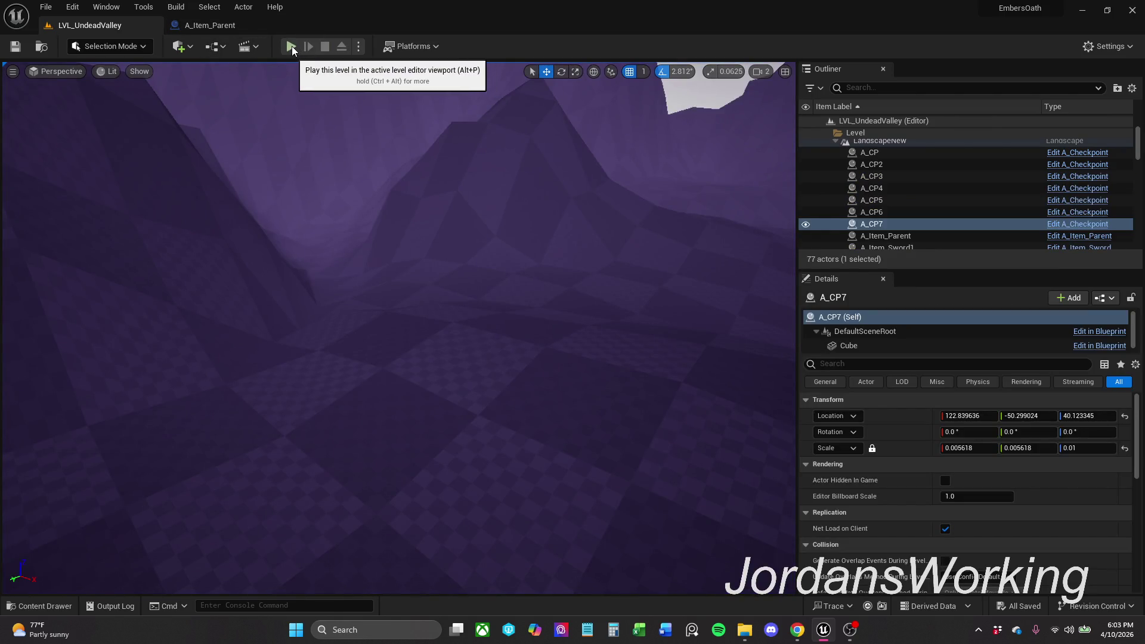
Step: Playtest again, running and jumping the character up to the floating cube, then stop
left_click(292, 45)
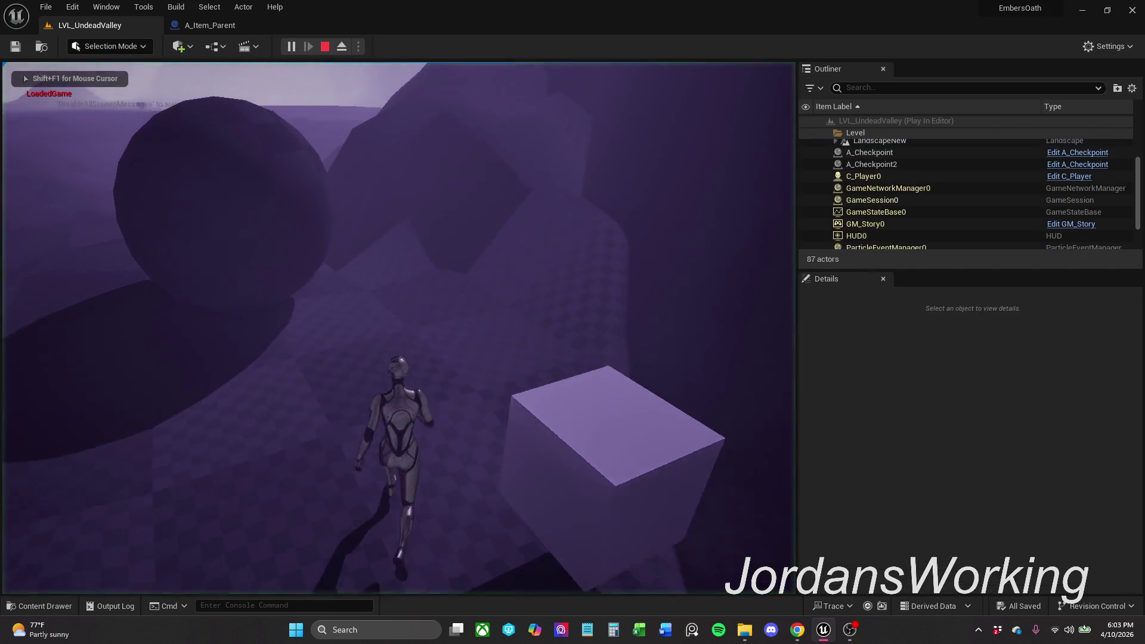
key("w")
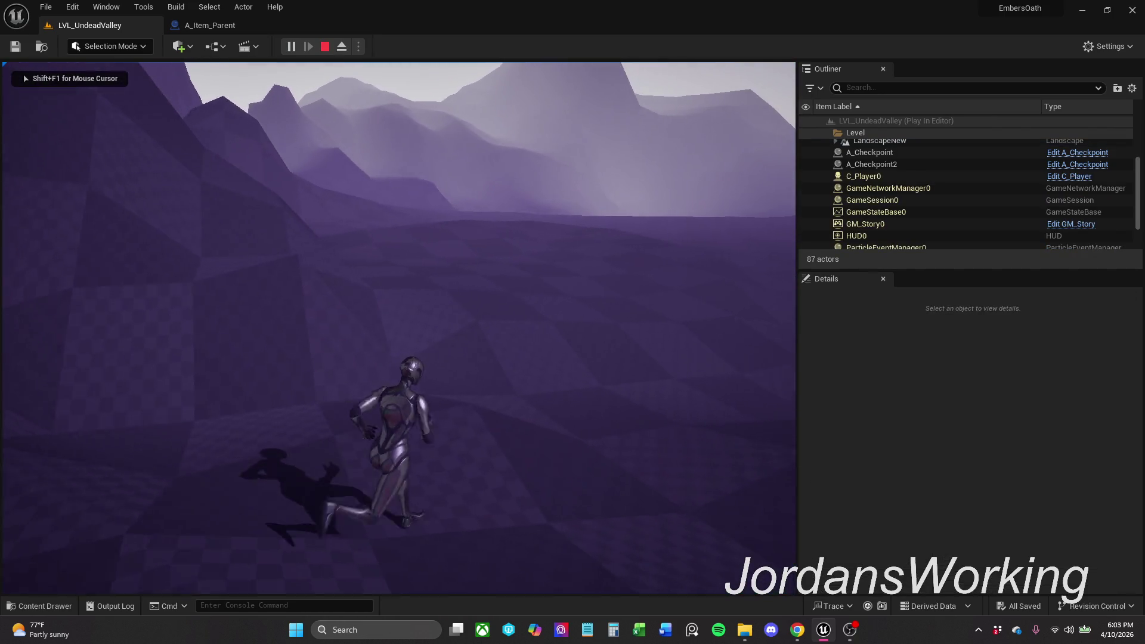
key("w")
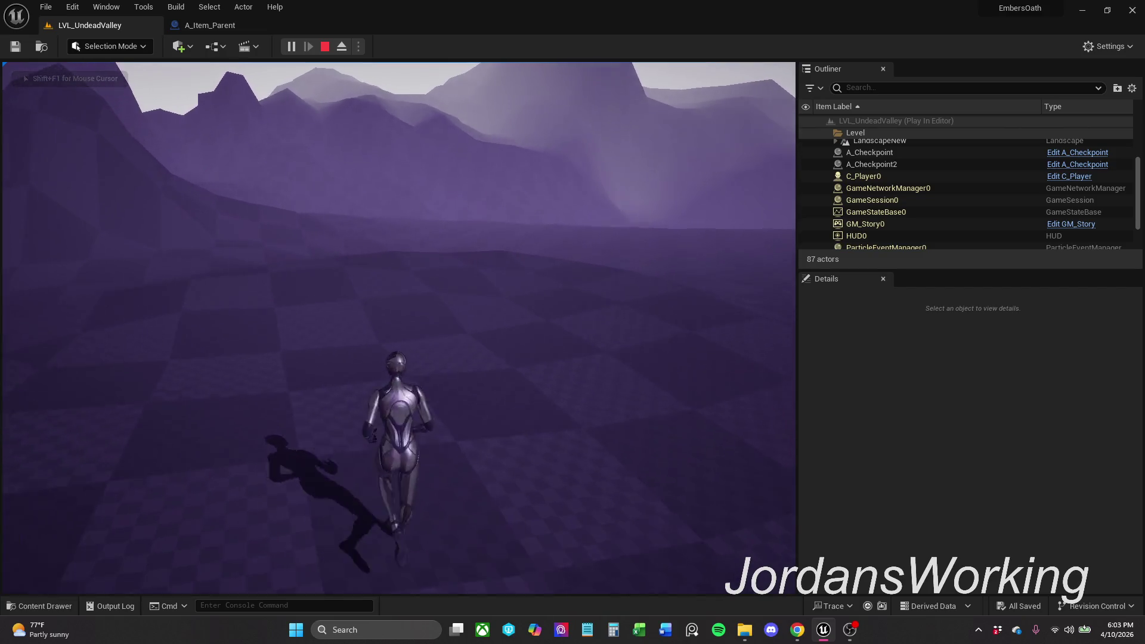
key("w")
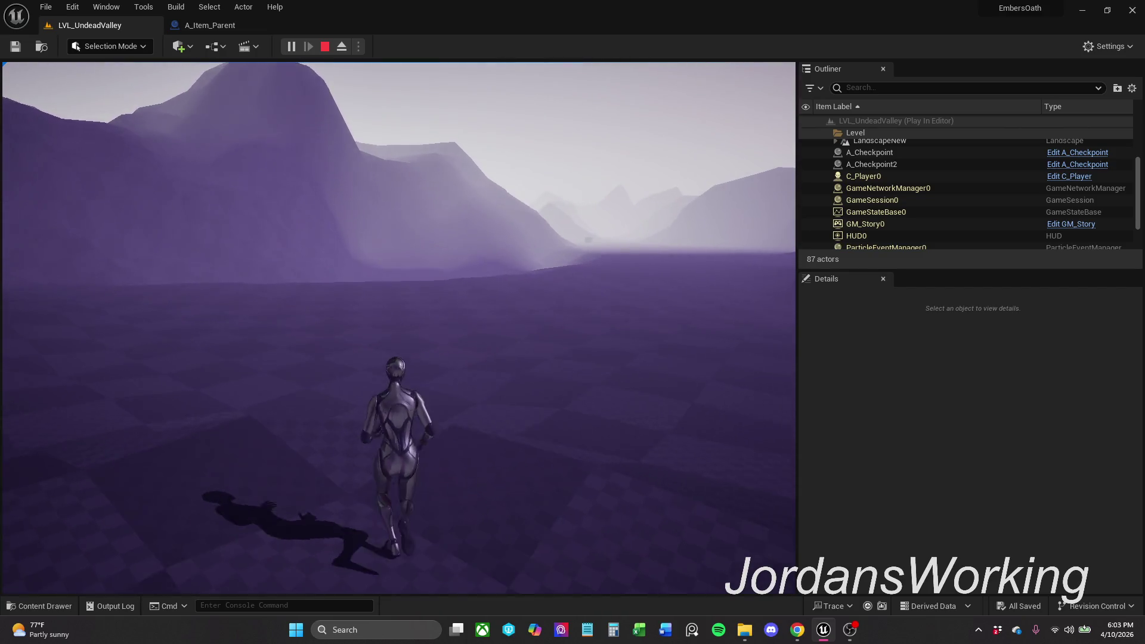
key("space")
key("w")
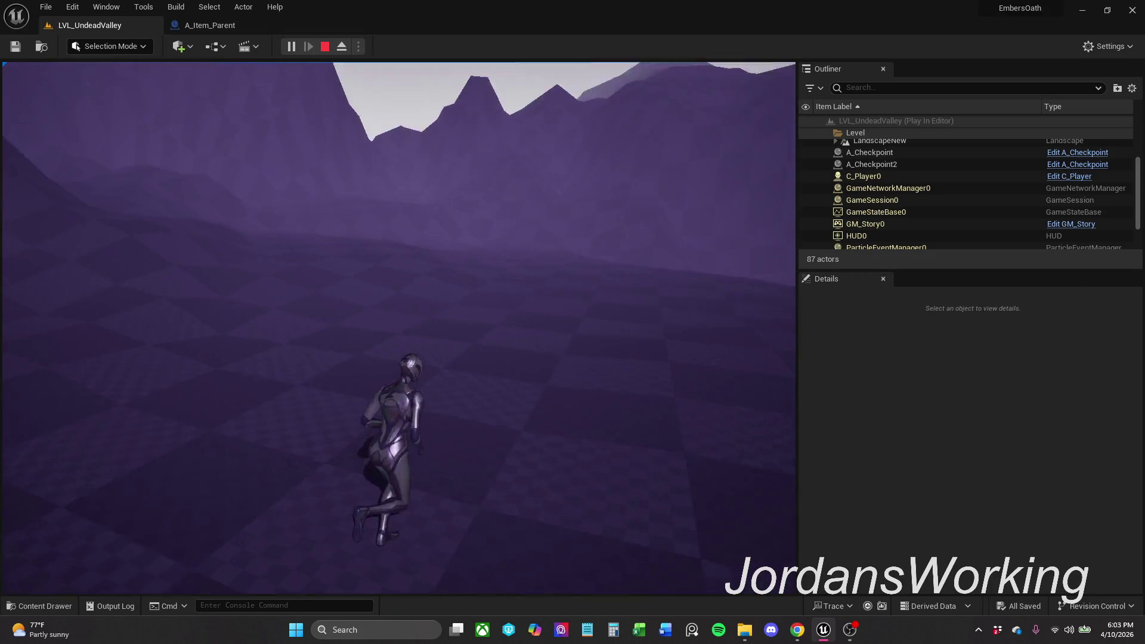
key("w")
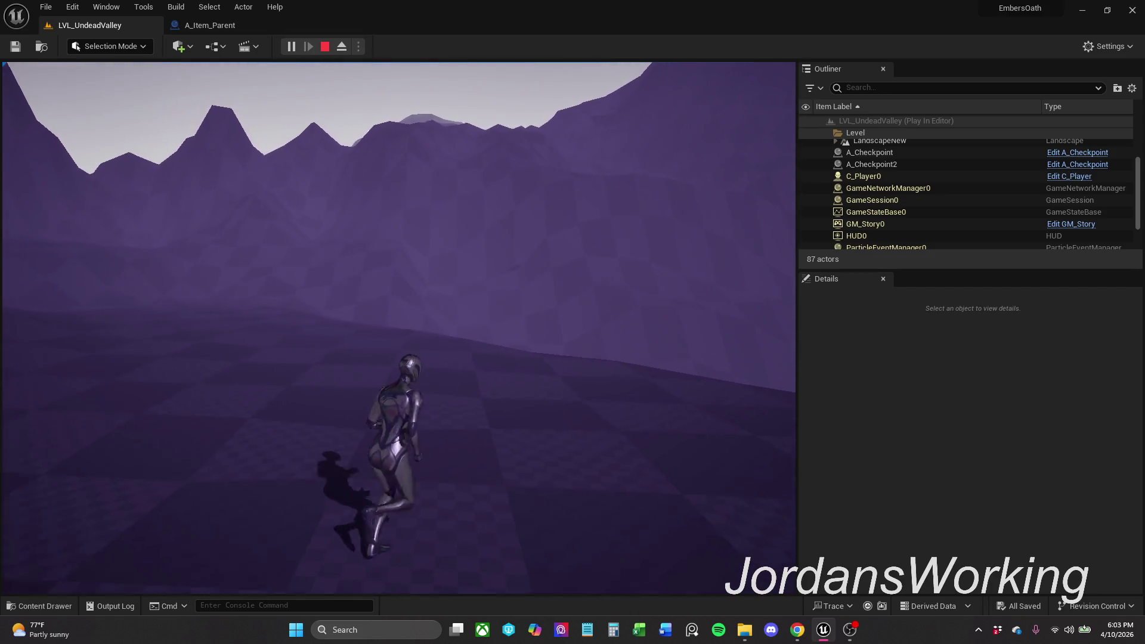
key("w")
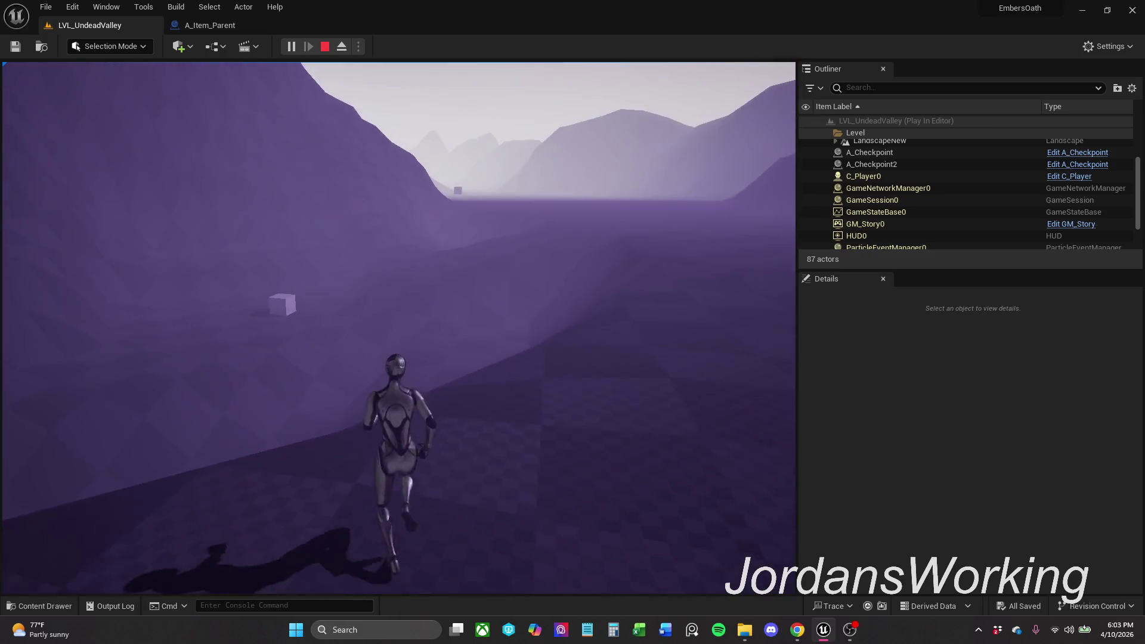
key("space")
key("w")
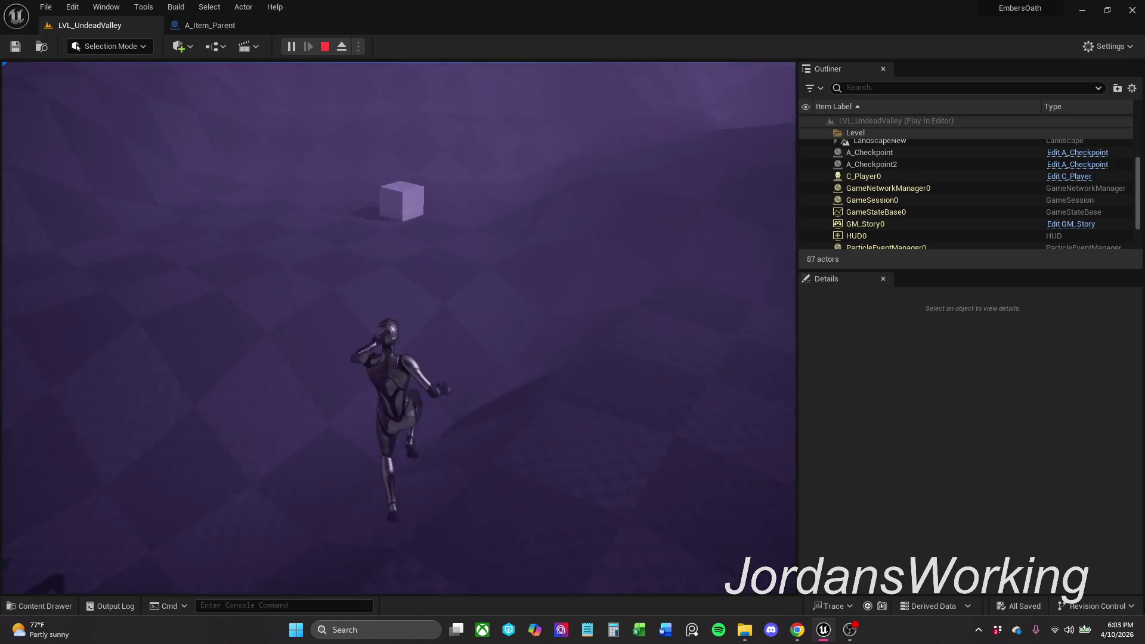
key("w")
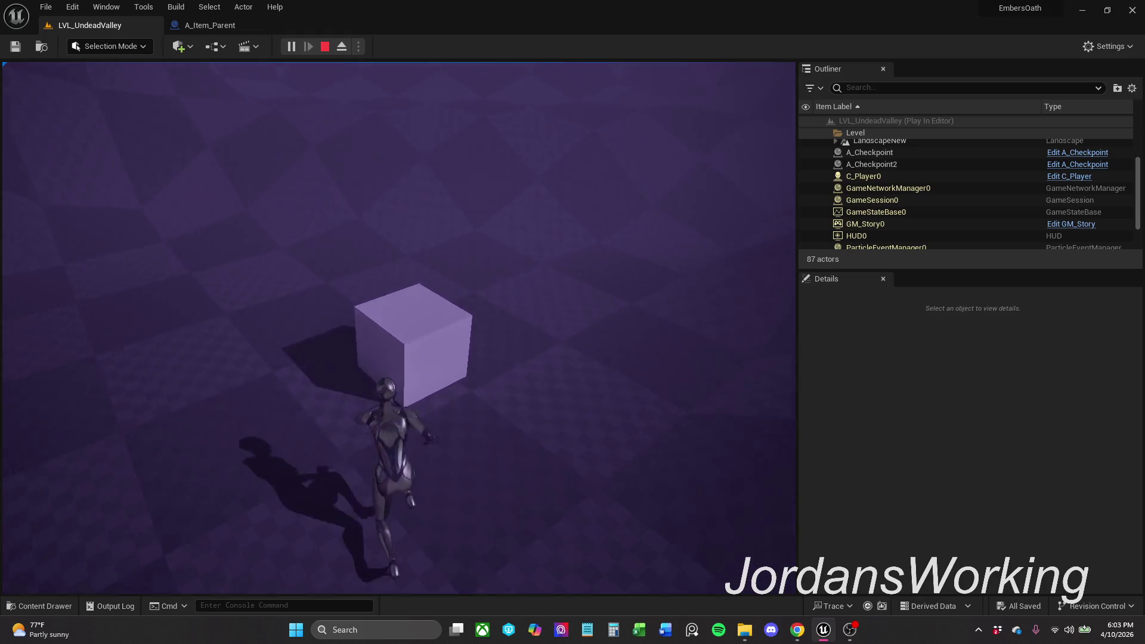
key("Escape")
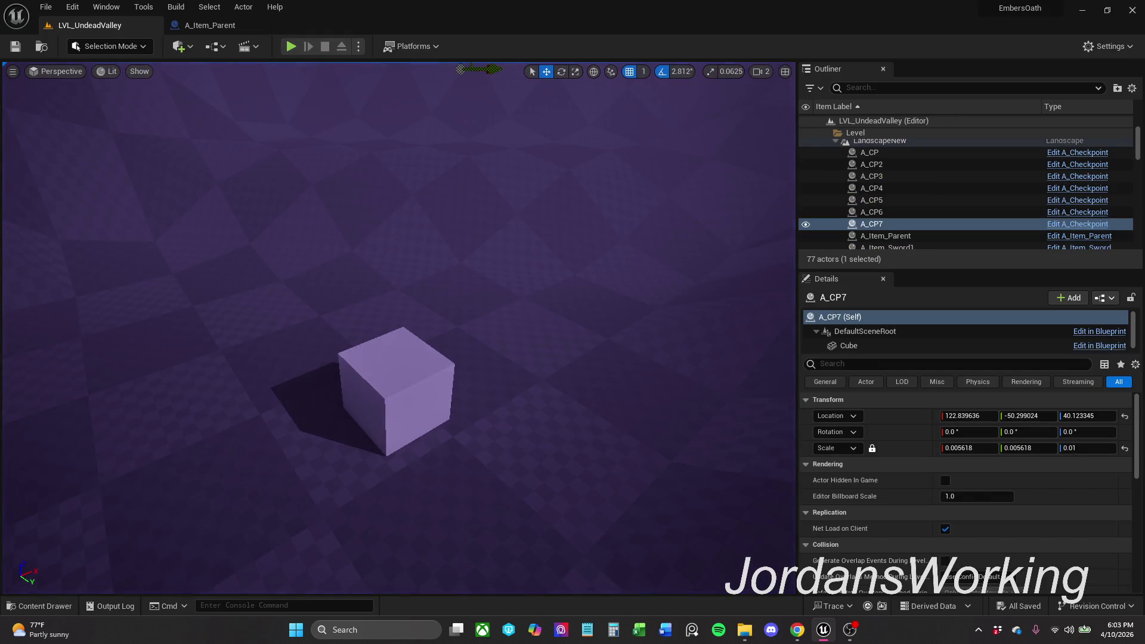
Step: Open the C_Player blueprint from the Content > Chars folder
left_click(47, 607)
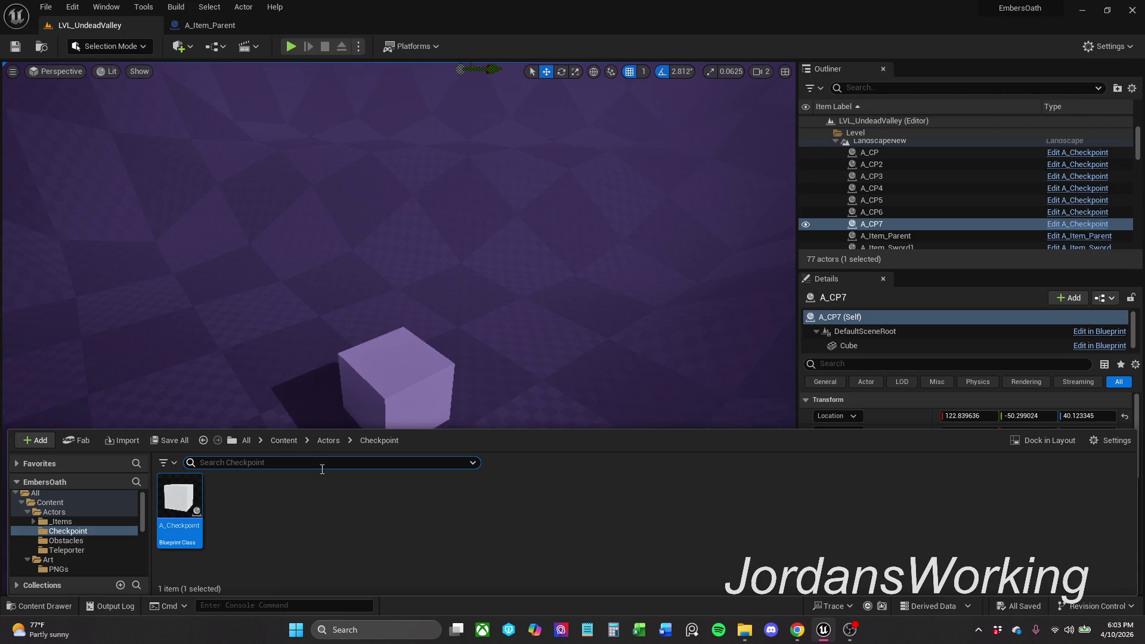
left_click(284, 440)
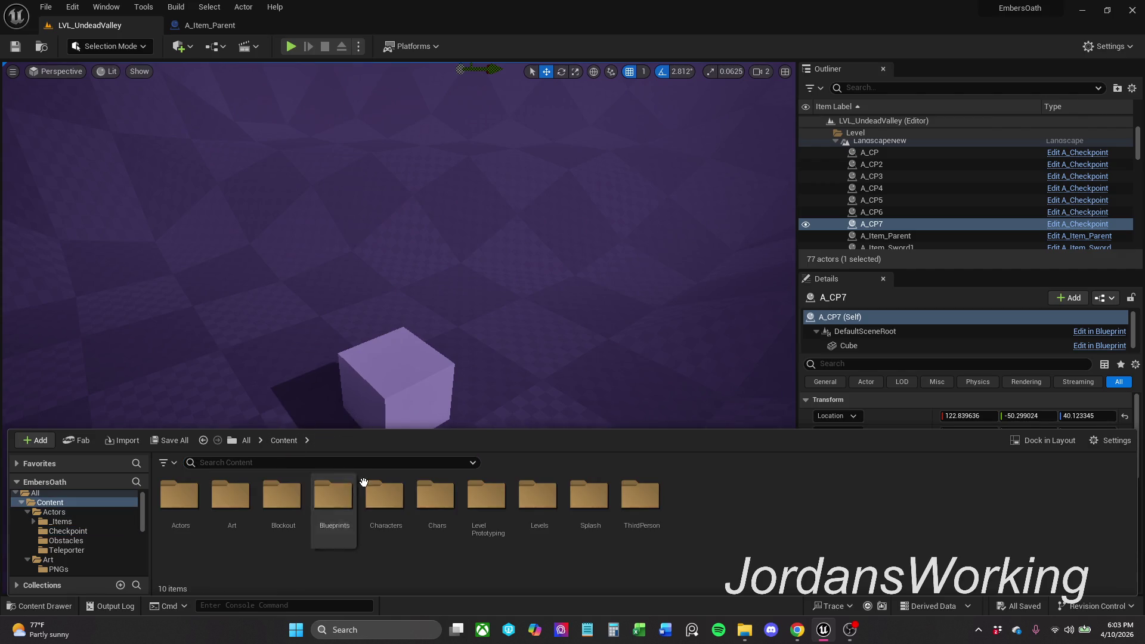
double_click(441, 526)
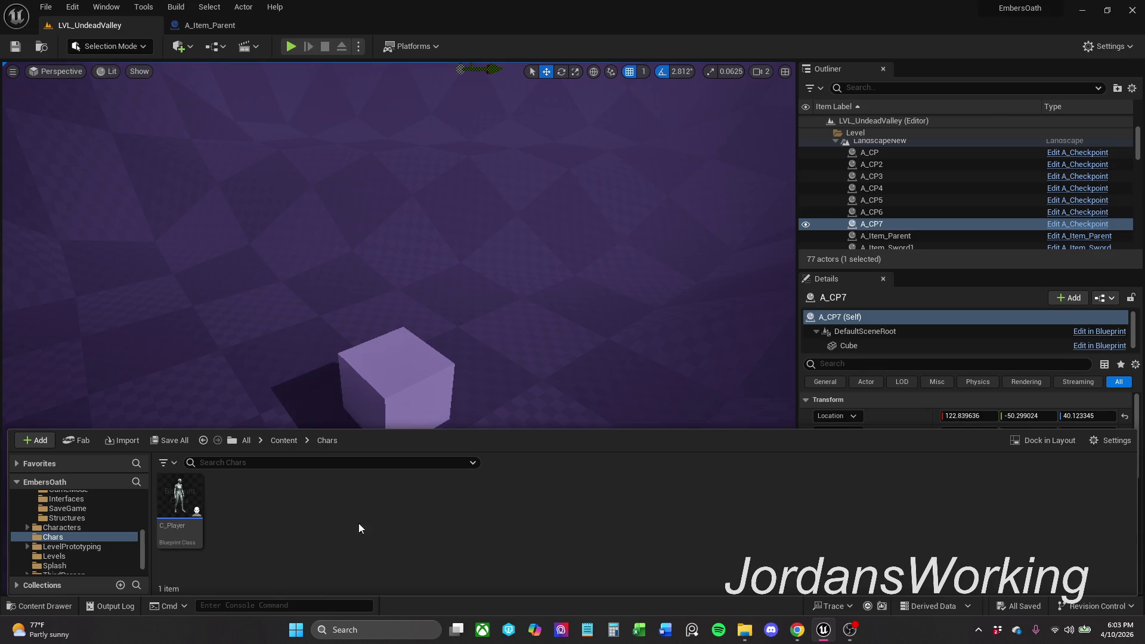
double_click(197, 522)
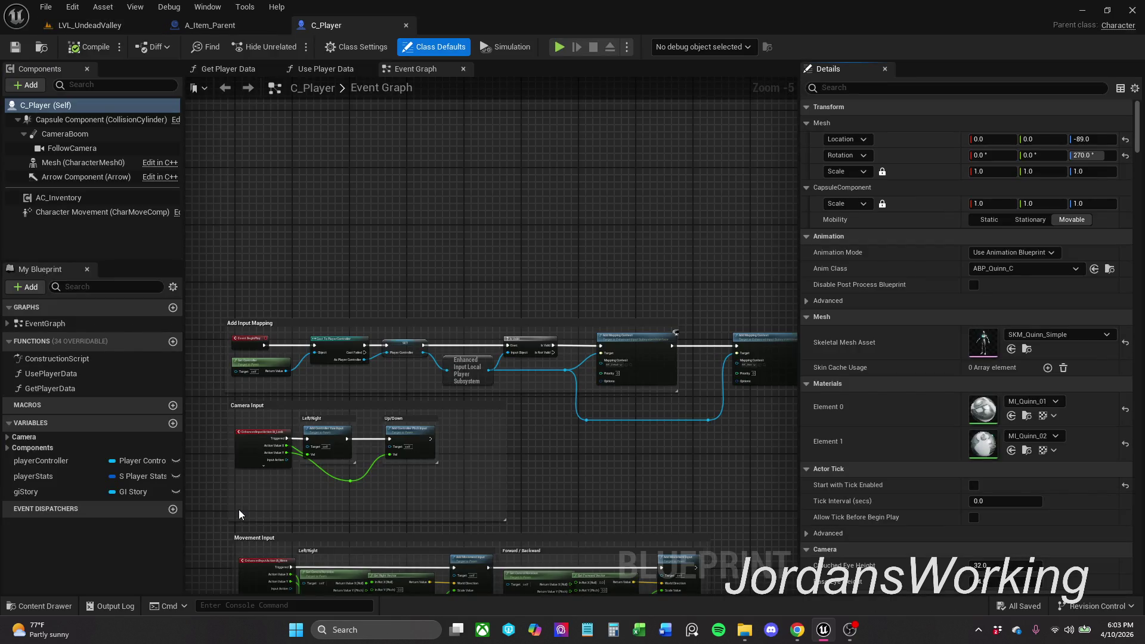
Step: Frame the Get Game Data and Use Player Data nodes and select the Player Stats getter
left_click_drag(656, 380, 413, 369)
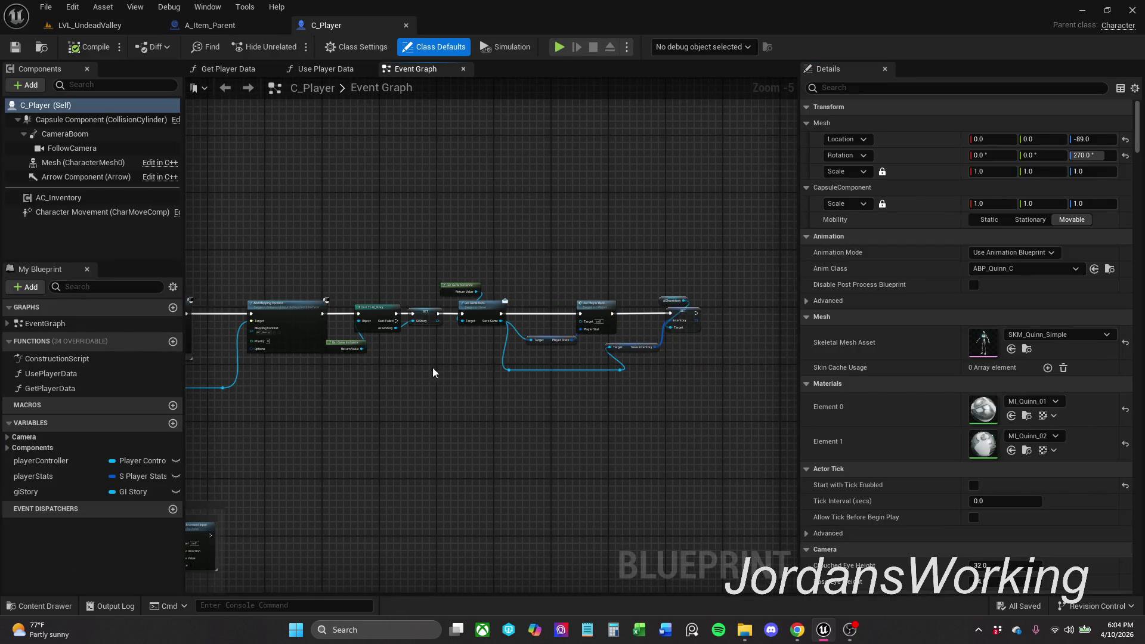
scroll(643, 322, "up", 4)
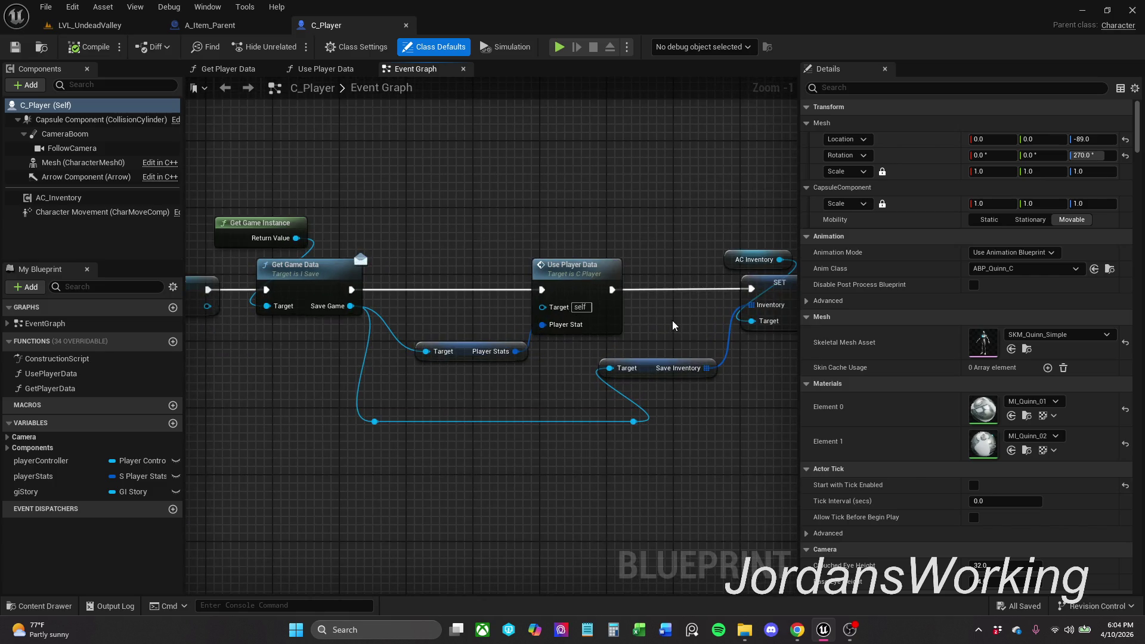
left_click(487, 351)
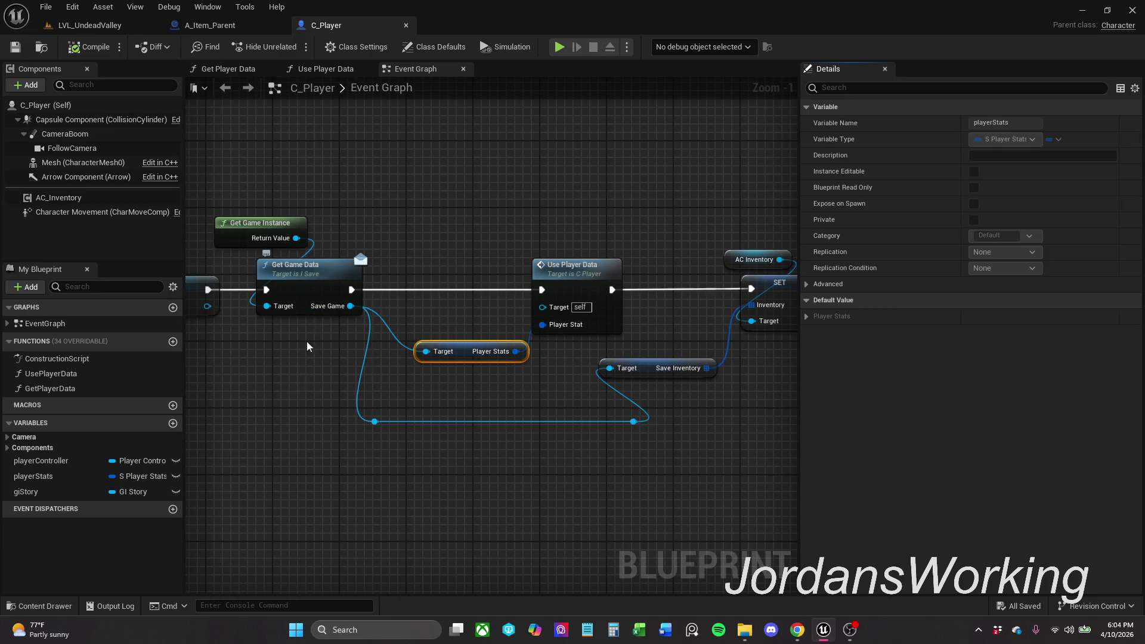
left_click(39, 606)
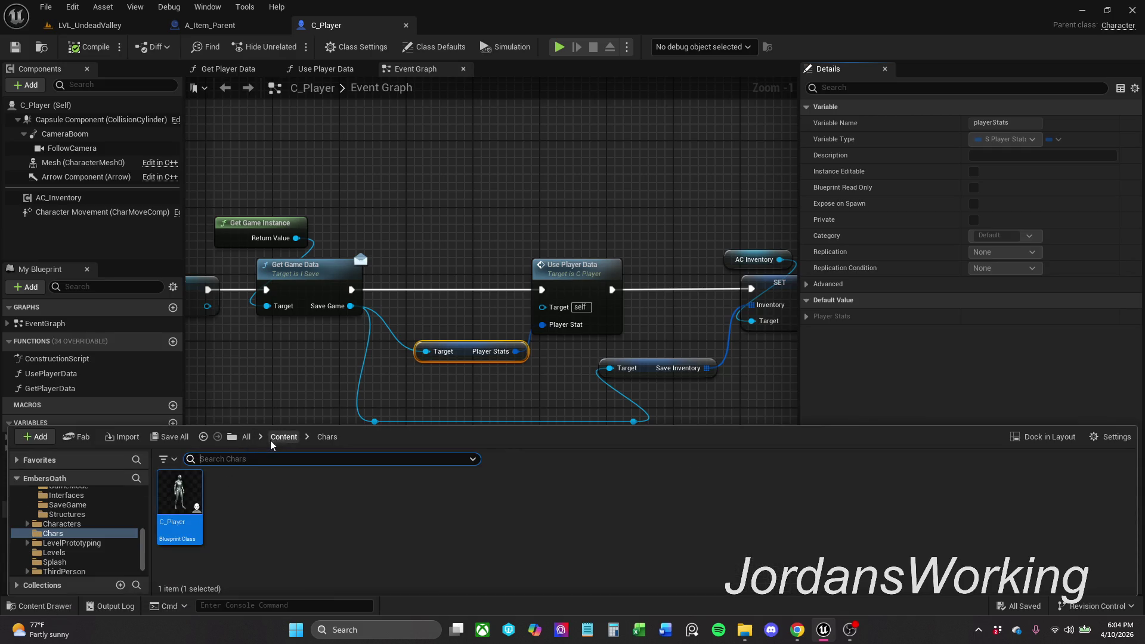
Step: Open the SG_Story save game blueprint from Content > Blueprints > SaveGame
left_click(283, 438)
double_click(331, 504)
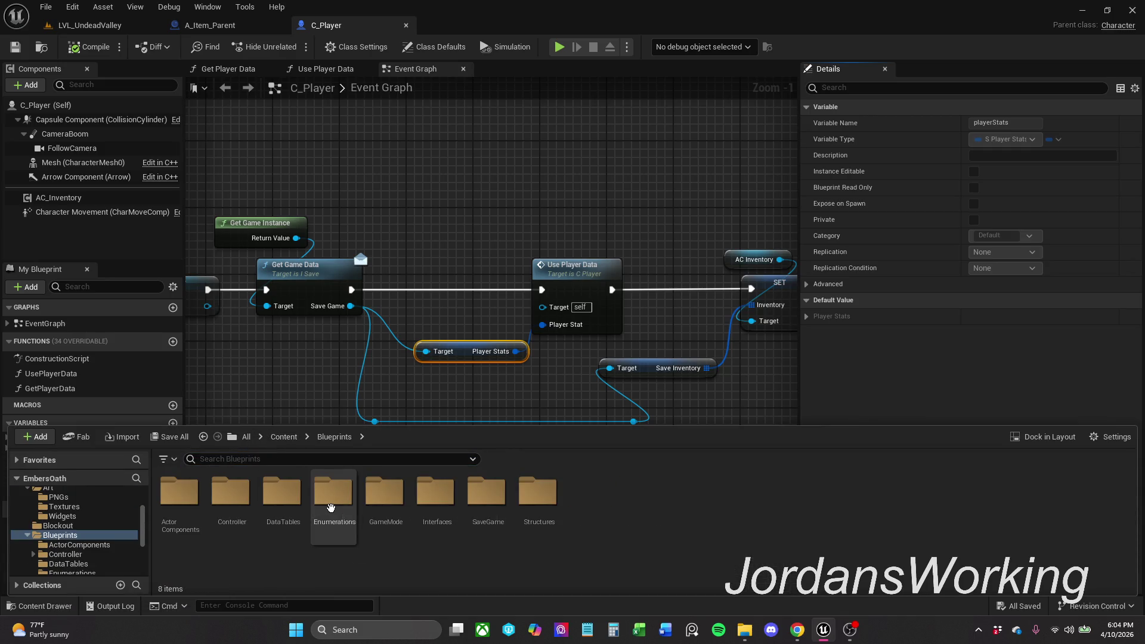
left_click(482, 520)
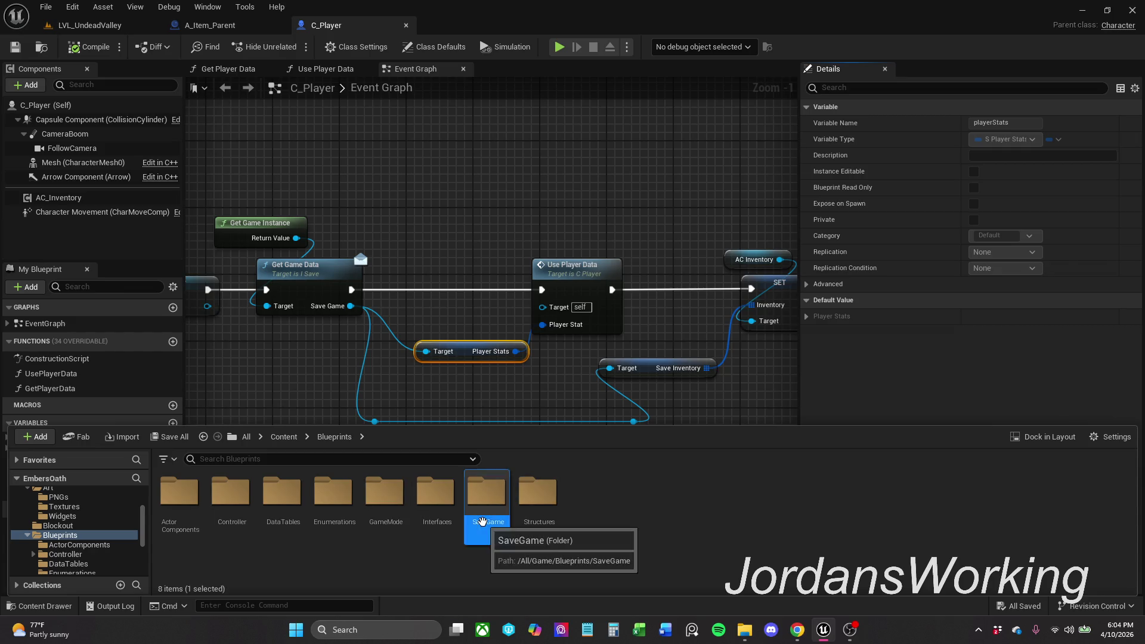
double_click(482, 521)
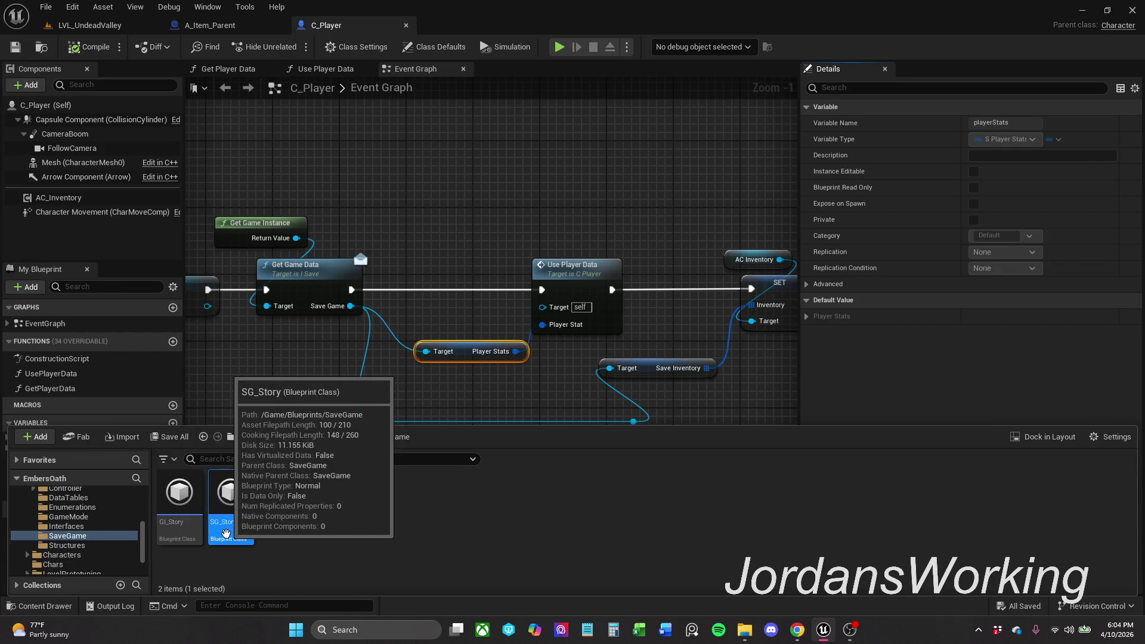
double_click(226, 533)
Step: Set playerStats' default walkSpeed to 2000.0, compile SG_Story, and start a playtest
left_click(108, 208)
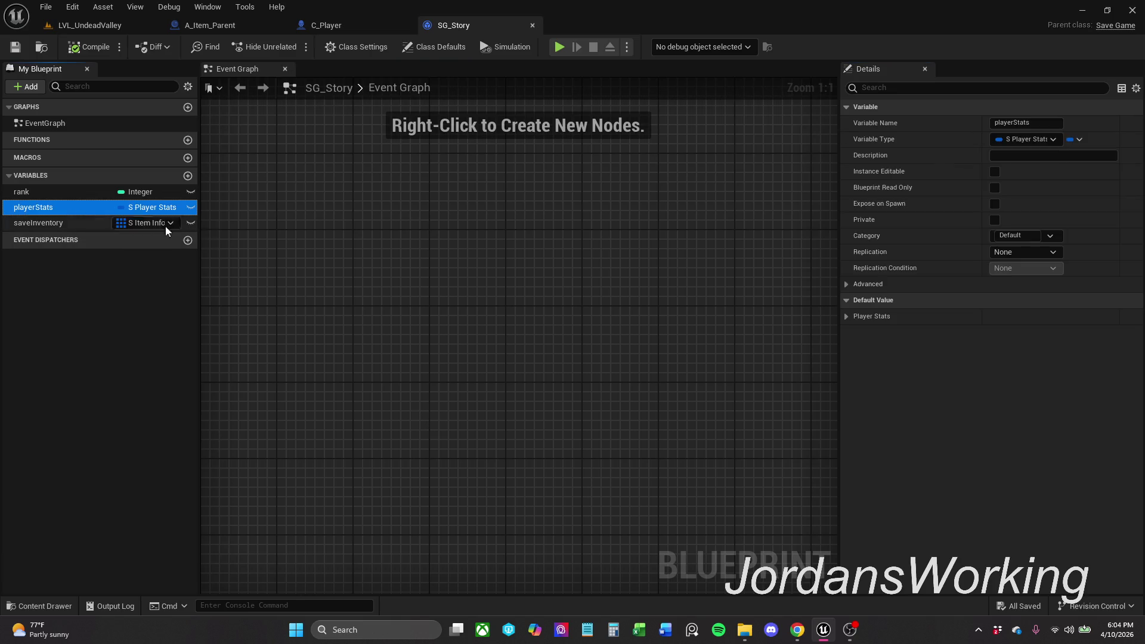
left_click(847, 316)
left_click(1043, 430)
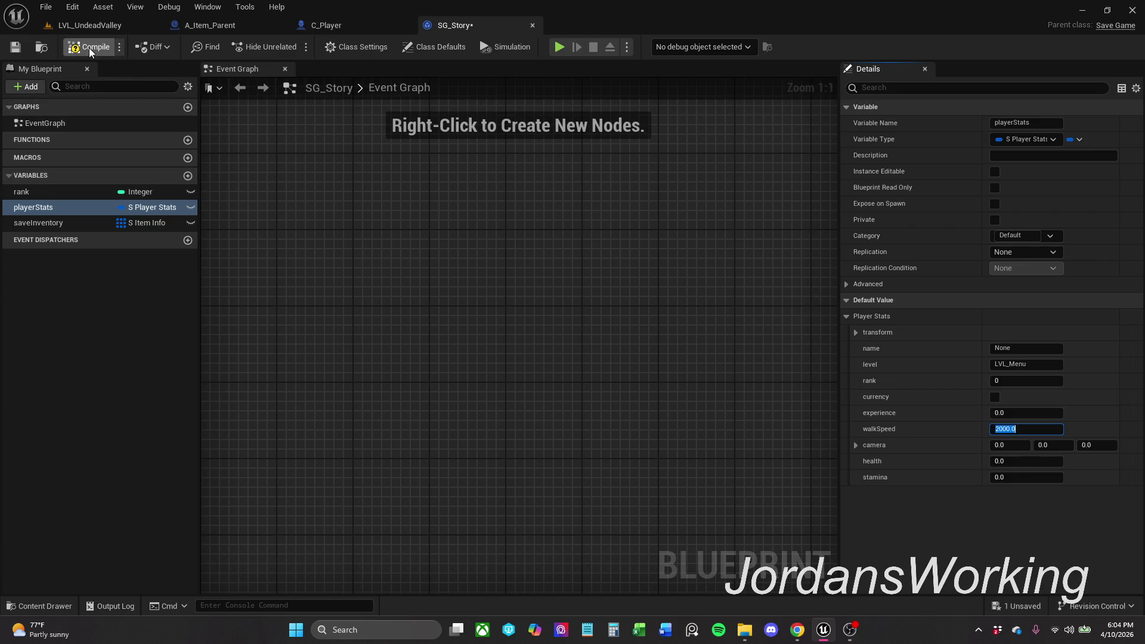
left_click(132, 27)
left_click(290, 48)
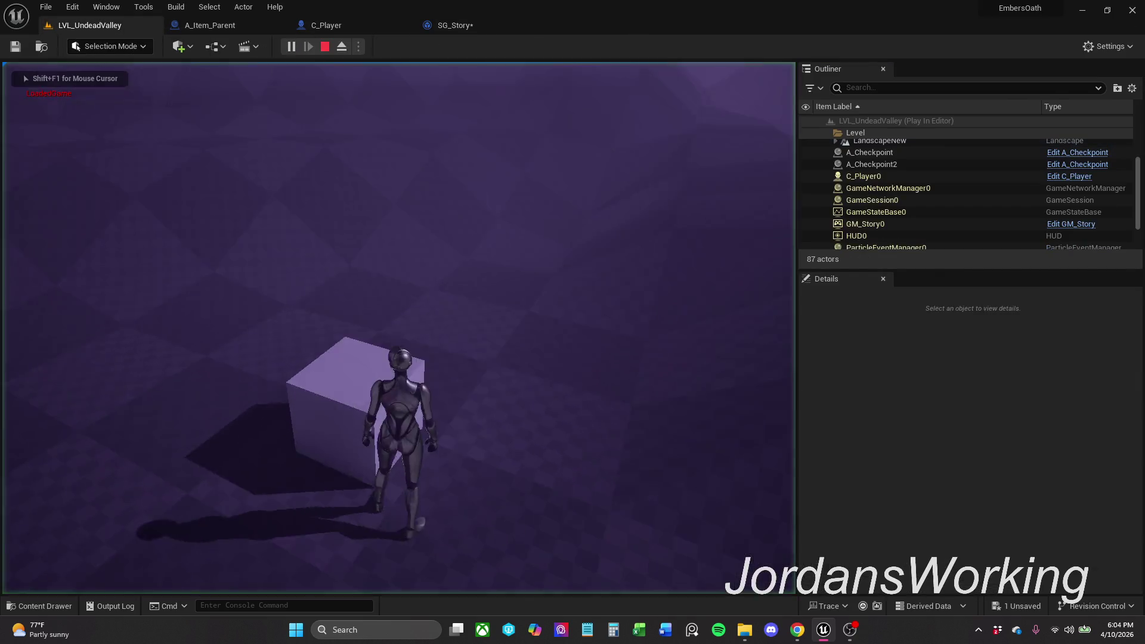
Step: Stop the playtest, raise SG_Story's walkSpeed default to 200000000.0, and play the level again
key("w")
key("w")
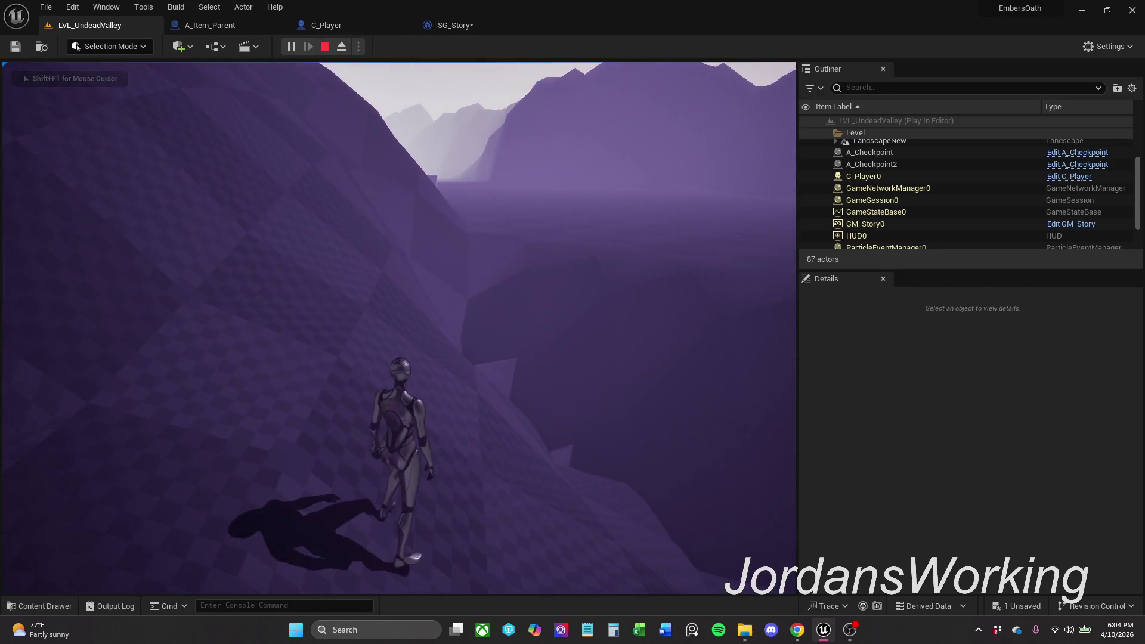
key("Escape")
left_click(471, 25)
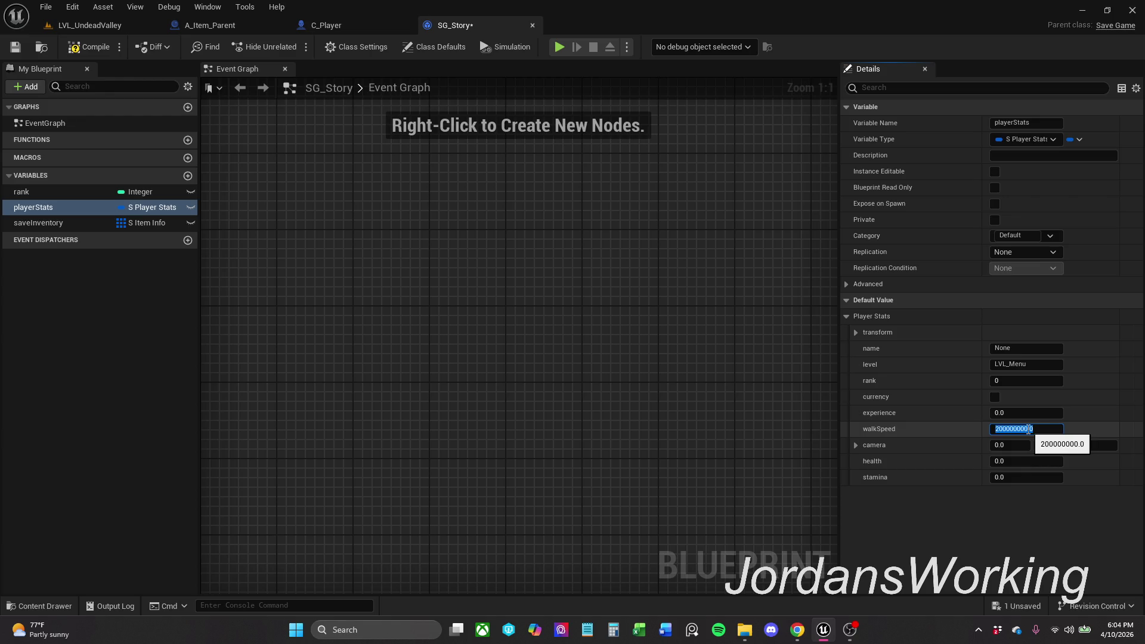
left_click(129, 24)
left_click(298, 48)
Step: Test the run speed, then bring C_Player's Event Graph back and expand the Player Stats defaults
key("w")
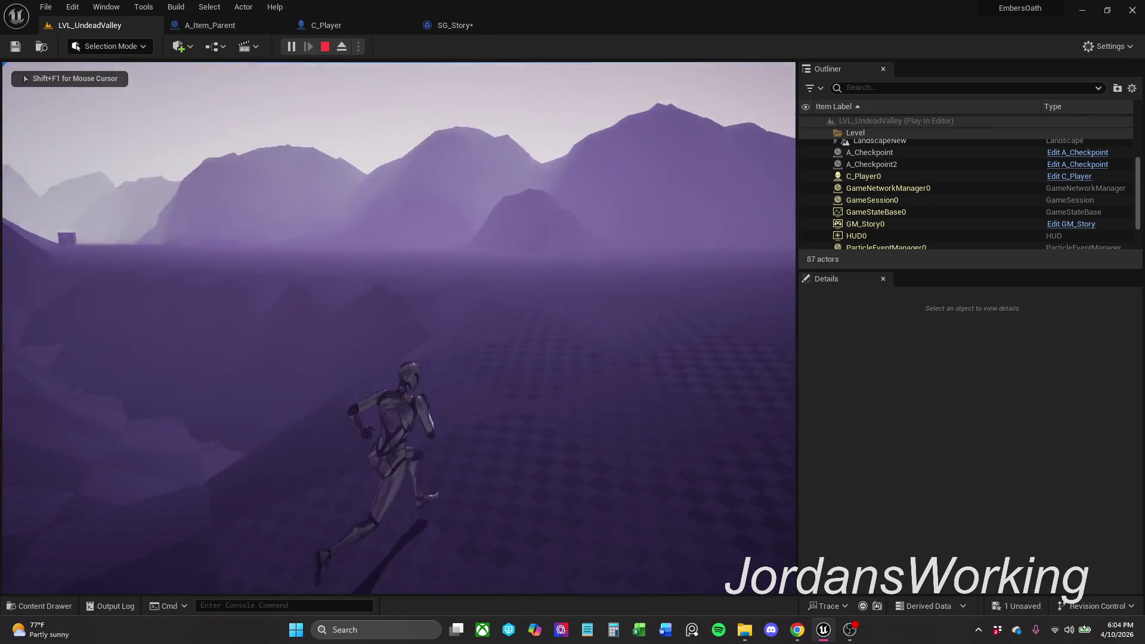
key("shift+F1")
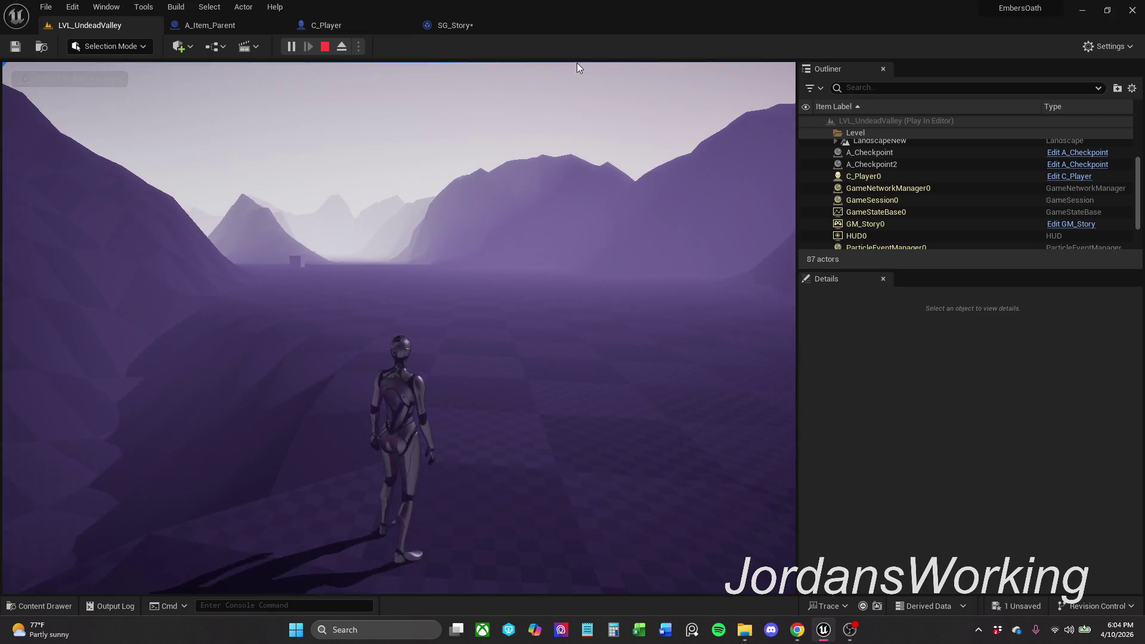
left_click(483, 27)
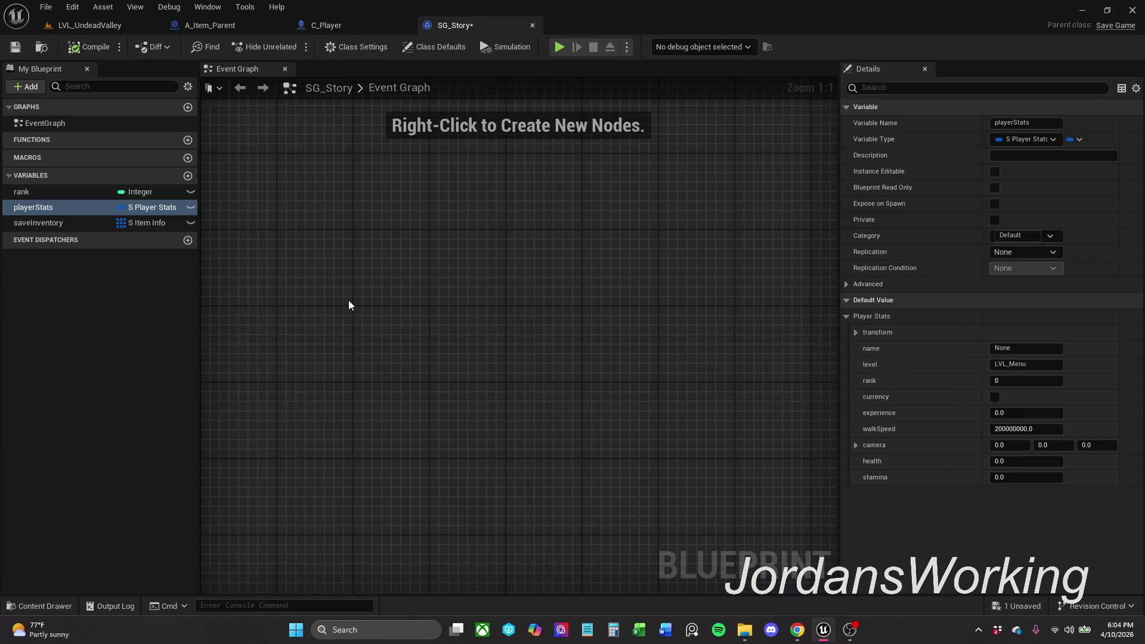
left_click(95, 28)
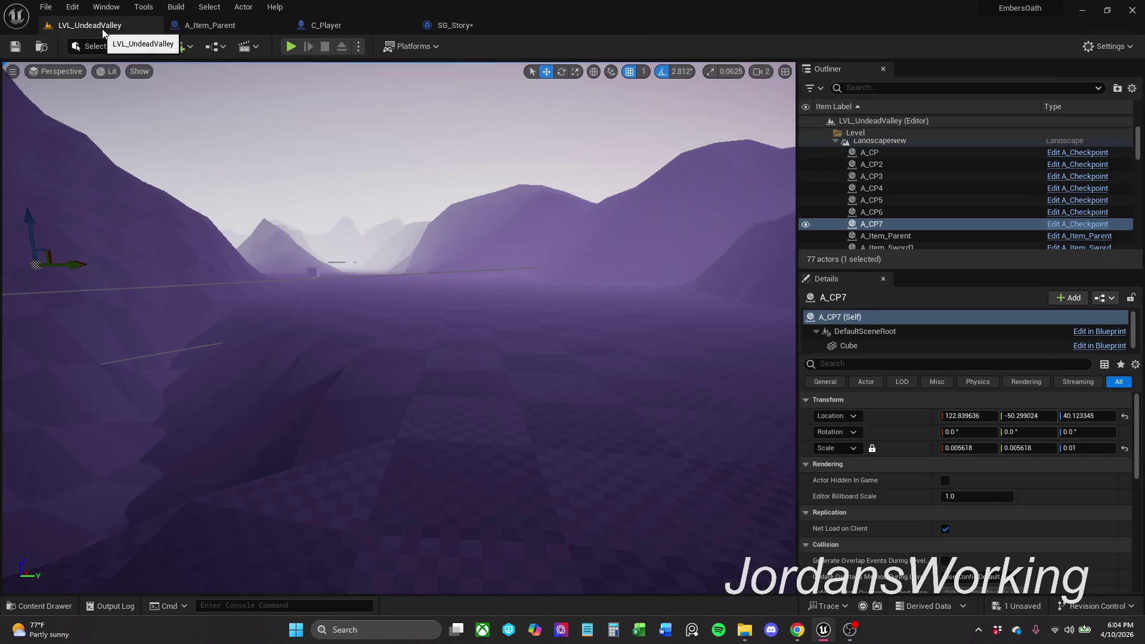
left_click(344, 25)
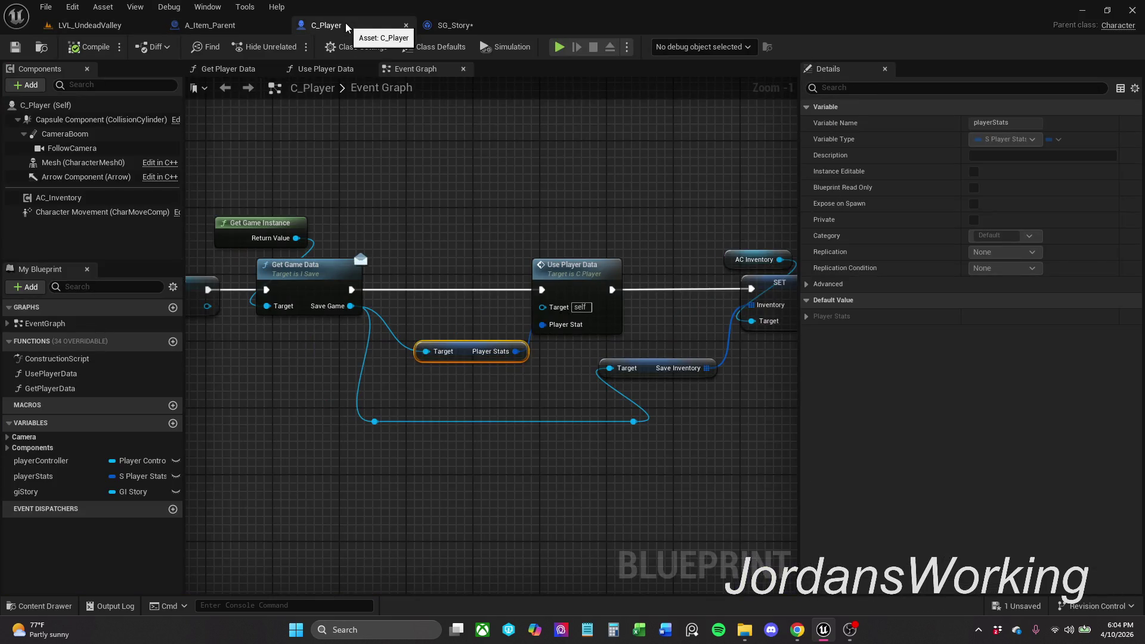
left_click(808, 317)
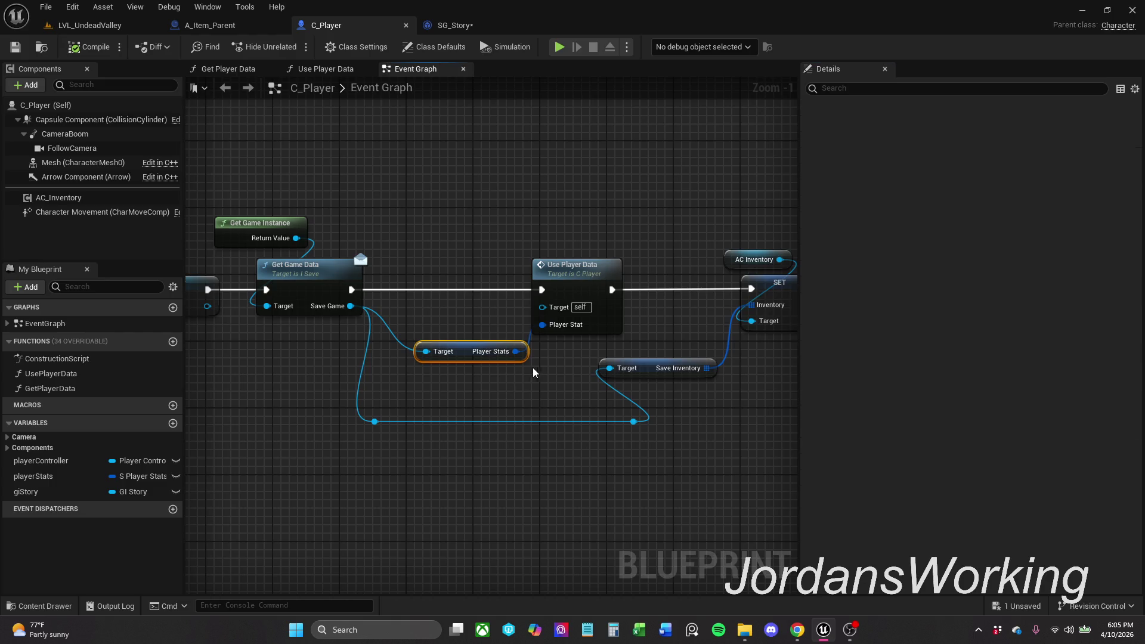
Step: In the Use Player Data function, add a Character Movement reference and a SET Max Walk Speed node
left_click_drag(535, 368, 468, 370)
double_click(515, 285)
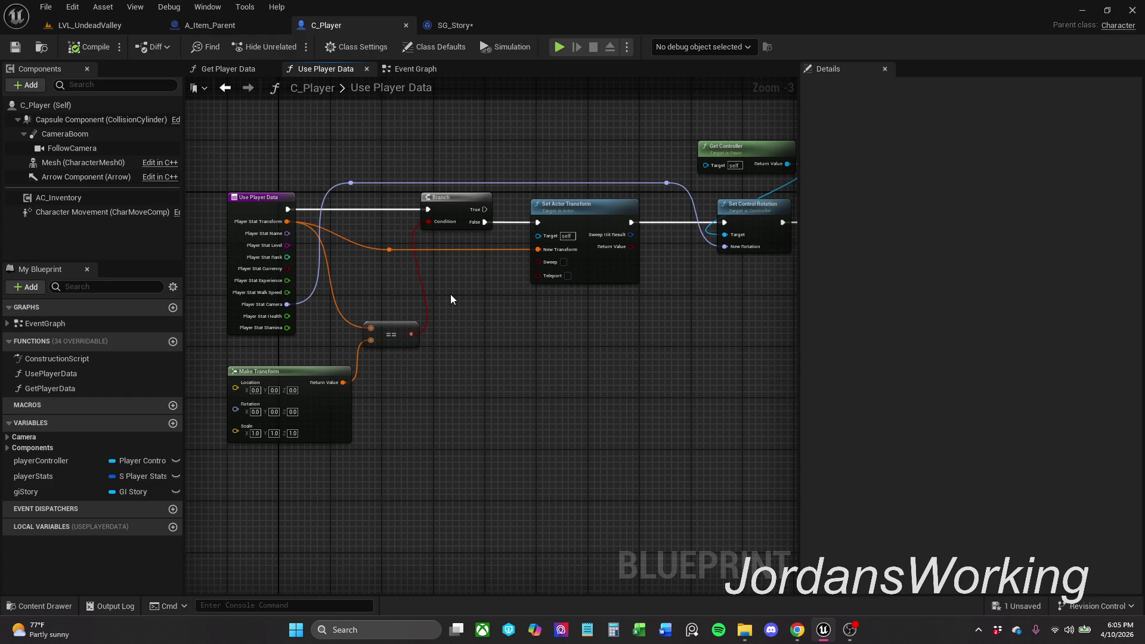
left_click_drag(466, 293, 279, 297)
mouse_move(499, 310)
left_mouse_down()
mouse_move(455, 348)
mouse_move(526, 337)
left_mouse_up()
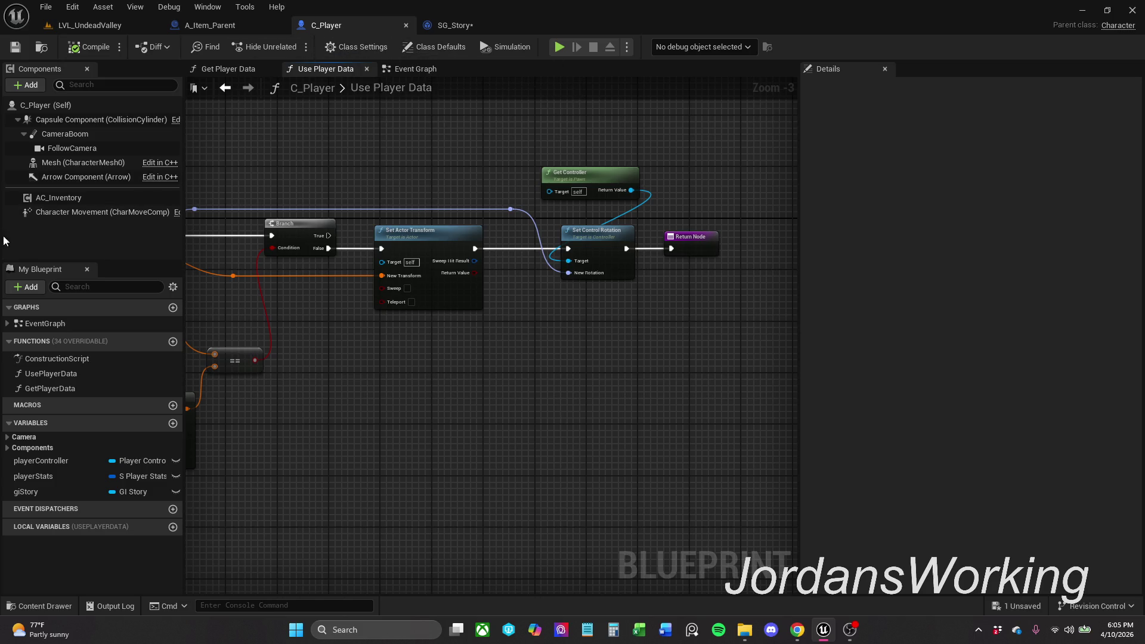
left_click(90, 212)
left_click_drag(89, 212, 593, 388)
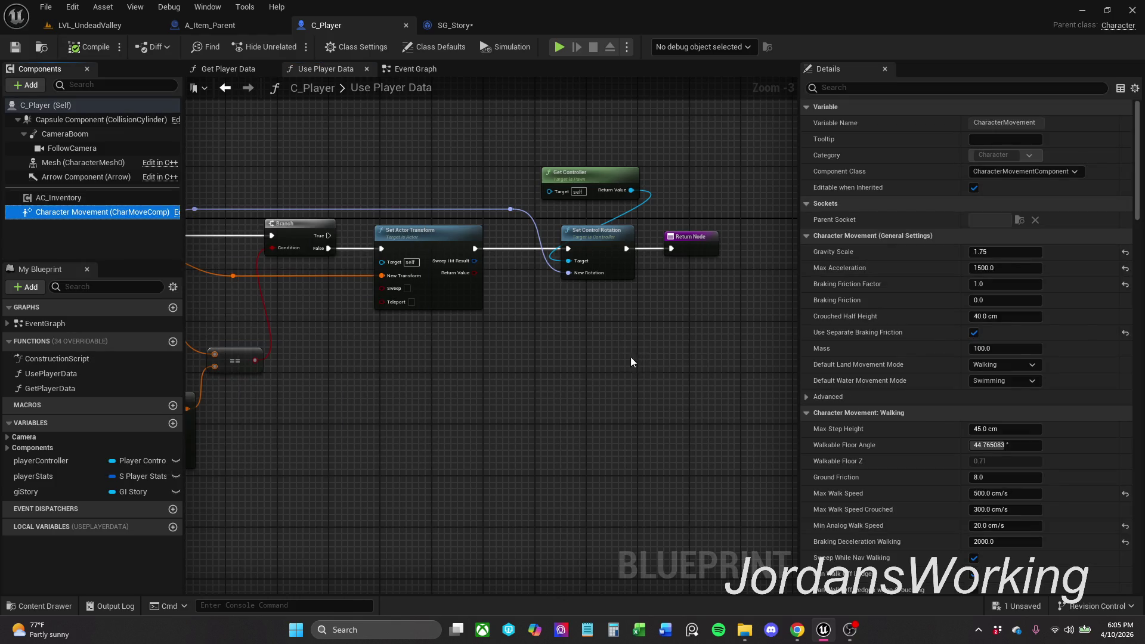
left_click_drag(581, 345, 547, 378)
type("set max walk")
key("Return")
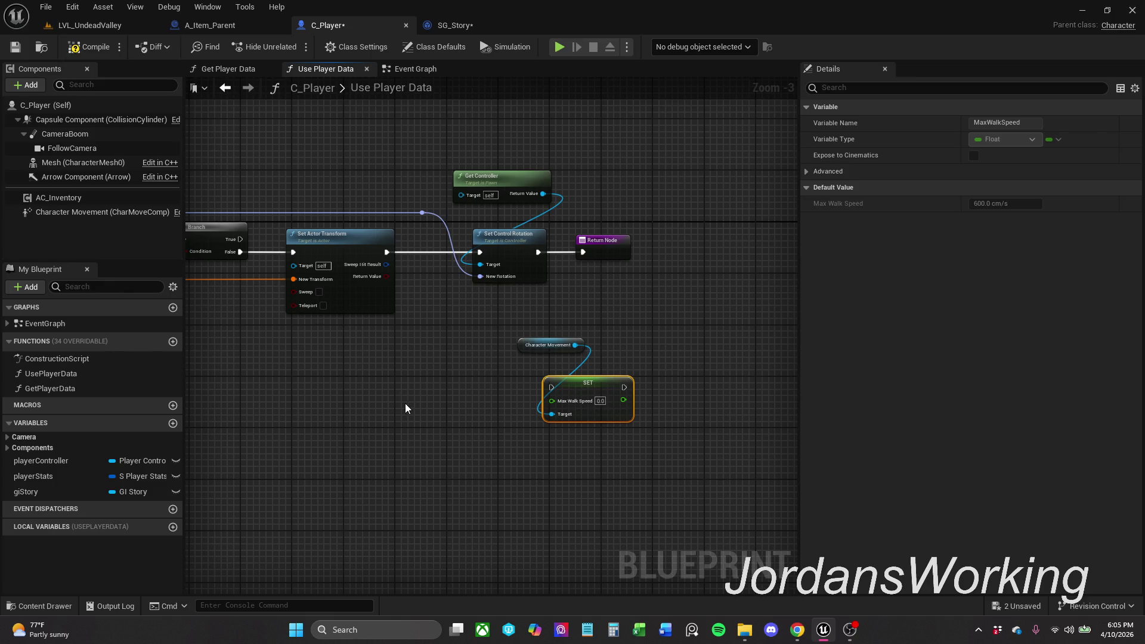
Step: Feed Player Stat Walk Speed into Max Walk Speed, chain SET into the Return Node, and tidy the nodes
scroll(406, 403, "up", 3)
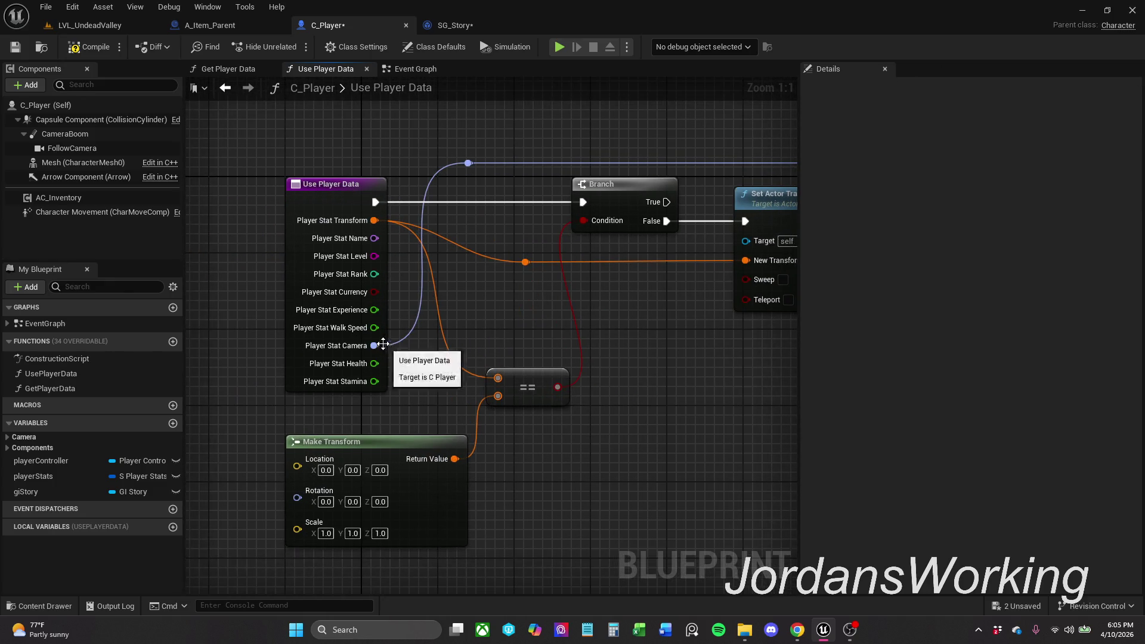
mouse_move(375, 327)
left_mouse_down()
mouse_move(373, 245)
mouse_move(403, 230)
mouse_move(933, 425)
mouse_move(761, 483)
mouse_move(680, 444)
left_mouse_up()
scroll(527, 327, "down", 1)
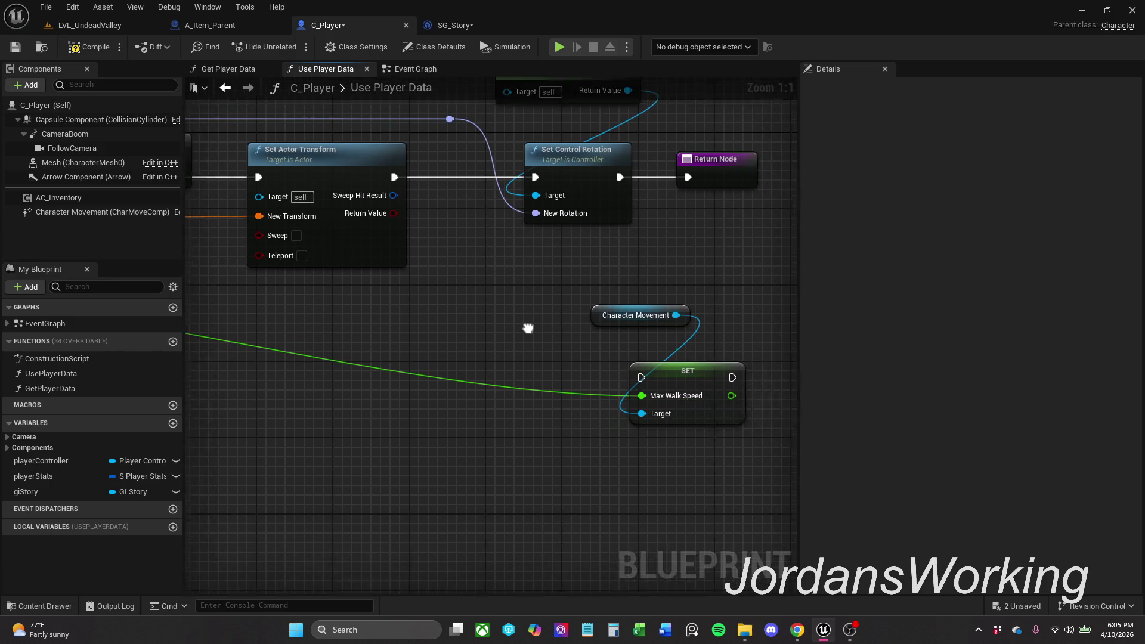
left_click_drag(527, 370, 571, 337)
left_click(584, 217)
left_click_drag(564, 203, 706, 203)
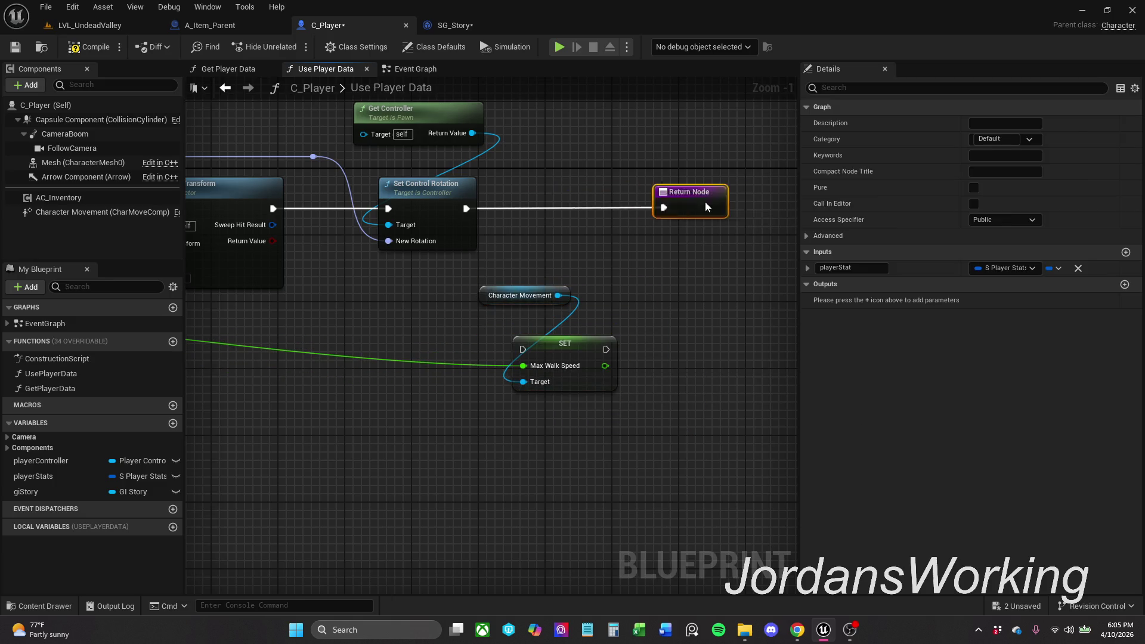
left_click(664, 177)
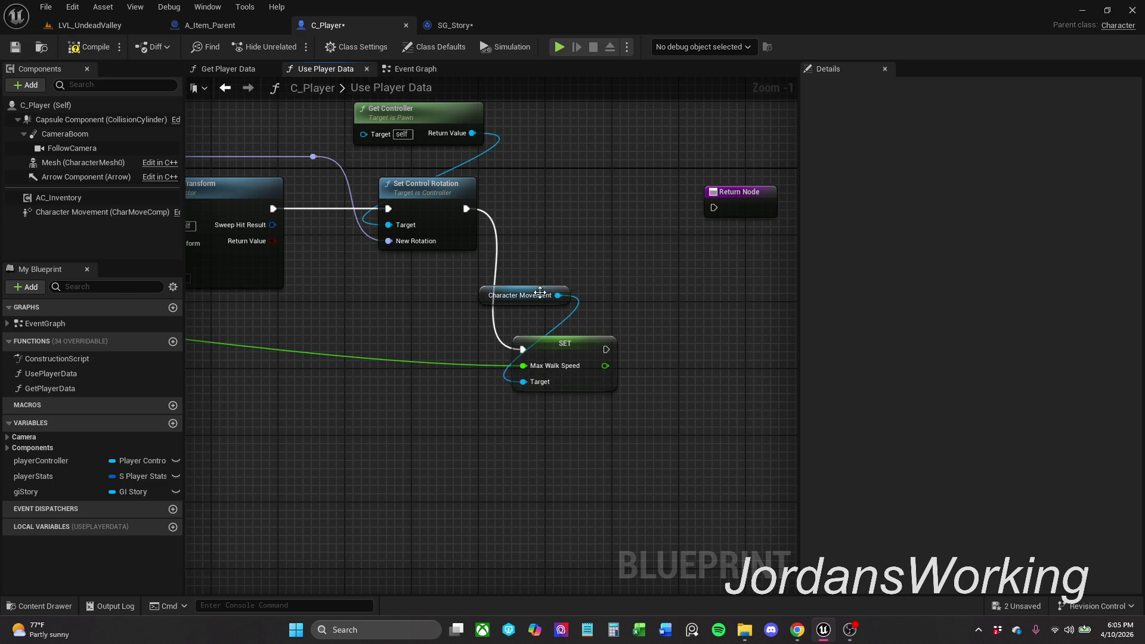
left_click_drag(712, 210, 714, 208)
left_click_drag(529, 306, 534, 332)
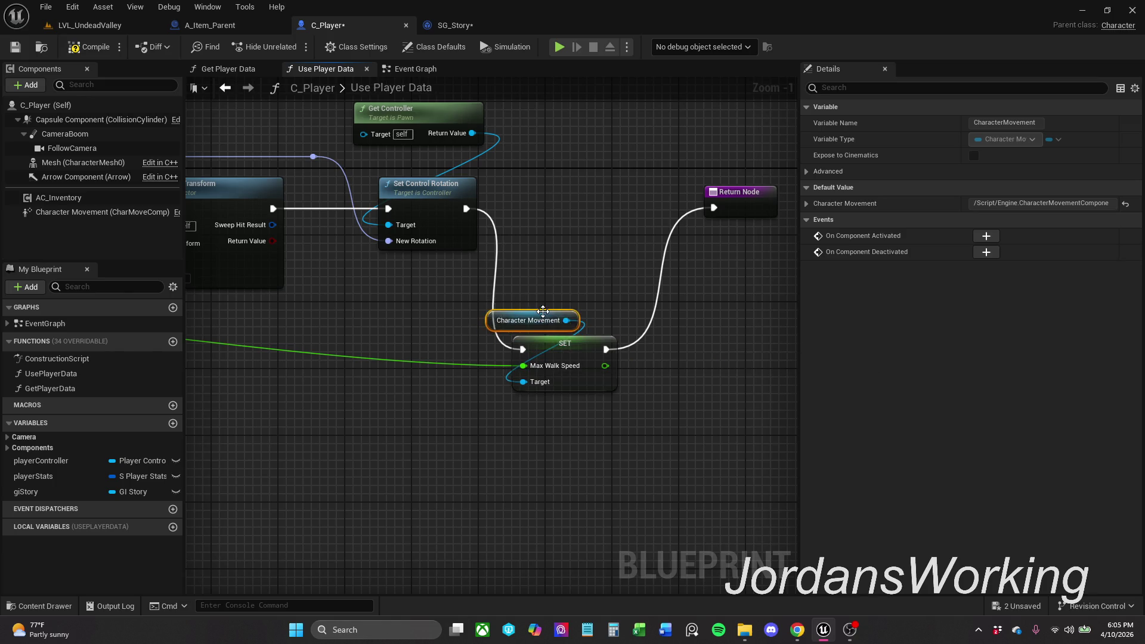
mouse_move(520, 277)
left_mouse_down()
mouse_move(569, 358)
mouse_move(606, 235)
mouse_move(633, 214)
mouse_move(624, 222)
mouse_move(693, 230)
left_mouse_up()
left_click(513, 284)
Step: Inspect the start of the Use Player Data graph and the Event Graph around SET Gi Story
scroll(549, 286, "down", 2)
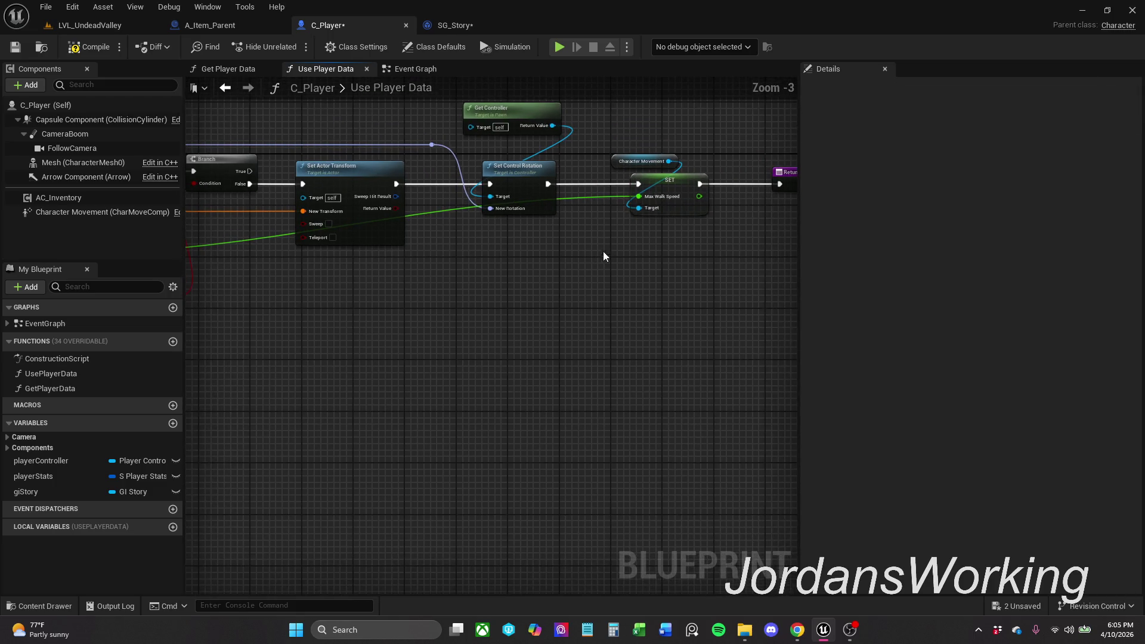
mouse_move(597, 195)
left_mouse_down()
mouse_move(582, 277)
mouse_move(692, 253)
mouse_move(708, 263)
mouse_move(638, 280)
mouse_move(793, 284)
left_mouse_up()
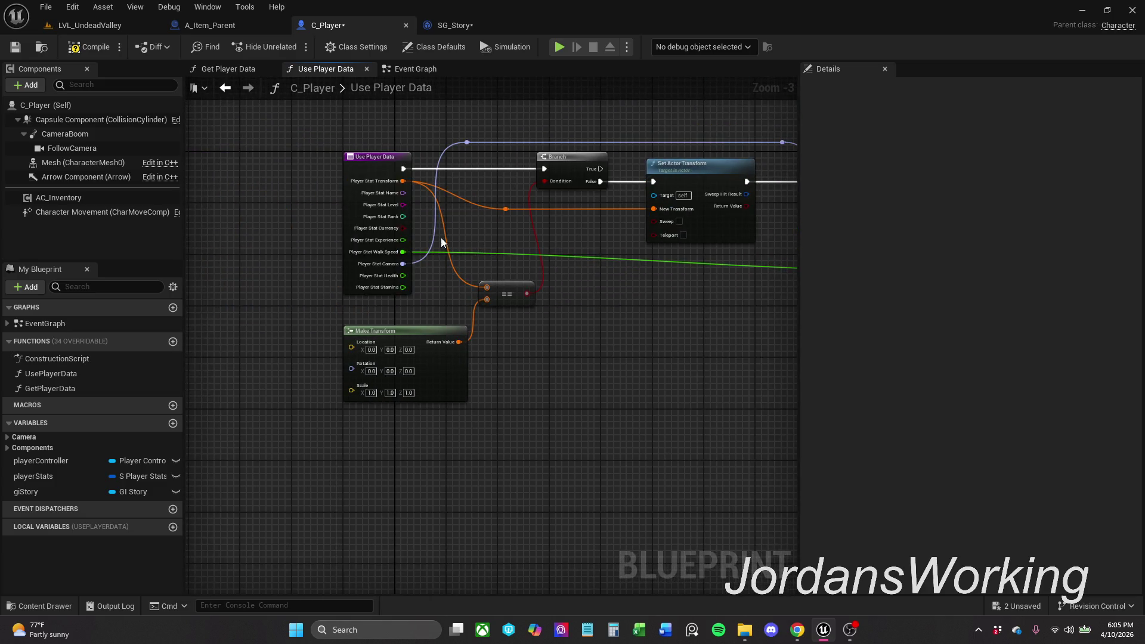
left_click(379, 168)
left_click(605, 279)
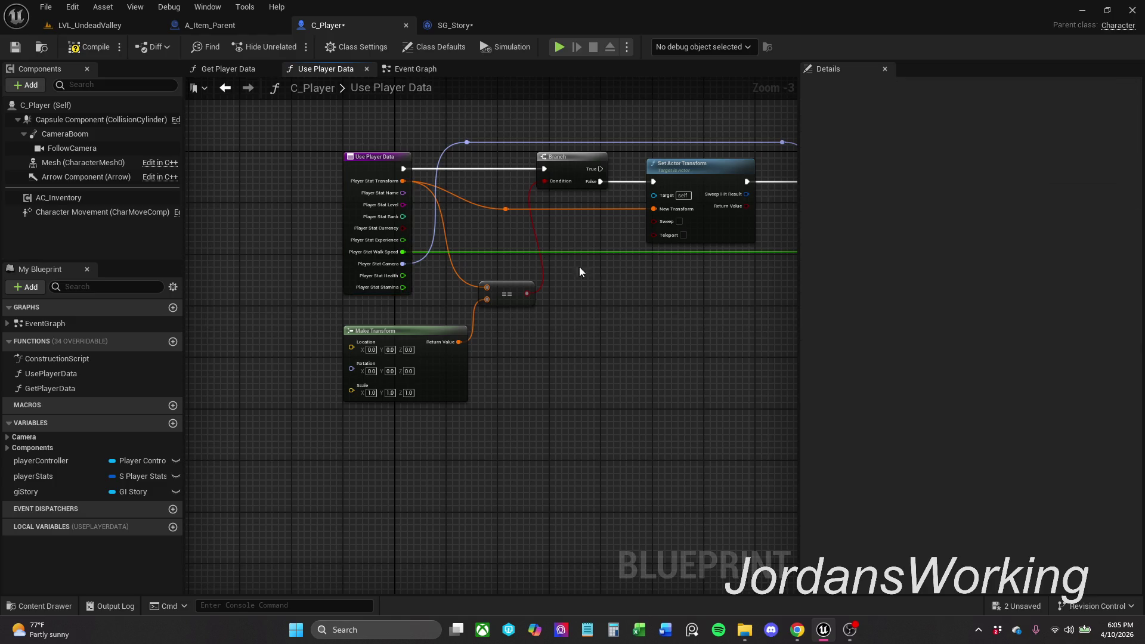
left_click(438, 68)
mouse_move(447, 133)
left_mouse_down()
mouse_move(589, 167)
mouse_move(456, 172)
left_mouse_up()
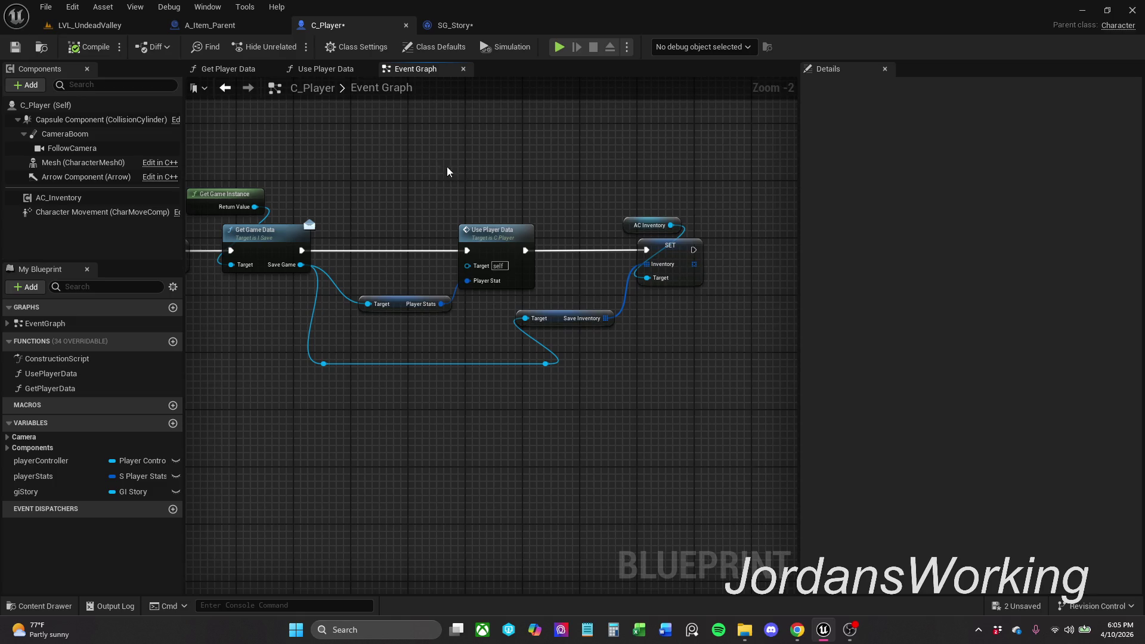
mouse_move(345, 147)
left_mouse_down()
mouse_move(367, 270)
mouse_move(421, 207)
mouse_move(407, 145)
left_mouse_up()
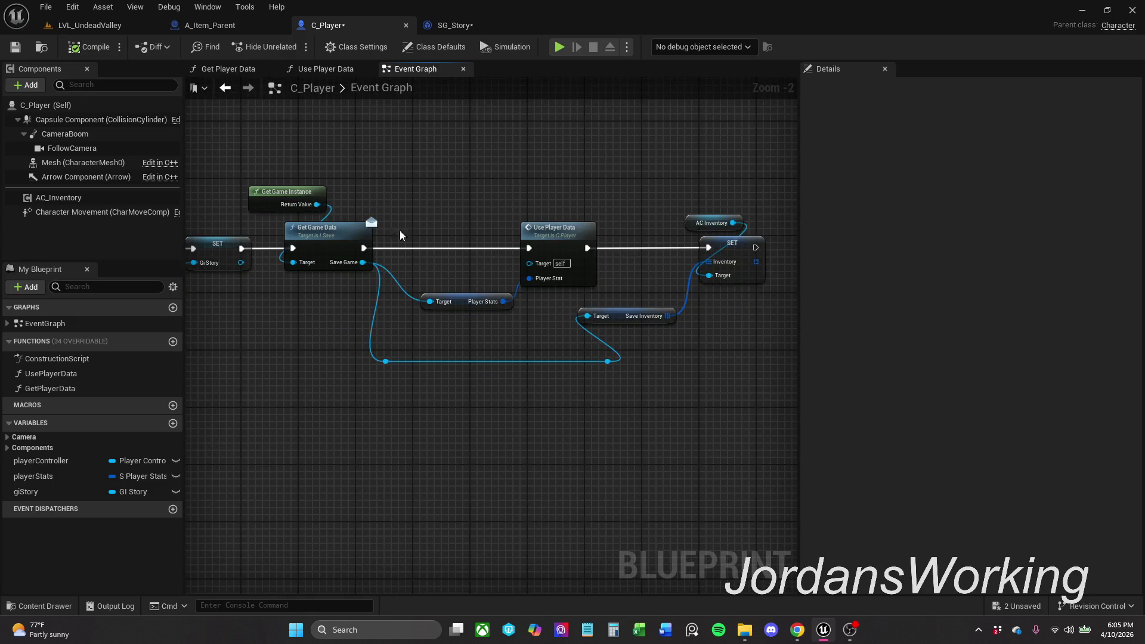
Step: Recheck the Use Player Data graph's Set Actor Transform node, then open the Get Player Data function graph
left_click(371, 71)
scroll(581, 266, "down", 3)
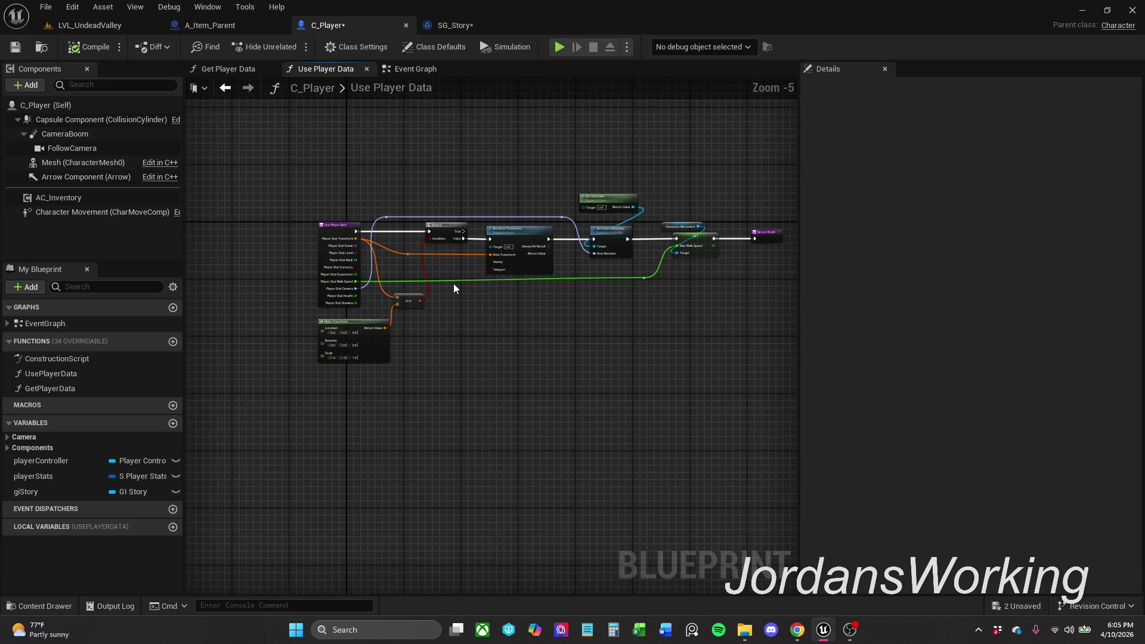
right_click(497, 263)
left_click(489, 158)
left_click_drag(535, 161, 528, 124)
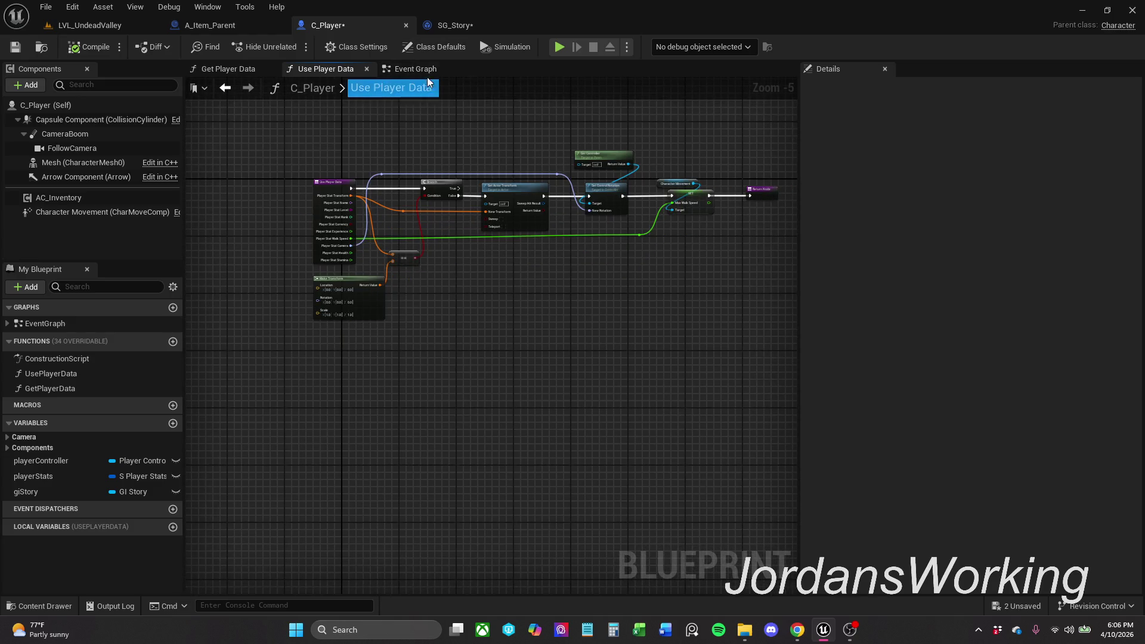
left_click(409, 70)
left_click(253, 72)
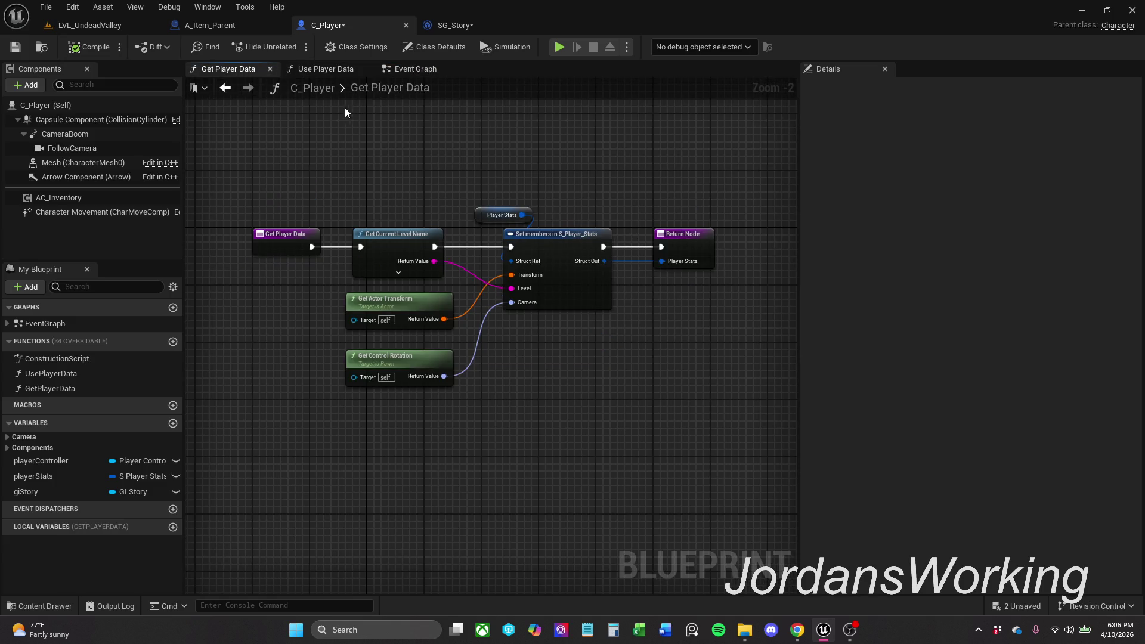
Step: Close the Get Player Data graph and open the Use Player Data function graph from the Event Graph
left_click(269, 70)
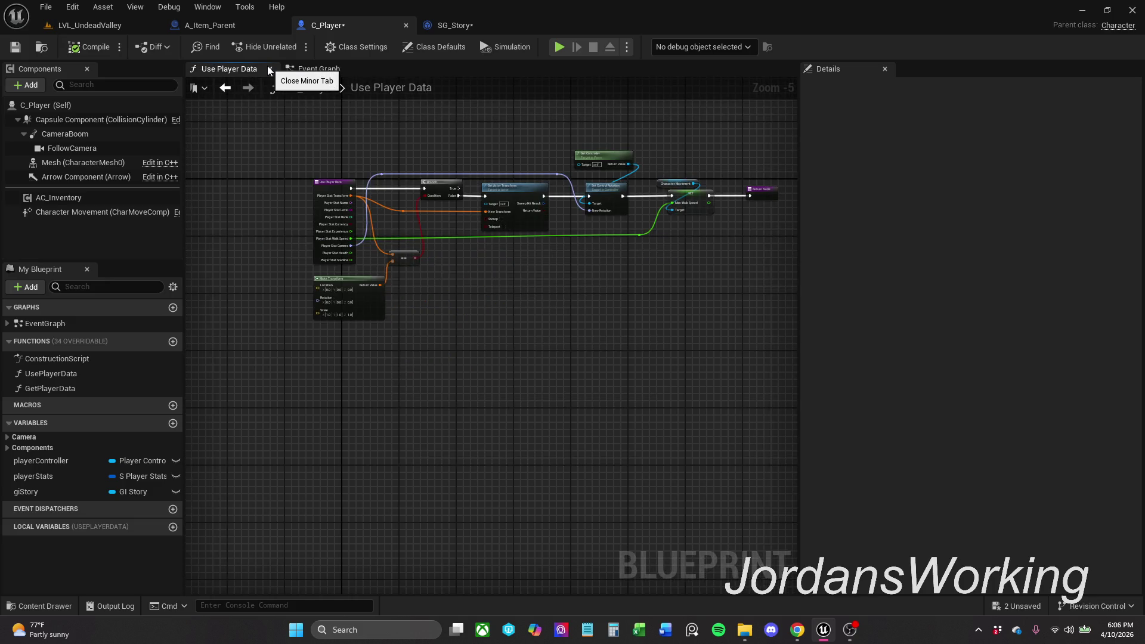
left_click(323, 69)
left_click_drag(524, 284, 426, 275)
left_click(454, 235)
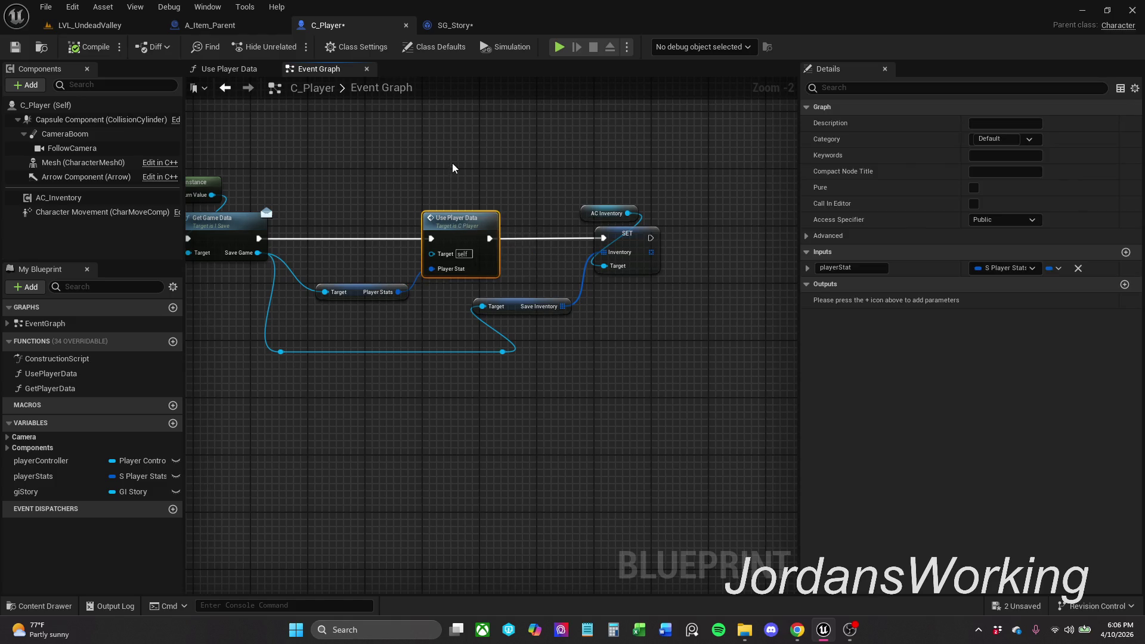
left_click(459, 200)
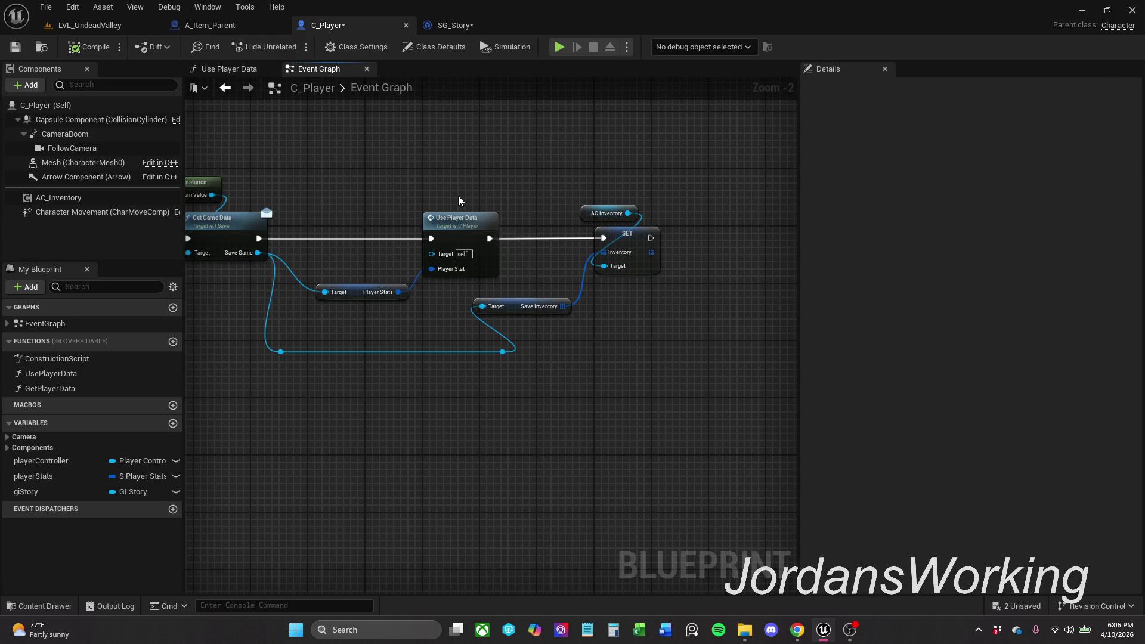
left_click(467, 217)
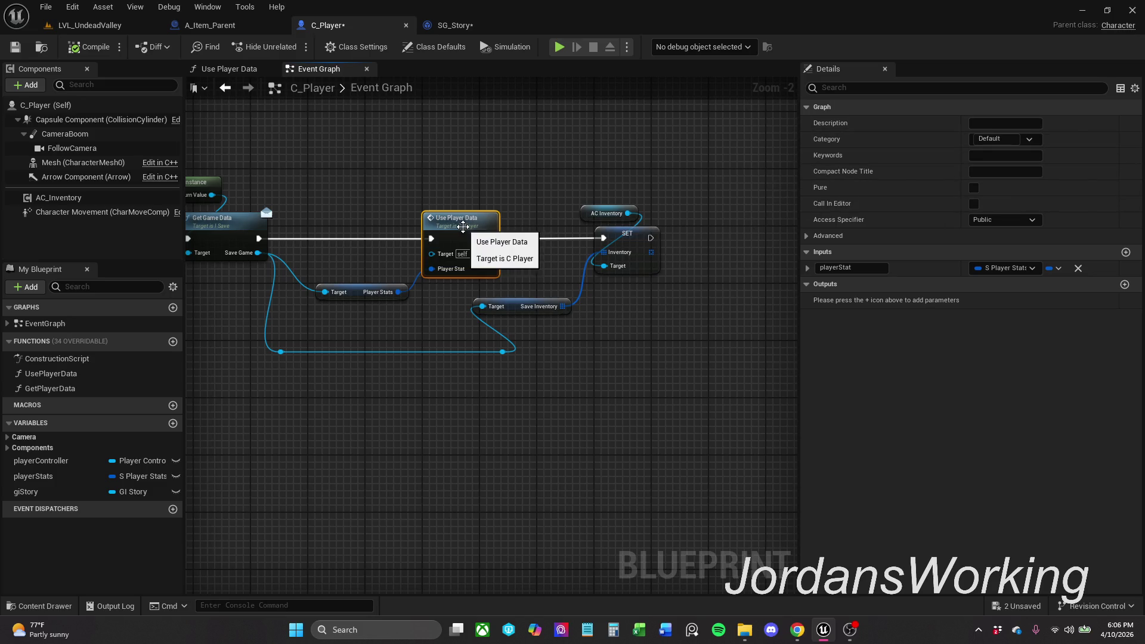
double_click(463, 227)
left_click(339, 199)
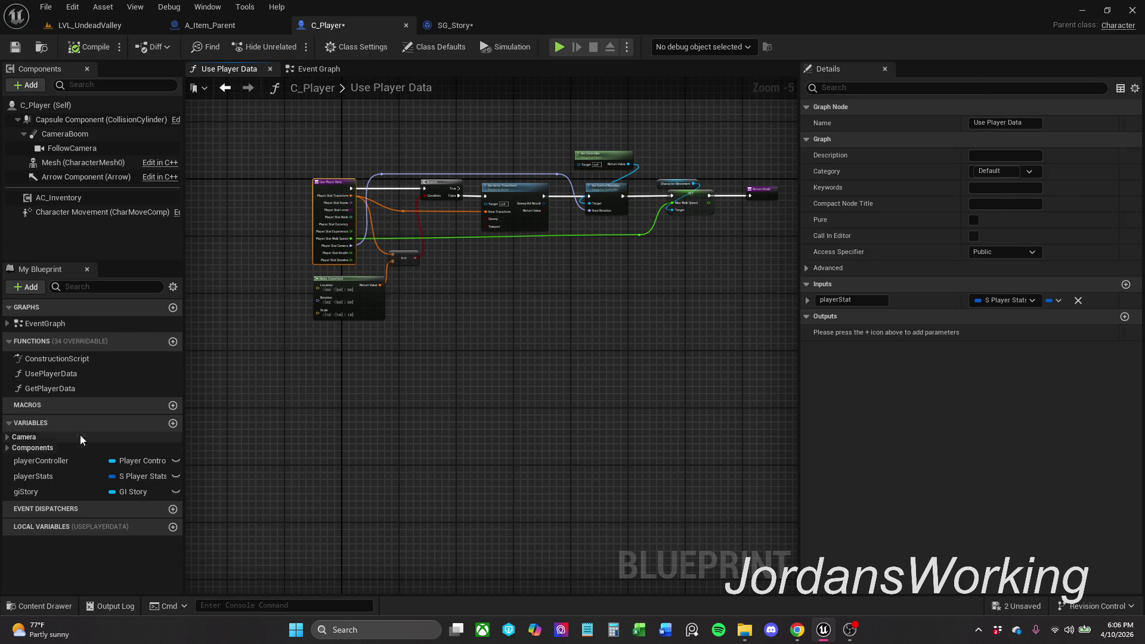
Step: Rename the UsePlayerData function to SetPlayerData in My Blueprint
left_click(94, 389)
key("F2")
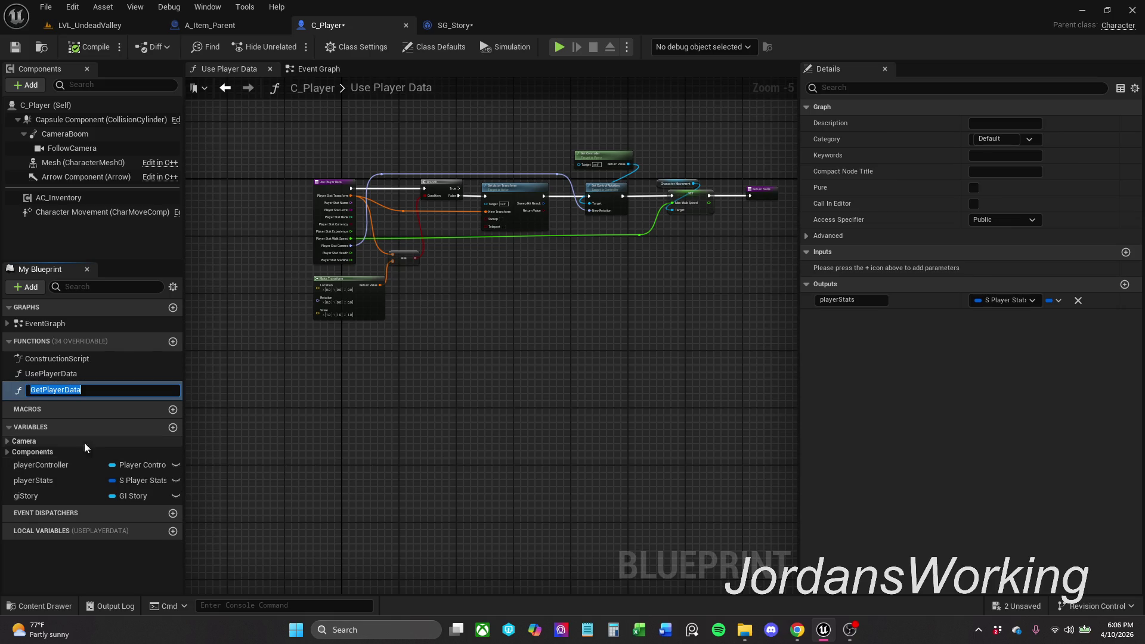
left_click(49, 373)
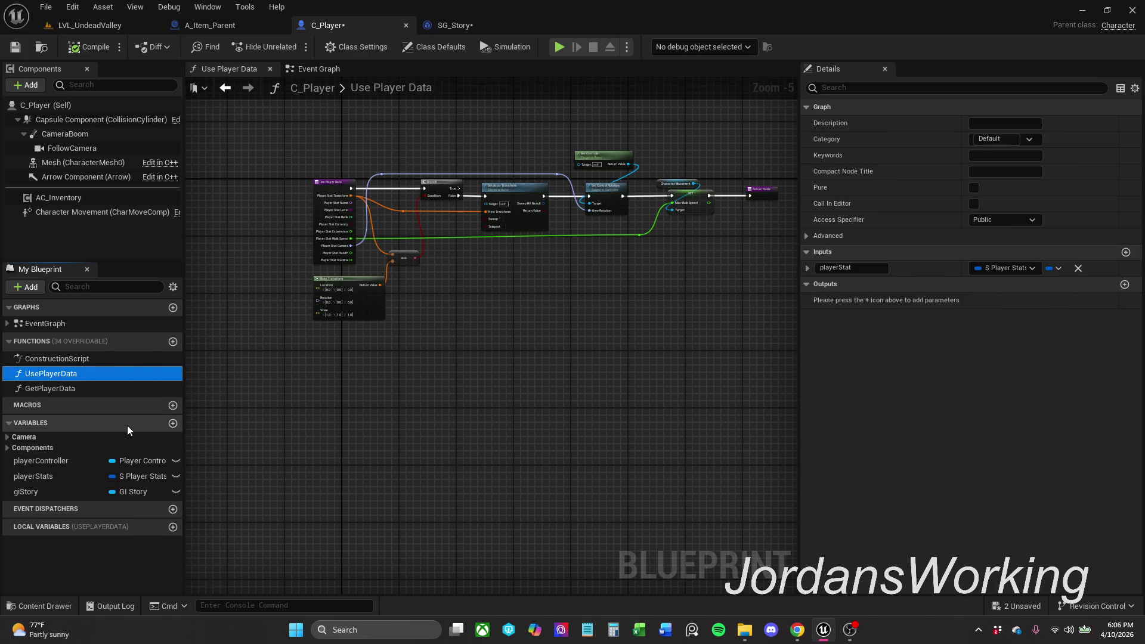
key("F2")
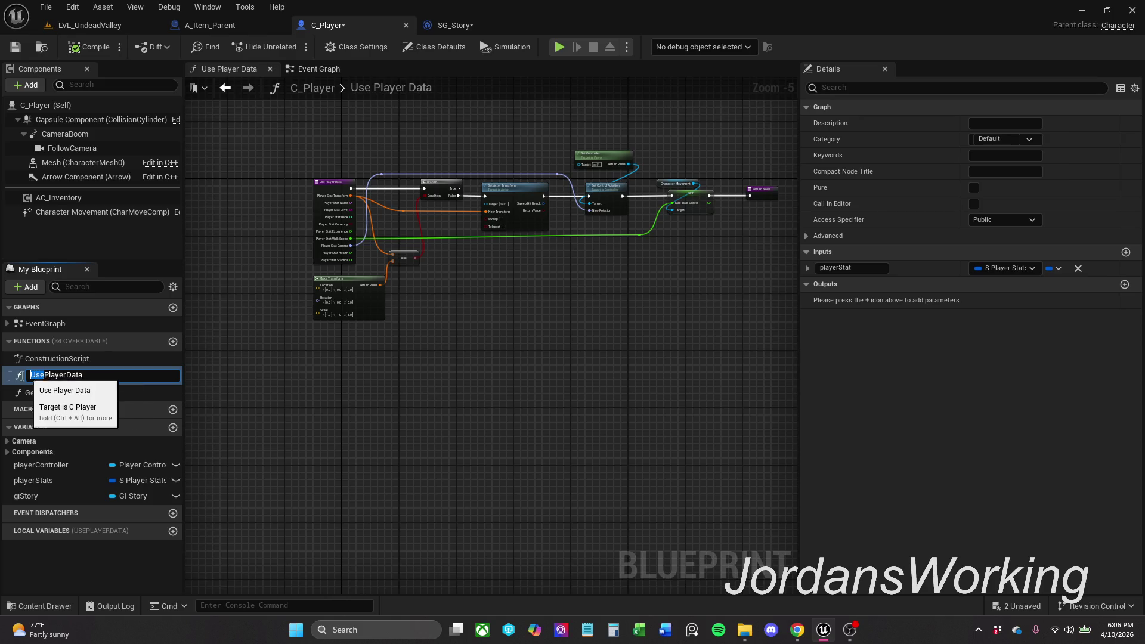
type("Set")
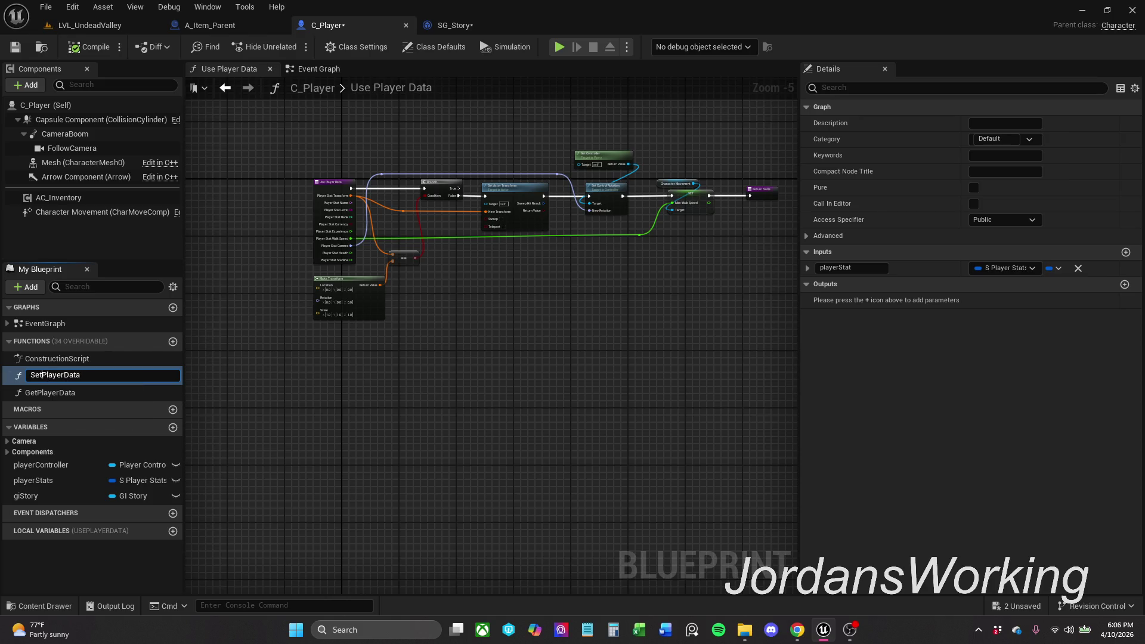
key("Return")
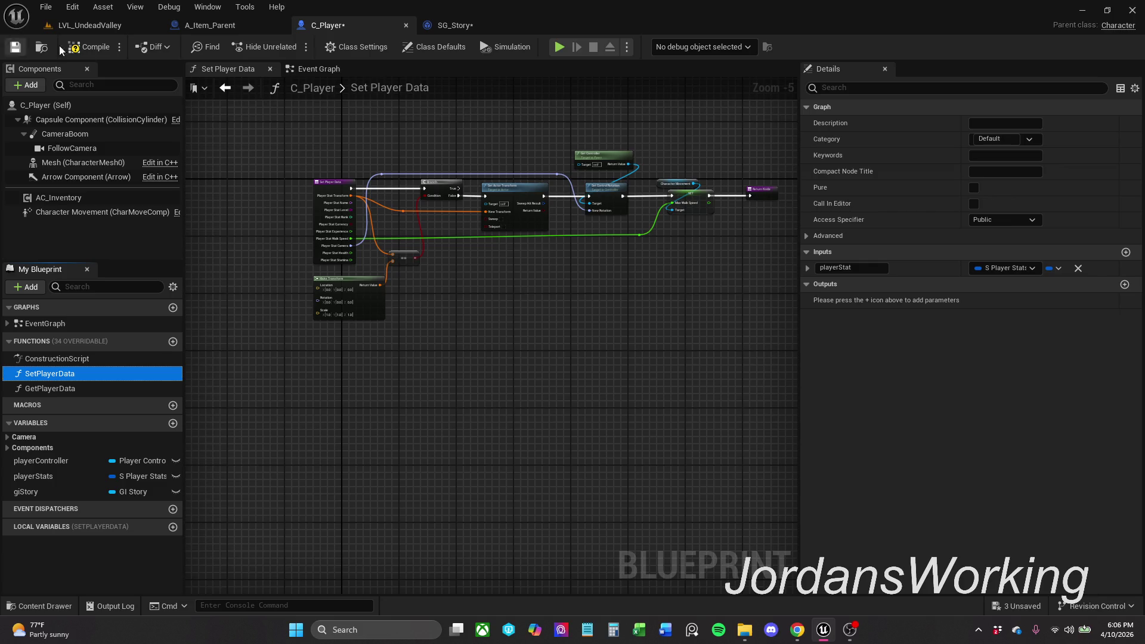
Step: Save the C_Player blueprint and start a Play In Editor session of LVL_UndeadValley
left_click(16, 49)
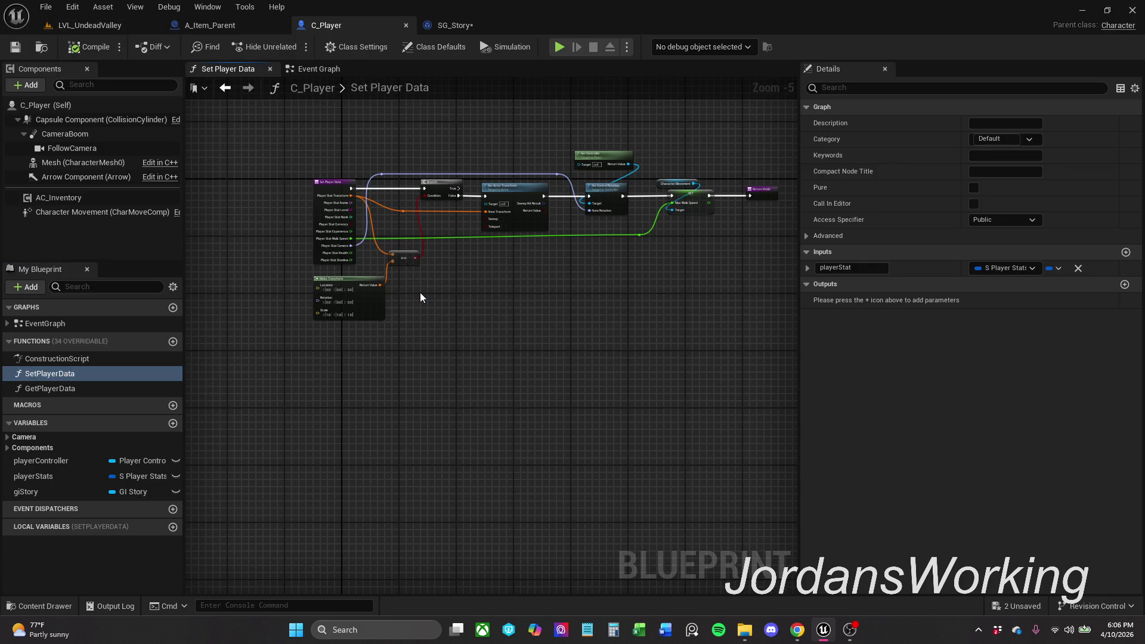
left_click_drag(644, 258, 647, 232)
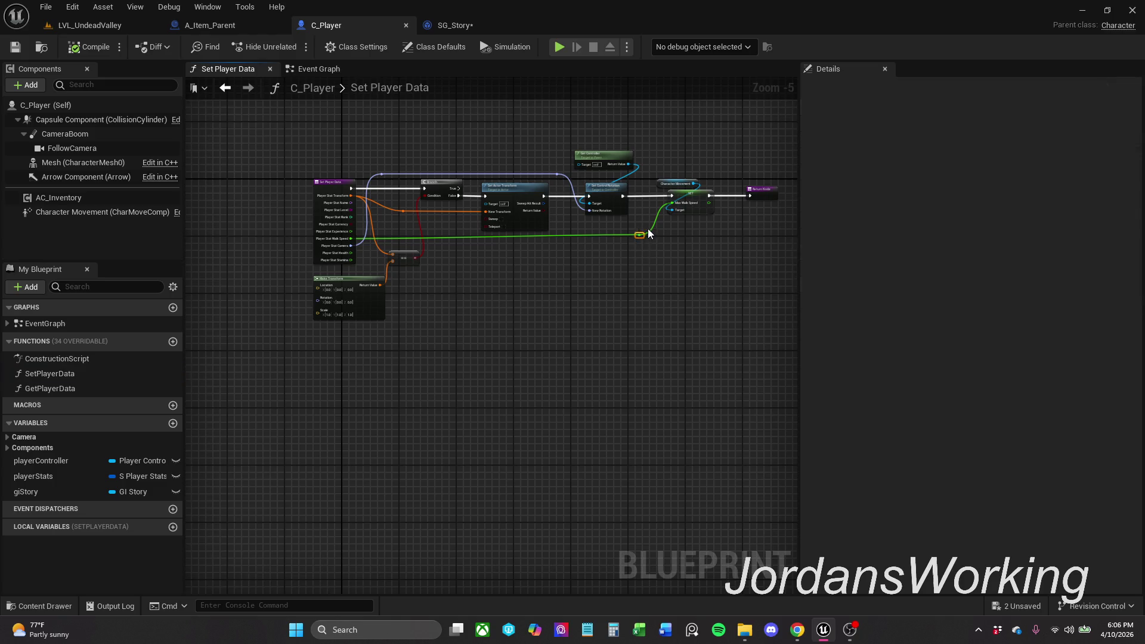
left_click(327, 190)
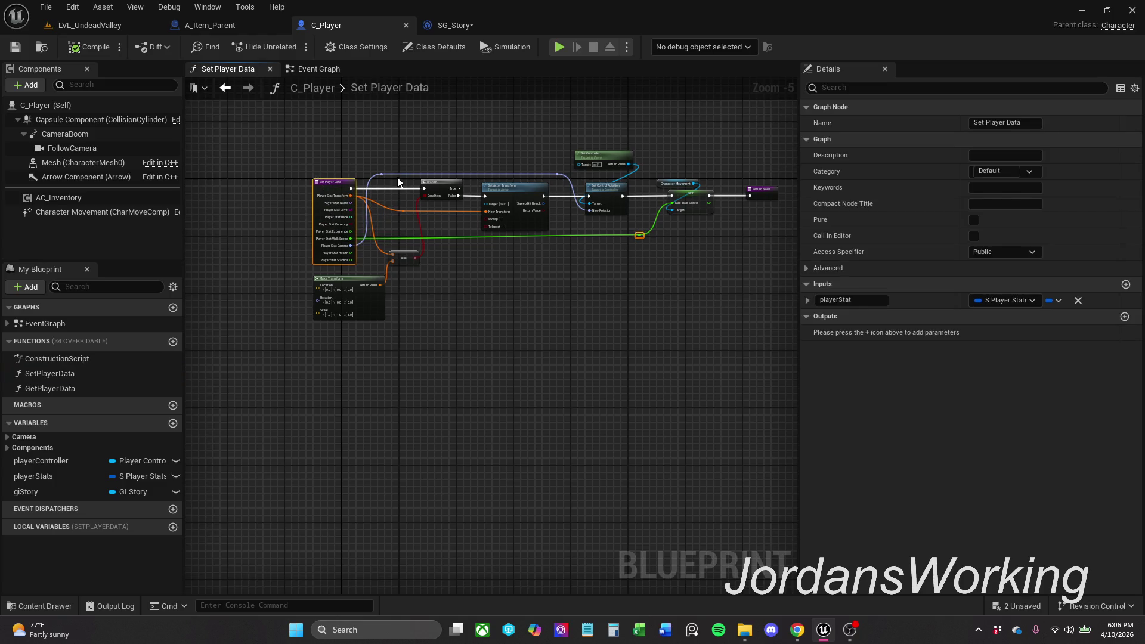
left_click(426, 130)
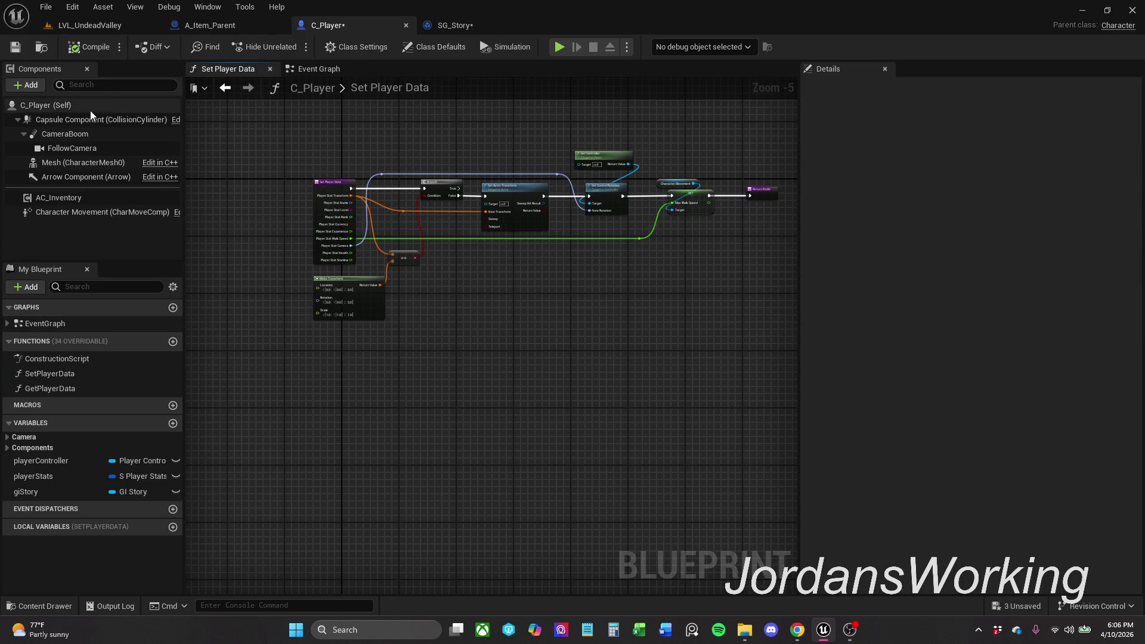
left_click(21, 54)
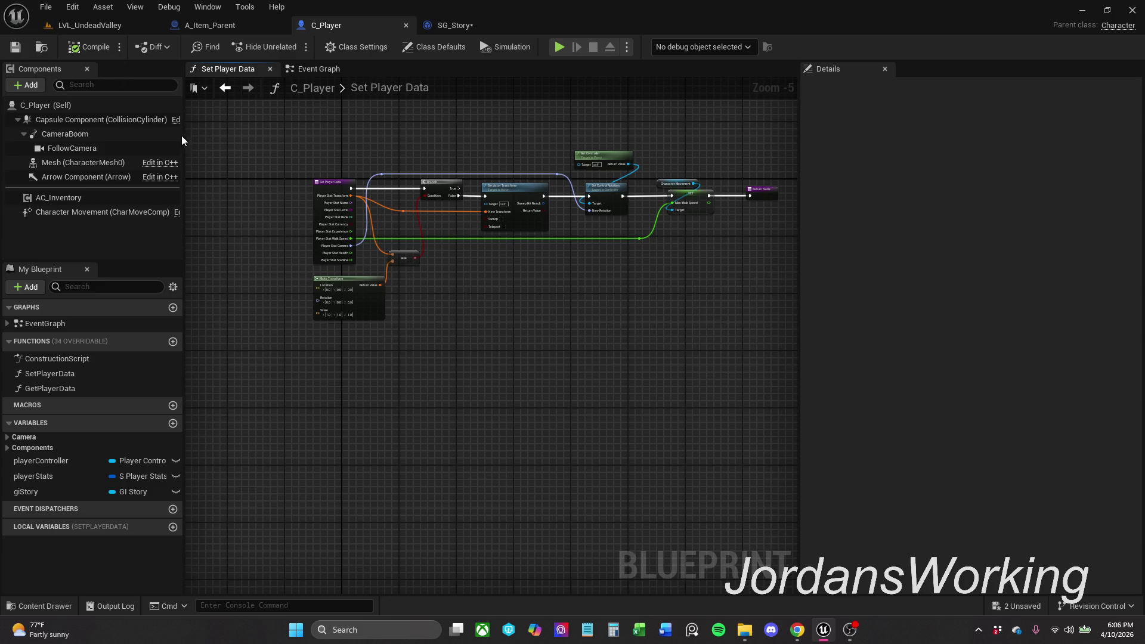
left_click(95, 30)
left_click(289, 49)
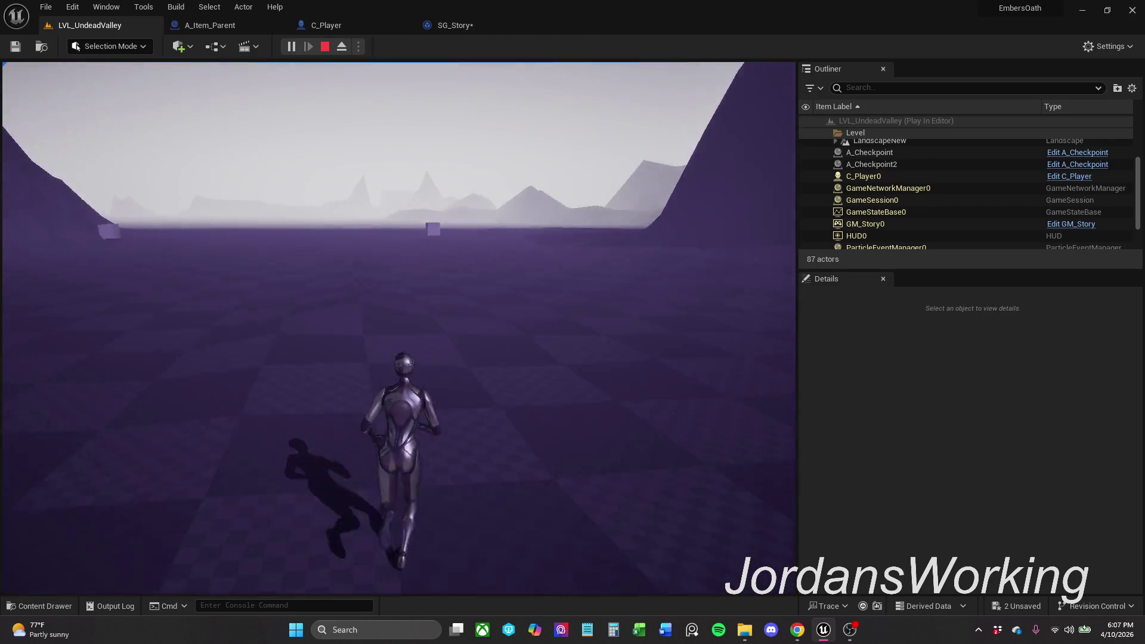
Step: Stop the playtest, check SG_Story's walkSpeed default, then replay LVL_UndeadValley and run forward
key("Escape")
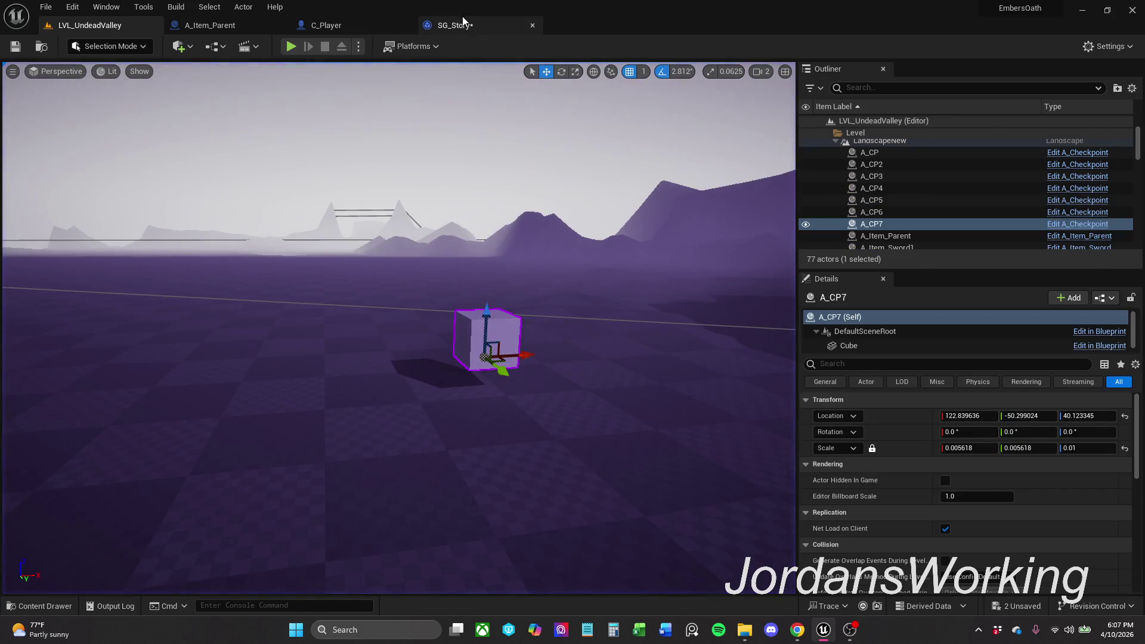
left_click(464, 22)
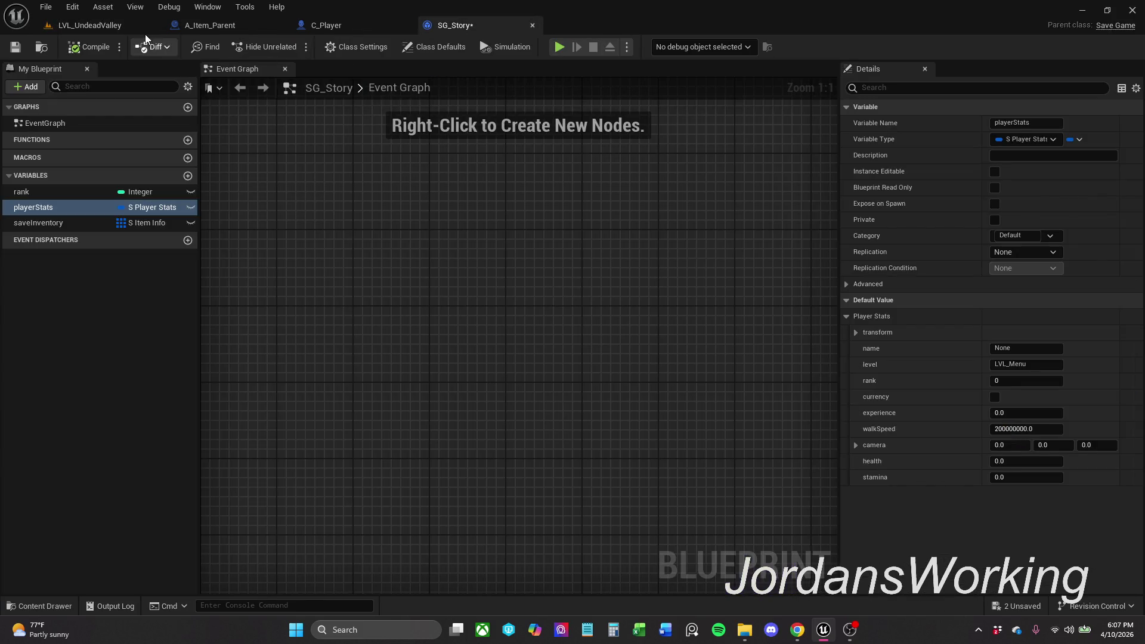
left_click(143, 25)
left_click(293, 46)
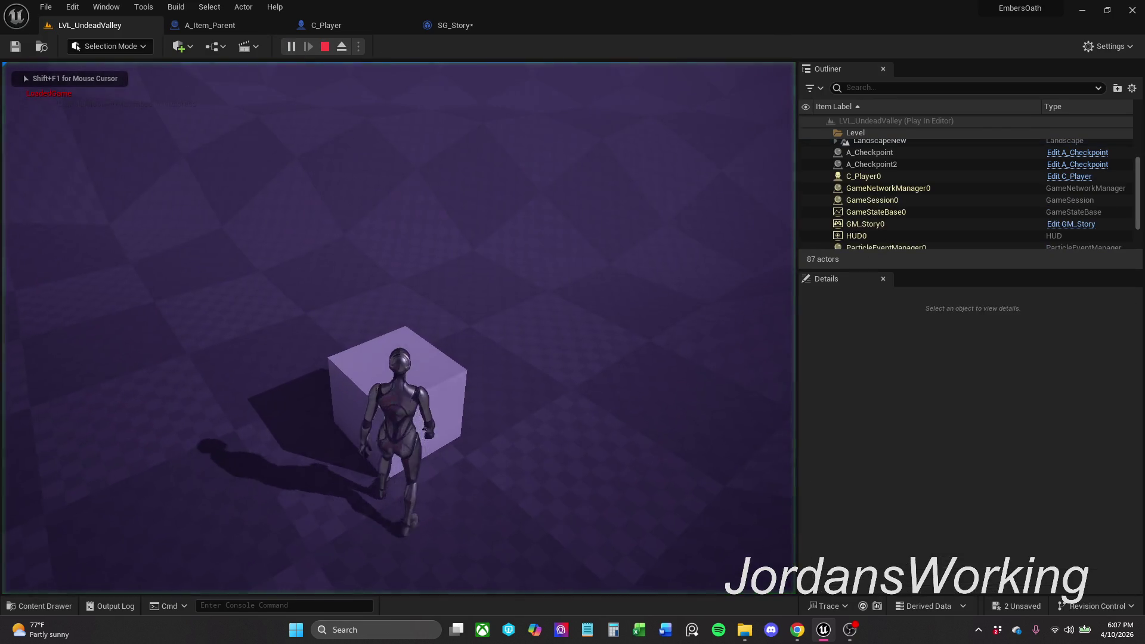
key("w")
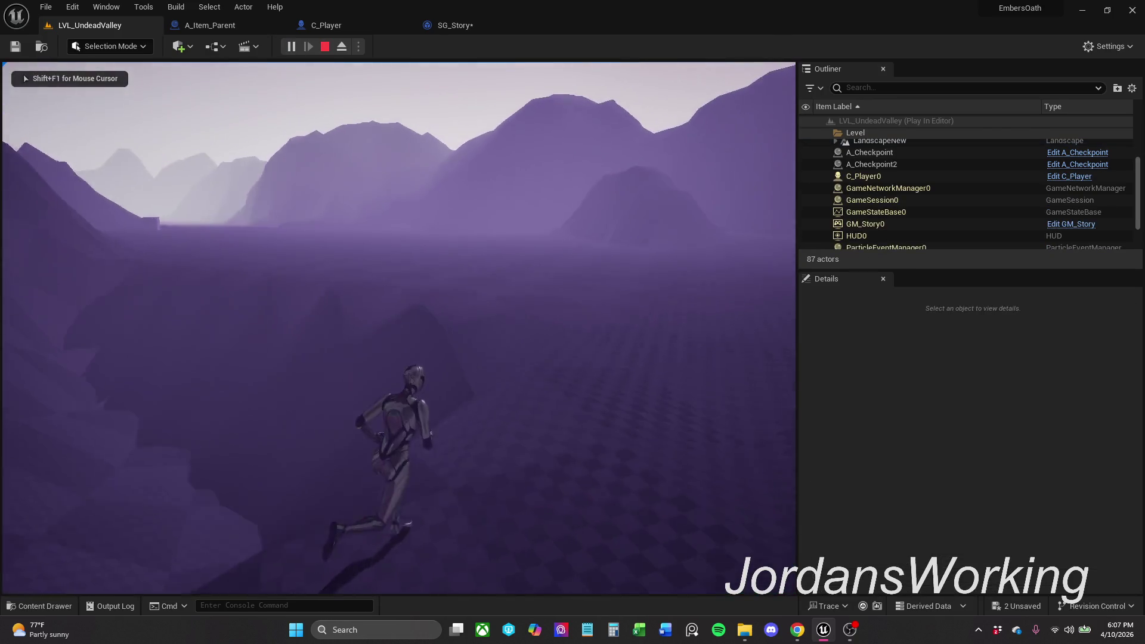
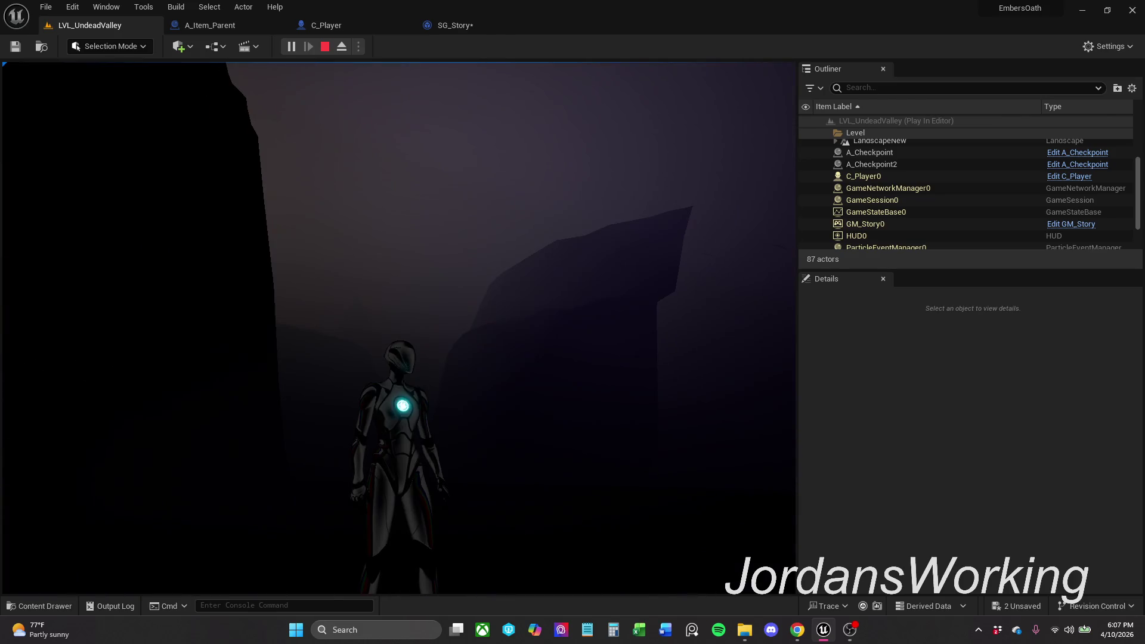
Step: Stop the play session and fly the editor camera from checkpoint A_CP7 into the mountains
key("Escape")
key("f")
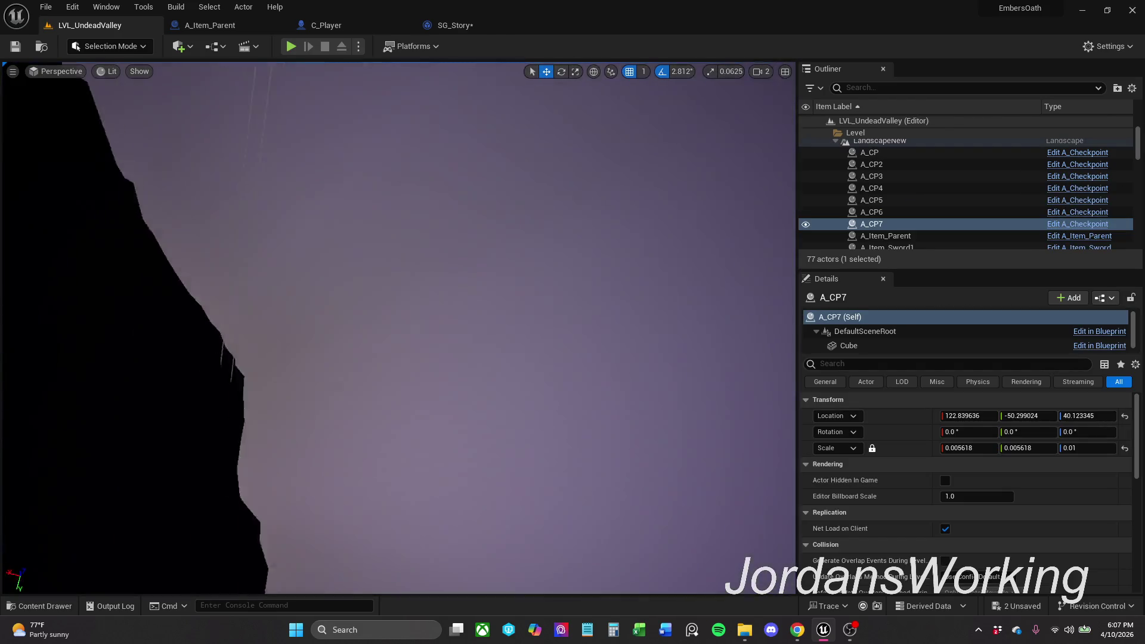
scroll(398, 328, "down", 3)
key("w")
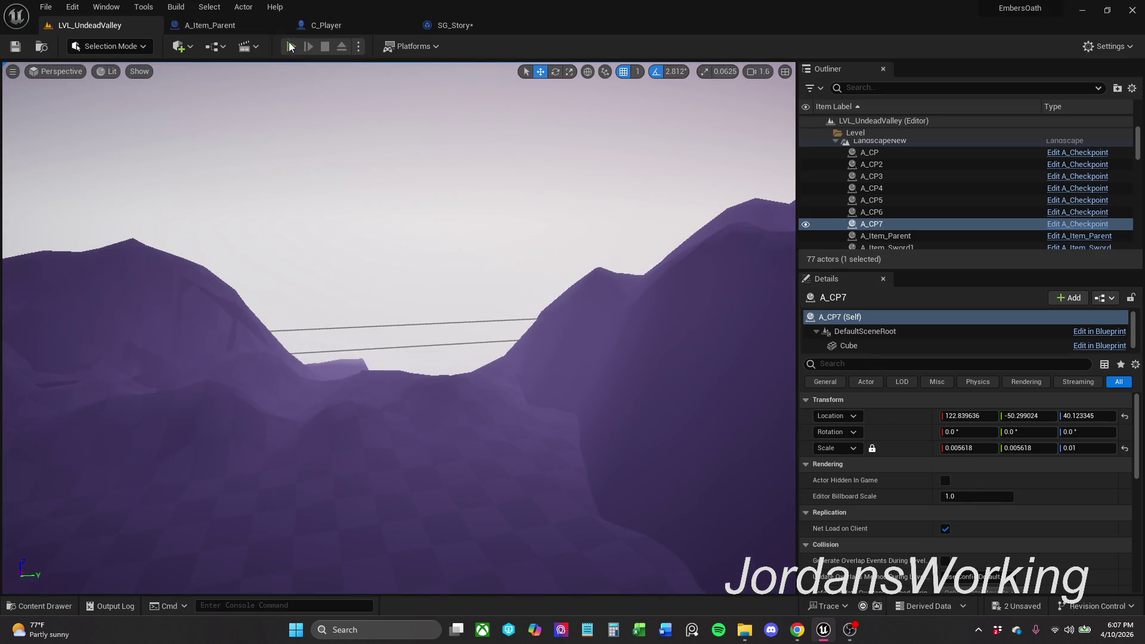
Step: Play-test the level, running the character through the valley and up the mountain slope, then stop
left_click(290, 47)
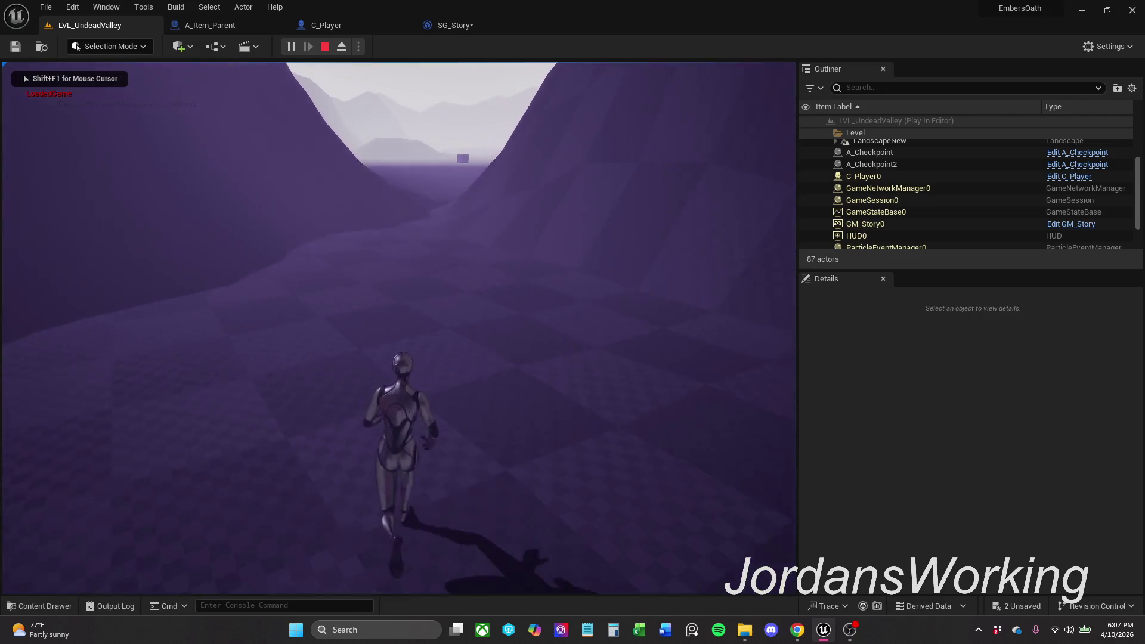
key("w")
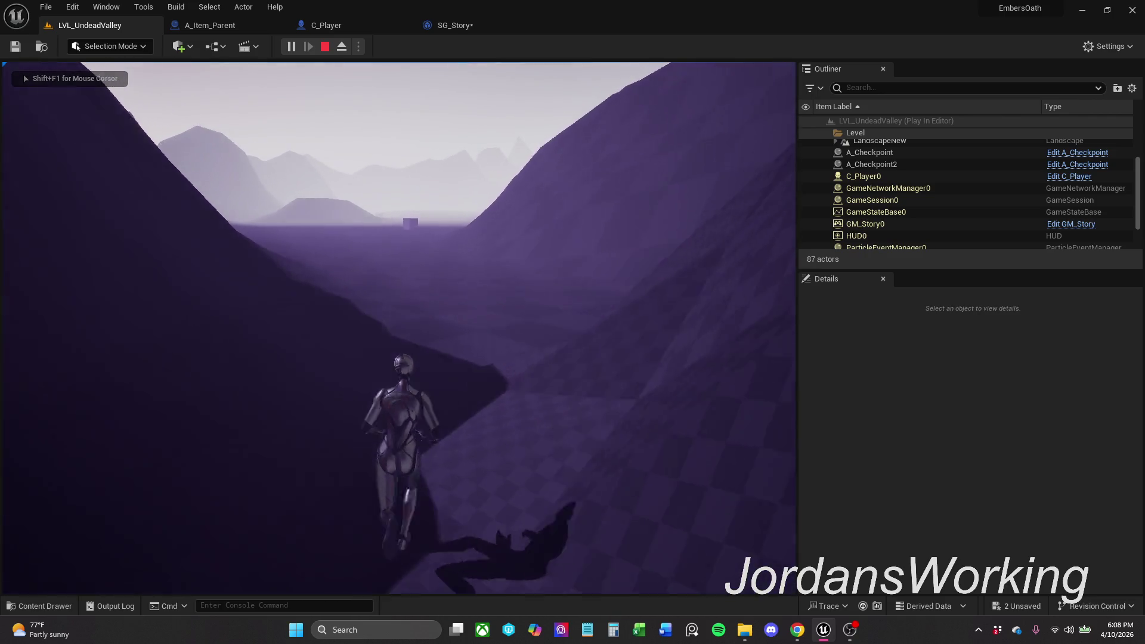
key("w")
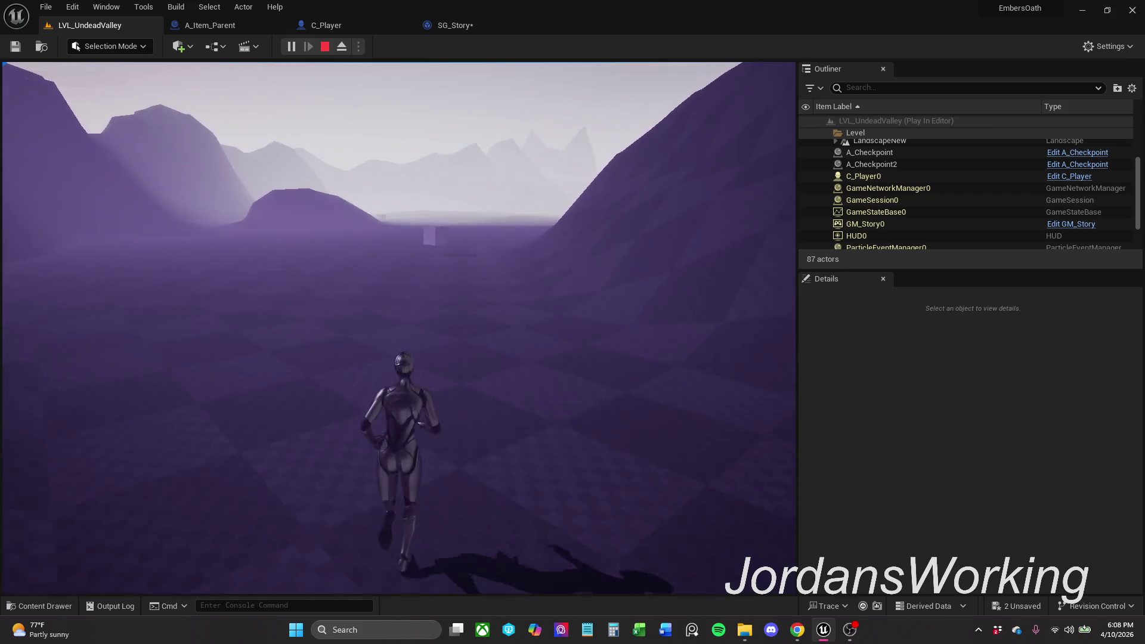
key("w")
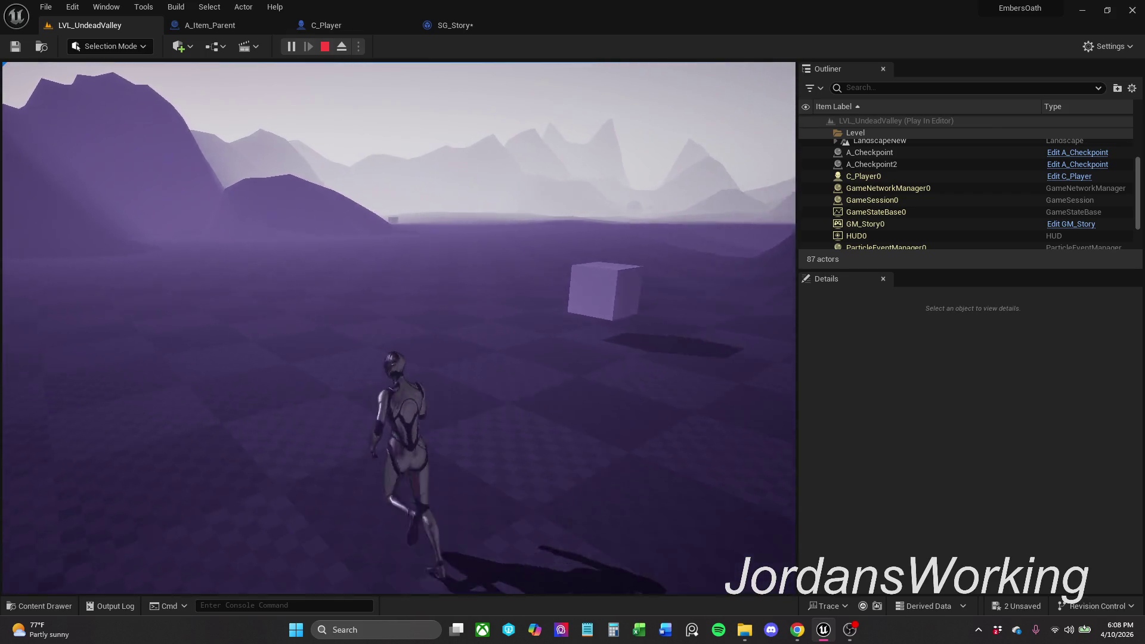
key("w")
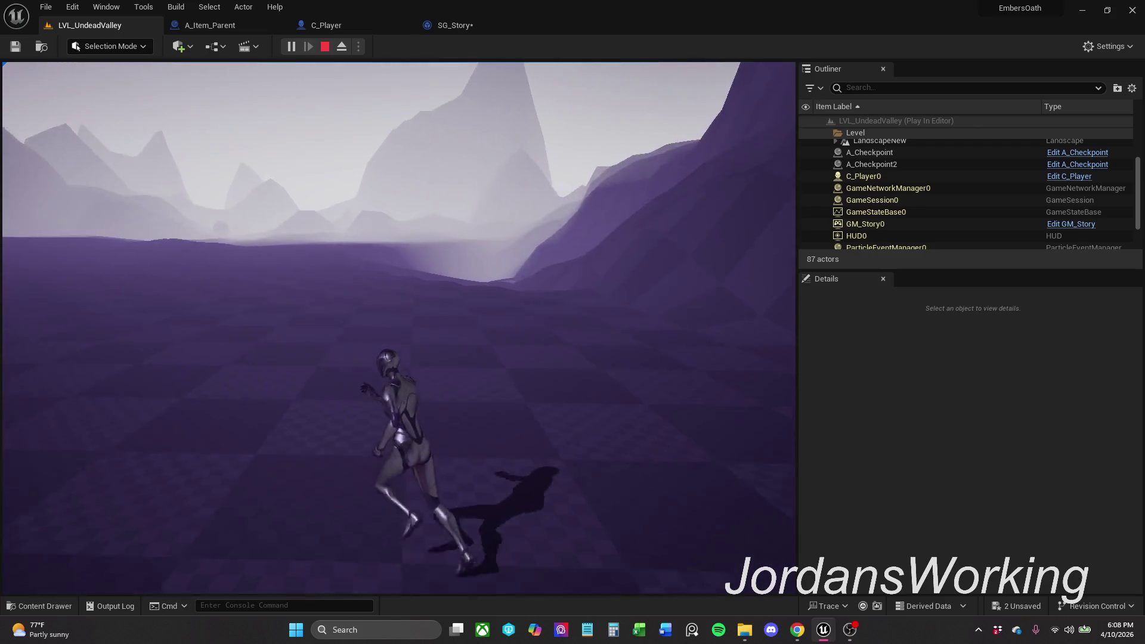
key("w")
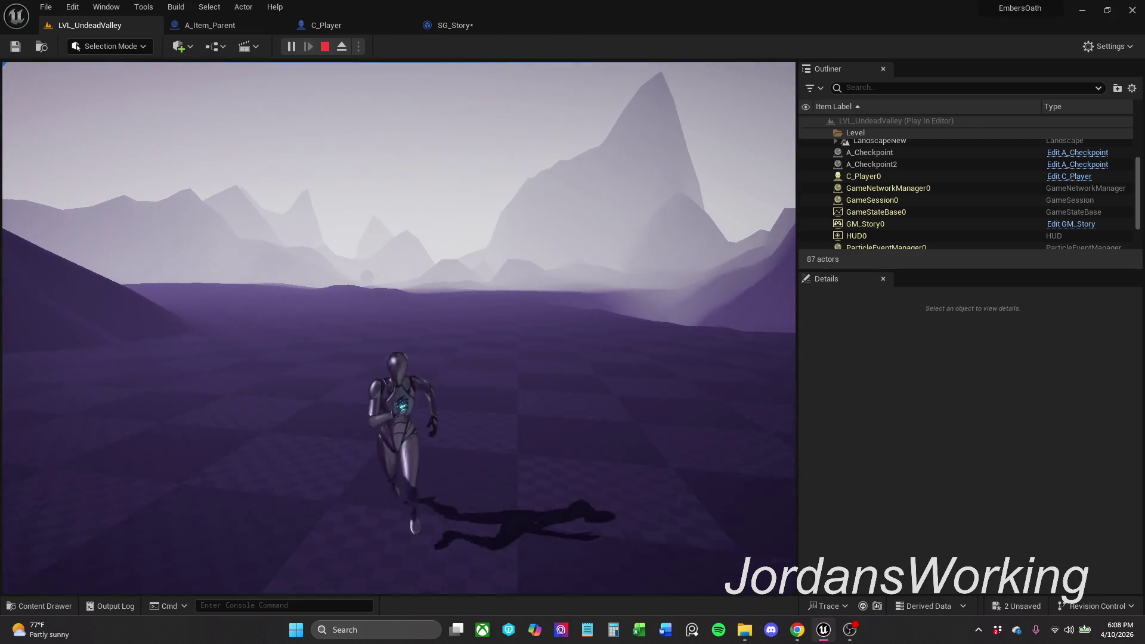
key("w")
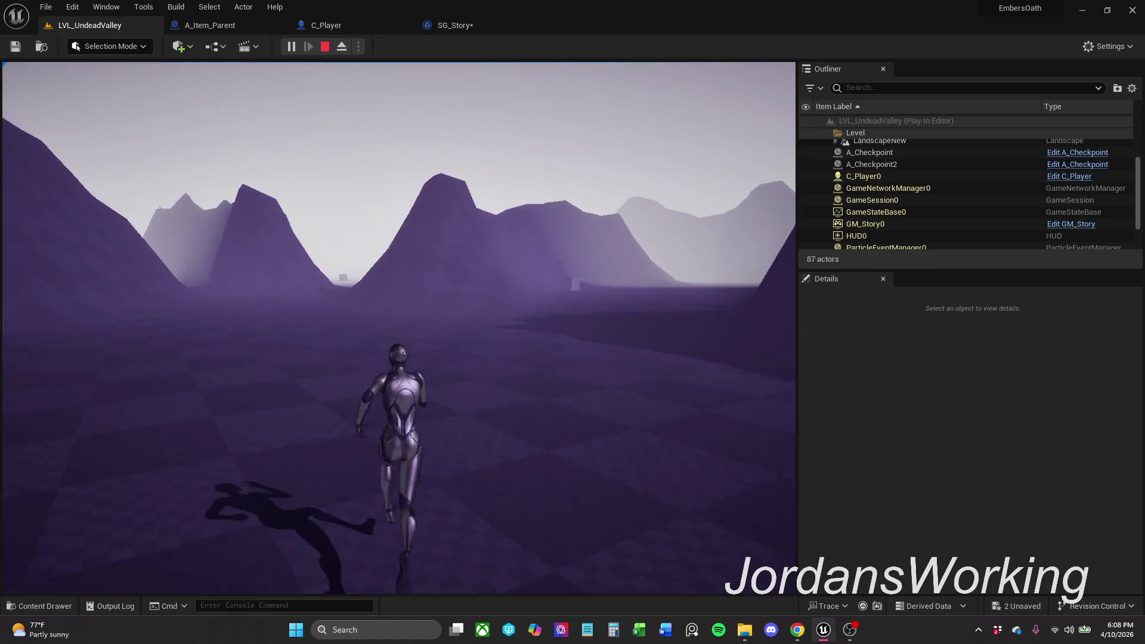
key("w")
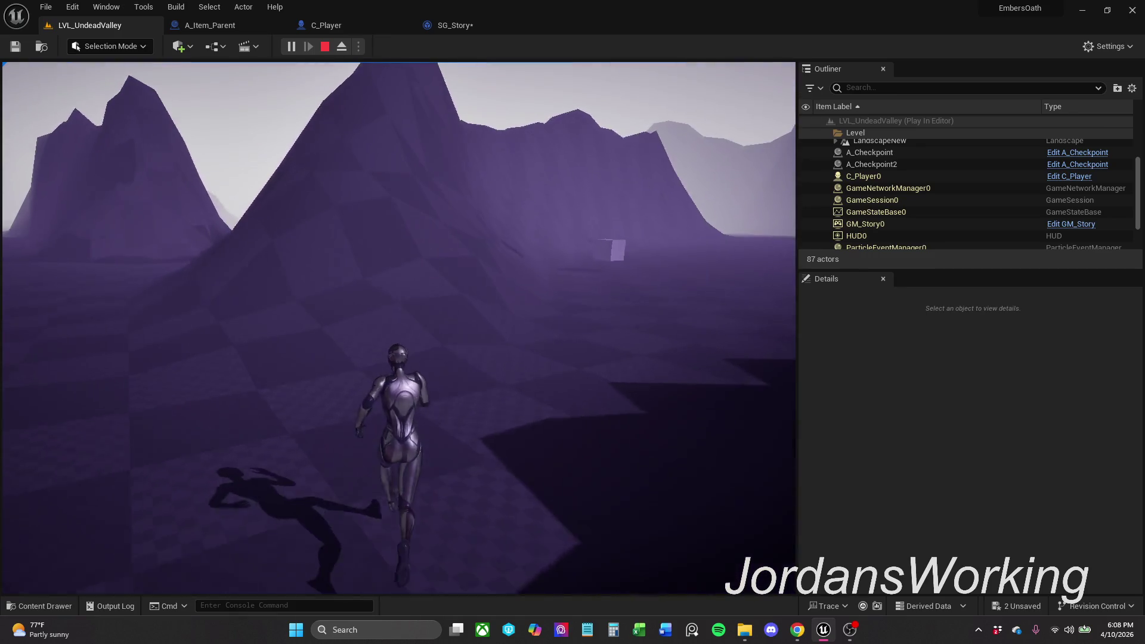
key("w")
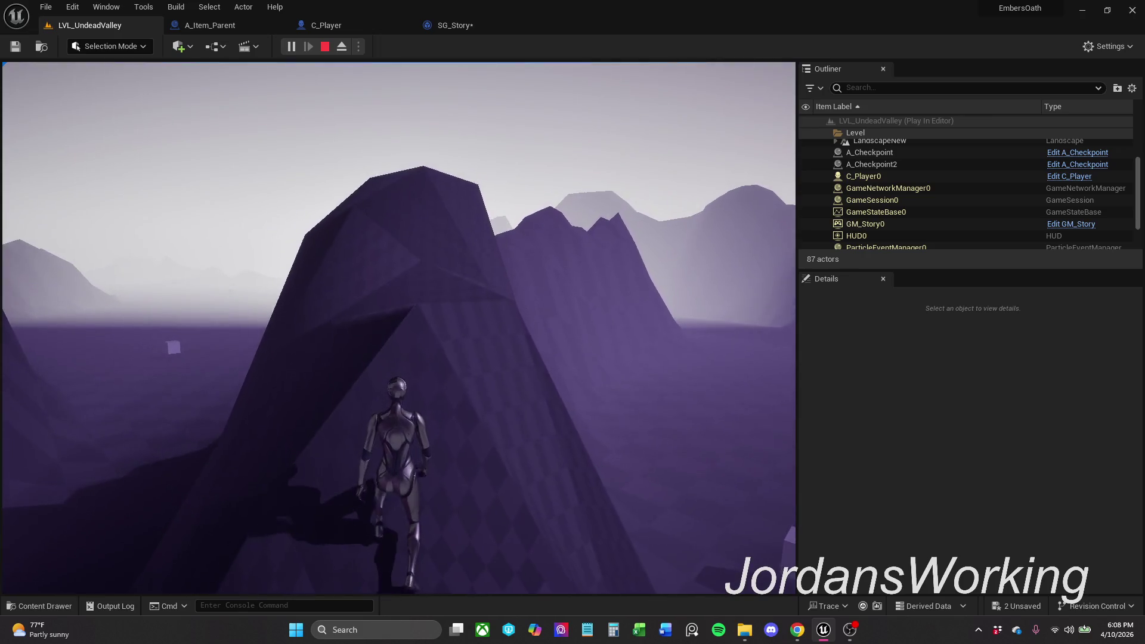
key("w")
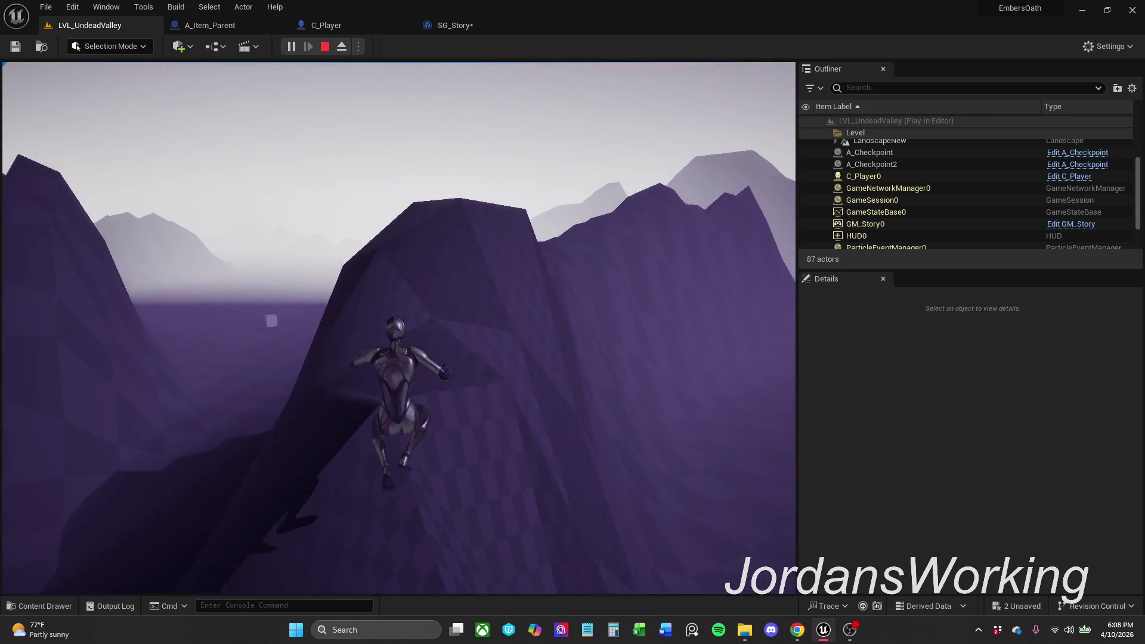
key("w")
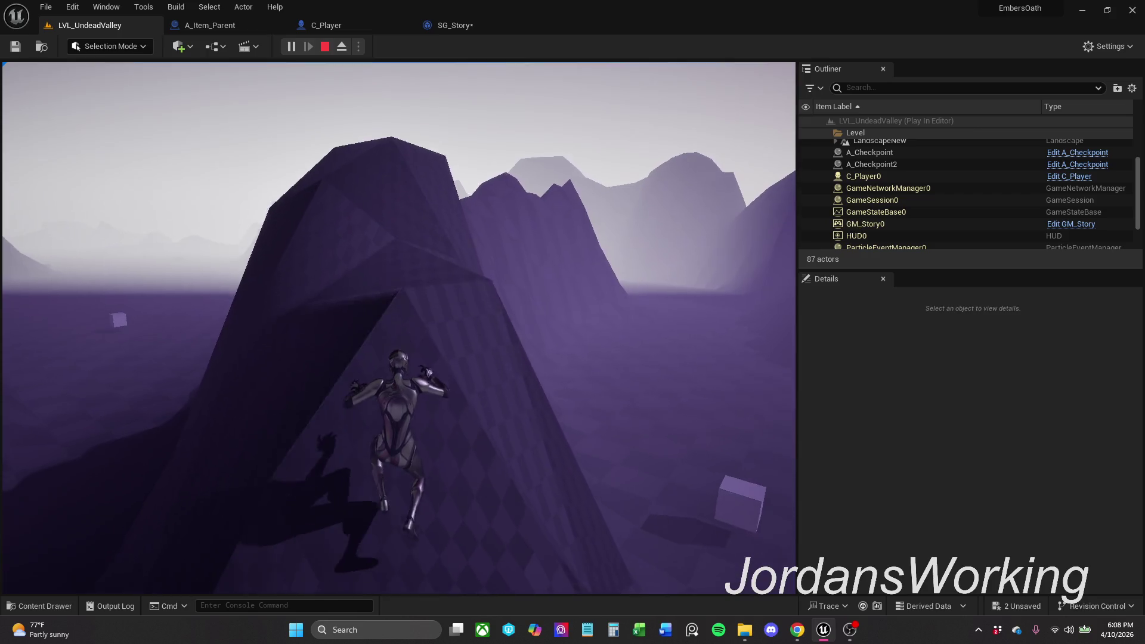
key("w")
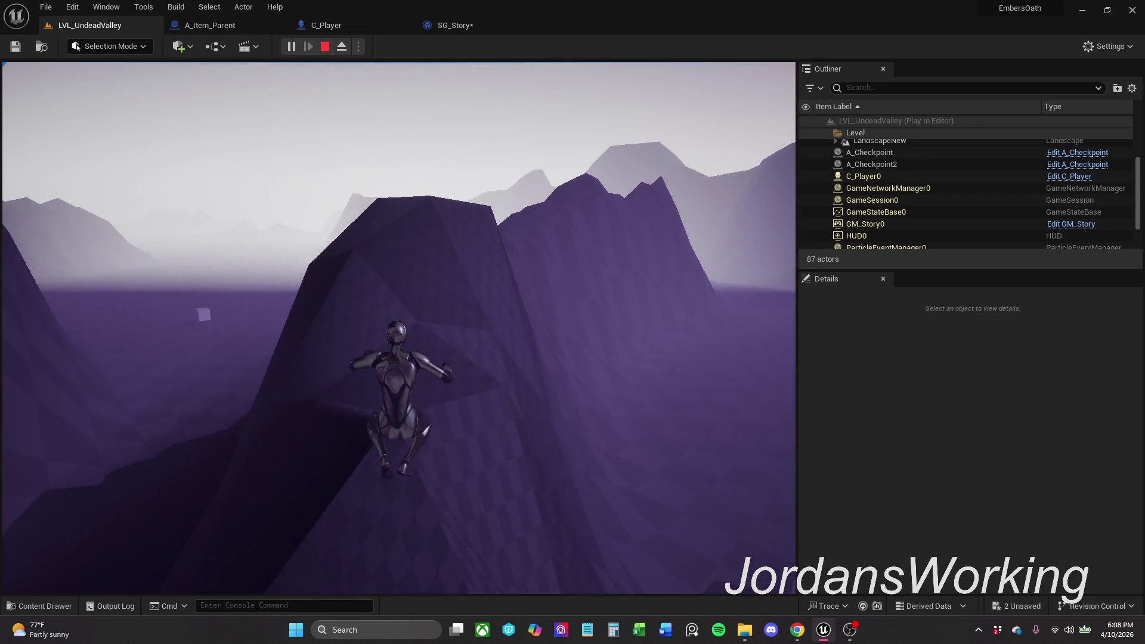
key("w")
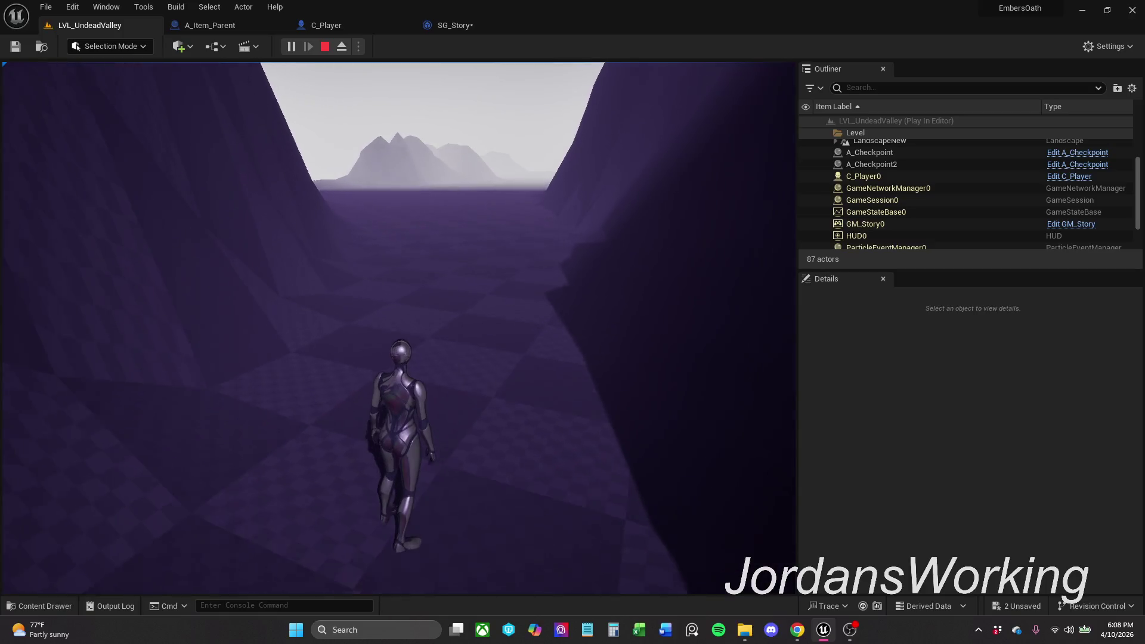
key("Escape")
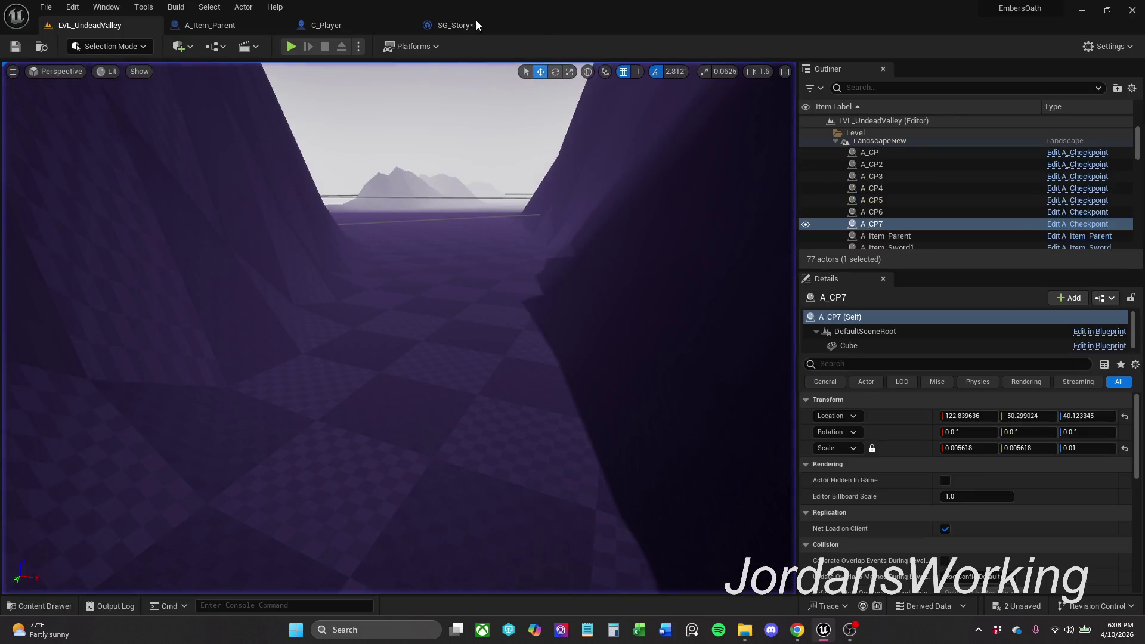
Step: Save SG_Story, return to LVL_UndeadValley and start a play test running into the valley
left_click(460, 24)
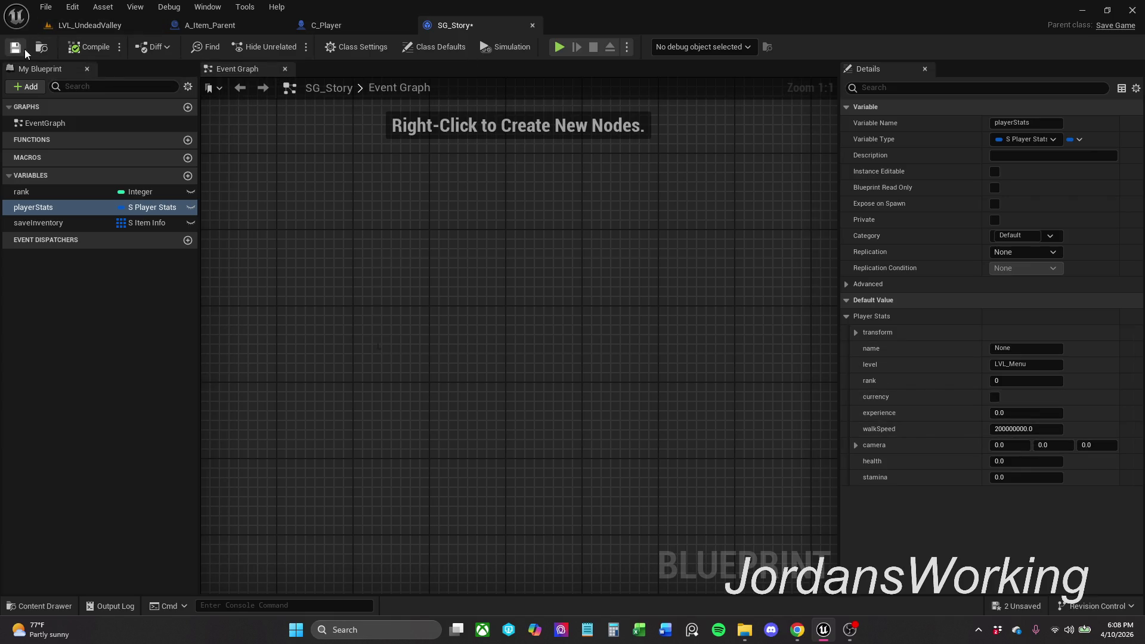
left_click(117, 29)
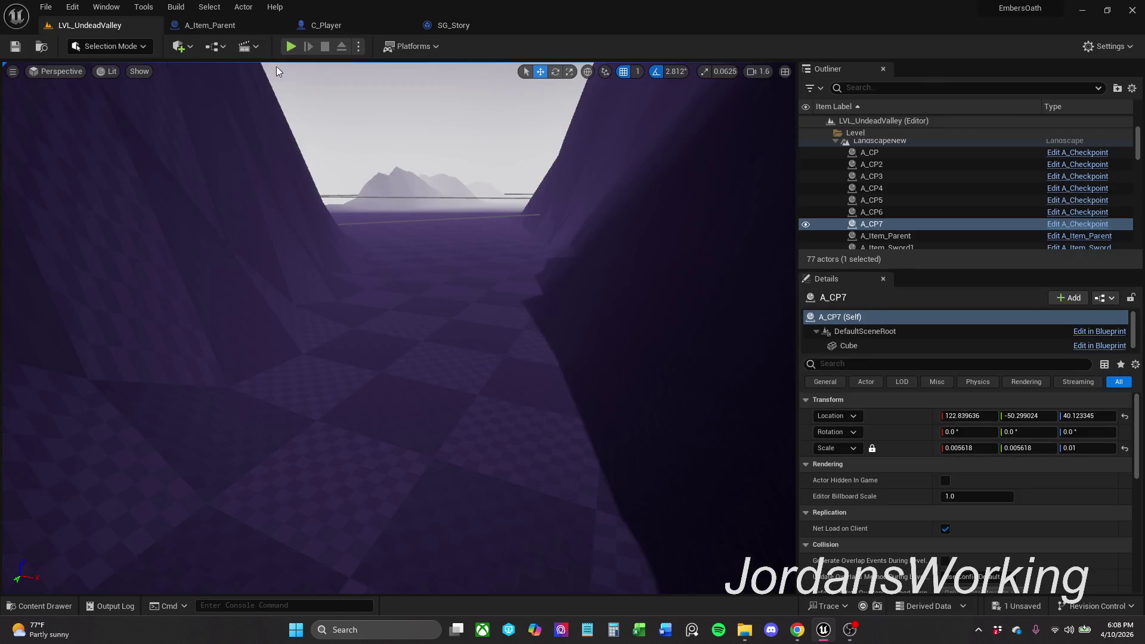
left_click(291, 46)
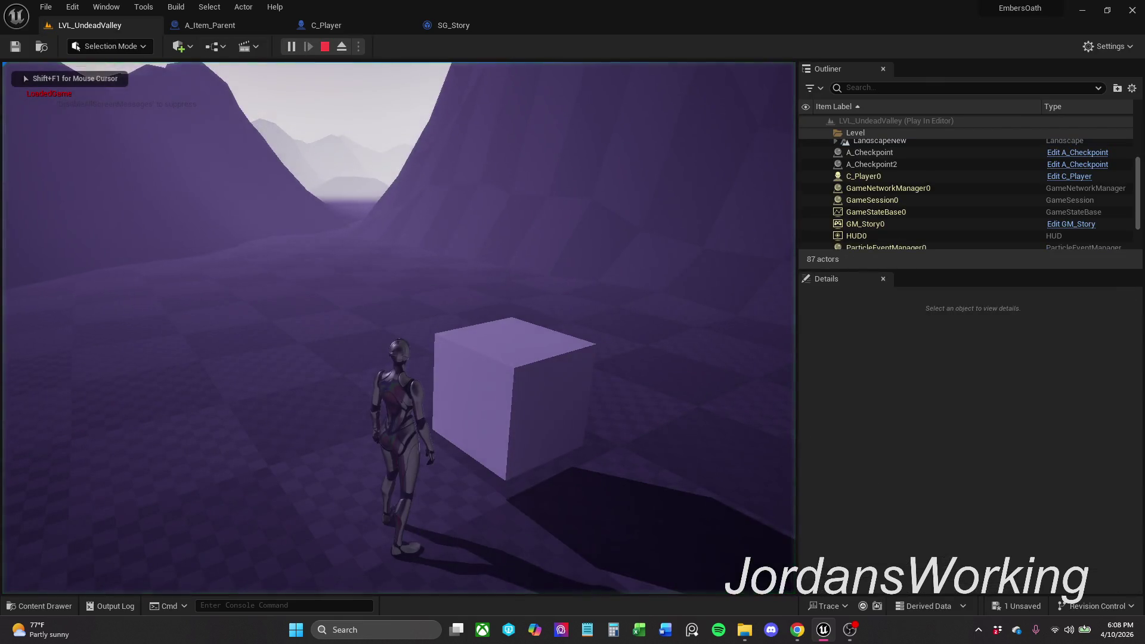
key("w")
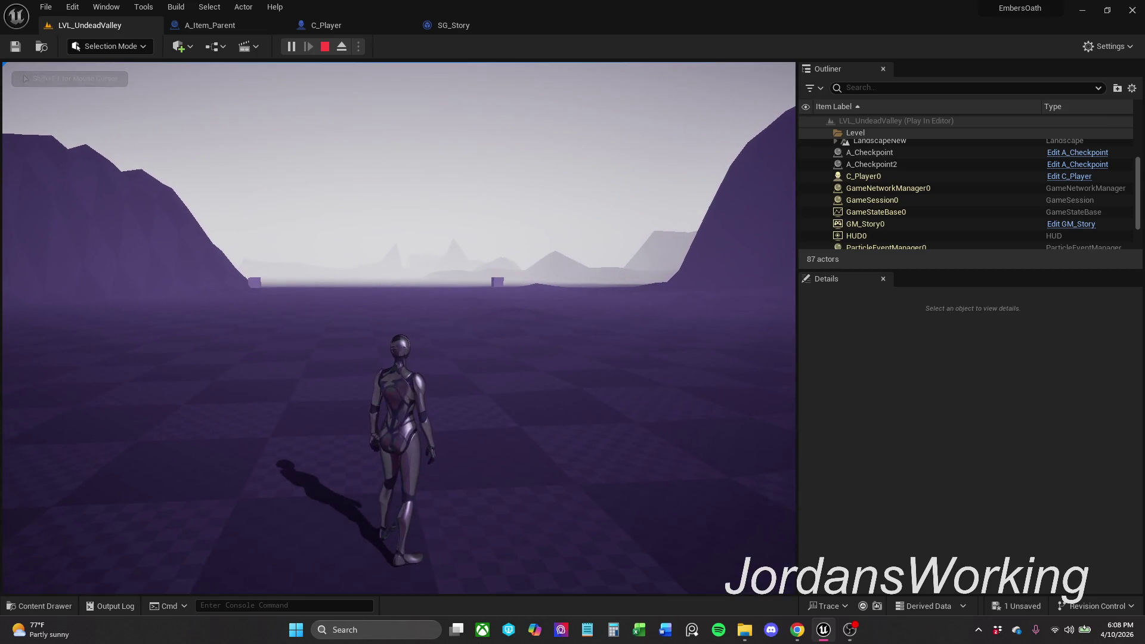
Step: Stop the play session, tilt the camera toward the ground and switch to landscape editing
key("Escape")
left_click_drag(567, 261, 378, 285)
left_click(131, 83)
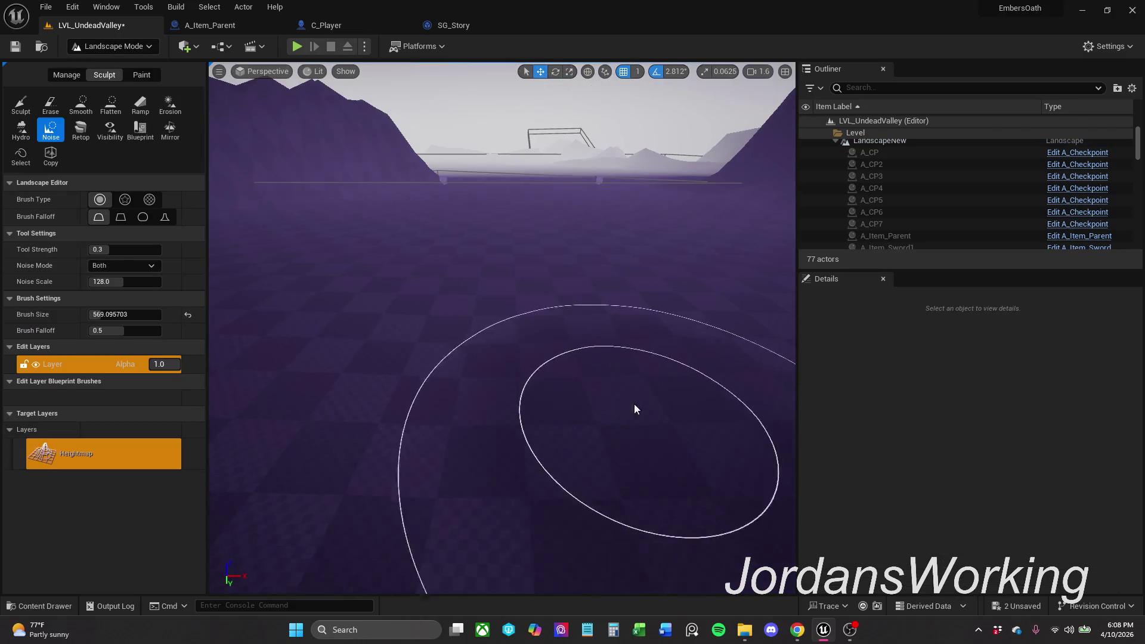
Step: Raise a plateau with the sculpt brush, then switch through the flatten and noise brushes
scroll(501, 328, "down", 5)
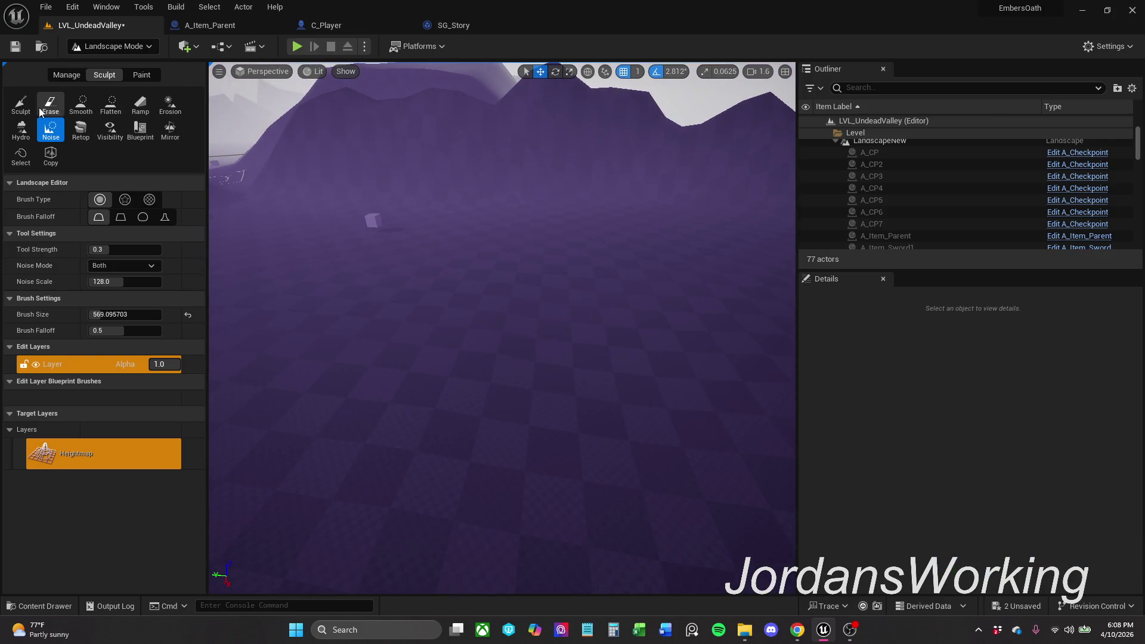
left_click(21, 104)
mouse_move(701, 287)
left_mouse_down()
mouse_move(557, 266)
mouse_move(588, 199)
mouse_move(677, 238)
mouse_move(524, 203)
left_mouse_up()
mouse_move(327, 473)
left_mouse_down()
mouse_move(370, 501)
mouse_move(472, 497)
left_mouse_up()
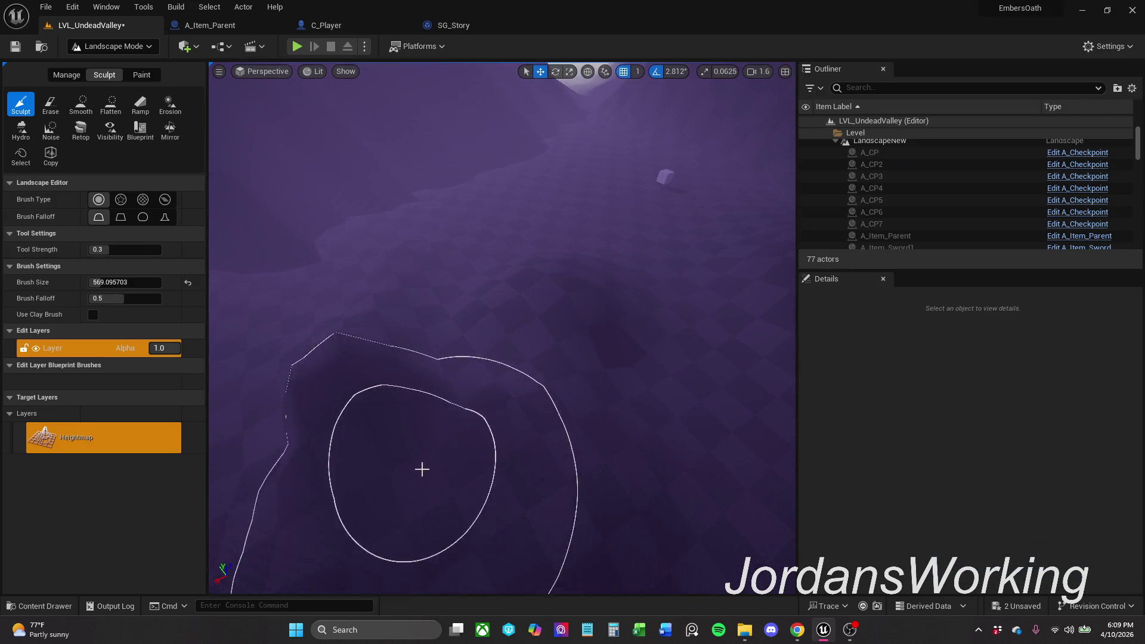
left_click(110, 112)
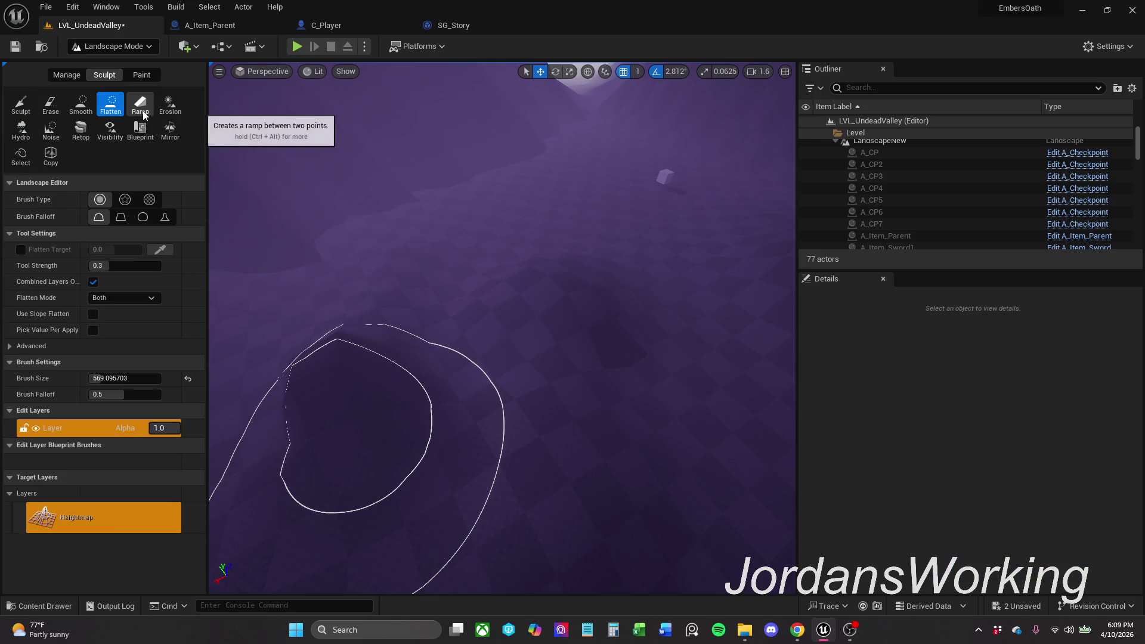
left_click(50, 129)
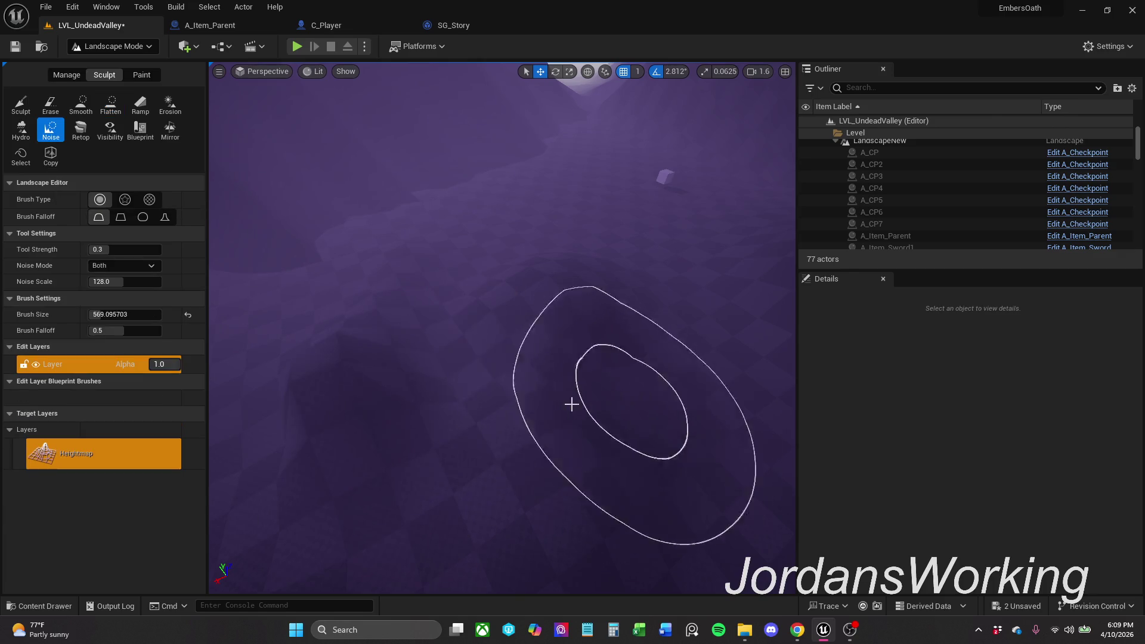
left_click_drag(502, 328, 665, 289)
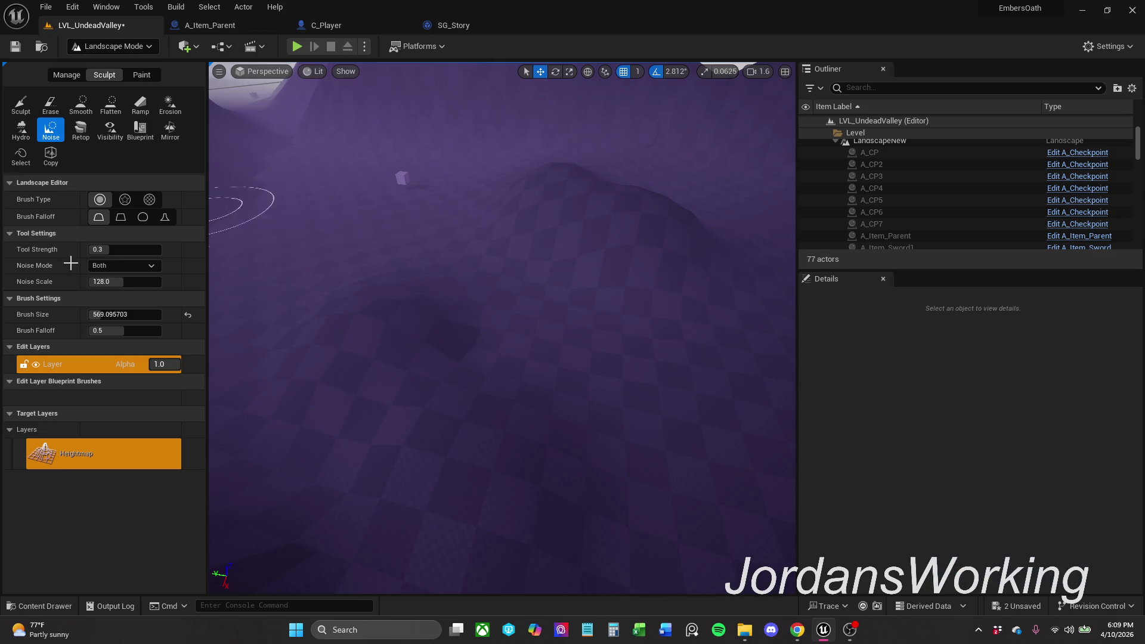
Step: Save the level, then run a quick play test and stop it
left_click(15, 46)
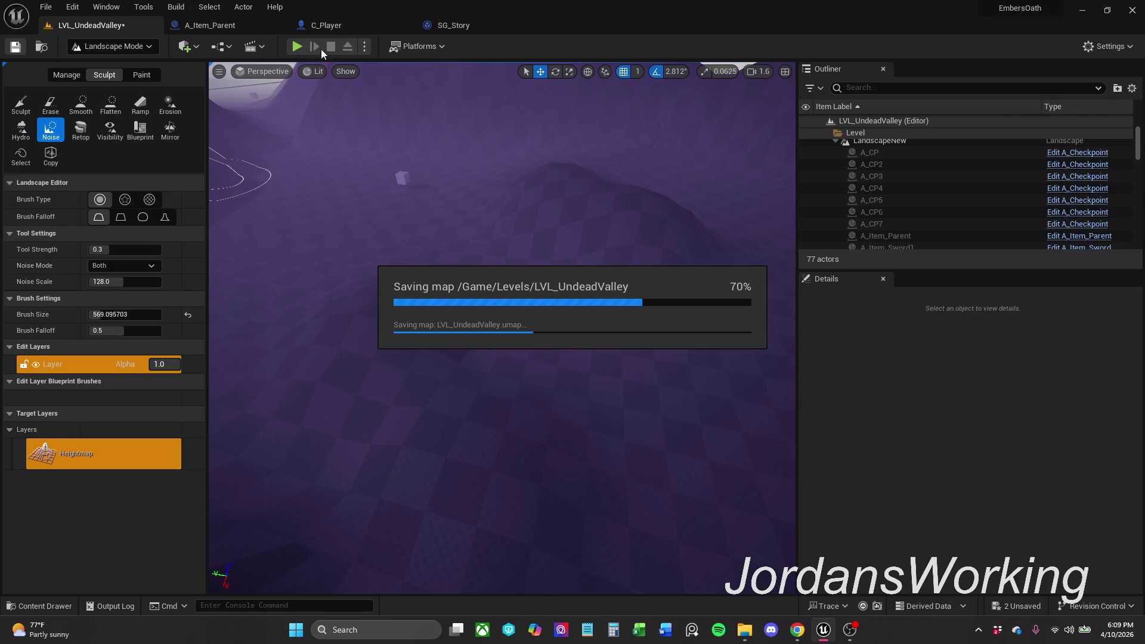
left_click(297, 46)
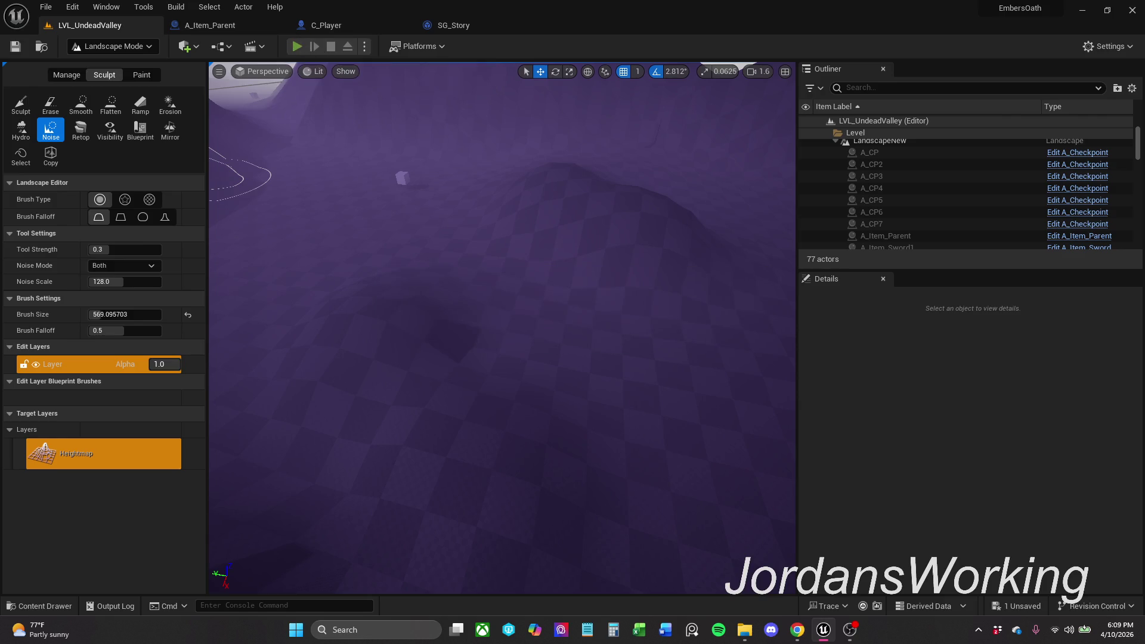
key("Escape")
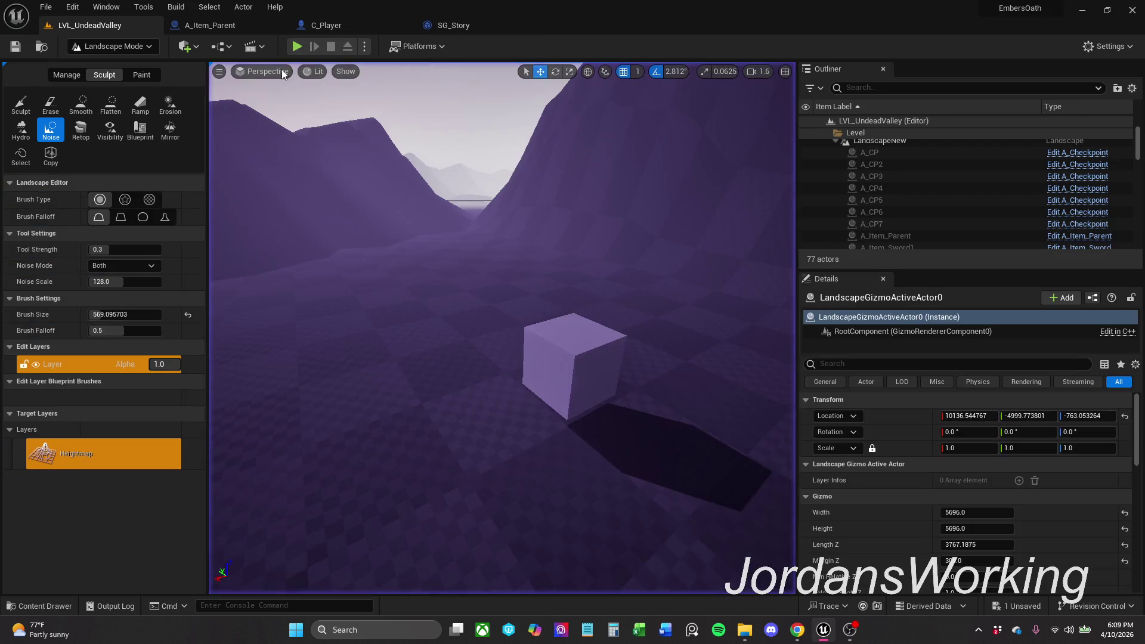
Step: Switch from Landscape Mode to Selection Mode, play-test with Alt+P around the valley, then stop
left_click(144, 51)
left_click(103, 59)
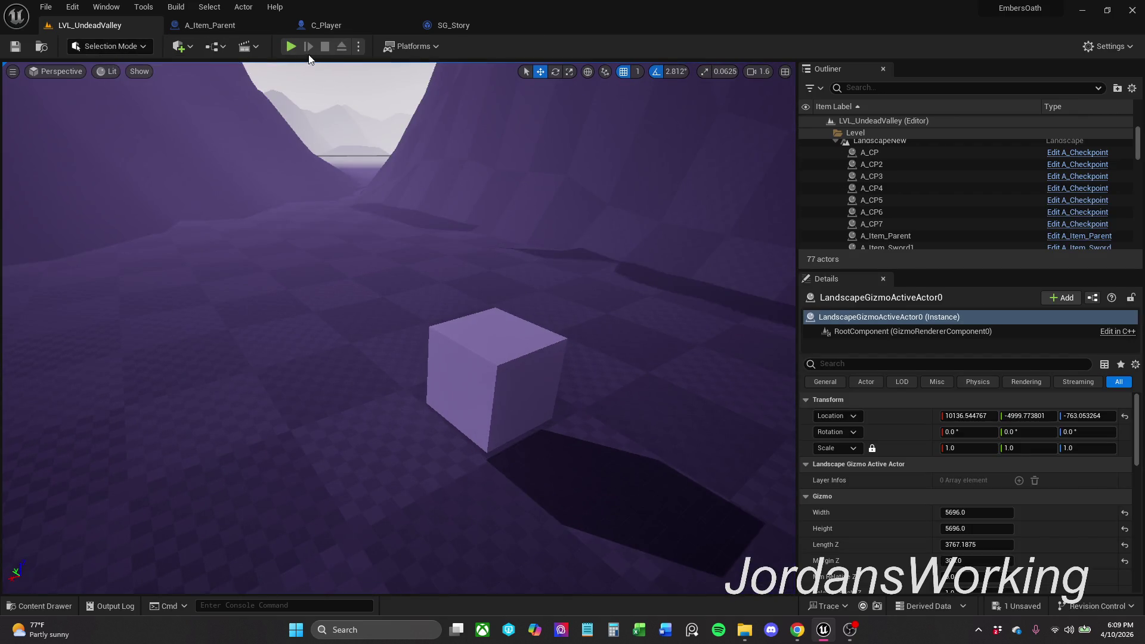
key("alt+p")
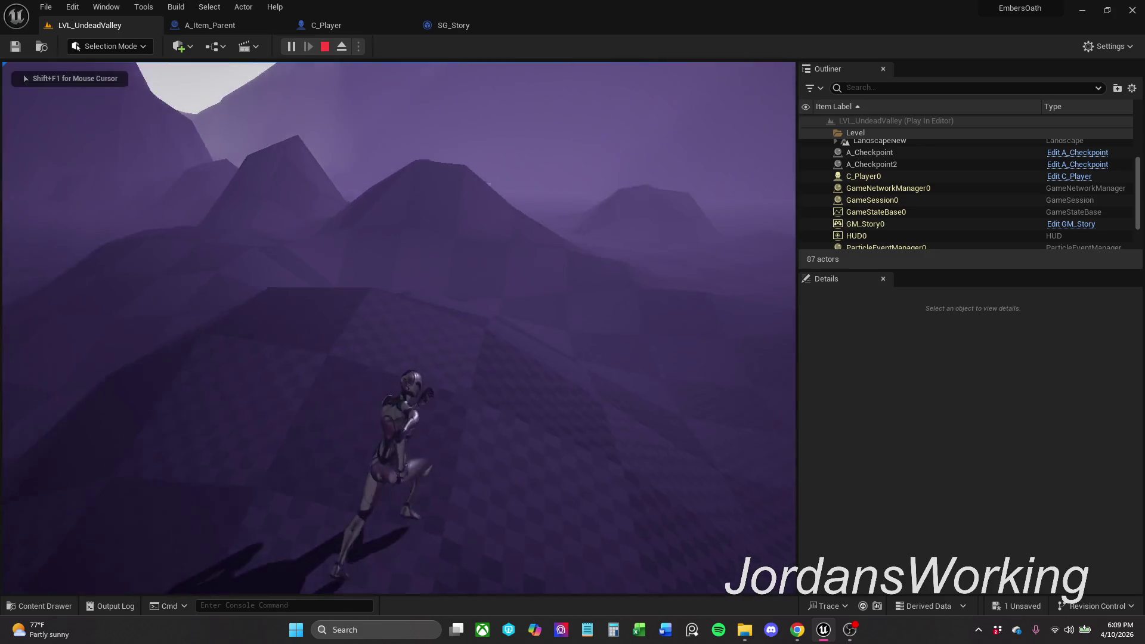
key("space")
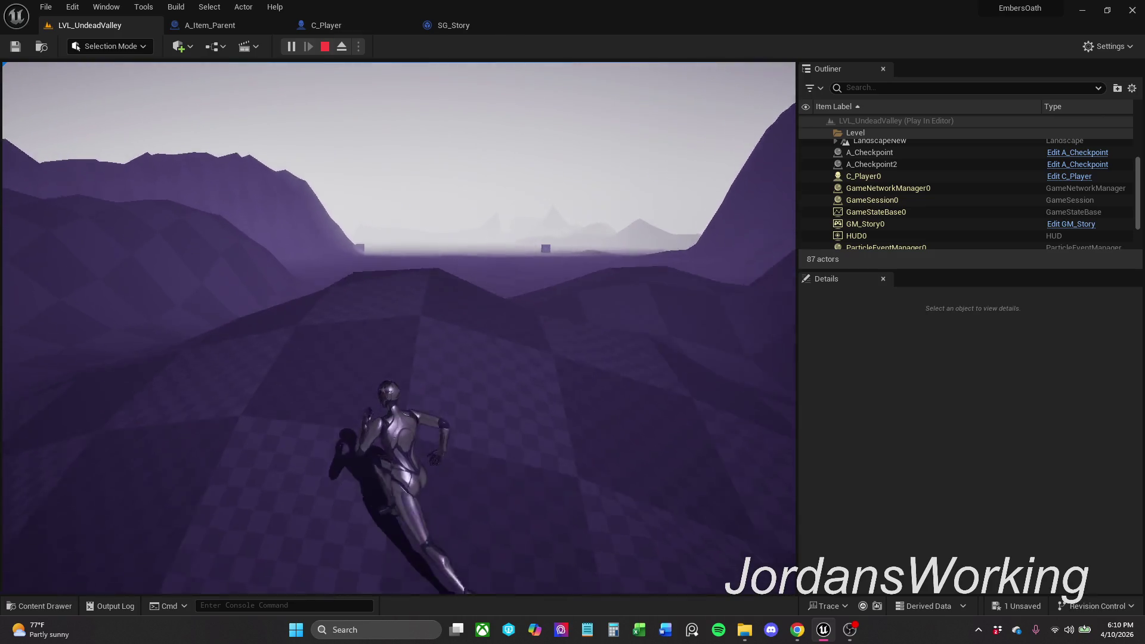
key("Escape")
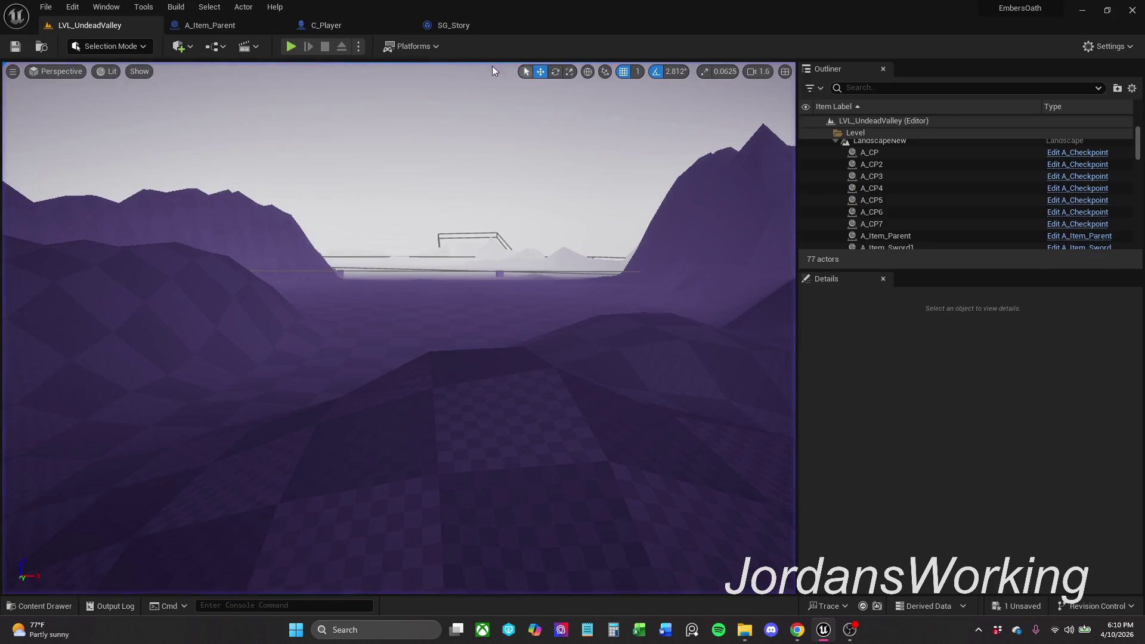
Step: Save all modified assets and the LVL_UndeadValley map, then show the Windows platform options
left_click(42, 6)
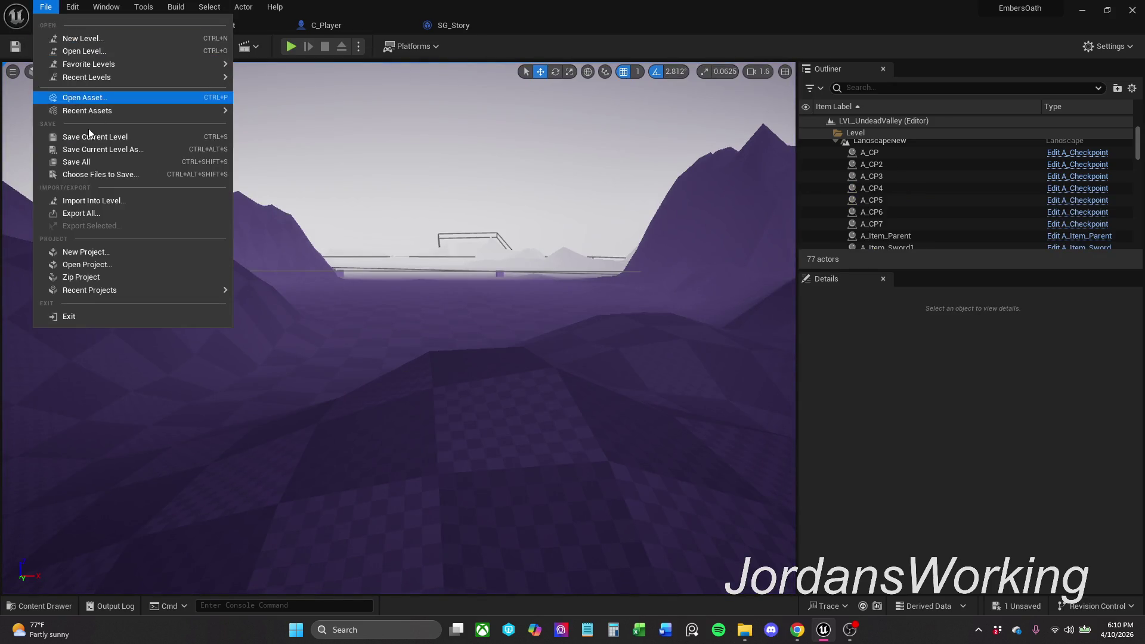
left_click(107, 162)
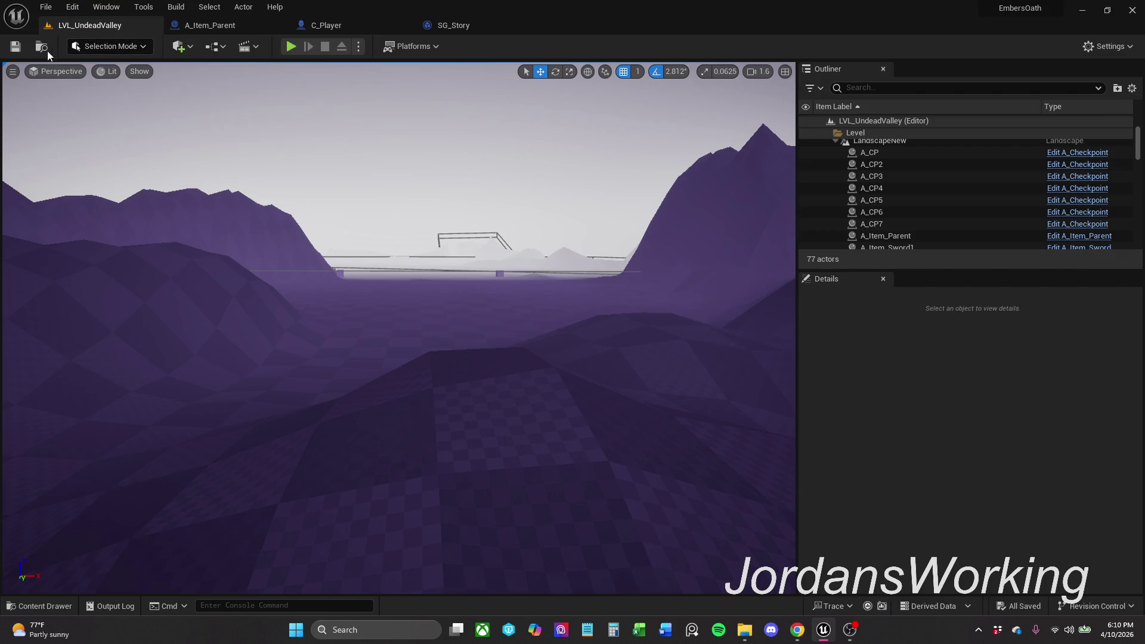
left_click(15, 47)
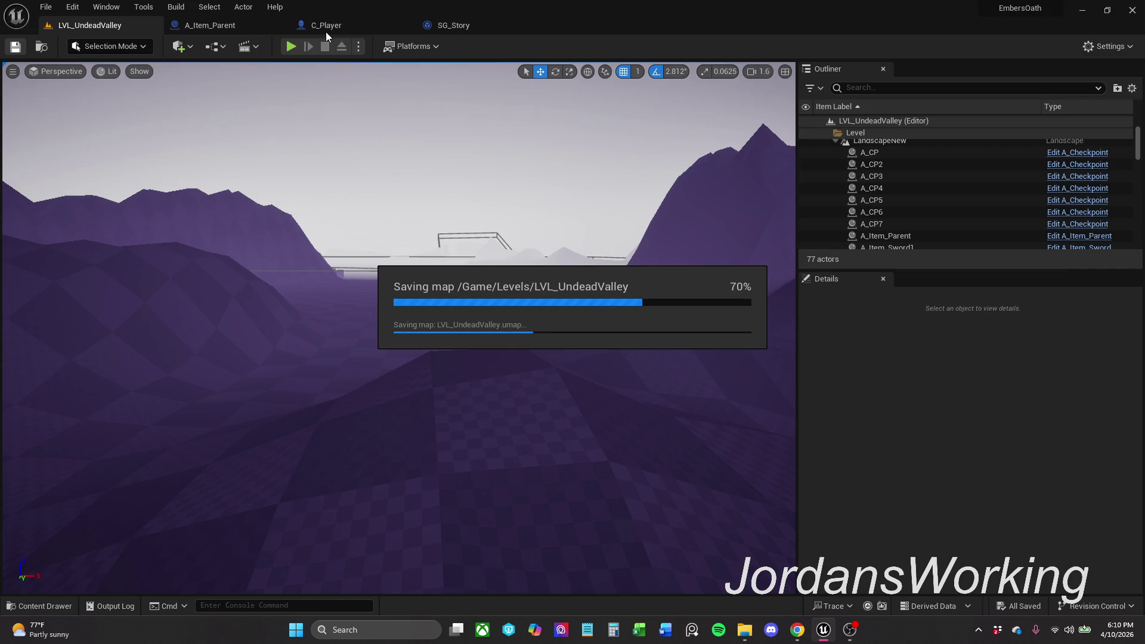
left_click(428, 48)
mouse_move(485, 196)
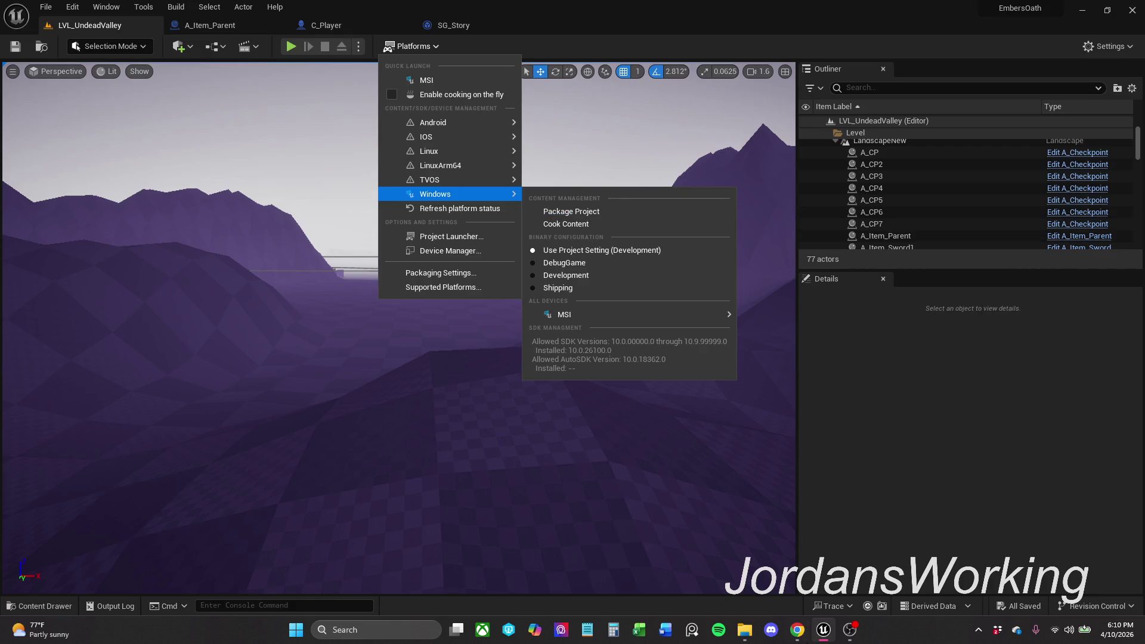
Step: Bring the Explorer window forward and navigate to E:\UnrealEngine5\ProjectBuilds
mouse_move(745, 637)
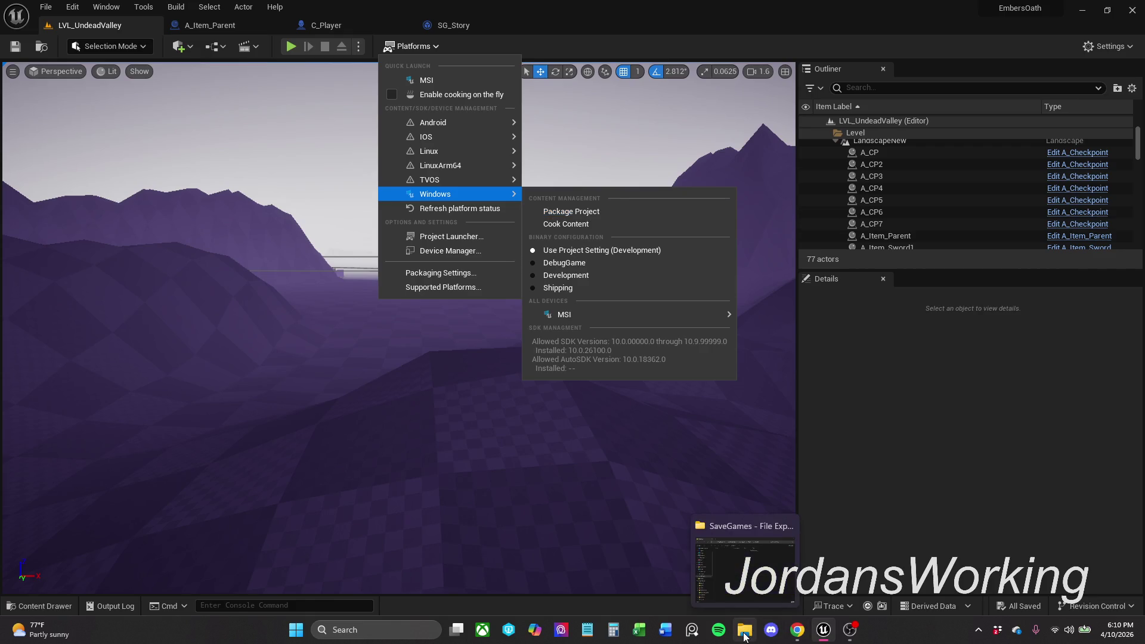
left_click(745, 637)
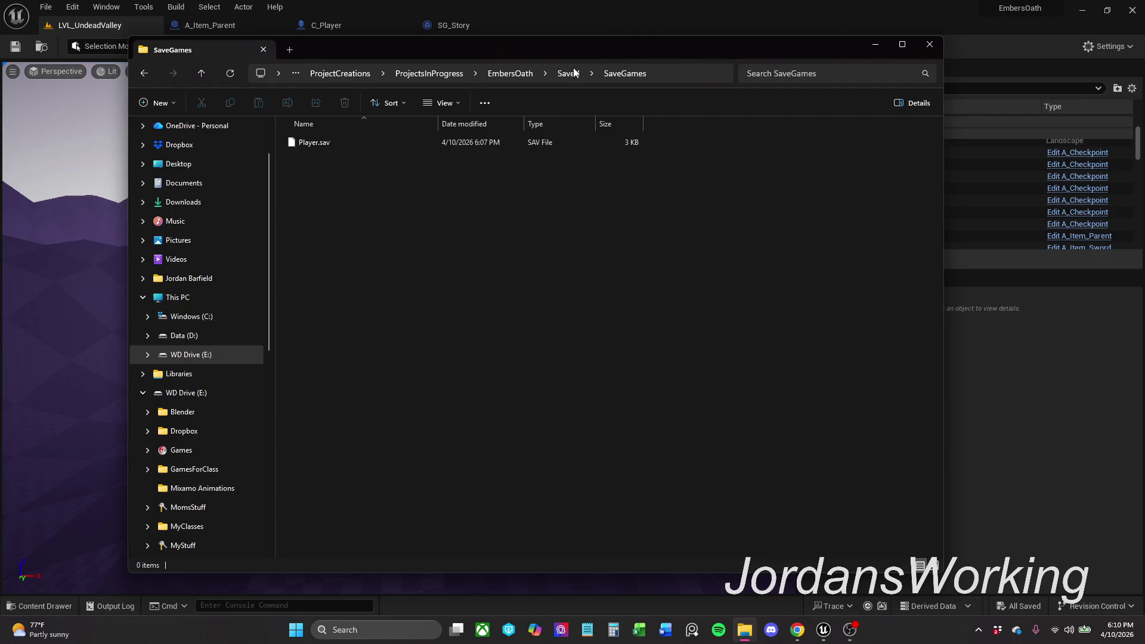
left_click(343, 74)
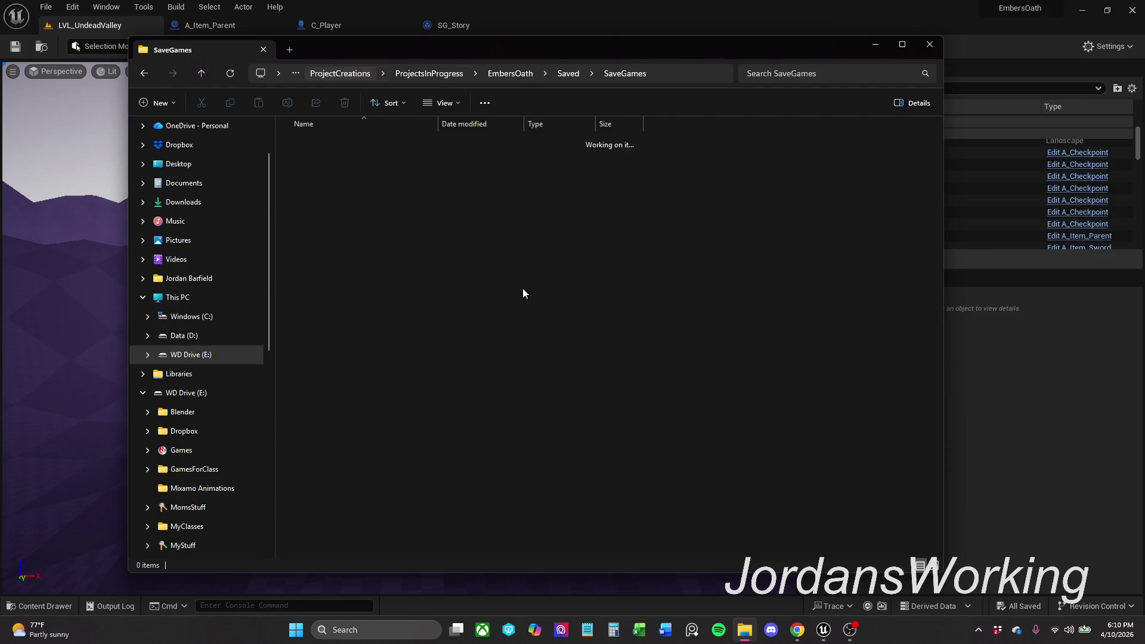
left_click(446, 74)
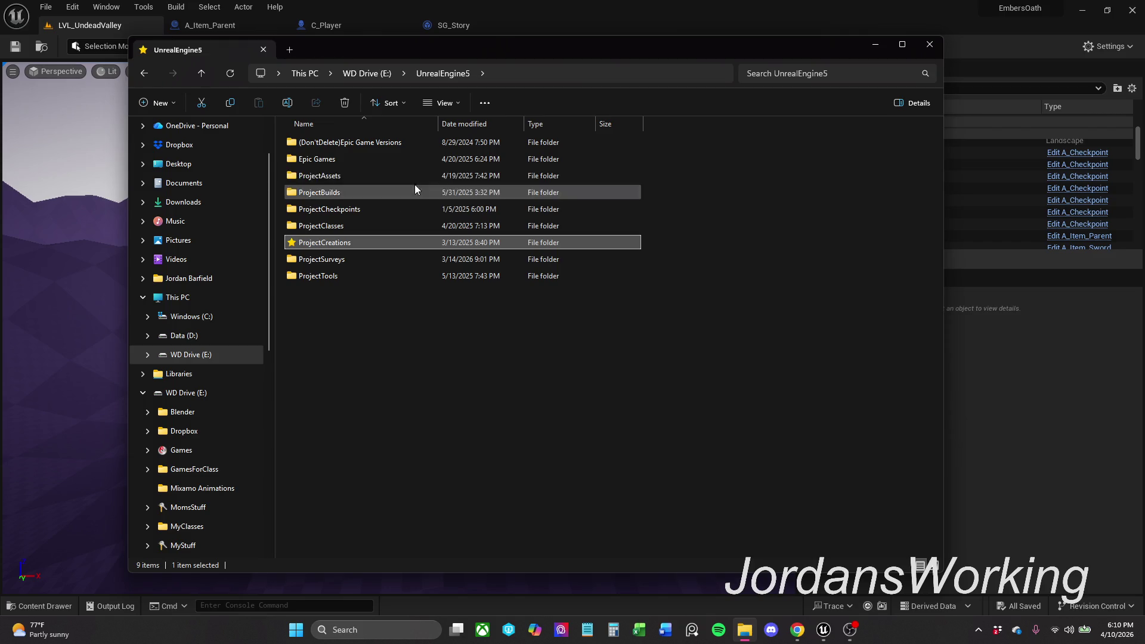
double_click(374, 195)
double_click(363, 159)
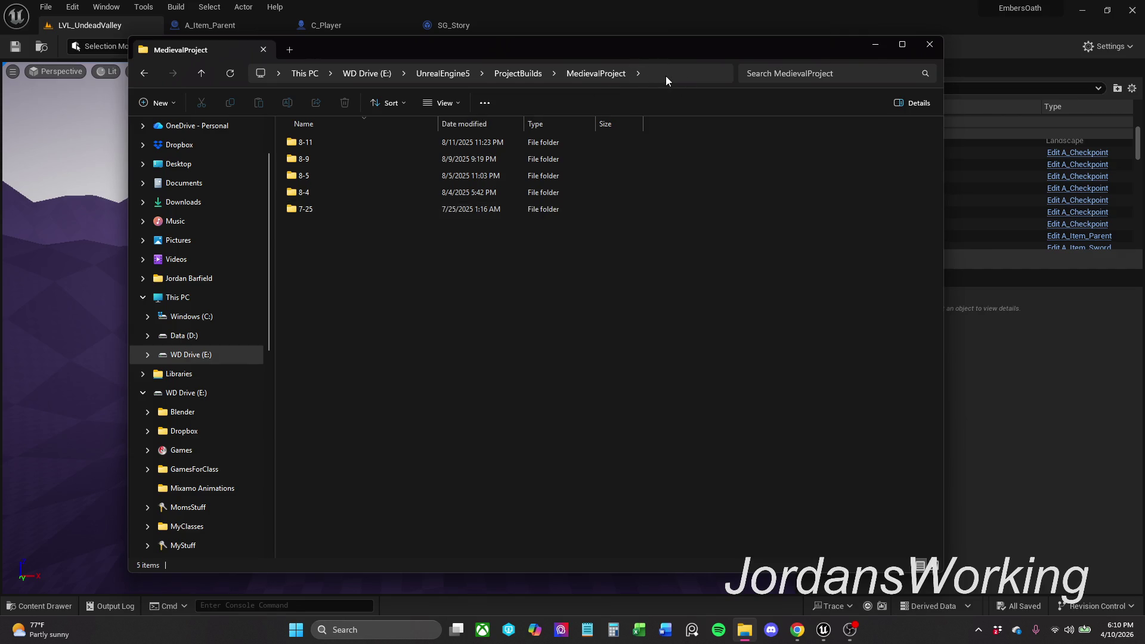
left_click(527, 73)
Step: Create a new folder named EmbersOath in ProjectBuilds
right_click(402, 247)
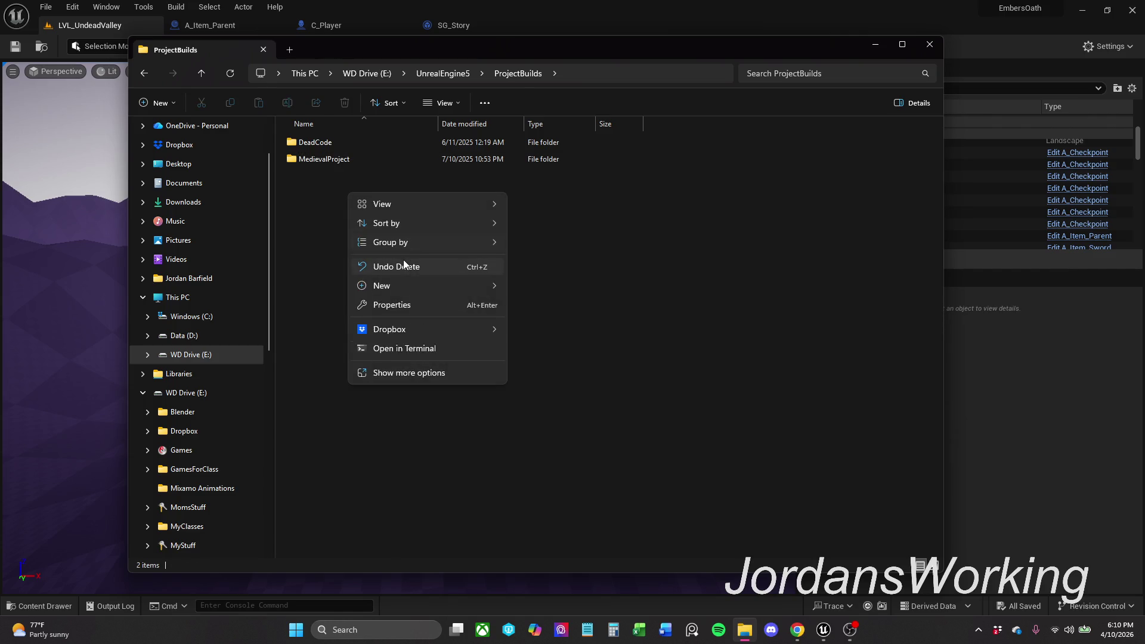
mouse_move(406, 285)
left_click(594, 291)
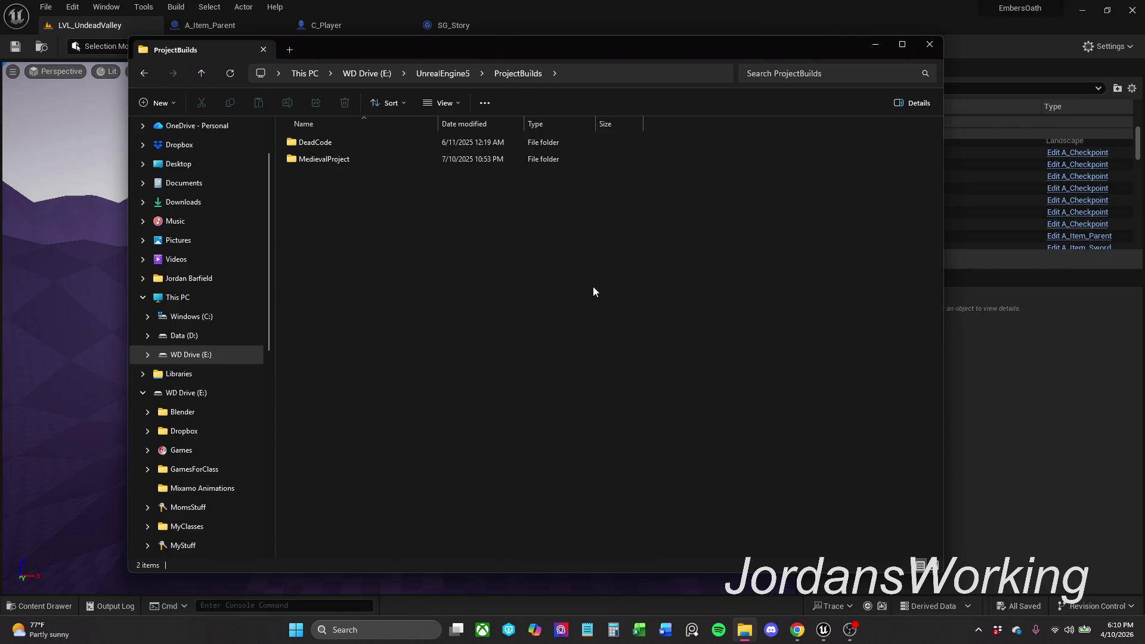
type("EmbersOath")
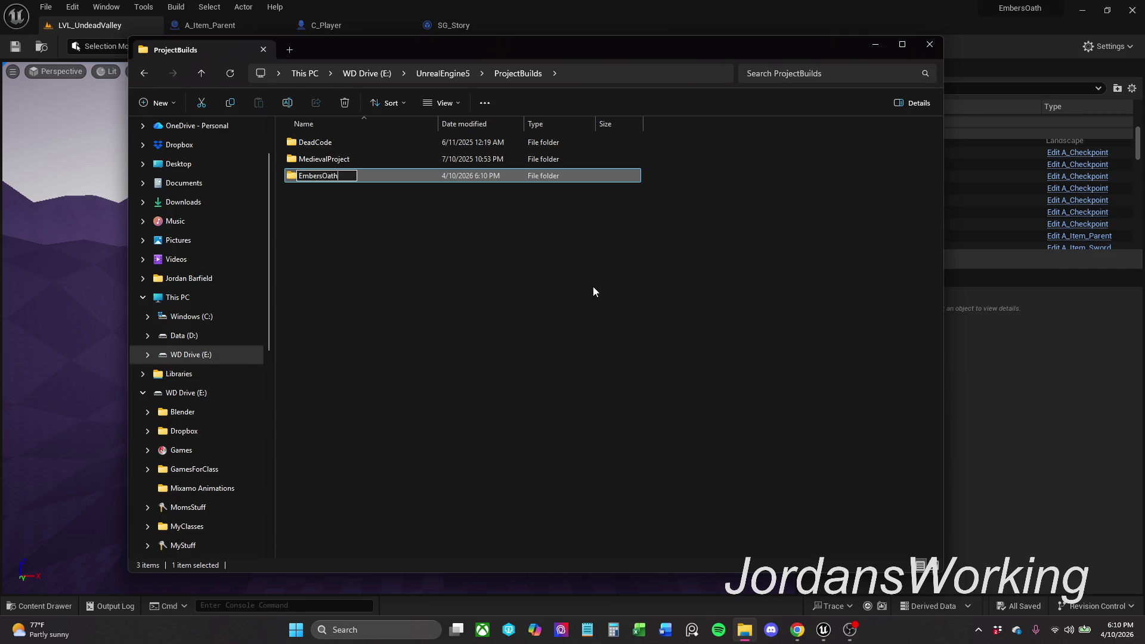
key("Return")
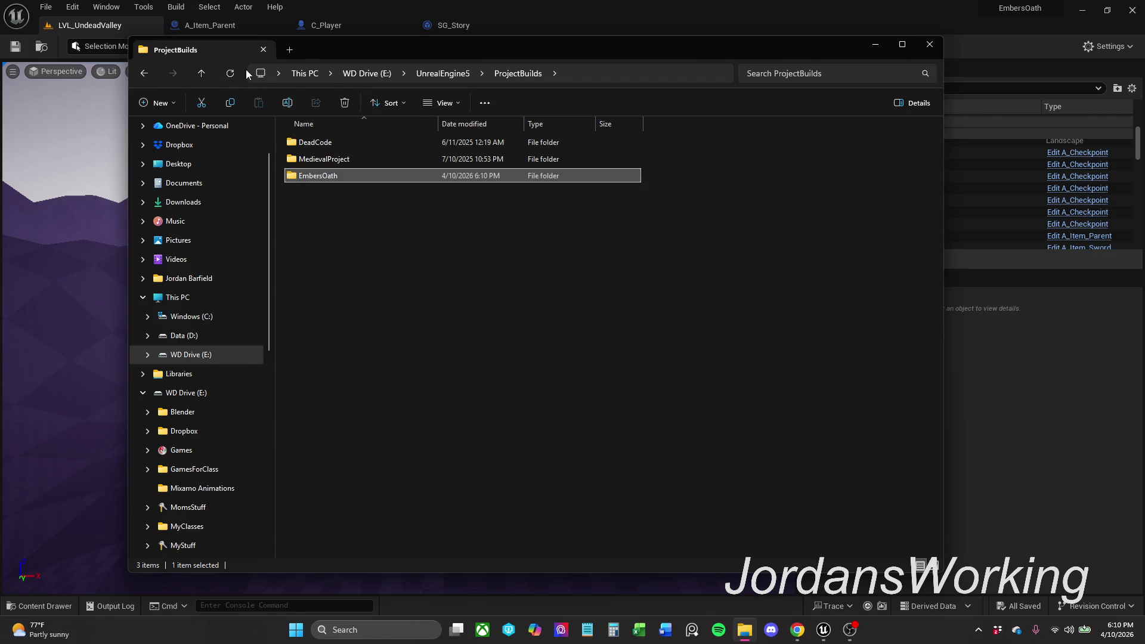
Step: Open the EmbersOath folder, copy its path, and minimize Explorer
left_click(234, 72)
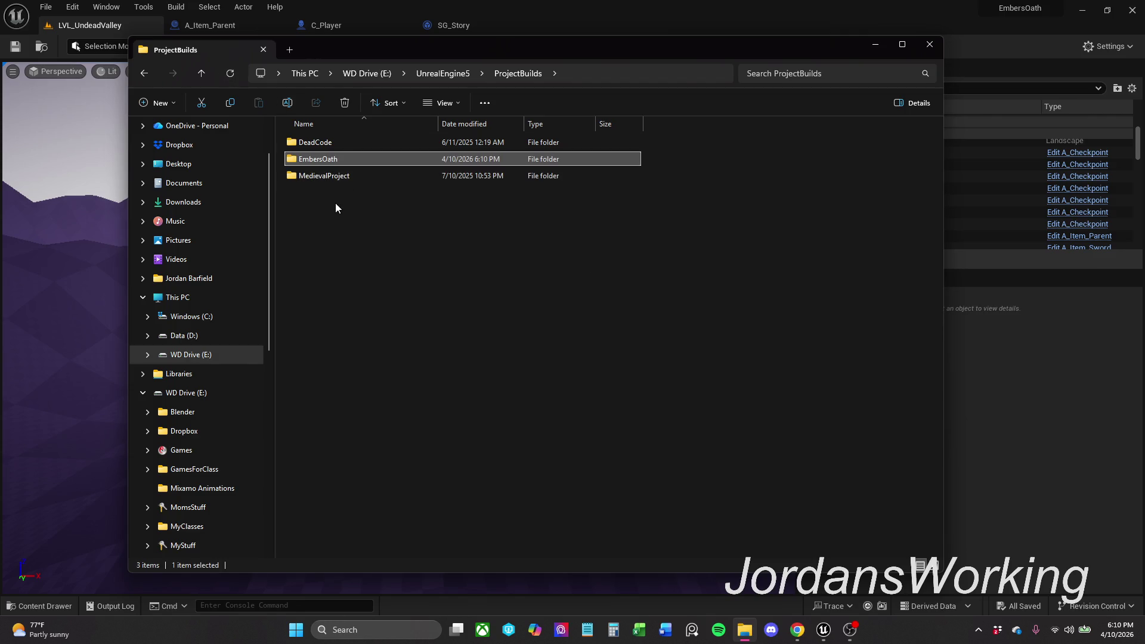
double_click(357, 158)
left_click(641, 73)
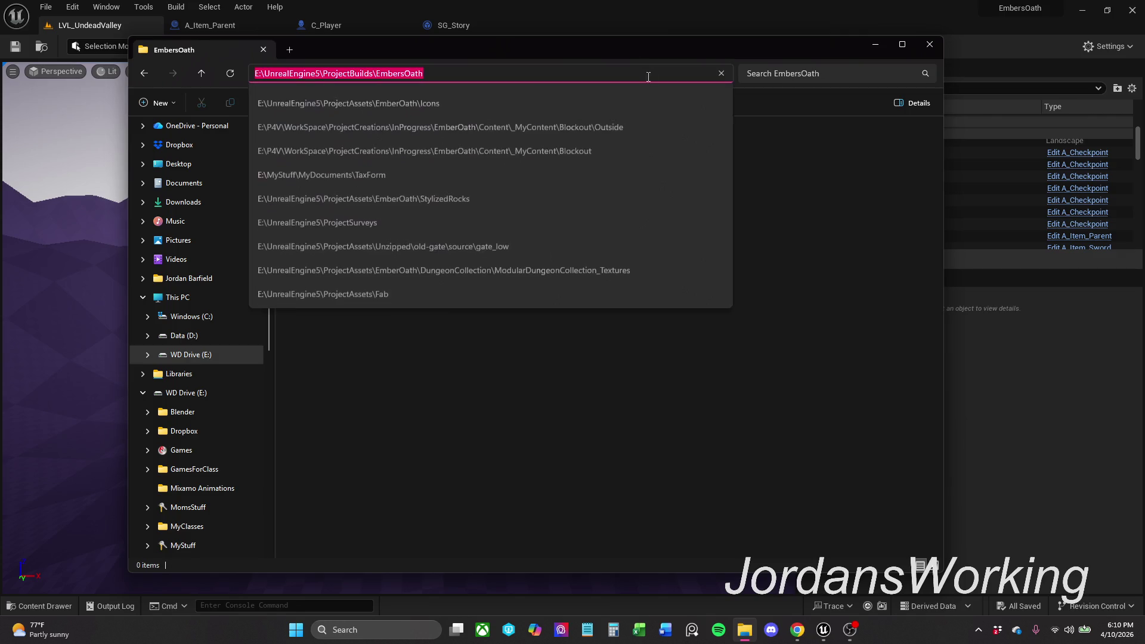
left_click(872, 47)
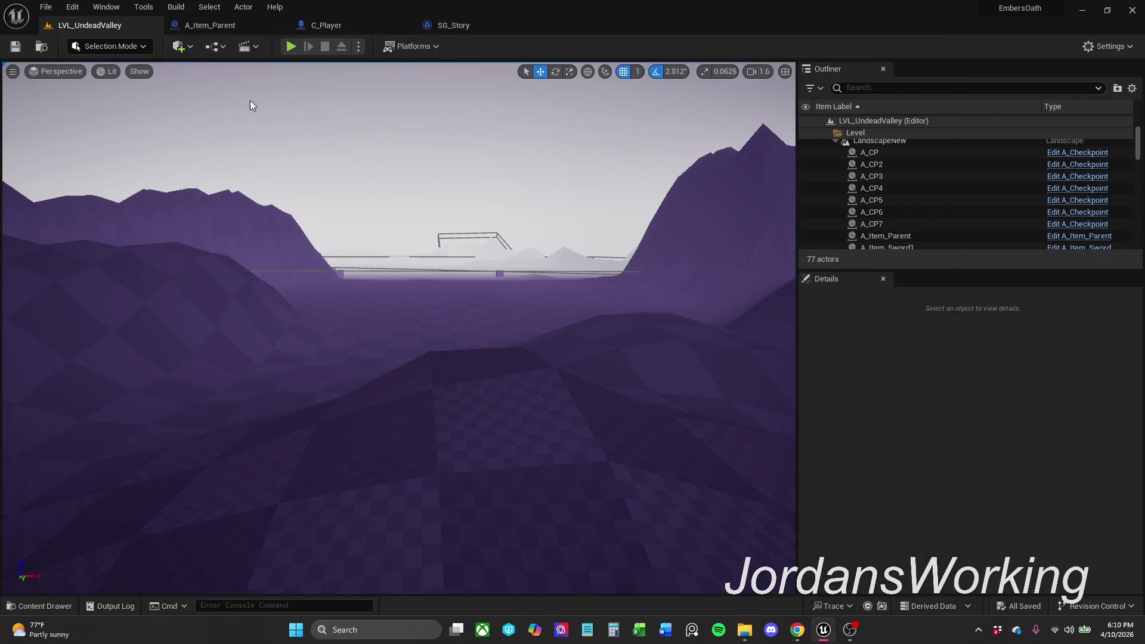
Step: Turn the viewport slightly right and bring up the Windows platform packaging options
left_click_drag(562, 373, 562, 373)
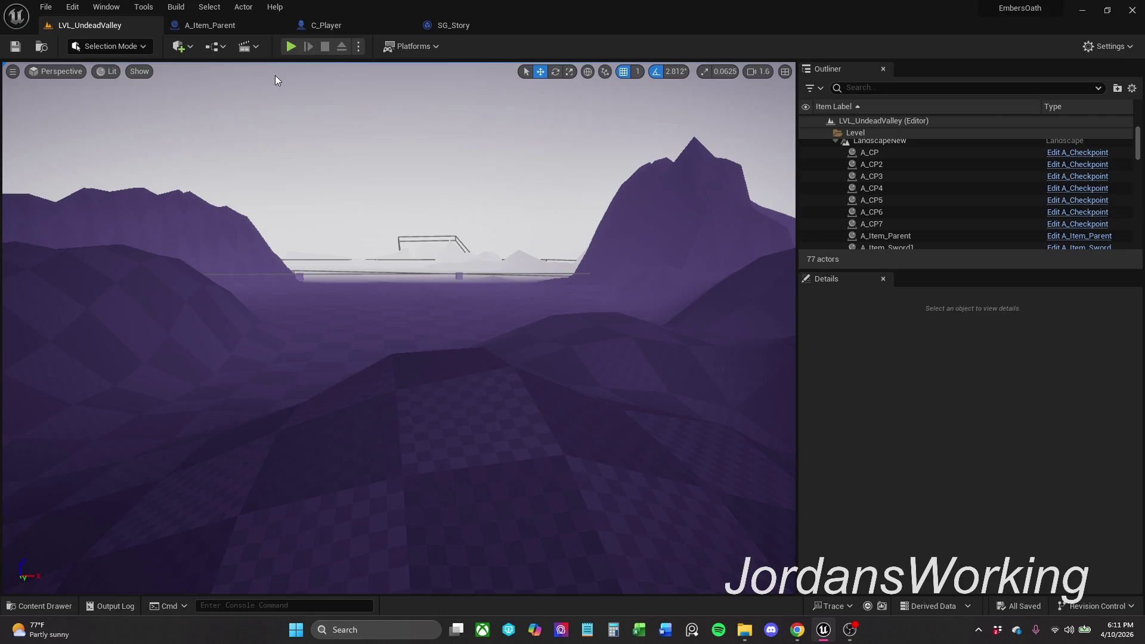
left_click(414, 47)
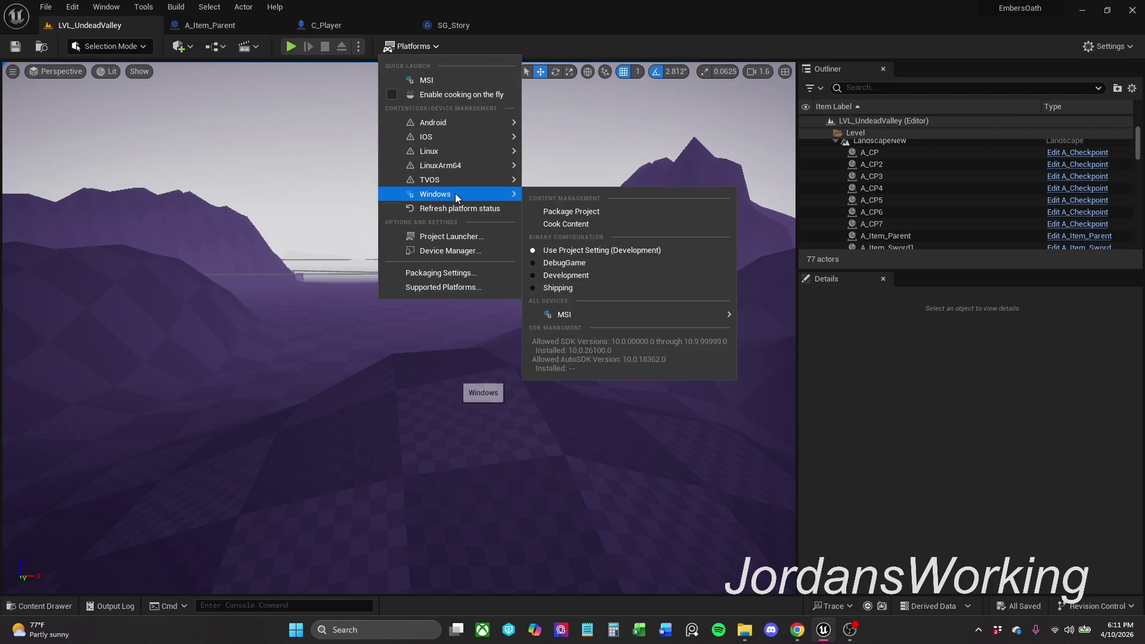
Step: Start packaging for Windows and paste the EmbersOath build folder path as the location
left_click(636, 214)
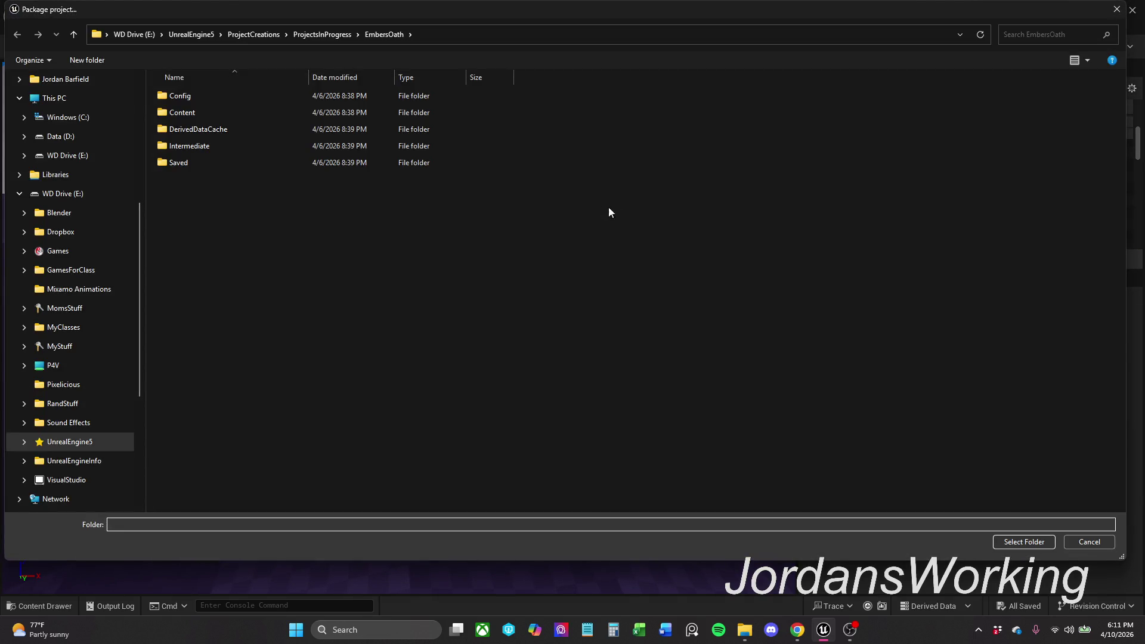
left_click(597, 36)
type("E:\\UnrealEngine5\\ProjectBuilds\\EmbersOath")
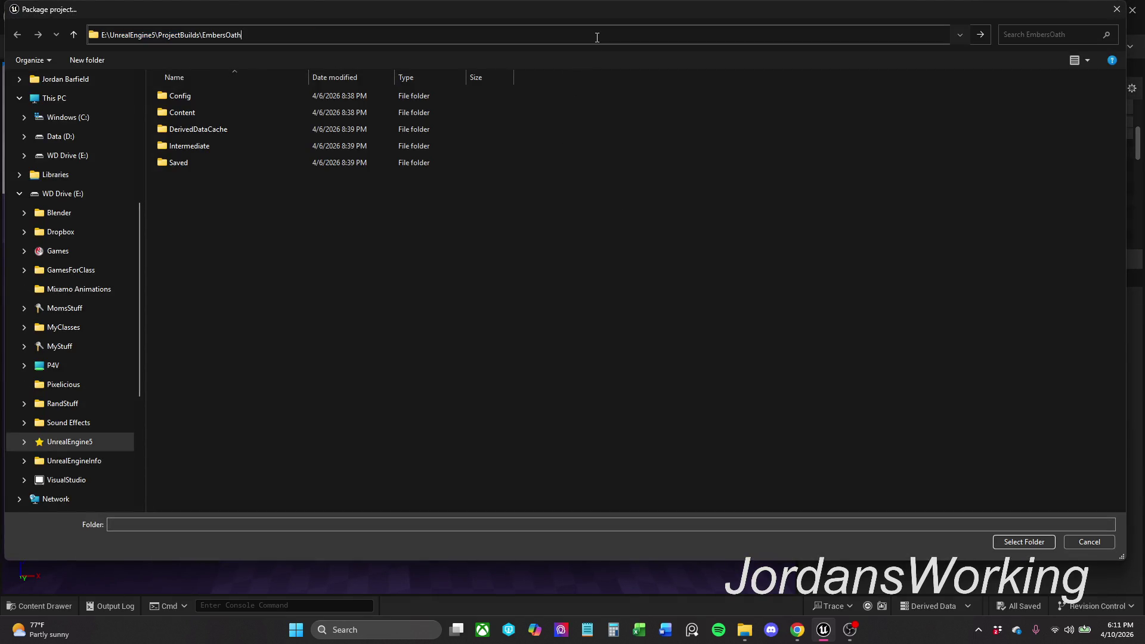
key("Return")
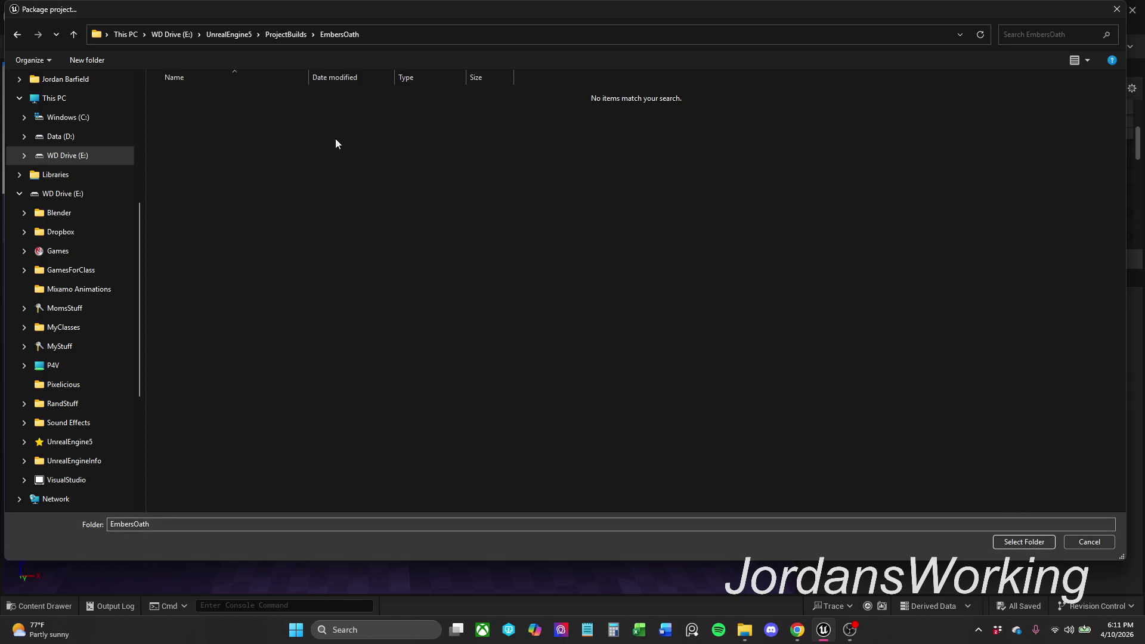
Step: Create a 4-10 folder inside EmbersOath and choose it as the build destination
right_click(434, 217)
mouse_move(473, 280)
left_click(531, 281)
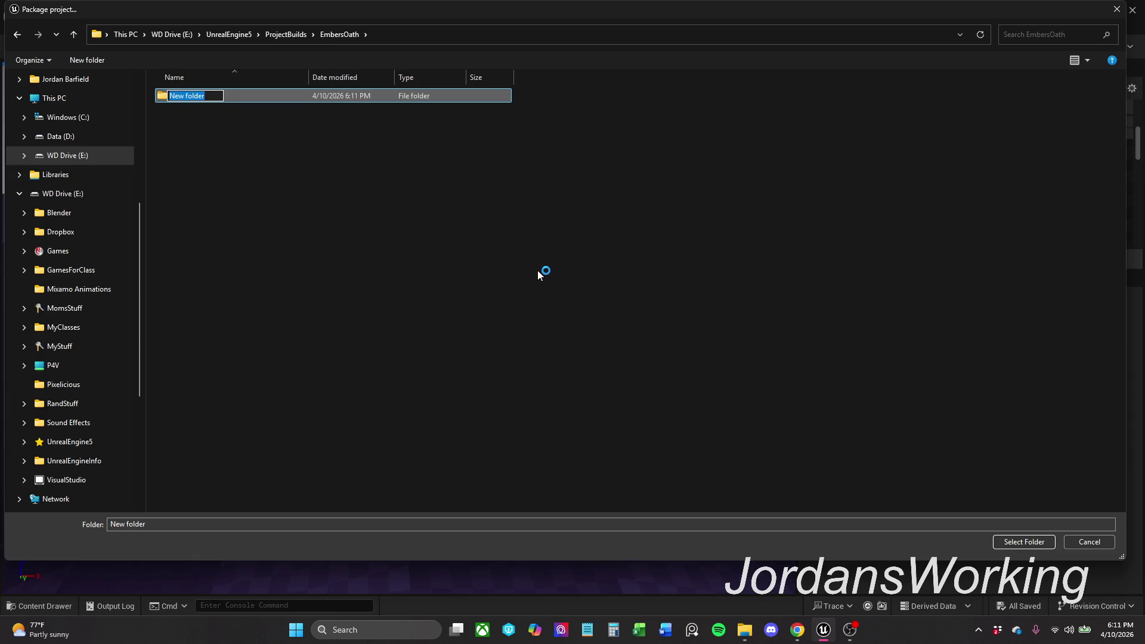
type("4-10")
key("Return")
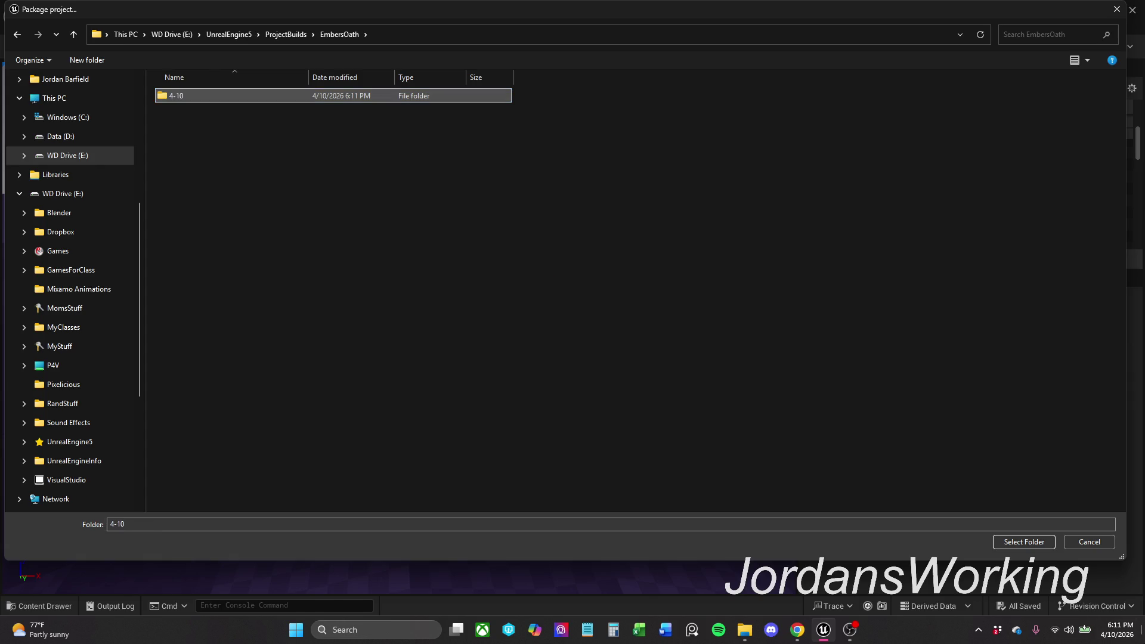
left_click(1048, 544)
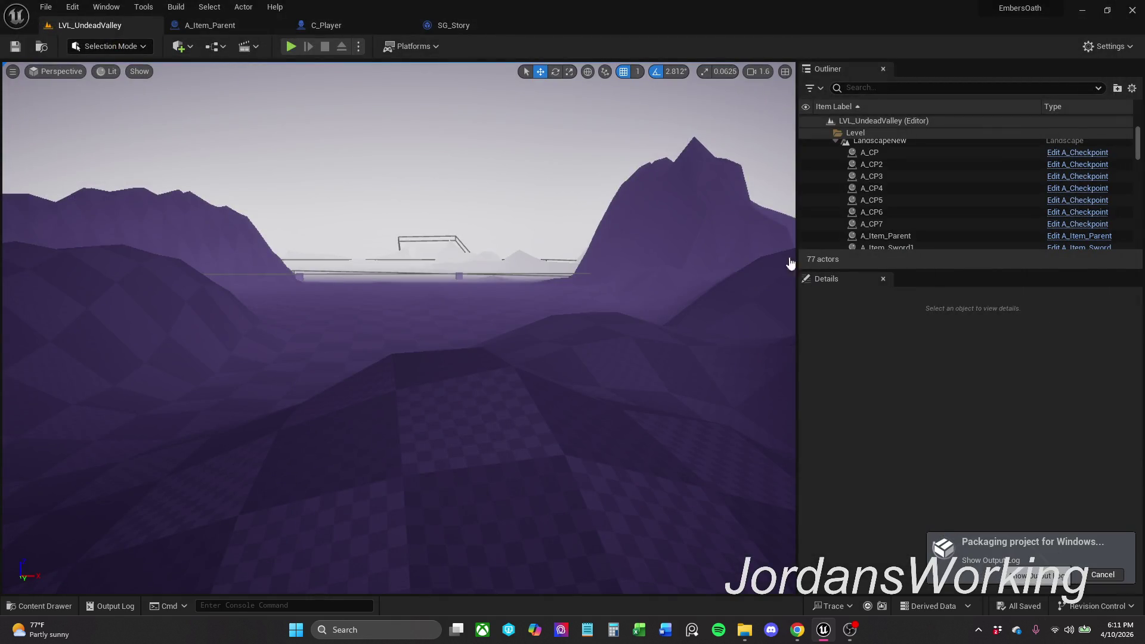
Step: Inspect the packaging output log around the build error, dismiss the failure notice, and switch to SG_Story
left_click(991, 560)
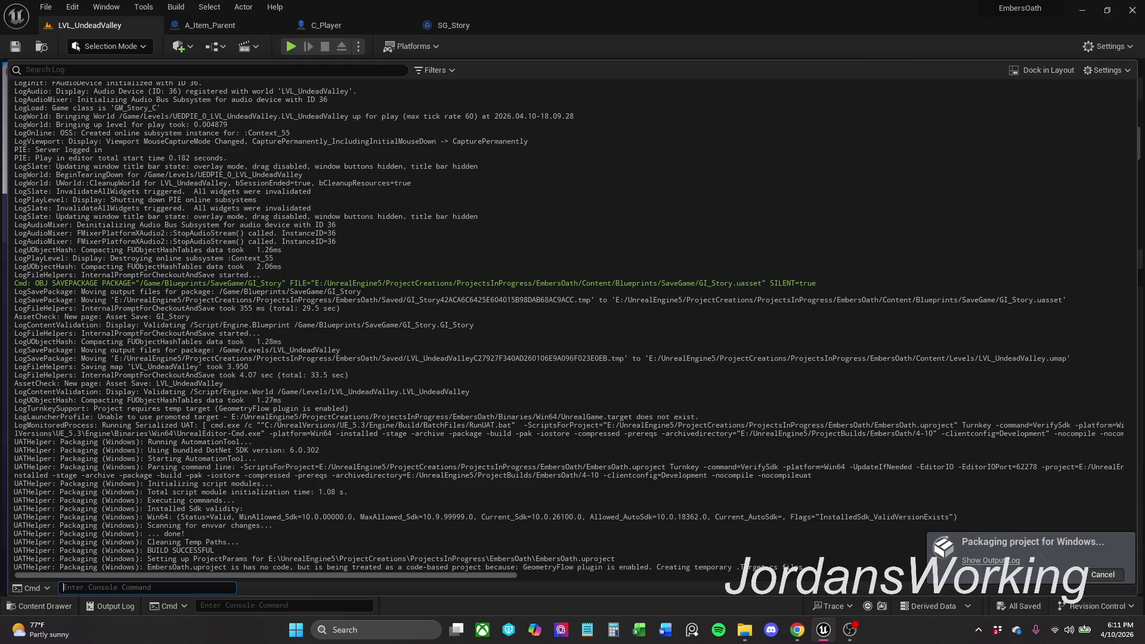
type("+")
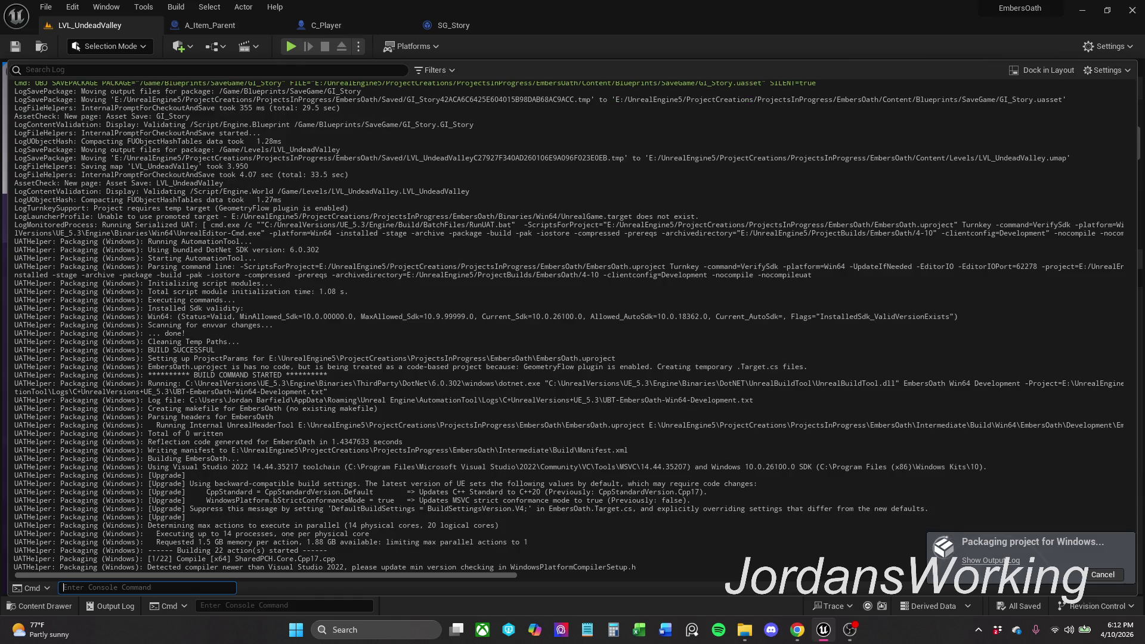
left_click_drag(516, 234, 428, 465)
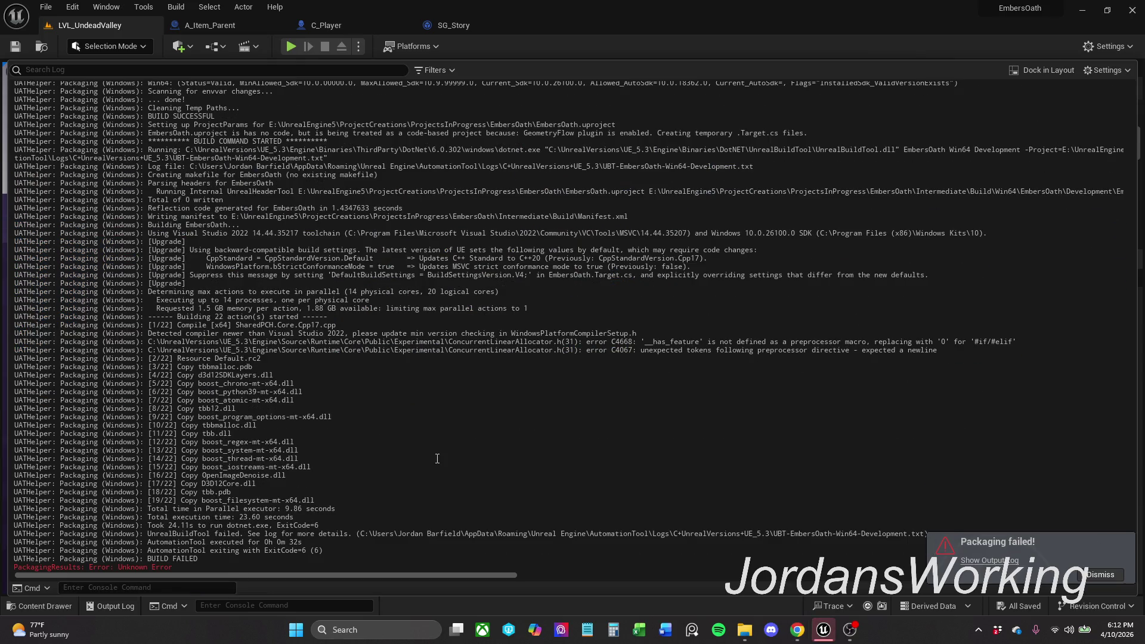
left_click(1100, 574)
left_click(480, 26)
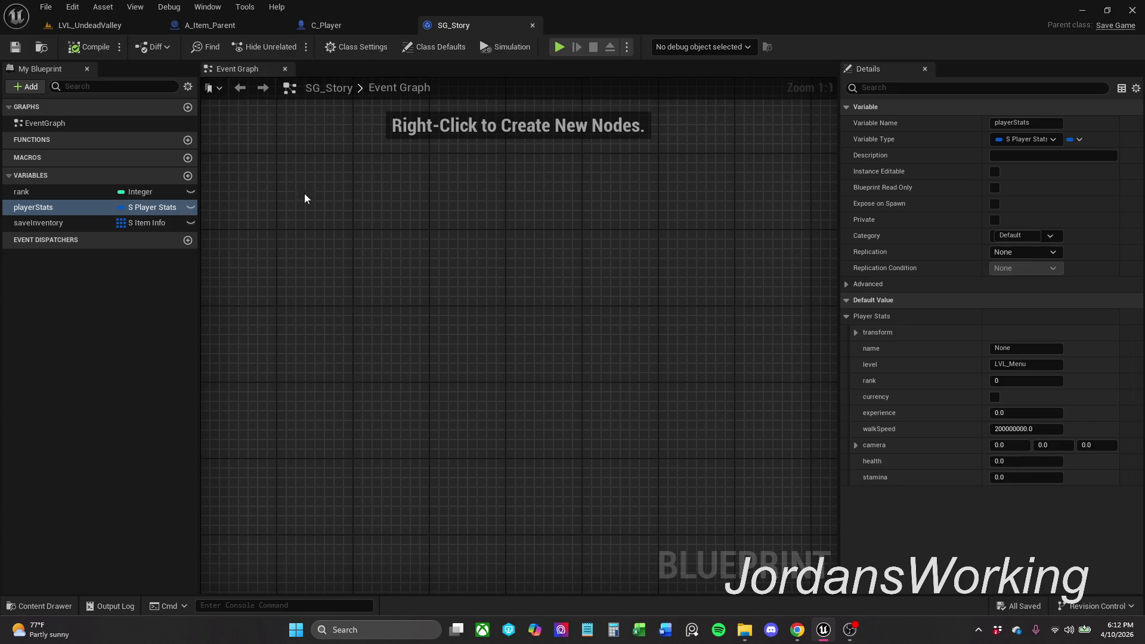
Step: Check the saveInventory variable, open GI_Story from the Content Drawer, then close GI_Story and SG_Story
left_click(53, 223)
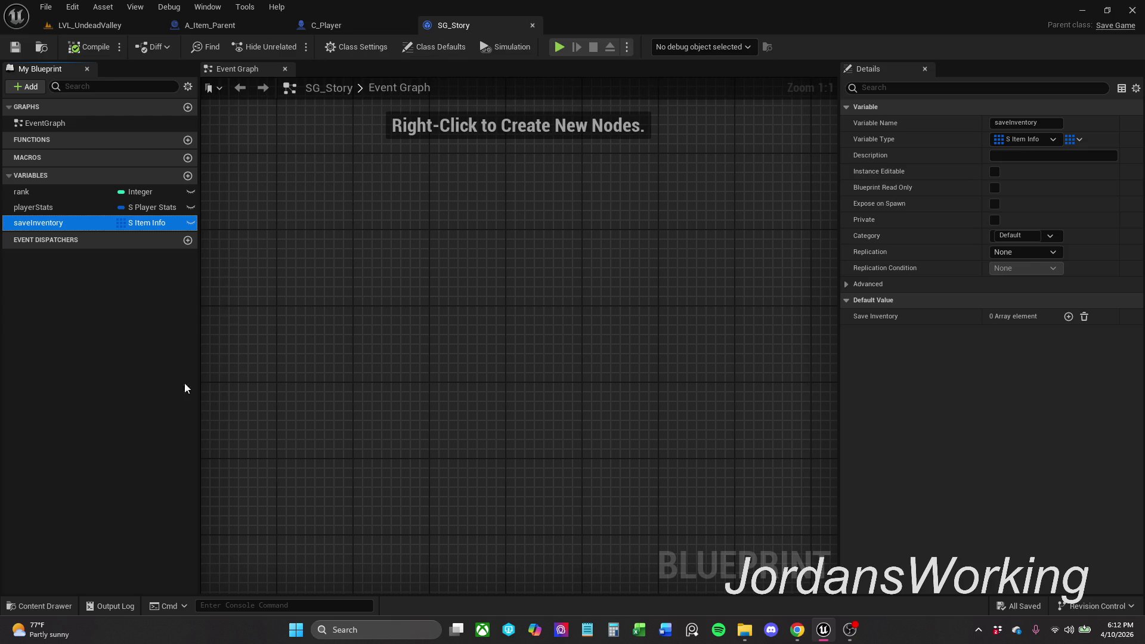
left_click(48, 606)
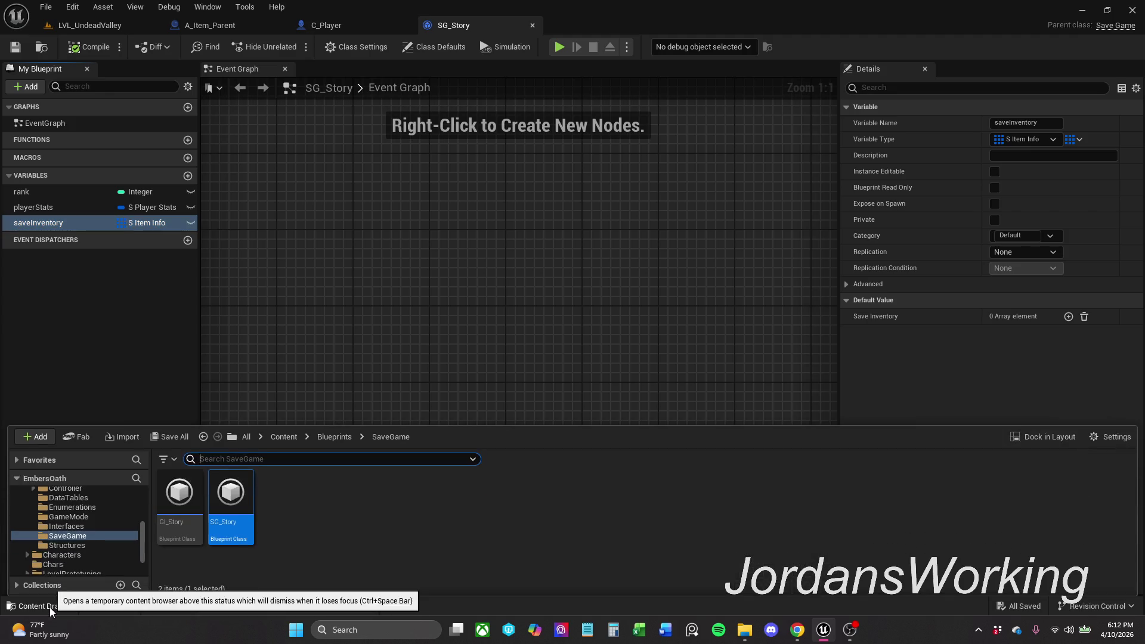
double_click(179, 526)
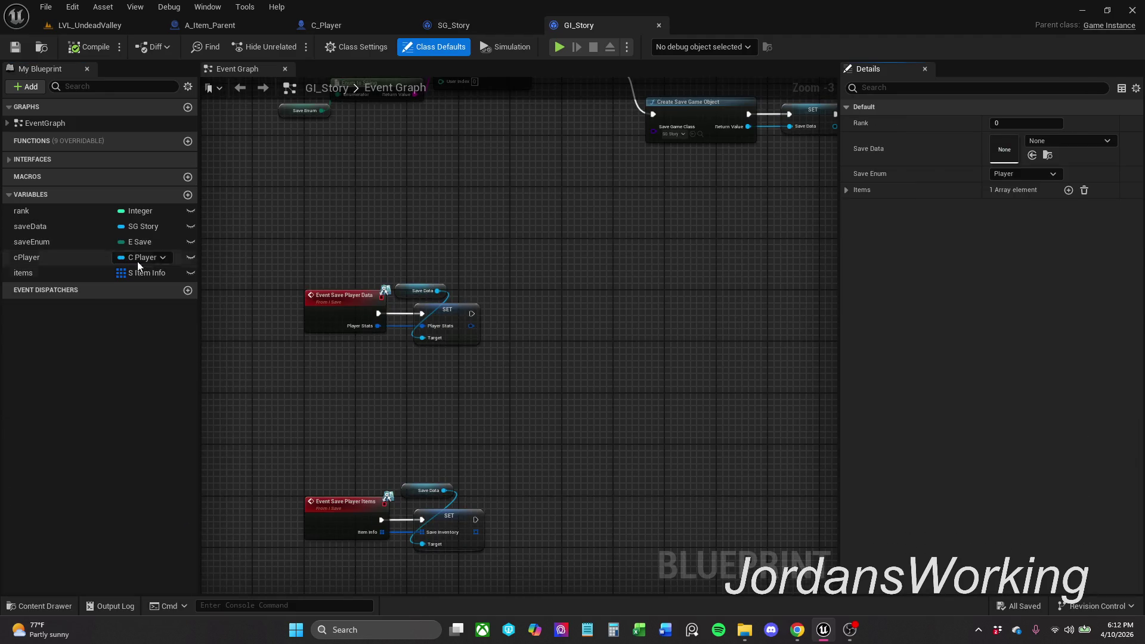
left_click(659, 25)
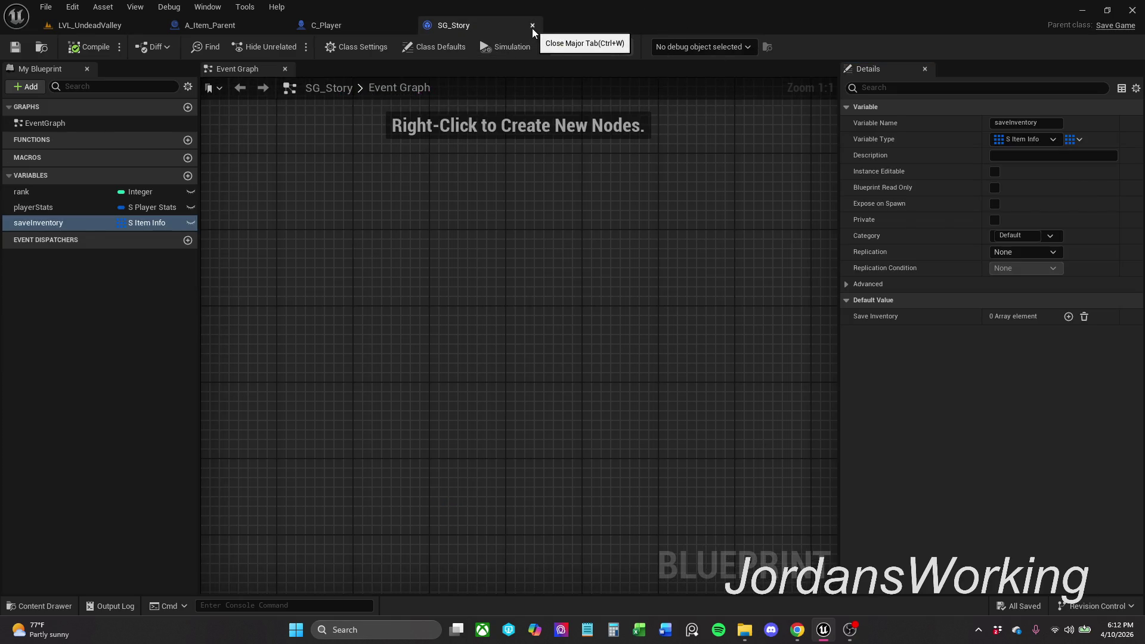
left_click(532, 26)
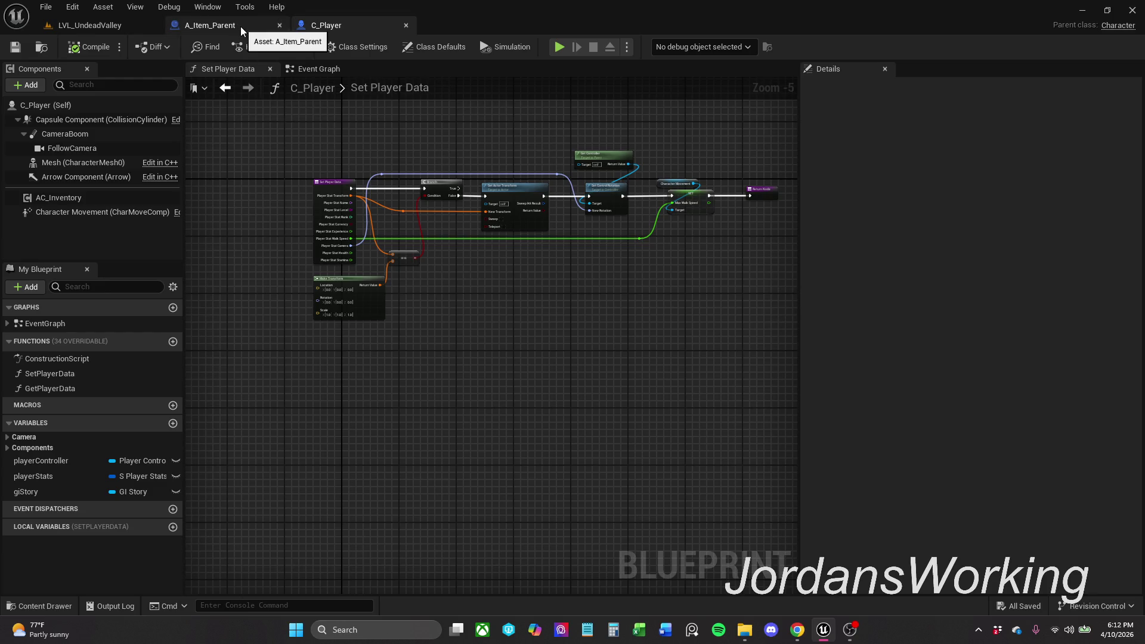
Step: Check A_Item_Parent's Event Graph, return to its Interaction Graph, then switch briefly to other windows
left_click(241, 26)
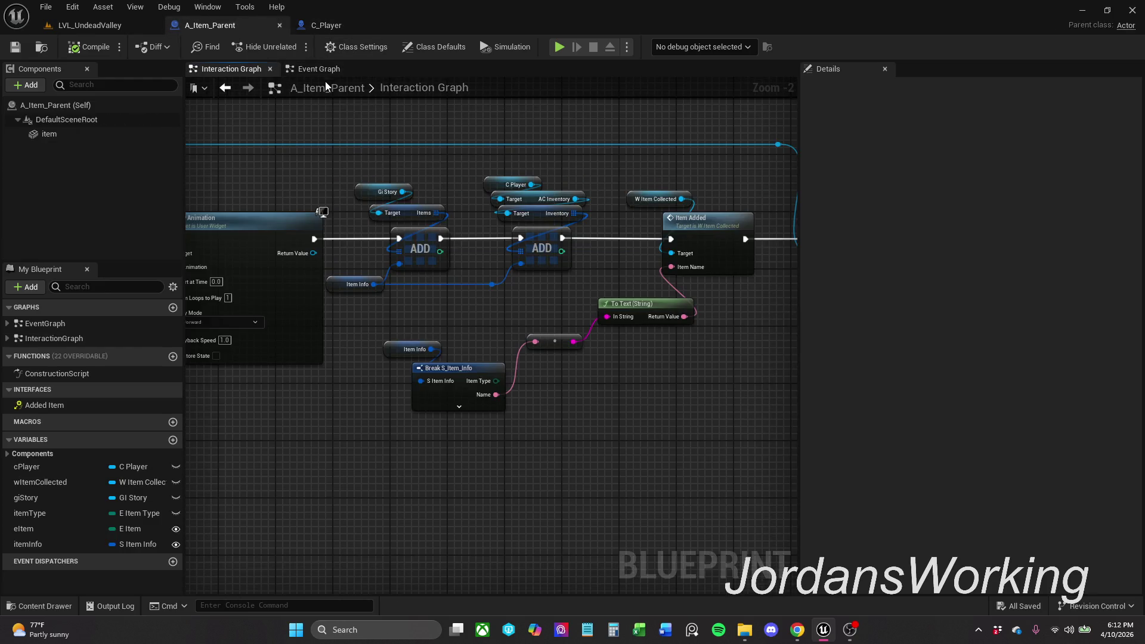
left_click(316, 69)
left_click(232, 69)
key("alt+Tab")
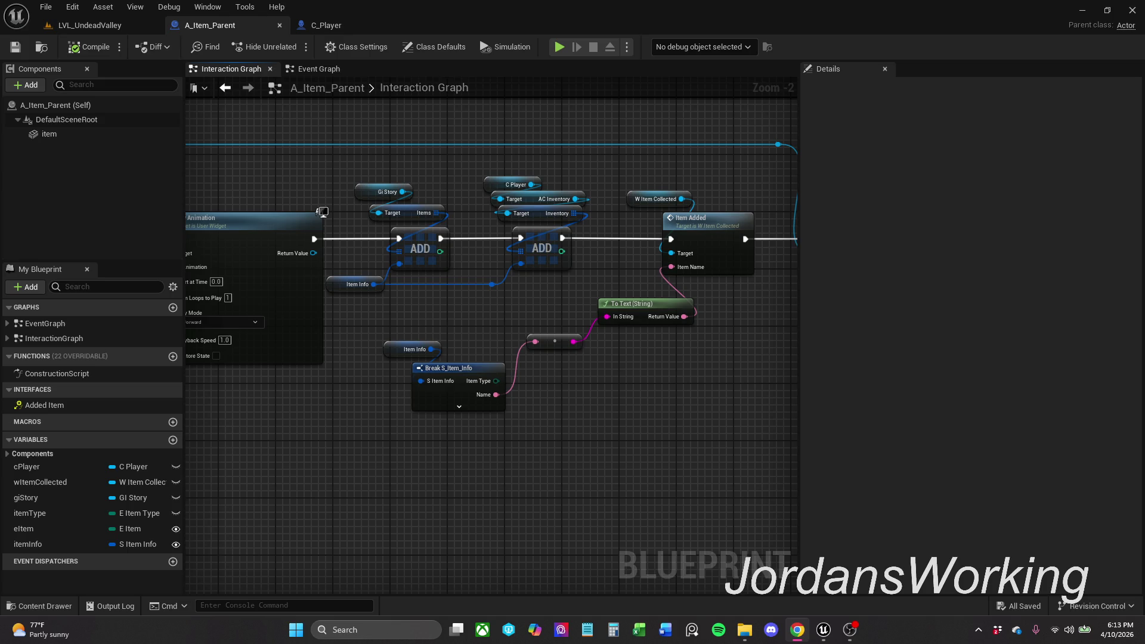
key("alt+Tab")
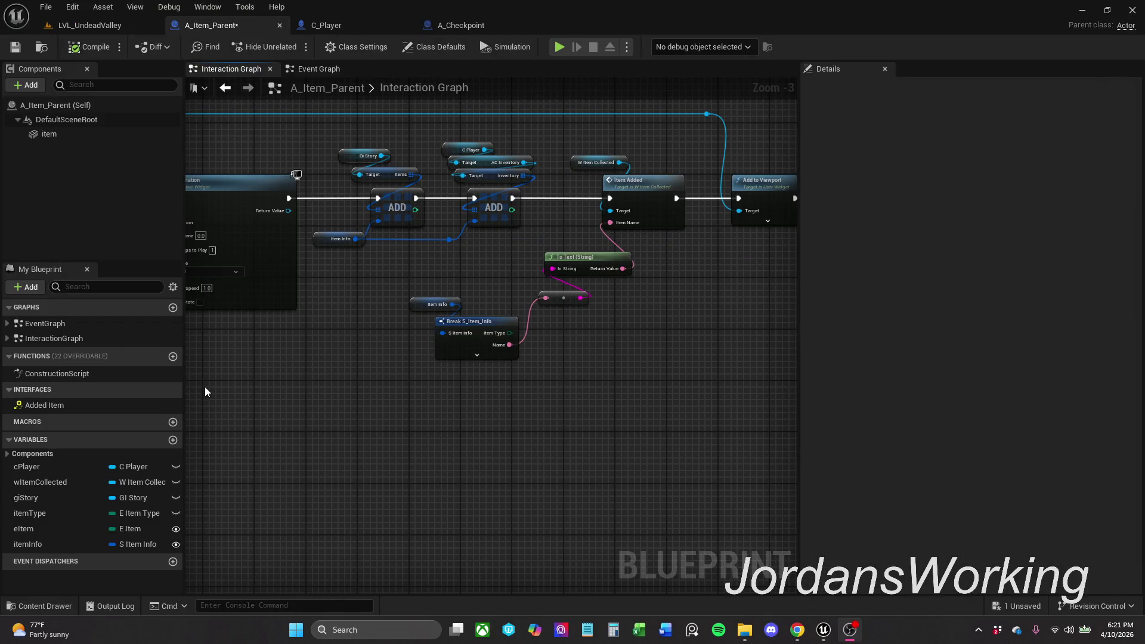
Step: Move the Item Info getter and Break S_Item_Info nodes under the To Text (String) node
left_click_drag(451, 266, 373, 266)
mouse_move(323, 299)
left_mouse_down()
mouse_move(432, 373)
mouse_move(404, 339)
mouse_move(475, 339)
mouse_move(453, 346)
left_mouse_up()
scroll(489, 331, "down", 1)
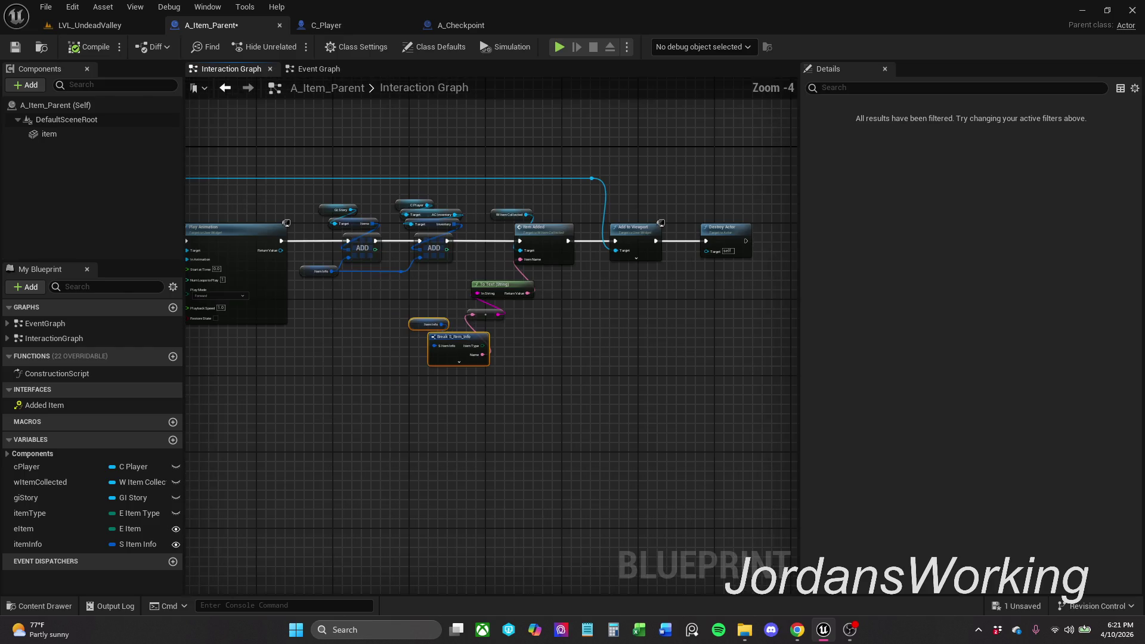
mouse_move(380, 445)
left_mouse_down()
mouse_move(460, 378)
mouse_move(565, 374)
mouse_move(428, 312)
left_mouse_up()
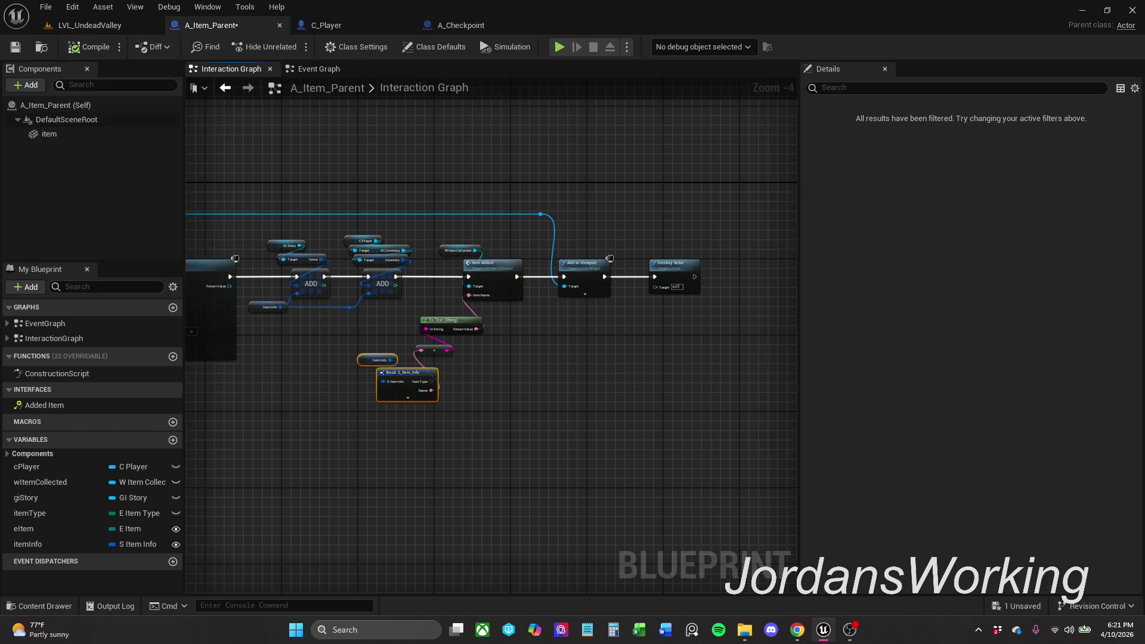
scroll(609, 258, "up", 1)
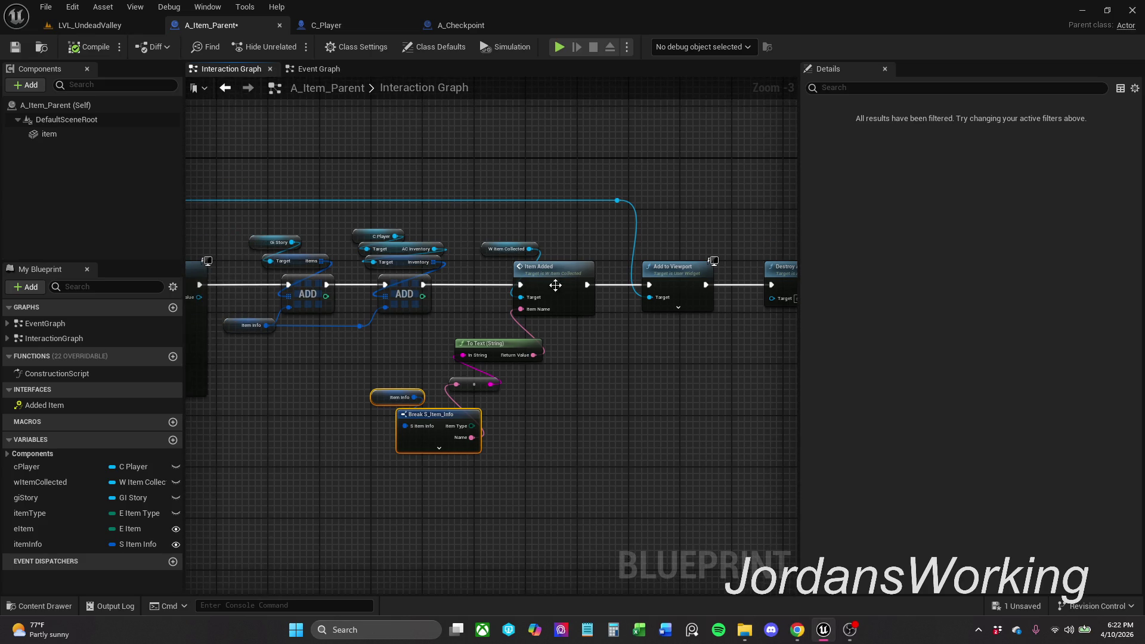
left_click(471, 25)
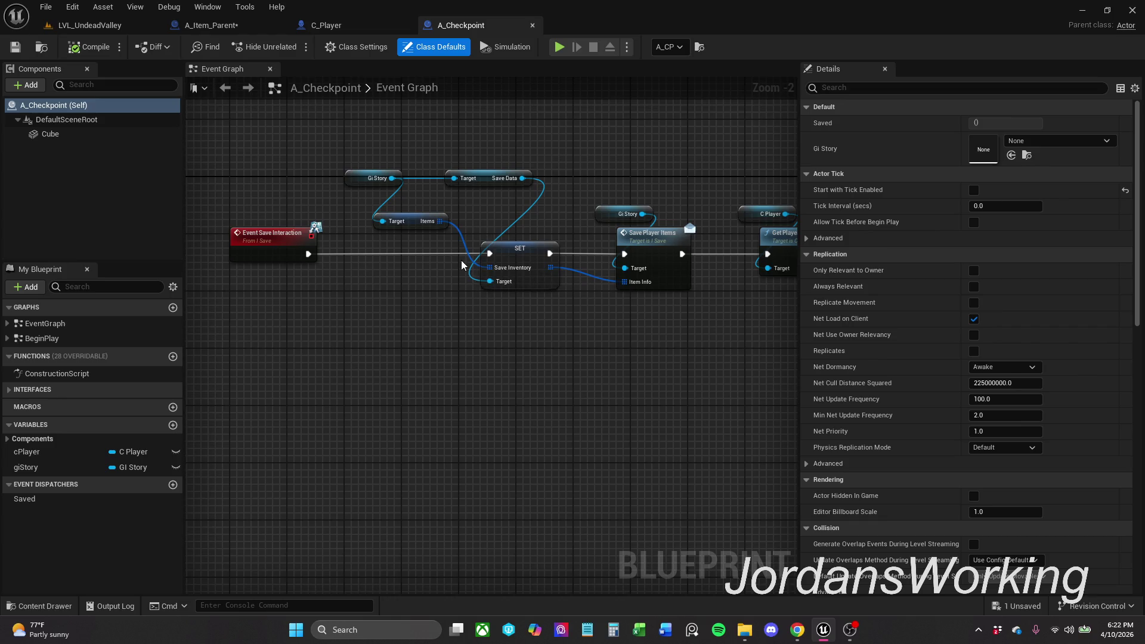
left_click(327, 25)
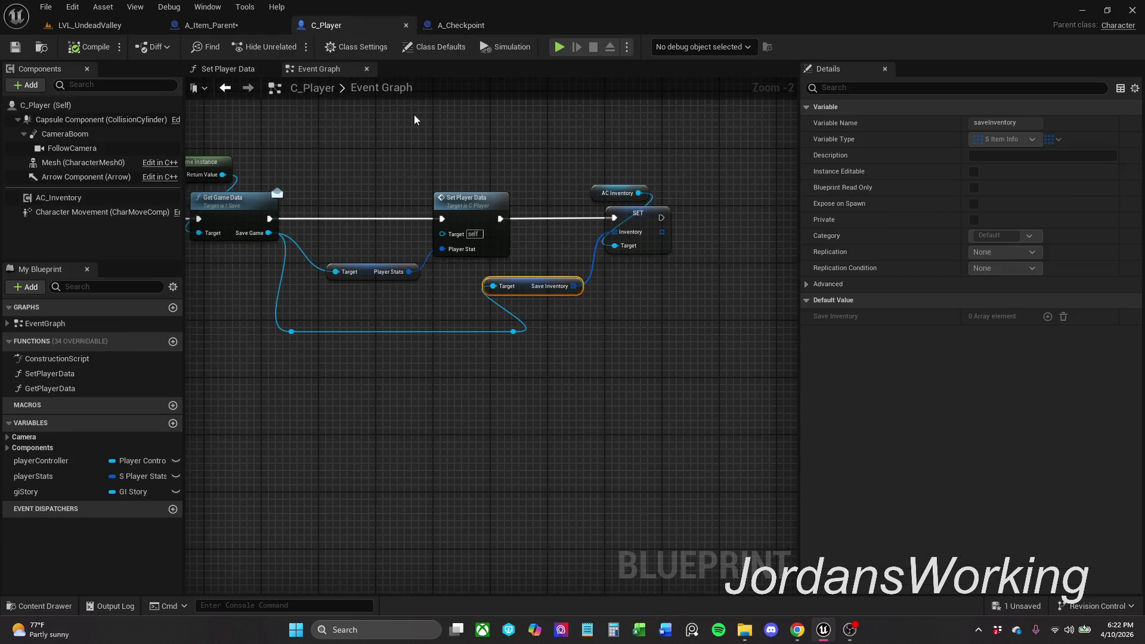
mouse_move(402, 185)
left_mouse_down()
mouse_move(616, 191)
mouse_move(357, 203)
left_mouse_up()
scroll(522, 187, "down", 1)
mouse_move(488, 291)
left_mouse_down()
mouse_move(536, 286)
mouse_move(615, 206)
mouse_move(518, 209)
mouse_move(434, 179)
left_mouse_up()
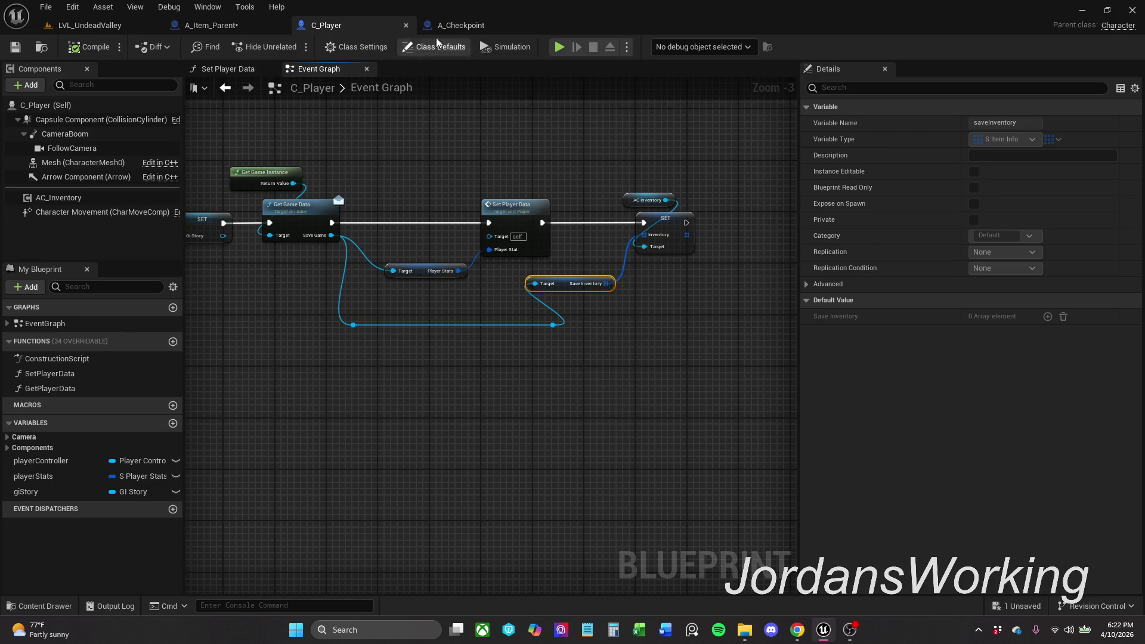
left_click(462, 25)
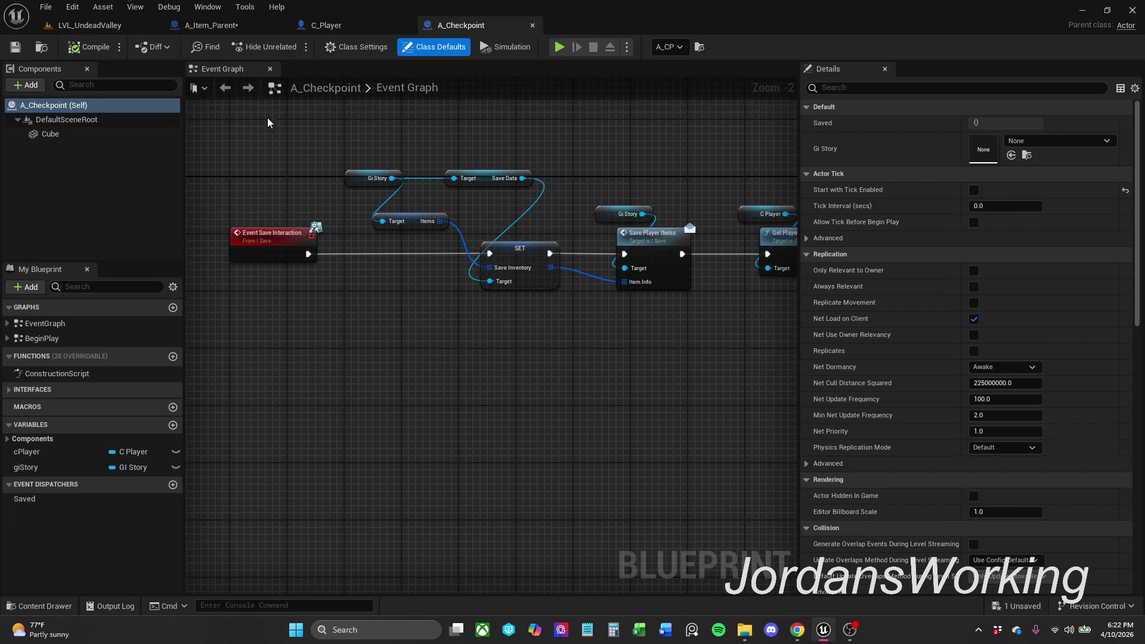
left_click(211, 25)
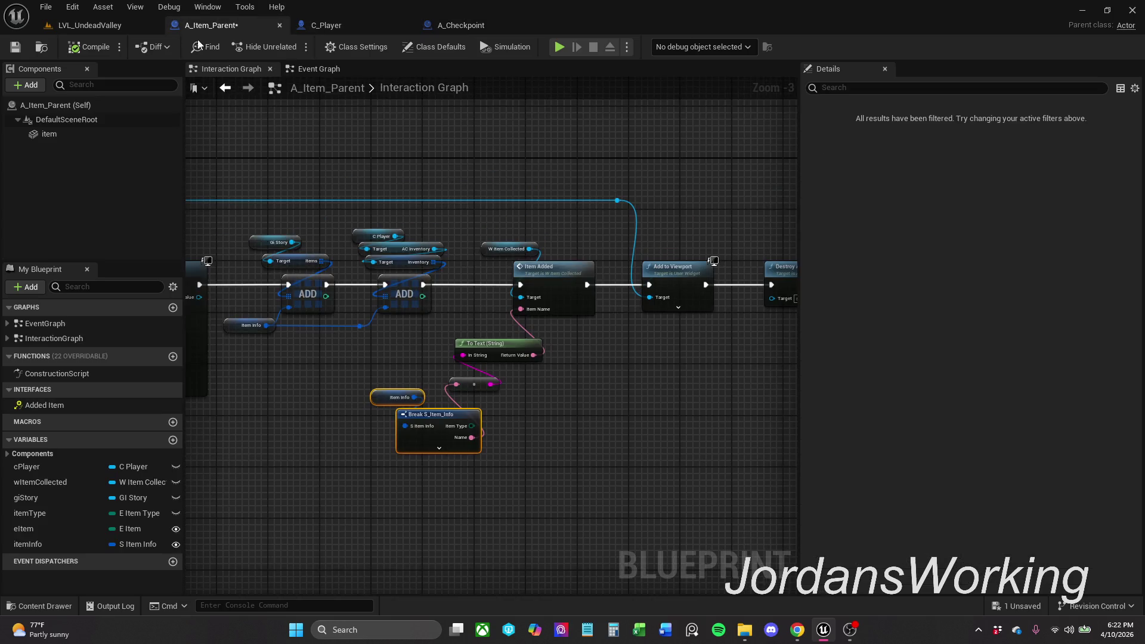
left_click(15, 47)
left_click(528, 417)
left_click_drag(529, 418, 667, 416)
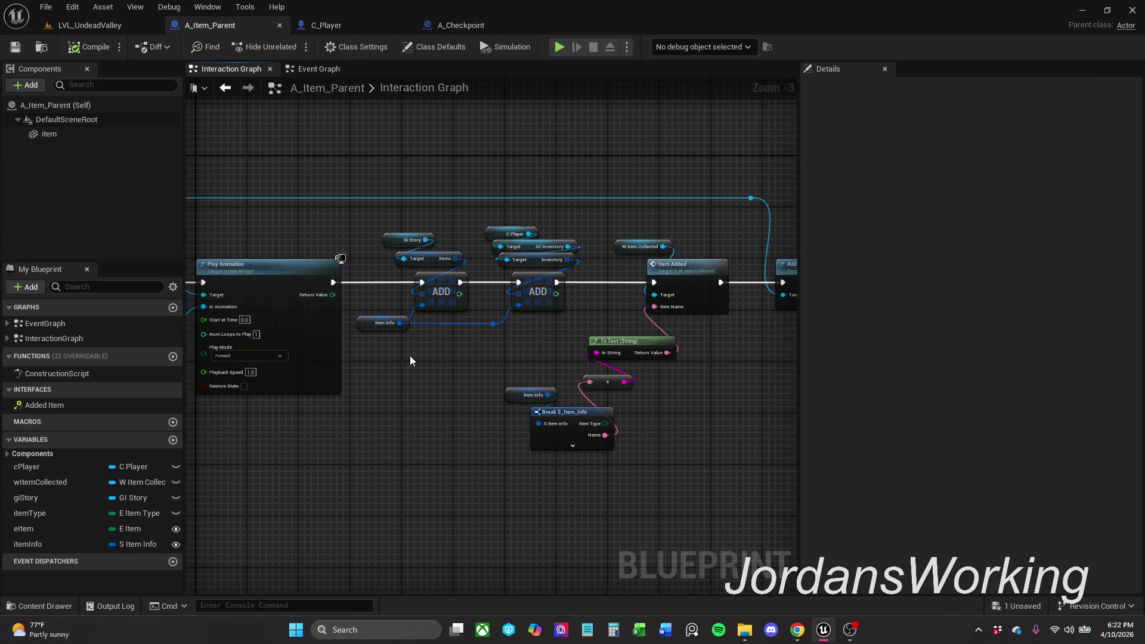
left_click_drag(500, 348, 400, 327)
key("q")
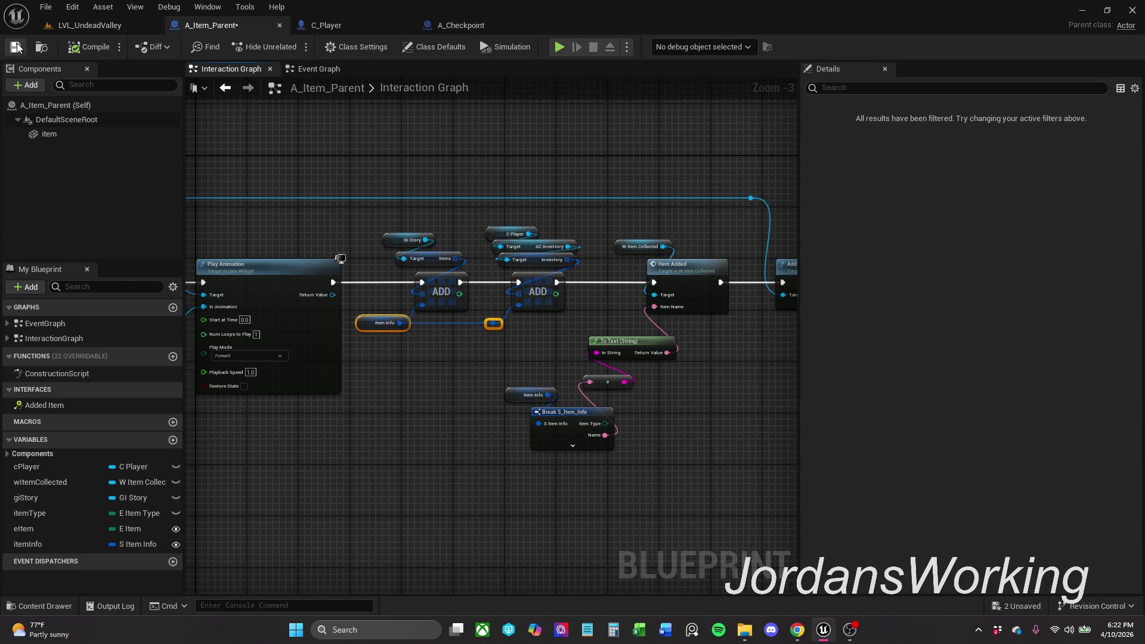
key("ctrl+s")
left_click(450, 471)
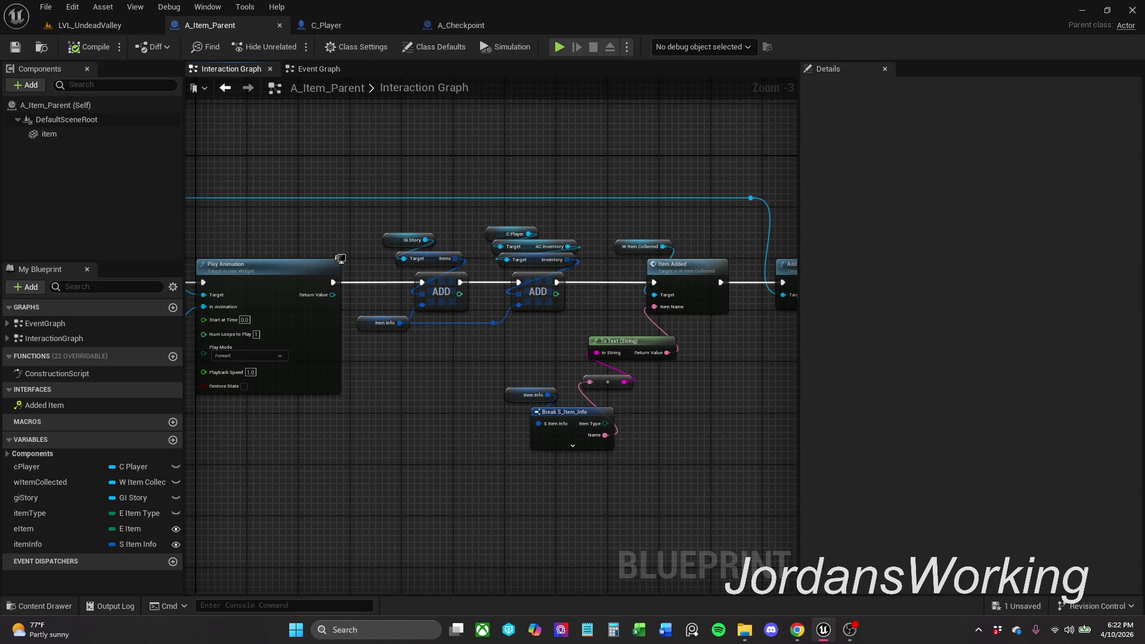
mouse_move(456, 375)
left_mouse_down()
mouse_move(376, 332)
mouse_move(434, 332)
left_mouse_up()
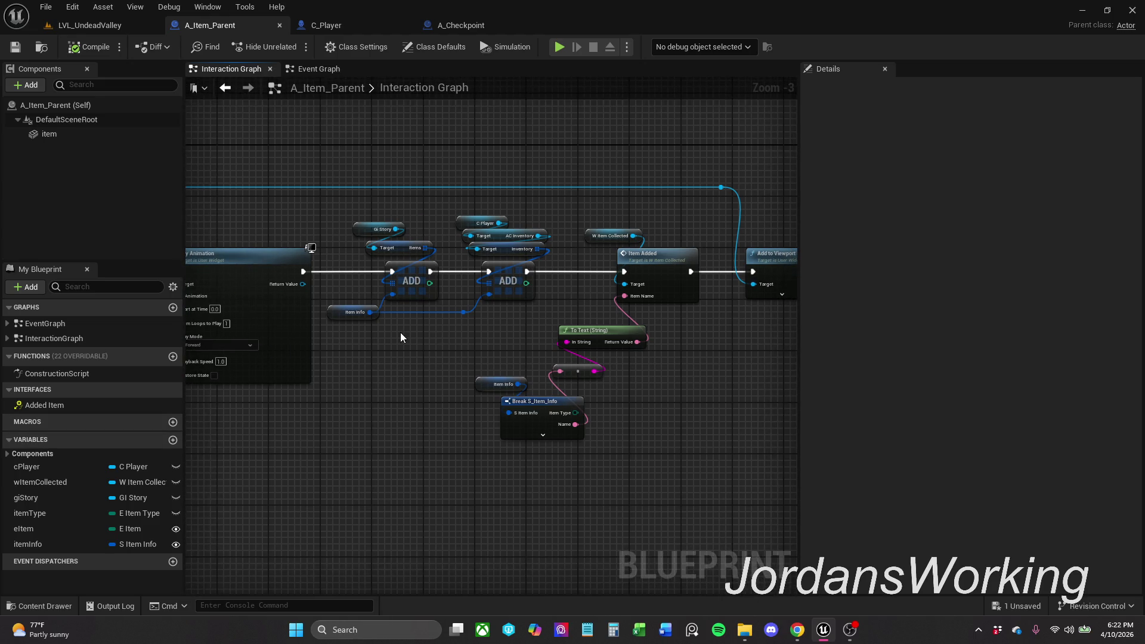
mouse_move(364, 331)
left_mouse_down()
mouse_move(484, 306)
mouse_move(365, 316)
left_mouse_up()
left_click(468, 328)
left_click(471, 327)
scroll(471, 326, "up", 2)
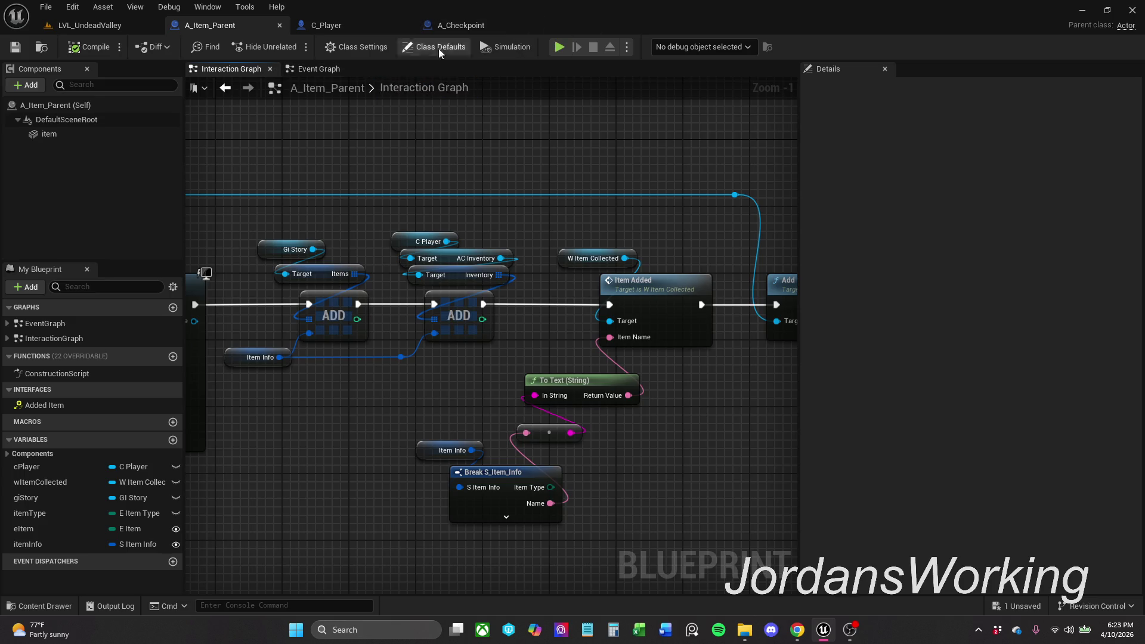
left_click(326, 25)
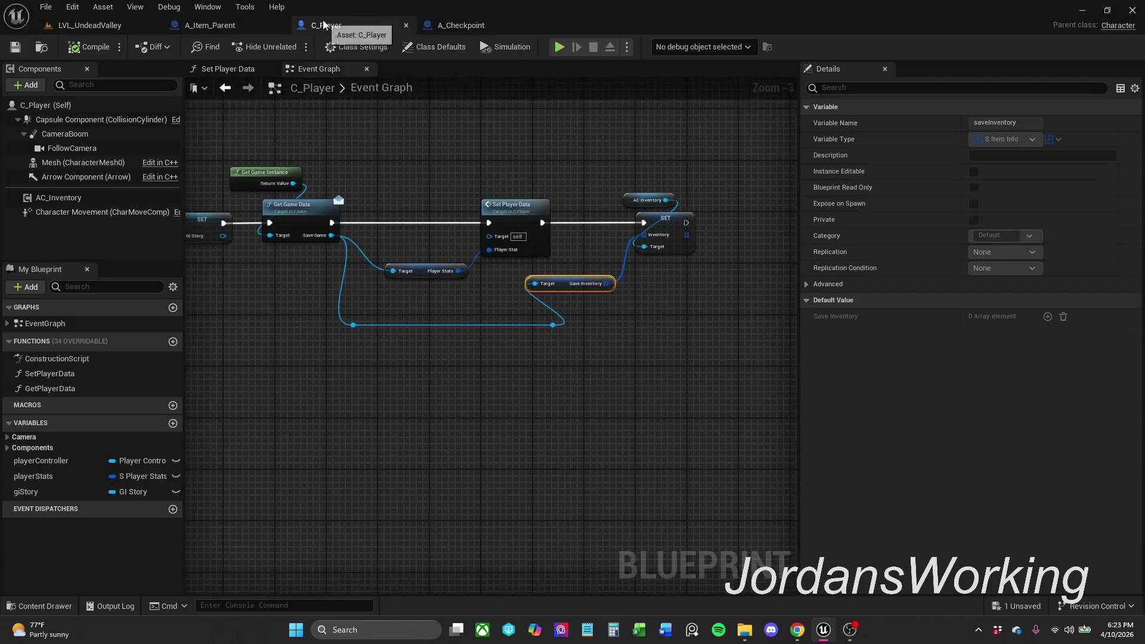
Step: Open AC_Inventory for editing from C_Player's Components panel and view its Inventory Graph
right_click(84, 198)
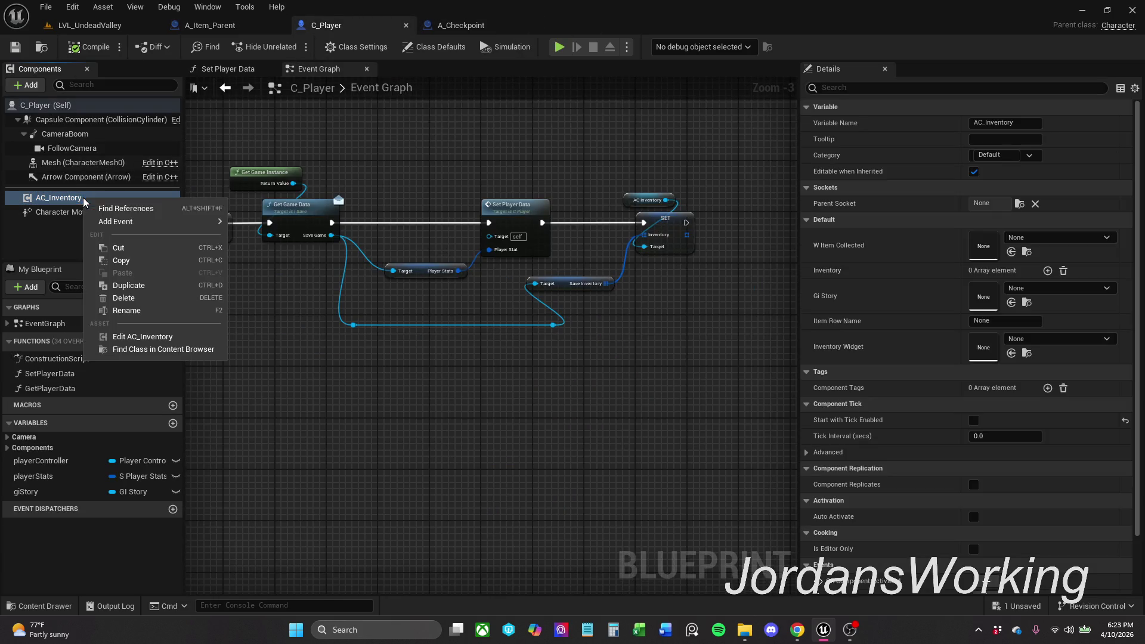
left_click(160, 339)
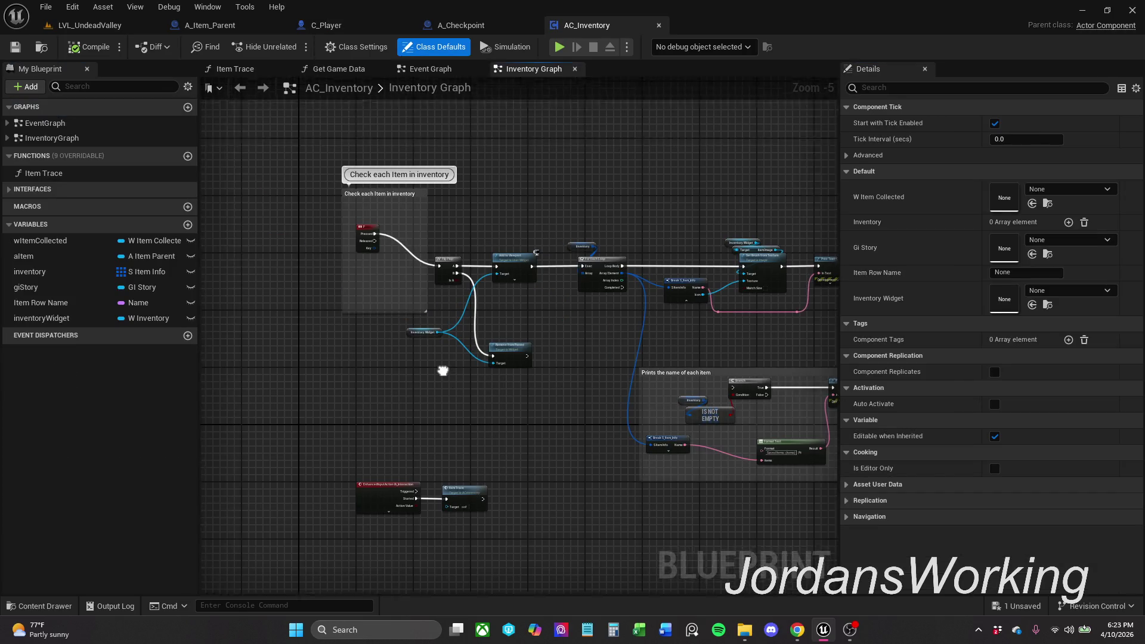
scroll(443, 340, "down", 1)
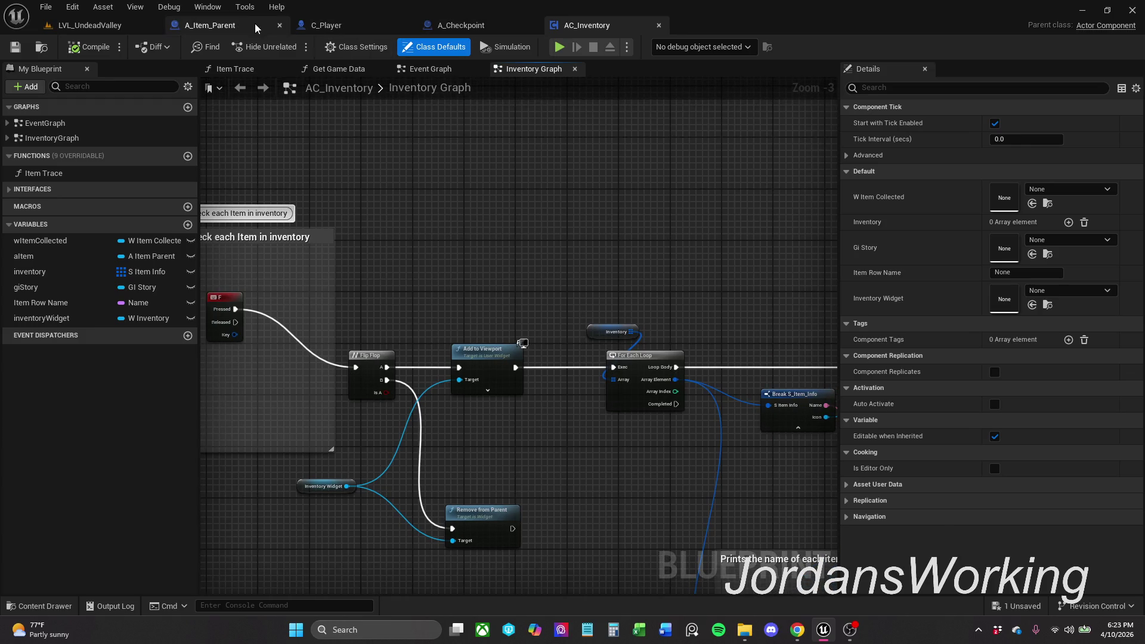
left_click_drag(453, 261, 586, 272)
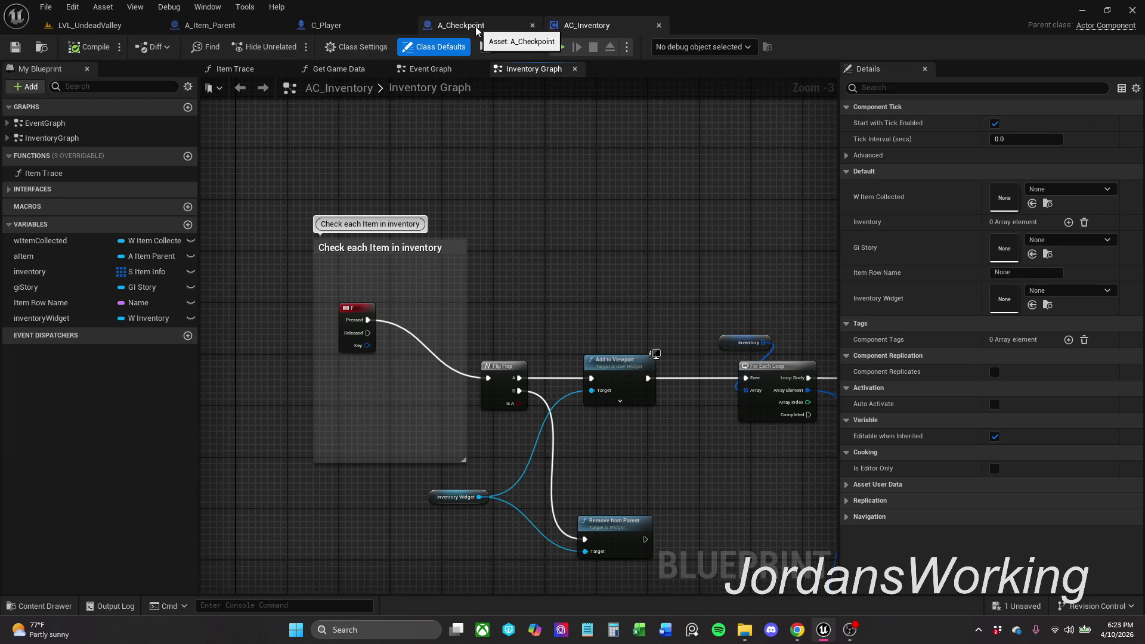
Step: Move the A_Item_Parent tab beside AC_Inventory and compare the two blueprints
mouse_move(242, 28)
left_mouse_down()
mouse_move(495, 37)
mouse_move(486, 30)
left_mouse_up()
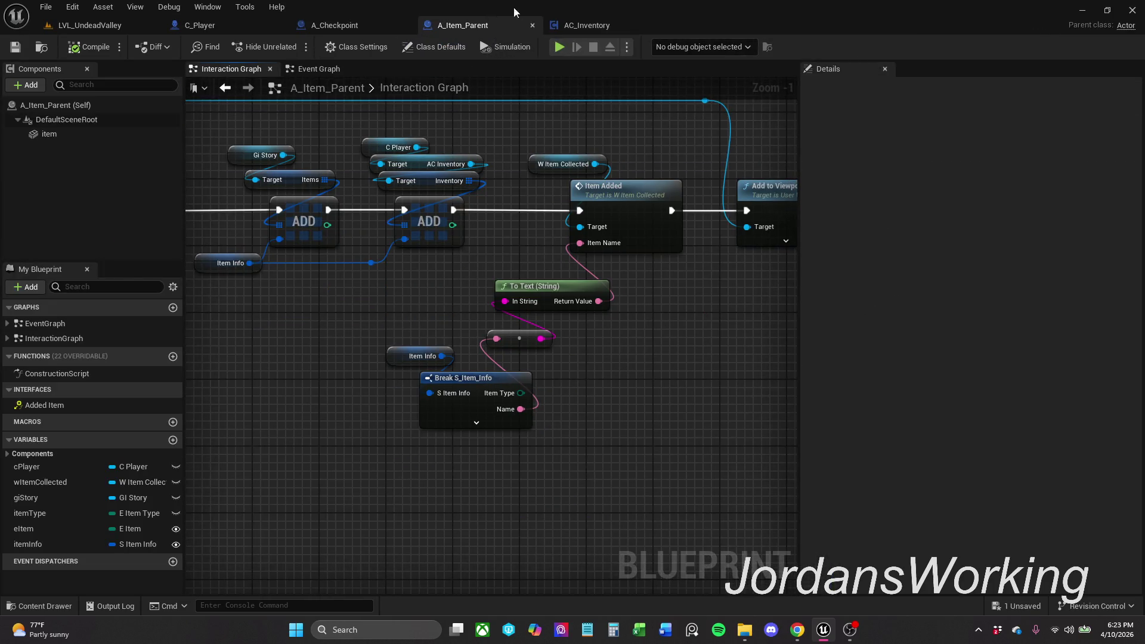
left_click(581, 25)
scroll(531, 239, "down", 1)
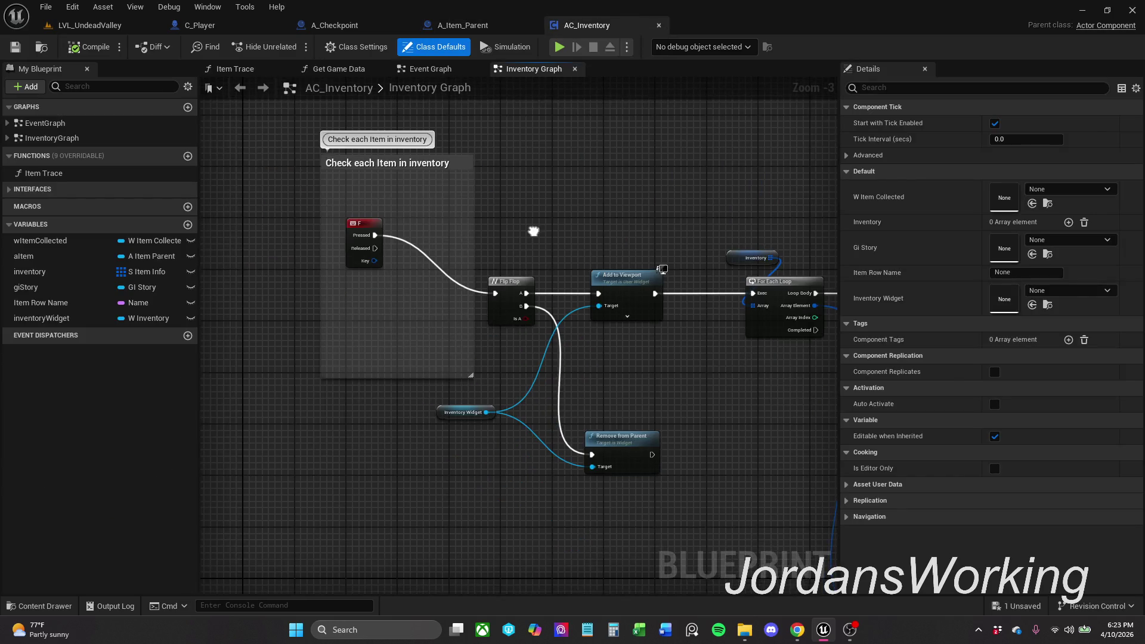
left_click(465, 27)
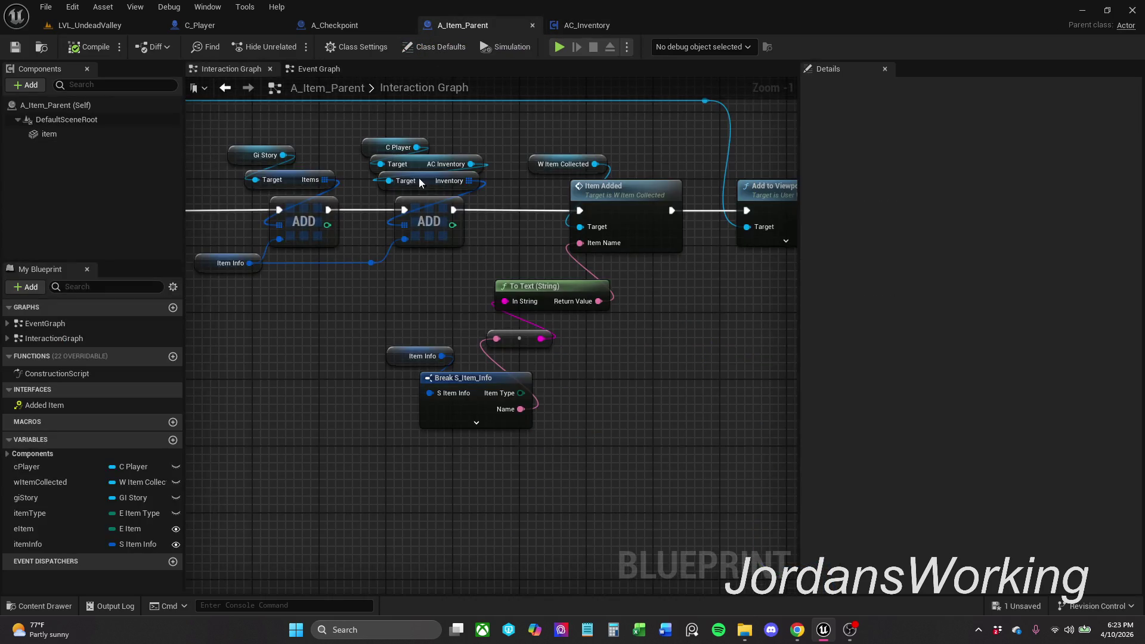
left_click_drag(463, 345, 621, 351)
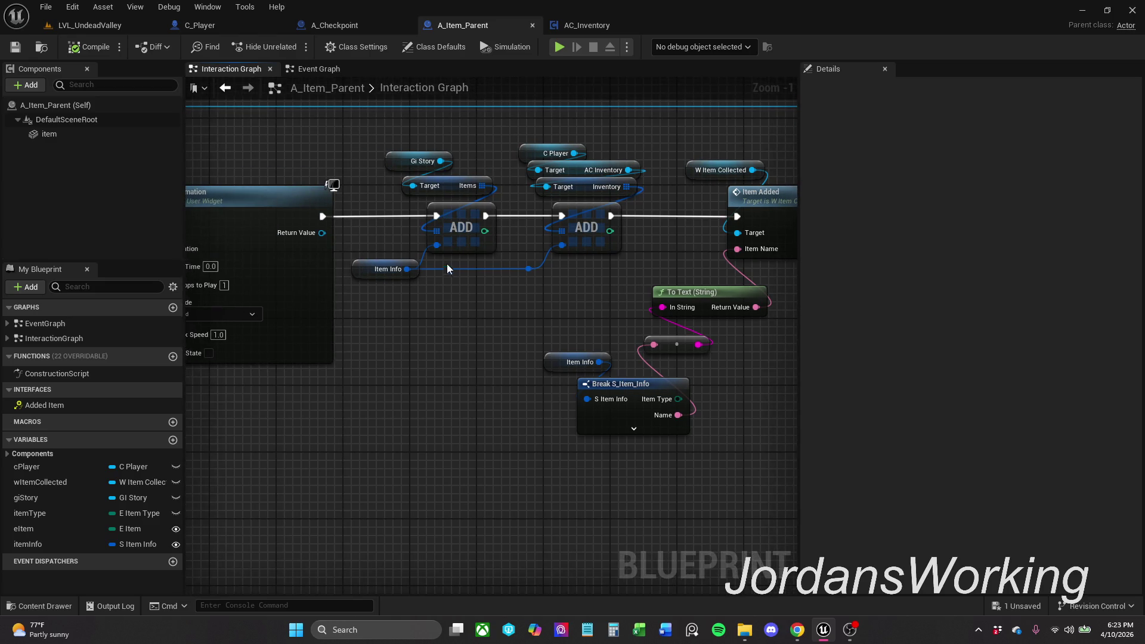
Step: Select and deselect the Gi Story node, then return to AC_Inventory's Inventory Graph
left_click_drag(370, 125, 467, 174)
left_click(473, 141)
left_click_drag(480, 175, 488, 145)
left_click(488, 145)
left_click(602, 25)
left_click_drag(583, 288, 507, 263)
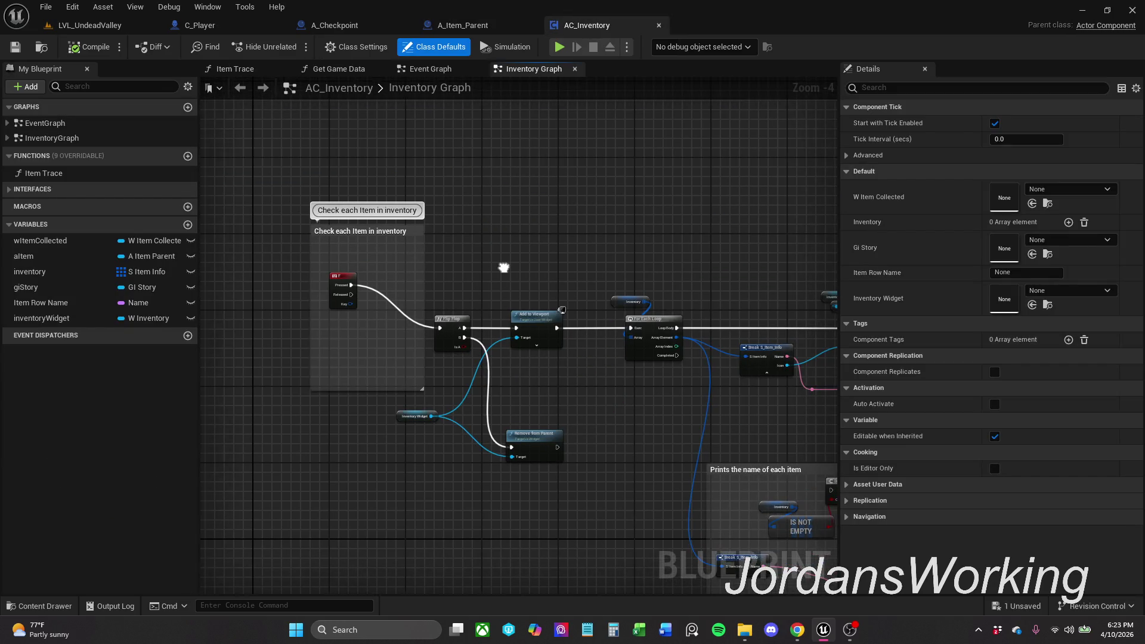
Step: Reposition and resize the 'Check each Item in inventory' comment box, then save AC_Inventory
left_click_drag(390, 240, 332, 216)
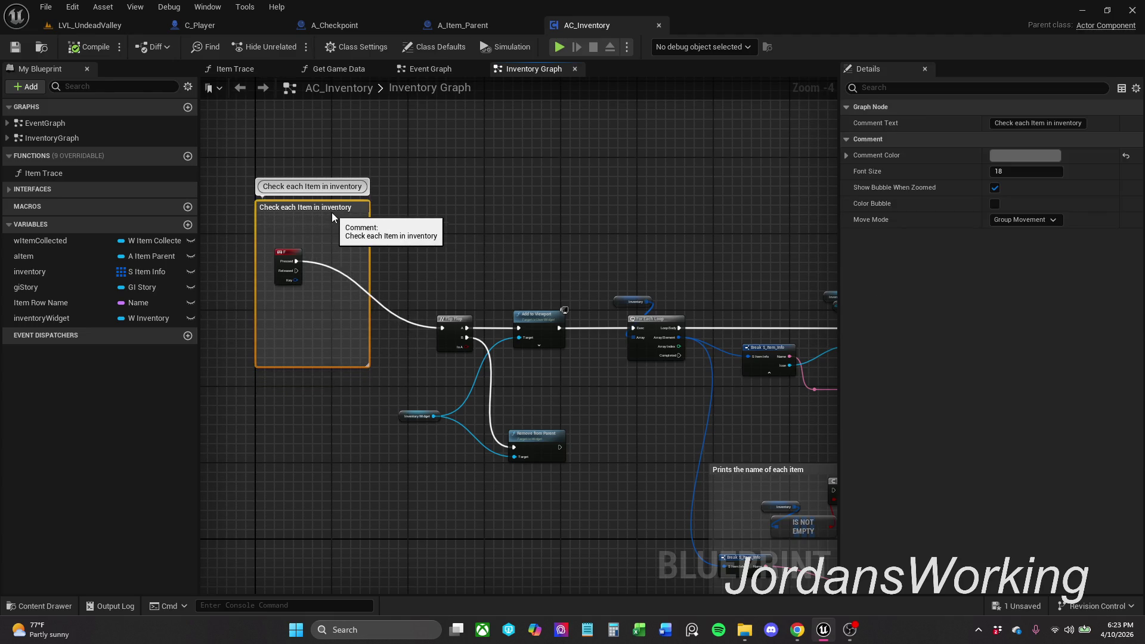
left_click(313, 364)
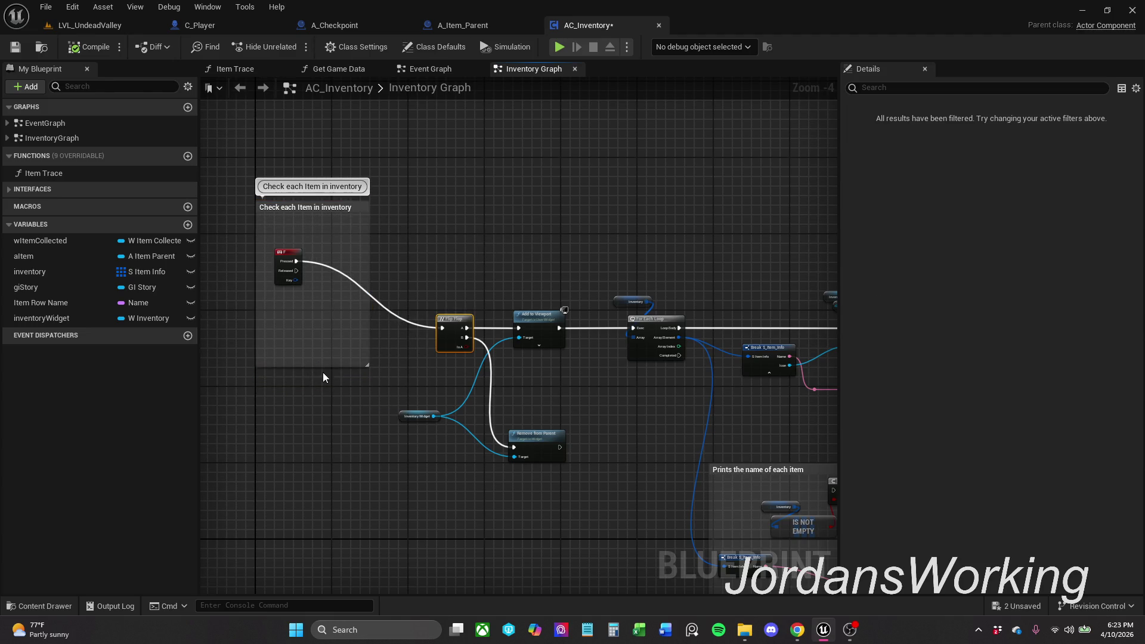
left_click_drag(315, 366, 308, 303)
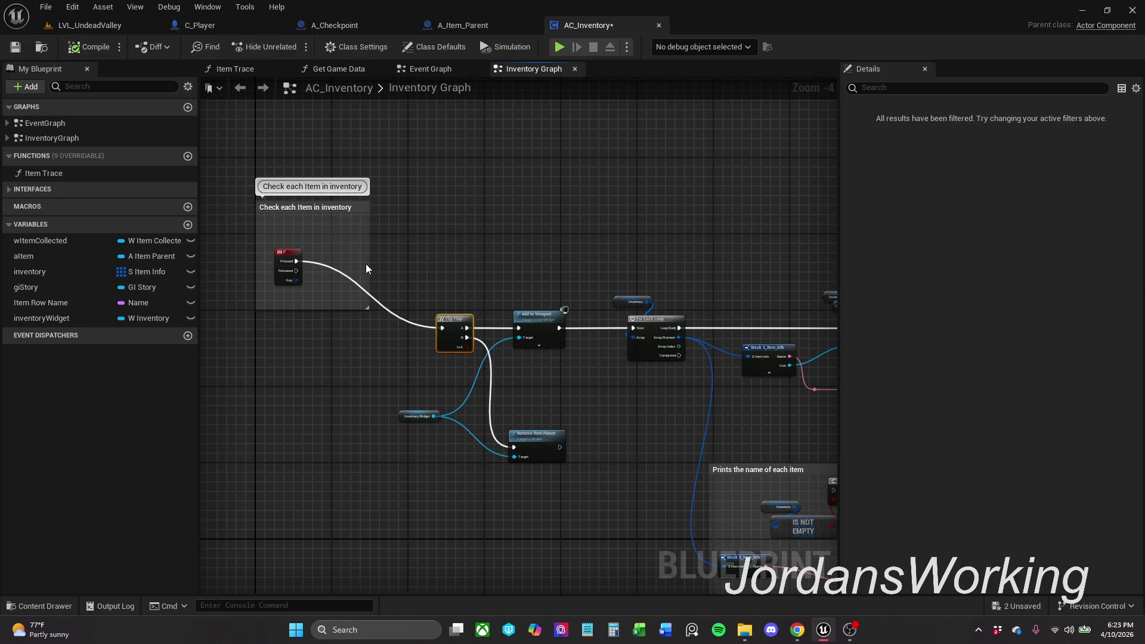
mouse_move(369, 264)
left_mouse_down()
mouse_move(340, 264)
mouse_move(364, 263)
left_mouse_up()
left_click(475, 239)
left_click_drag(256, 233, 227, 233)
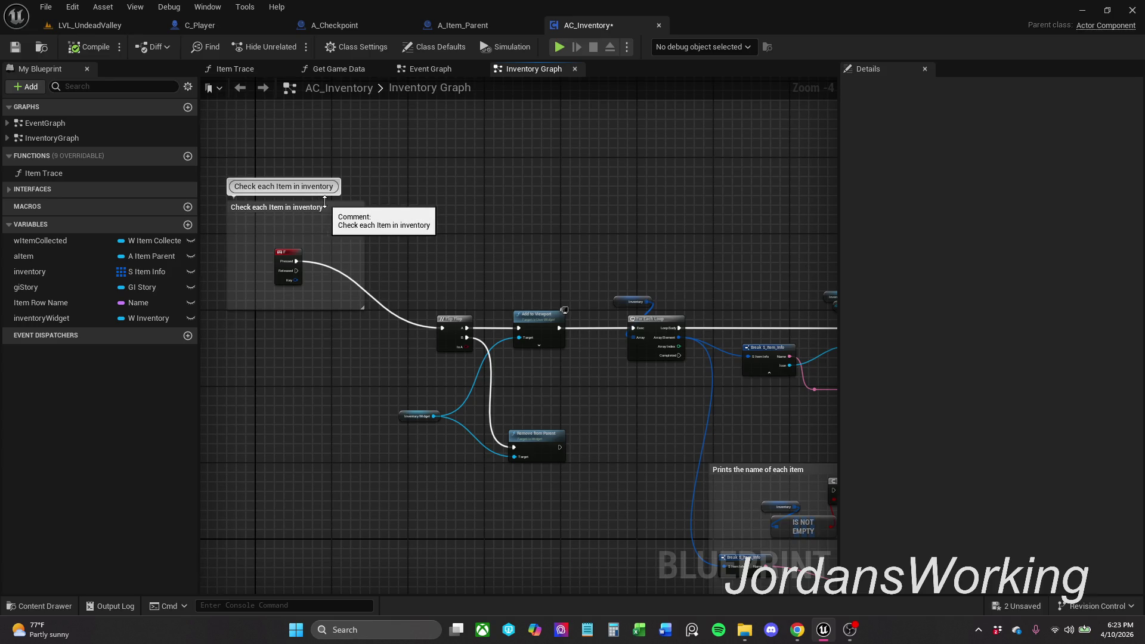
left_click_drag(318, 201, 318, 216)
left_click(15, 47)
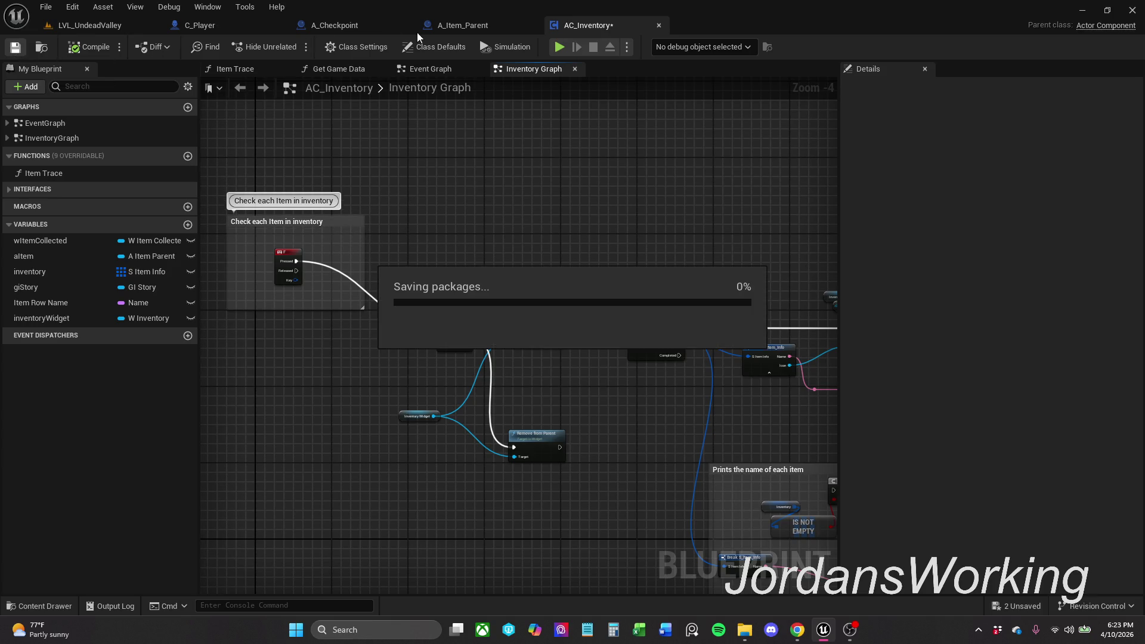
left_click(447, 25)
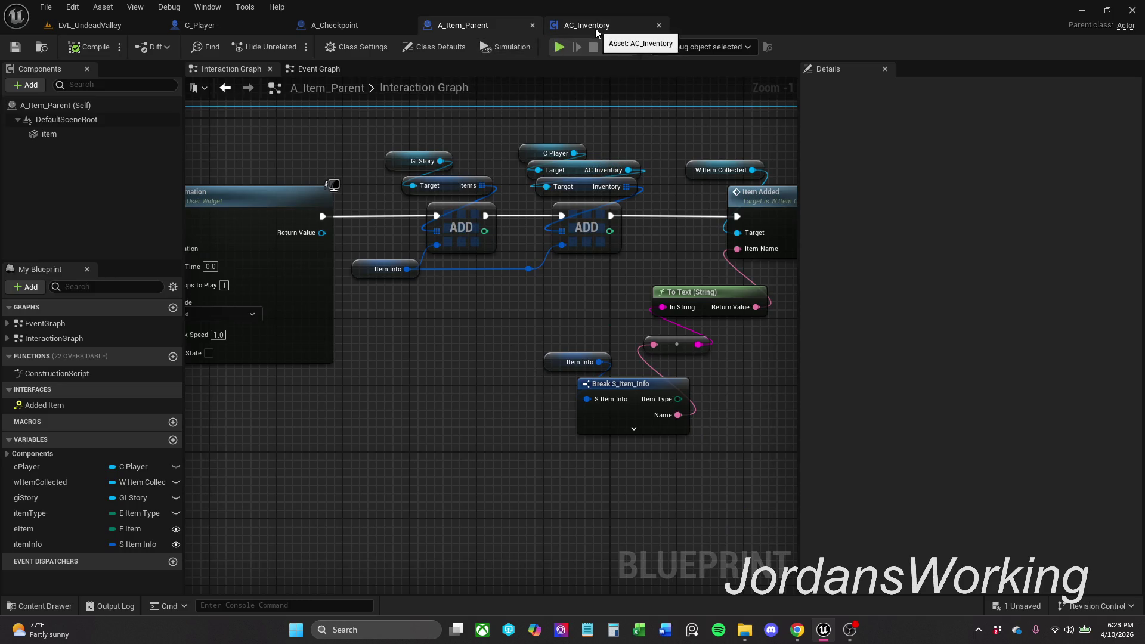
Step: Open the I_Added interface from Blueprints > Interfaces in the Content Drawer
left_click(41, 606)
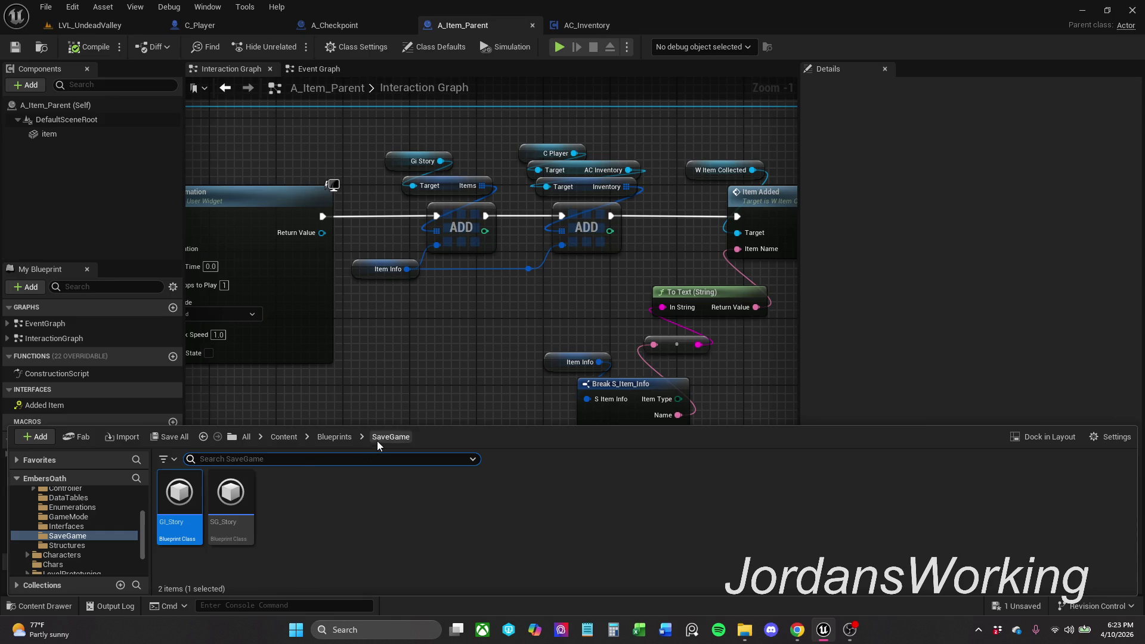
left_click(338, 440)
double_click(436, 501)
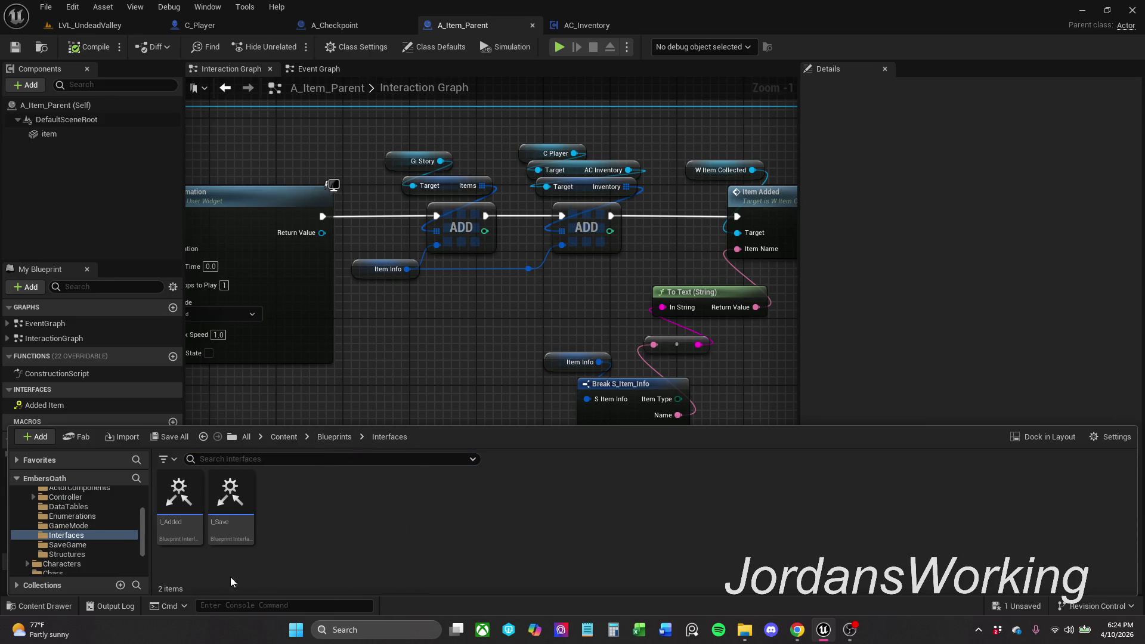
double_click(182, 507)
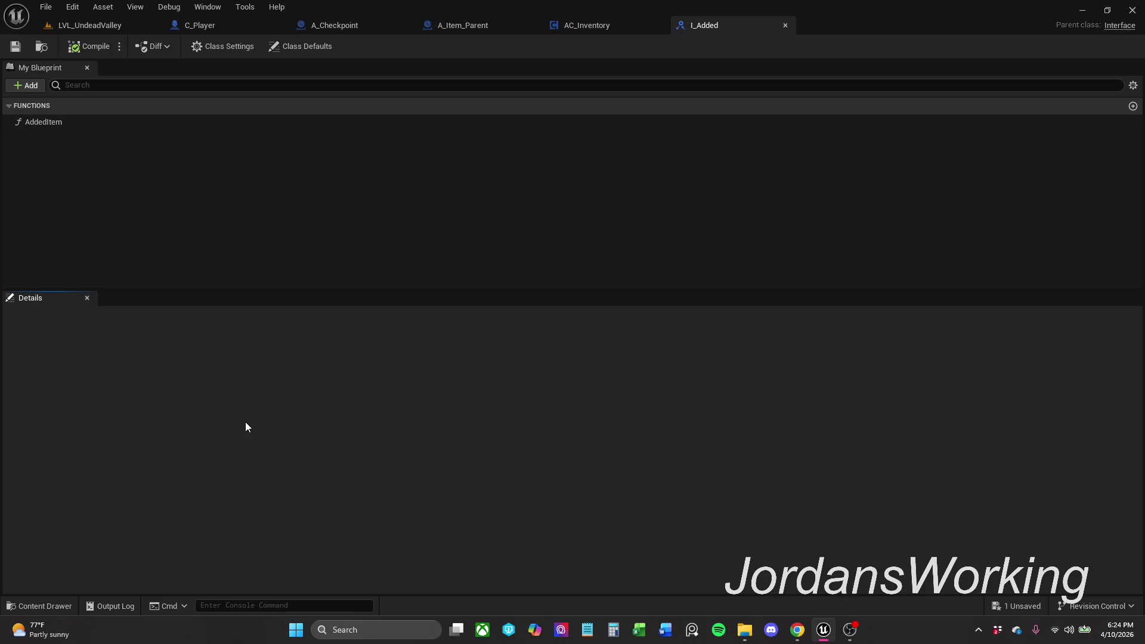
Step: Return to AC_Inventory and display its Class Settings
left_click(610, 26)
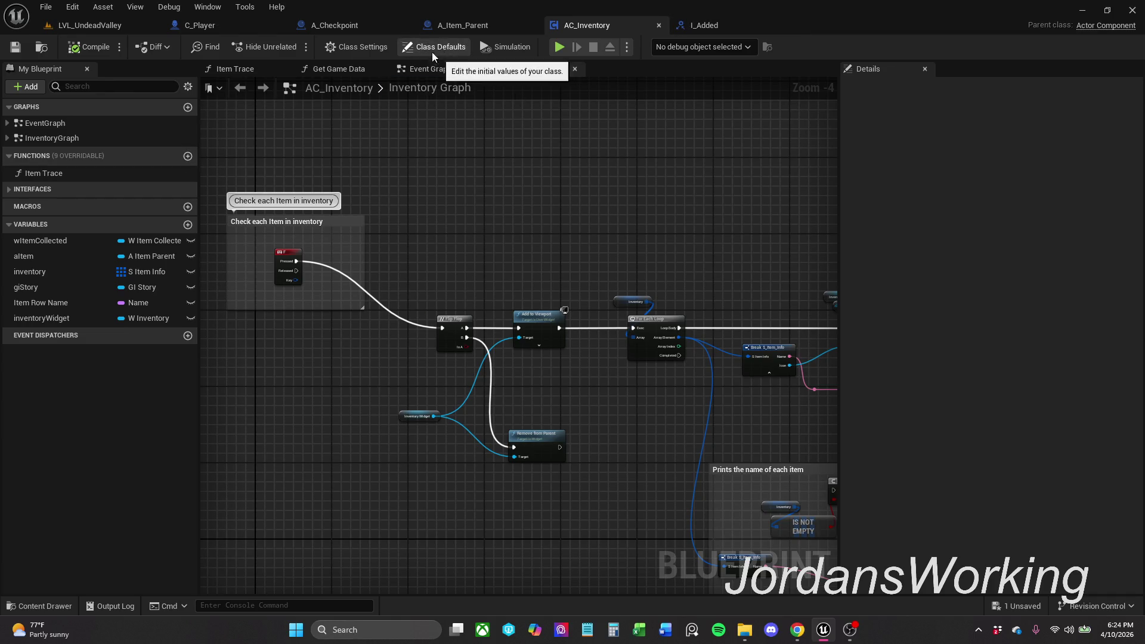
left_click(8, 190)
mouse_move(290, 418)
left_mouse_down()
mouse_move(358, 175)
mouse_move(345, 246)
left_mouse_up()
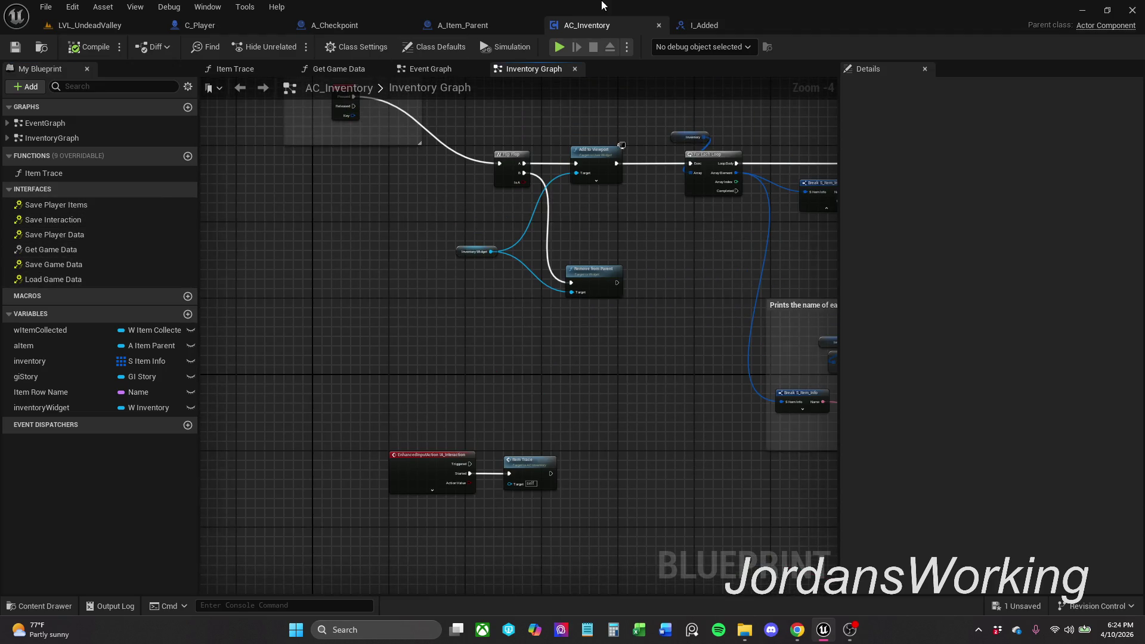
left_click(365, 48)
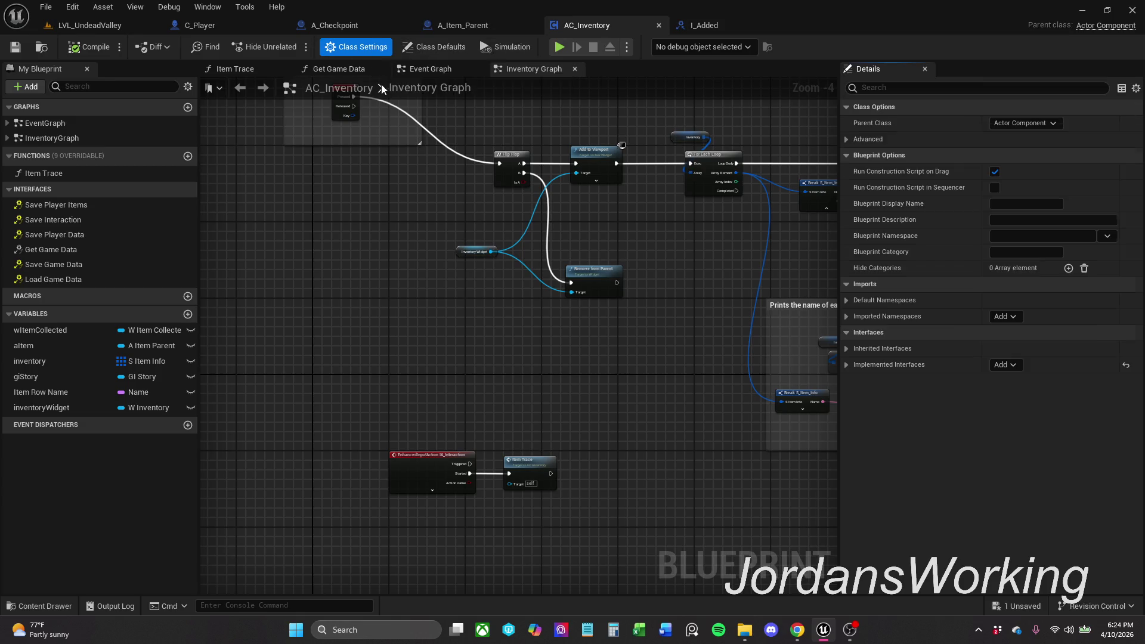
Step: Add I_Added to AC_Inventory's implemented interfaces in Class Settings
left_click(847, 364)
left_click(1013, 366)
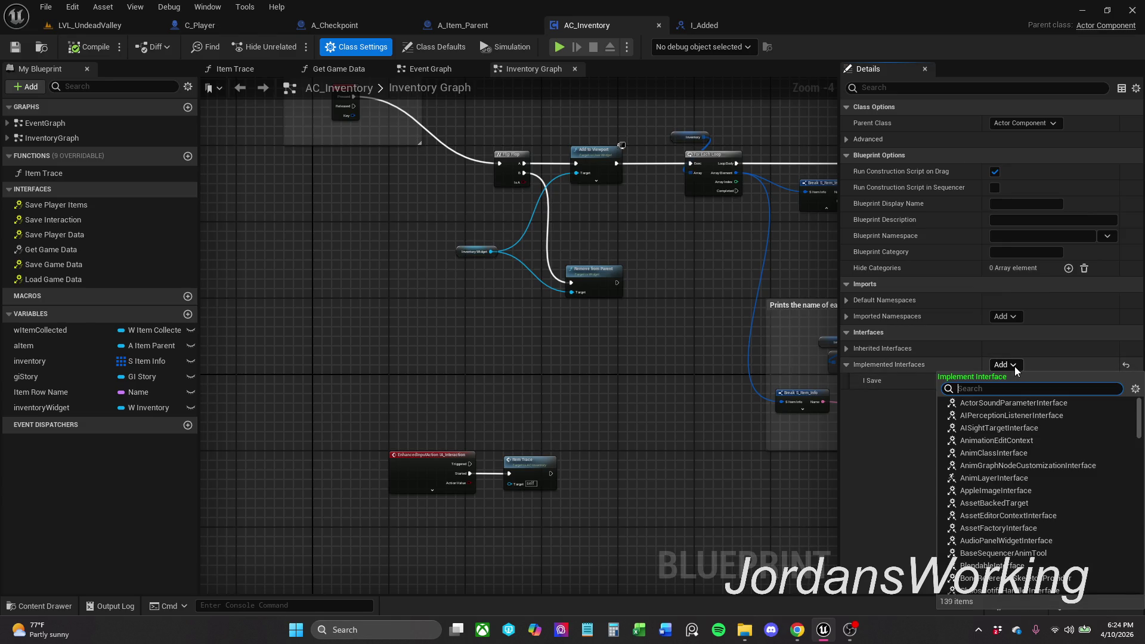
type("I_Add")
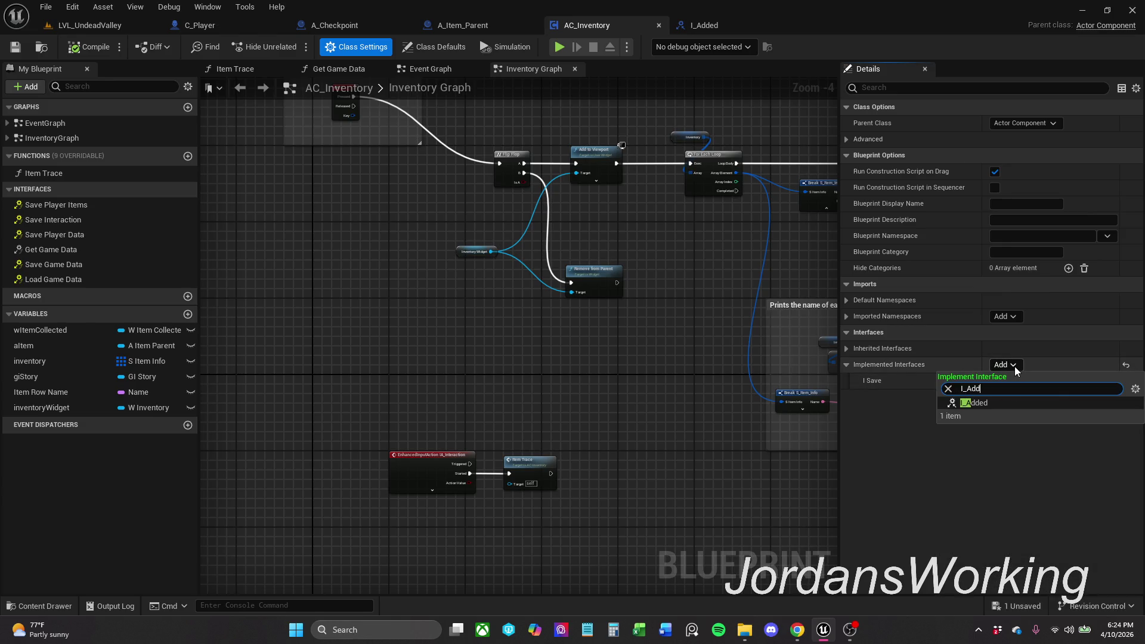
left_click(999, 403)
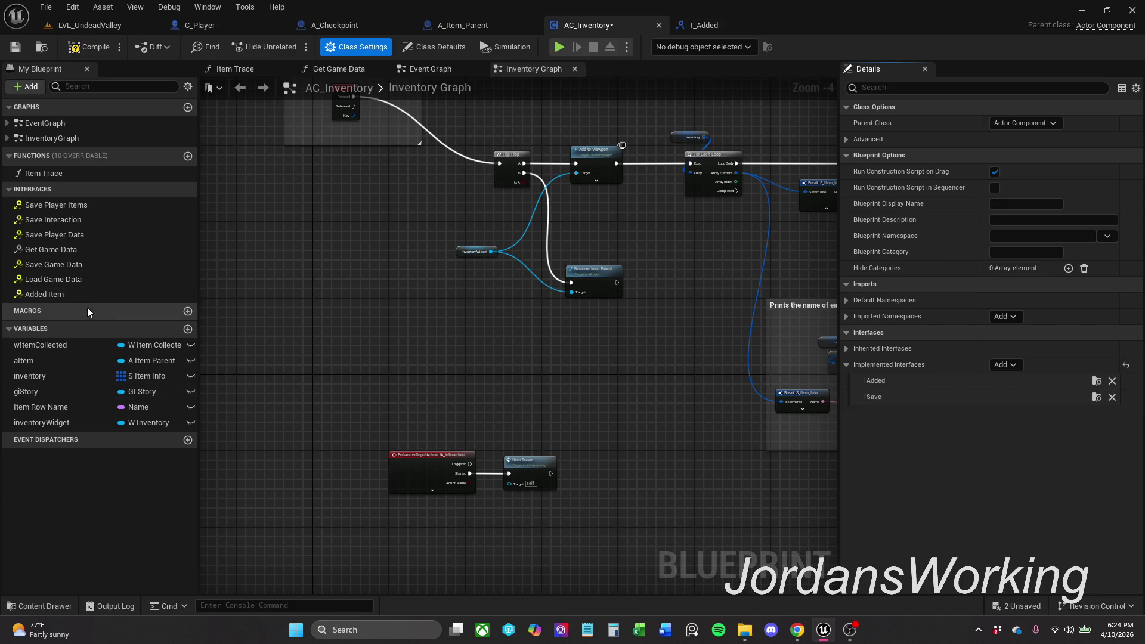
Step: Place an Event Added Item node in the graph, then delete it again
double_click(69, 296)
mouse_move(373, 311)
left_mouse_down()
mouse_move(383, 405)
mouse_move(373, 334)
mouse_move(362, 330)
left_mouse_up()
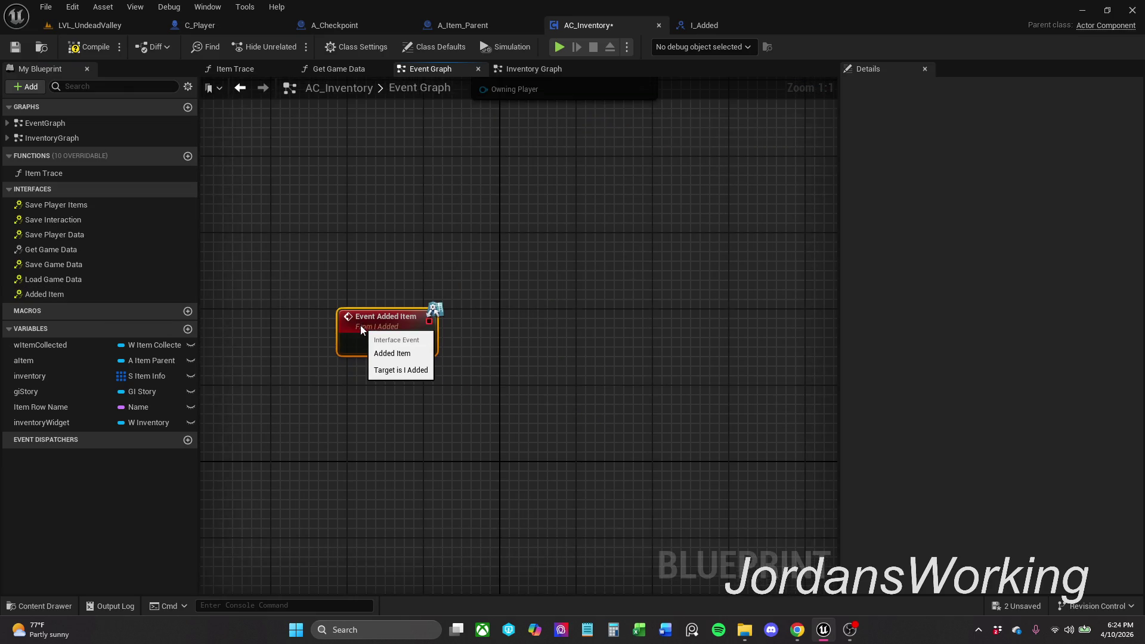
scroll(513, 205, "down", 3)
mouse_move(510, 205)
left_mouse_down()
mouse_move(464, 324)
mouse_move(307, 231)
mouse_move(421, 383)
mouse_move(460, 281)
mouse_move(445, 249)
left_mouse_up()
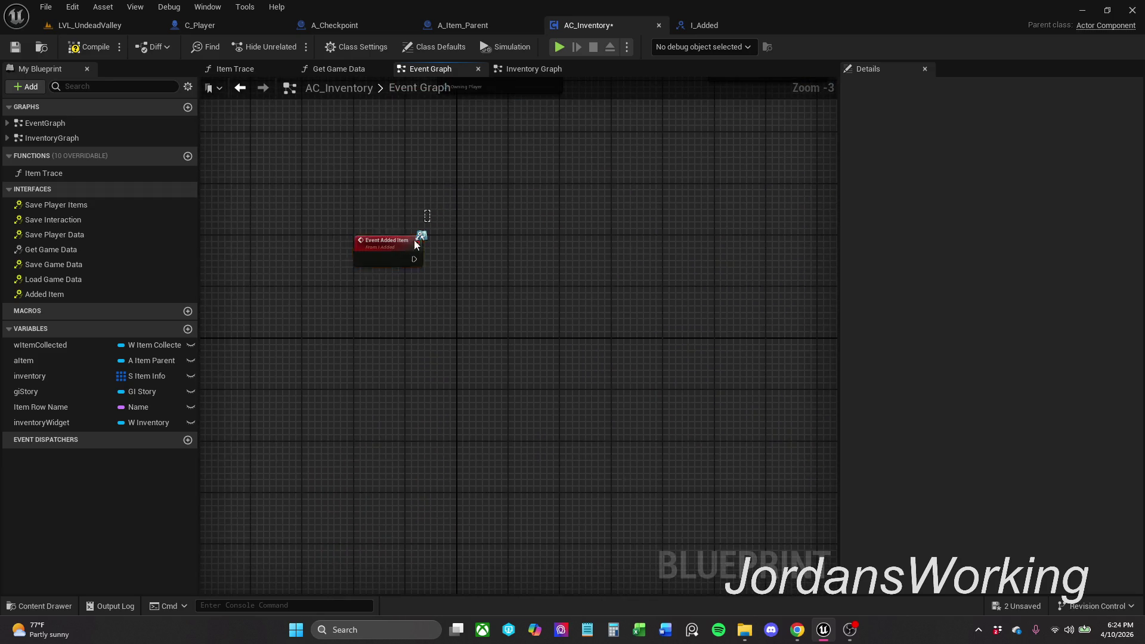
key("Delete")
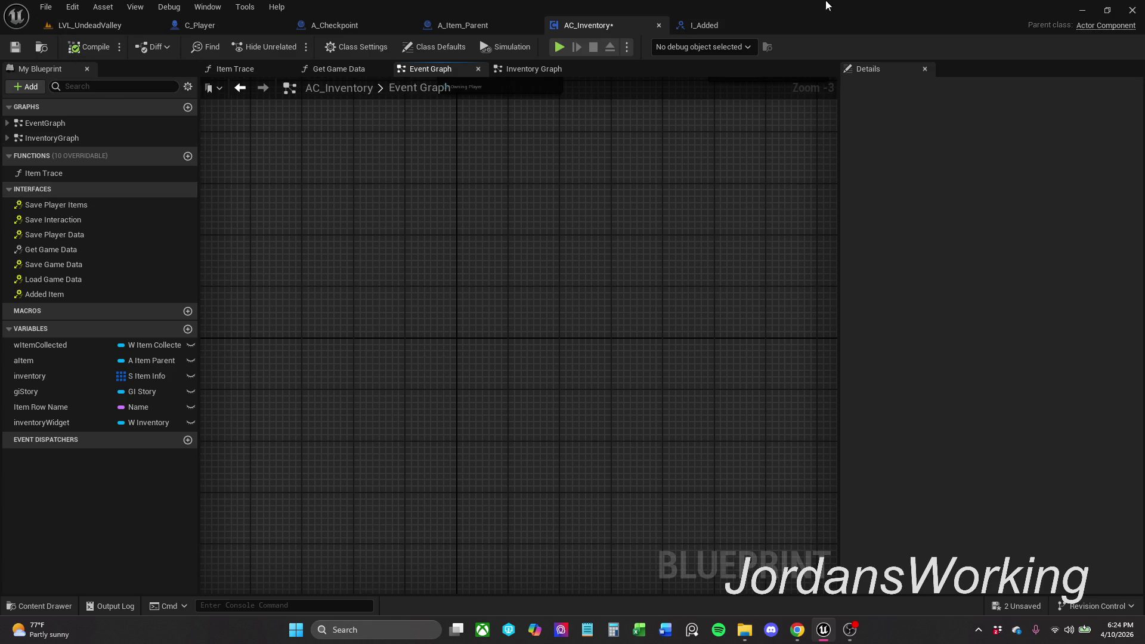
left_click(734, 27)
left_click(588, 25)
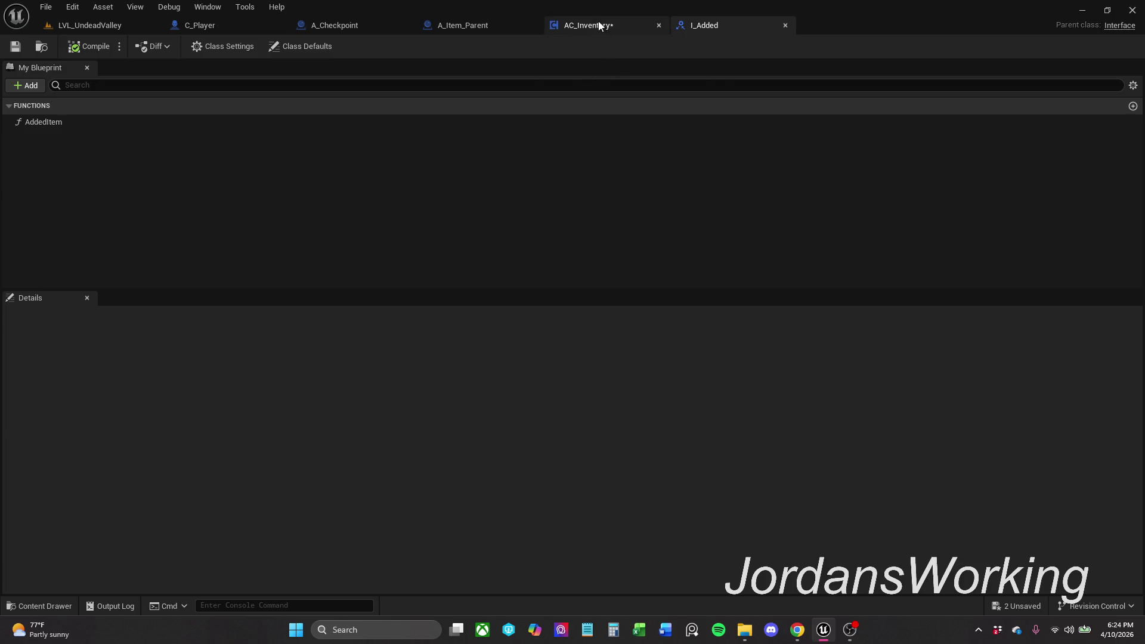
Step: Save AC_Inventory and open I_Added's AddedItem function graph
left_click(24, 46)
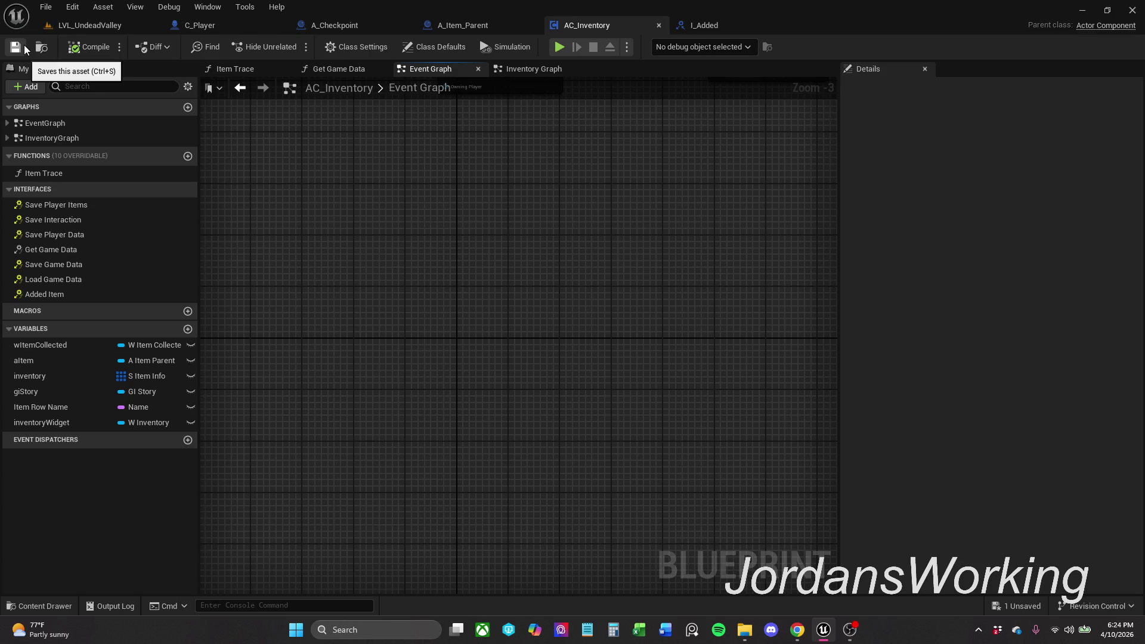
left_click(710, 29)
double_click(35, 122)
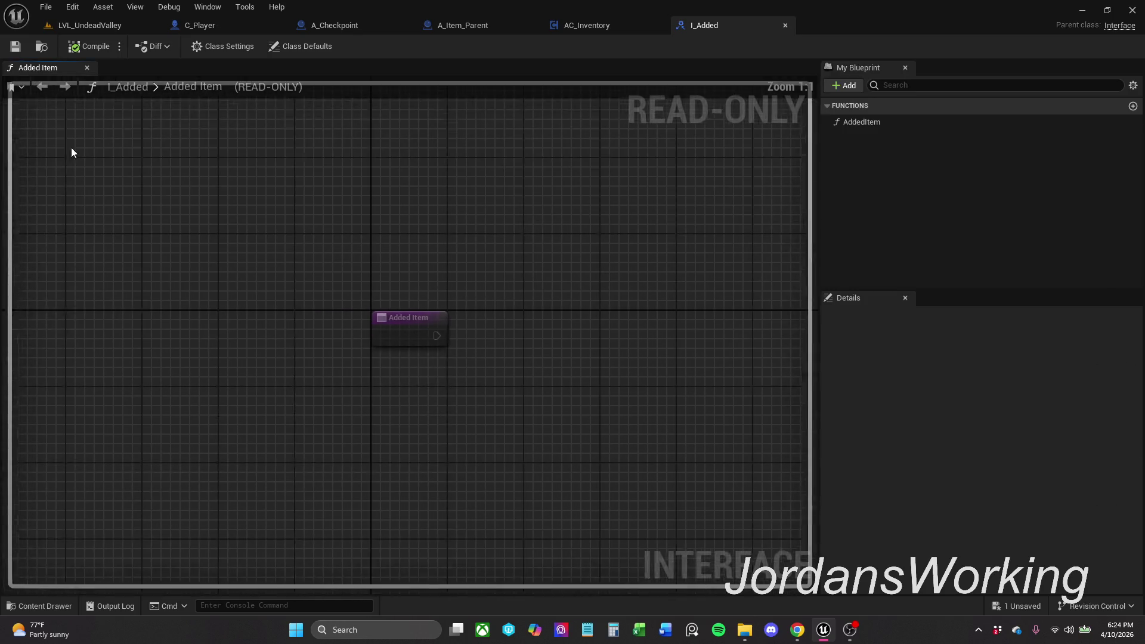
left_click(332, 323)
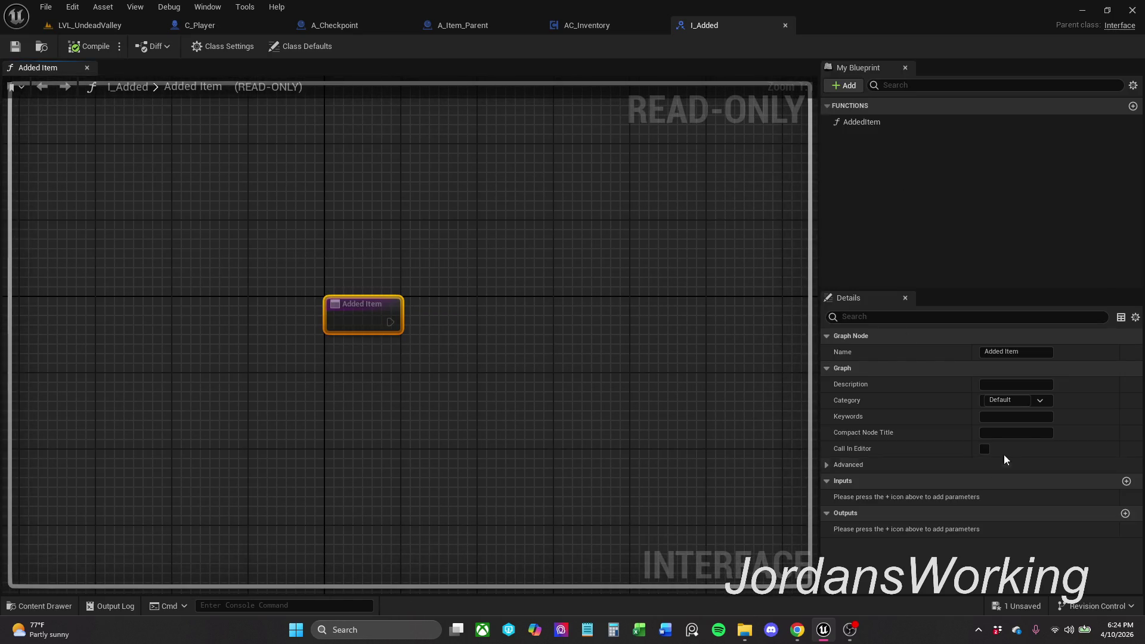
Step: Give Added Item a new input named itemInfo of type S Item Info
left_click(1126, 481)
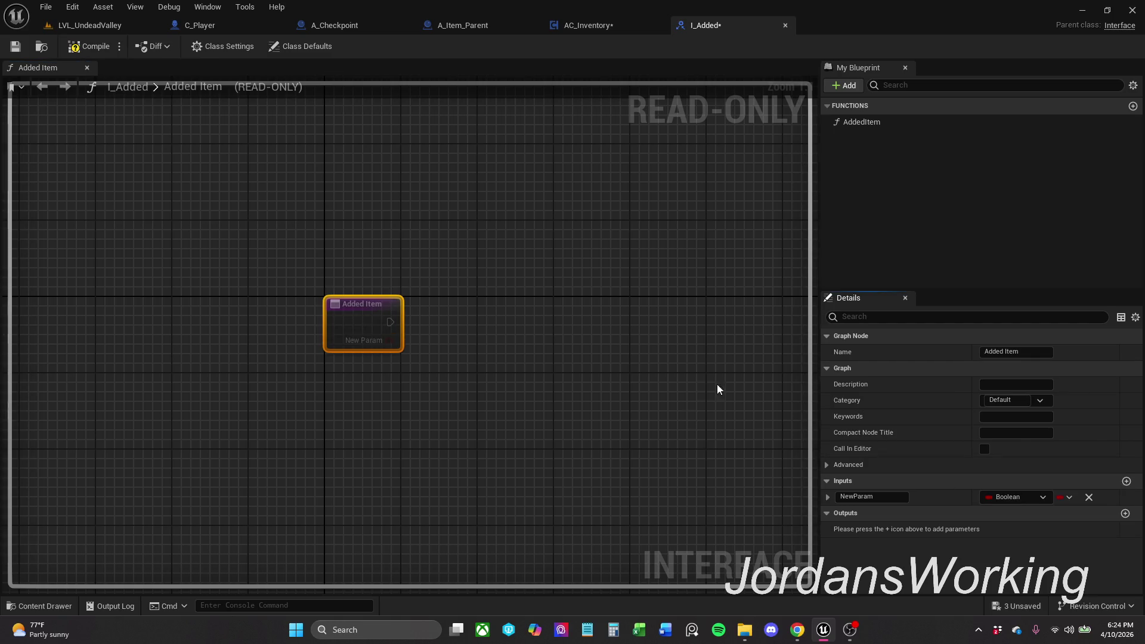
left_click(1011, 499)
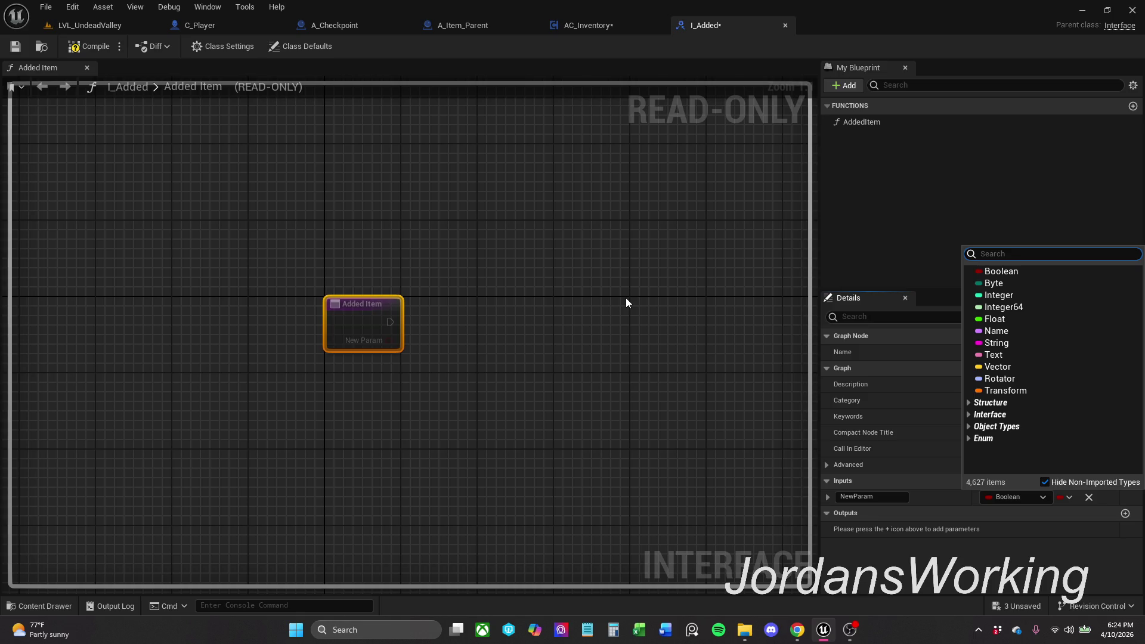
type("S_Item")
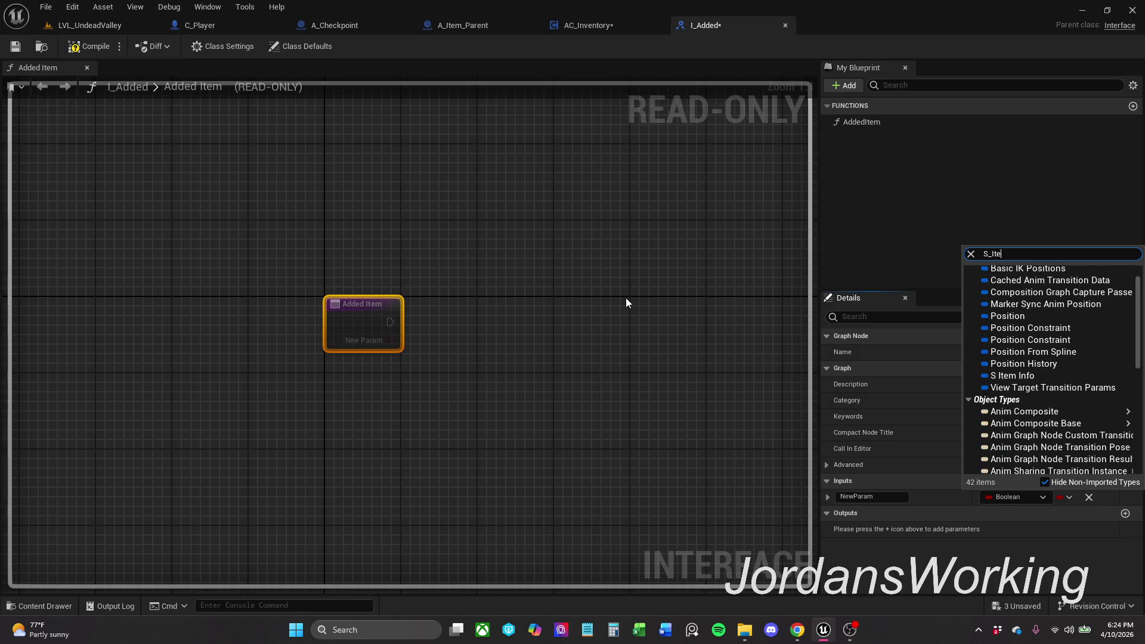
left_click(1026, 284)
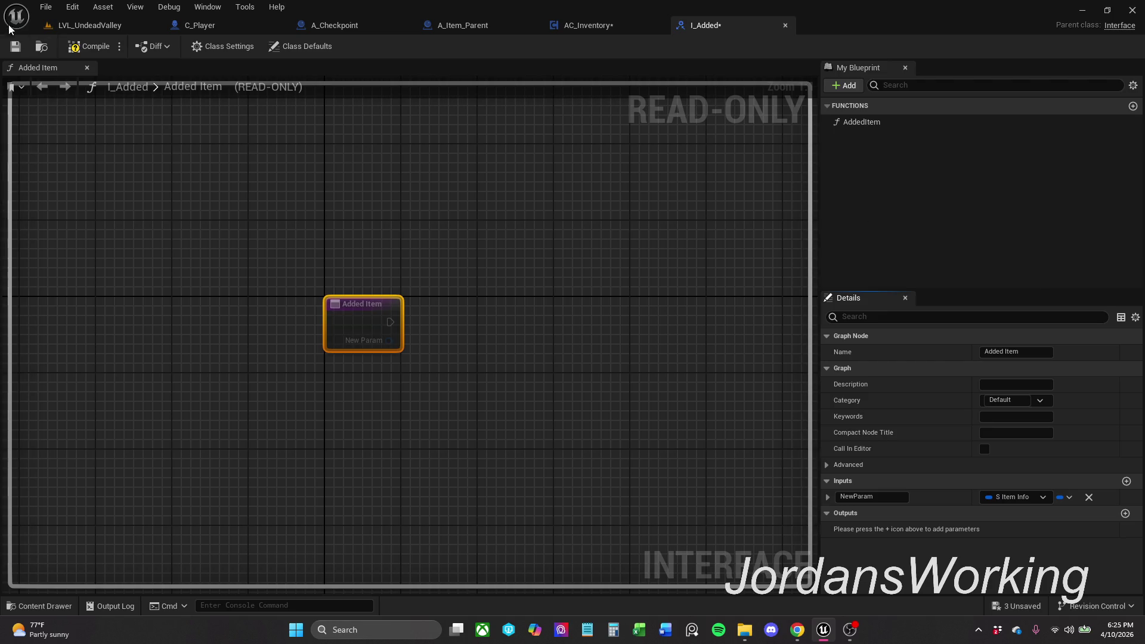
left_click(859, 496)
type("itemInfo")
key("Return")
Step: Save and close the I_Added interface
left_click(15, 46)
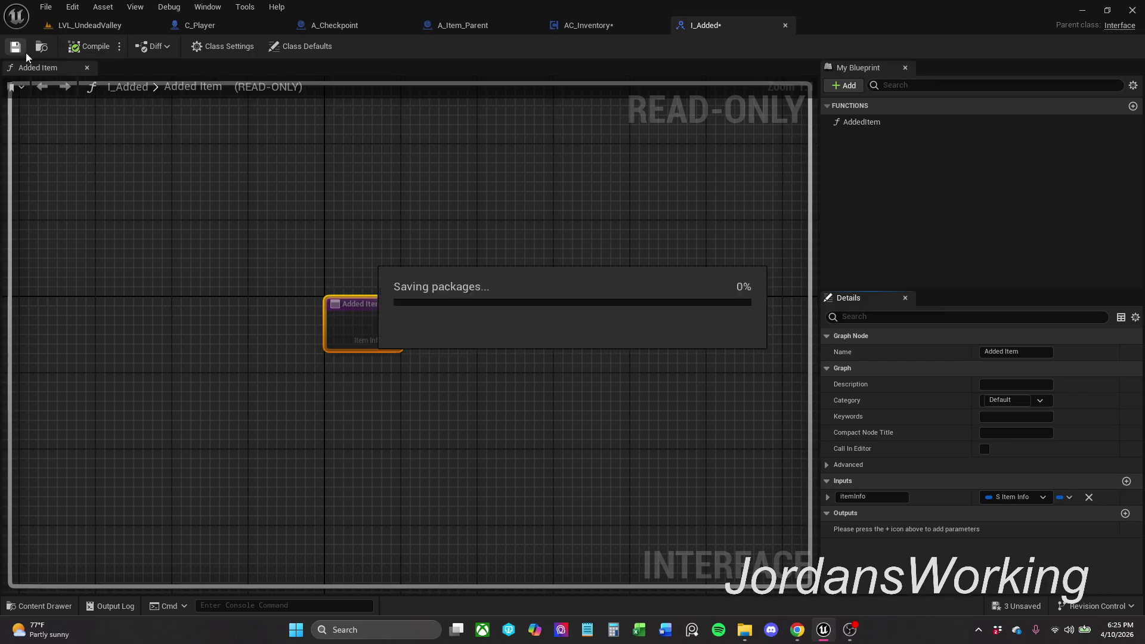
left_click(786, 26)
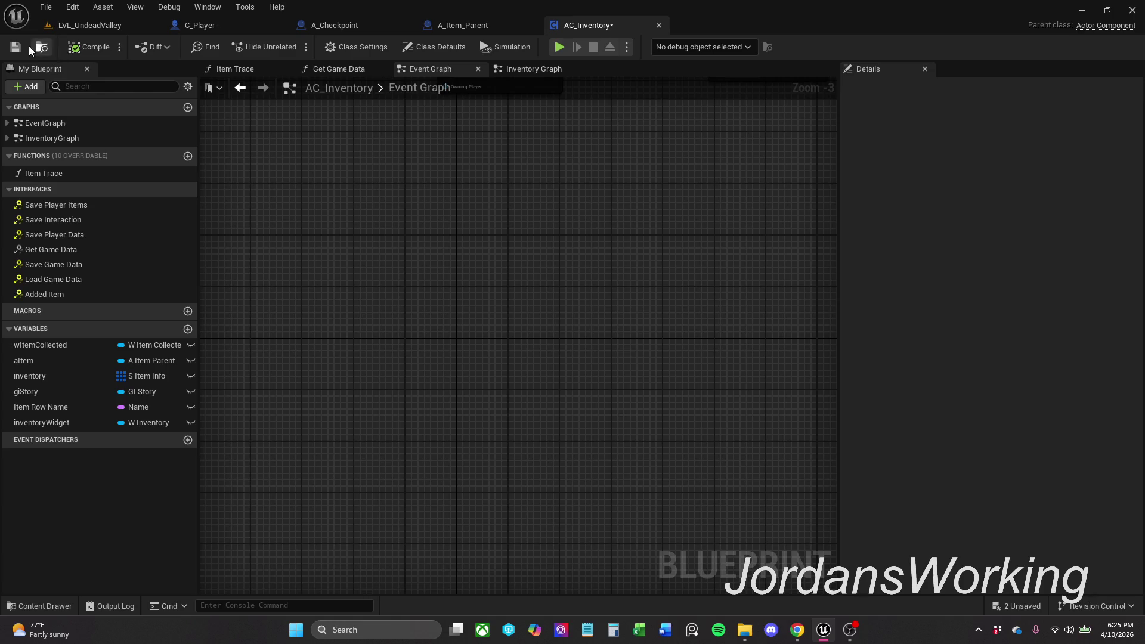
scroll(451, 171, "down", 2)
mouse_move(647, 348)
left_mouse_down()
mouse_move(450, 401)
mouse_move(389, 125)
left_mouse_up()
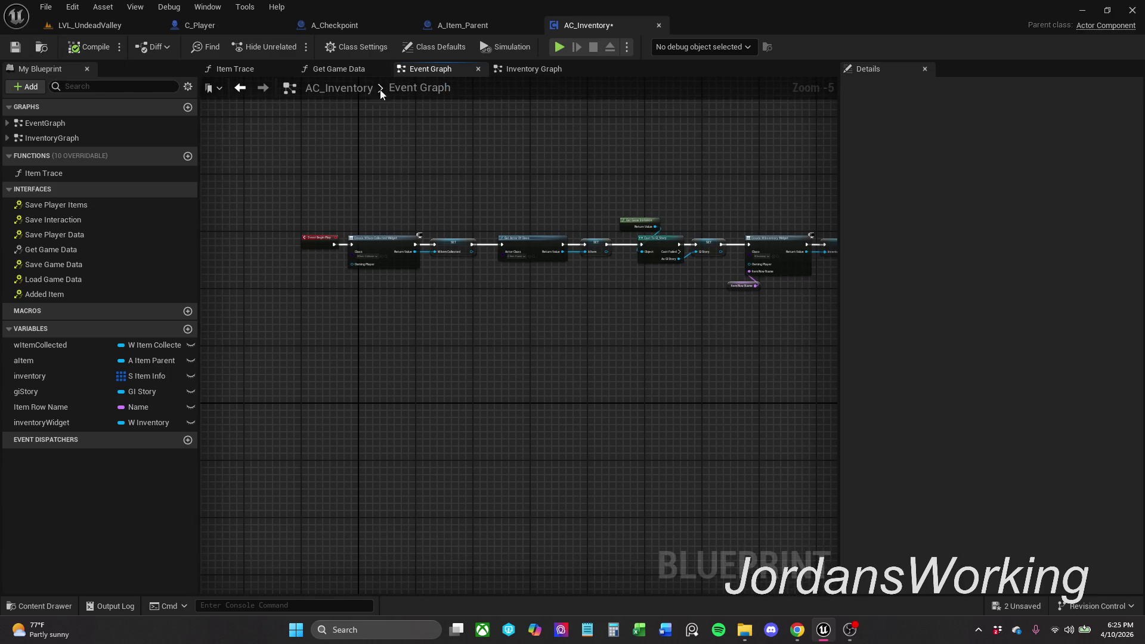
left_click(463, 27)
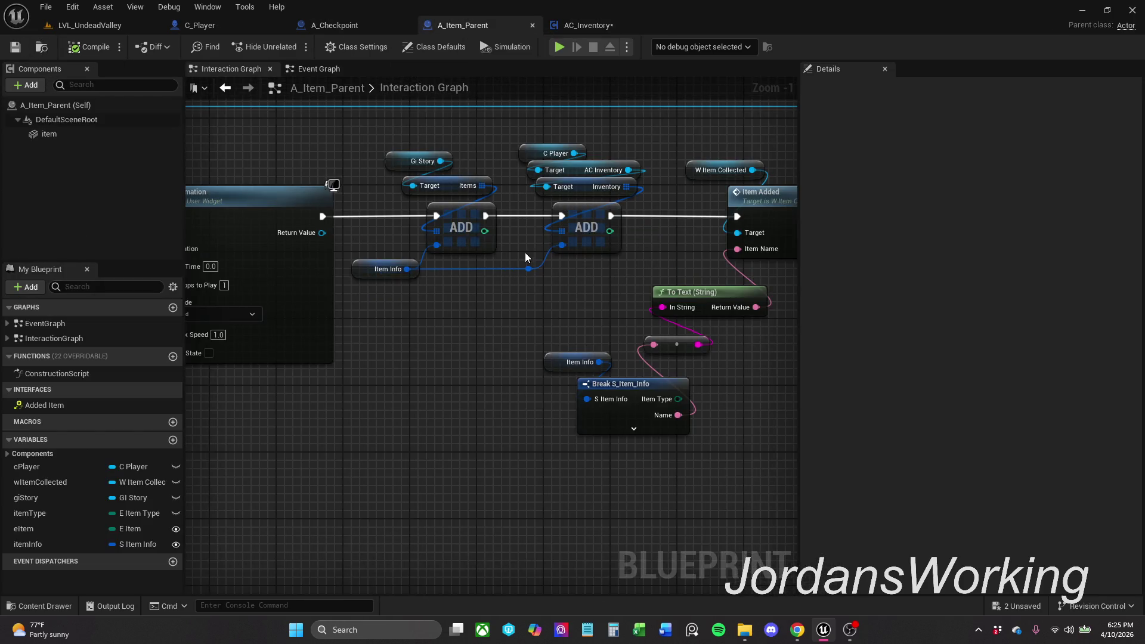
Step: Break all links on the second ADD node and move it lower left
left_click_drag(525, 252, 529, 266)
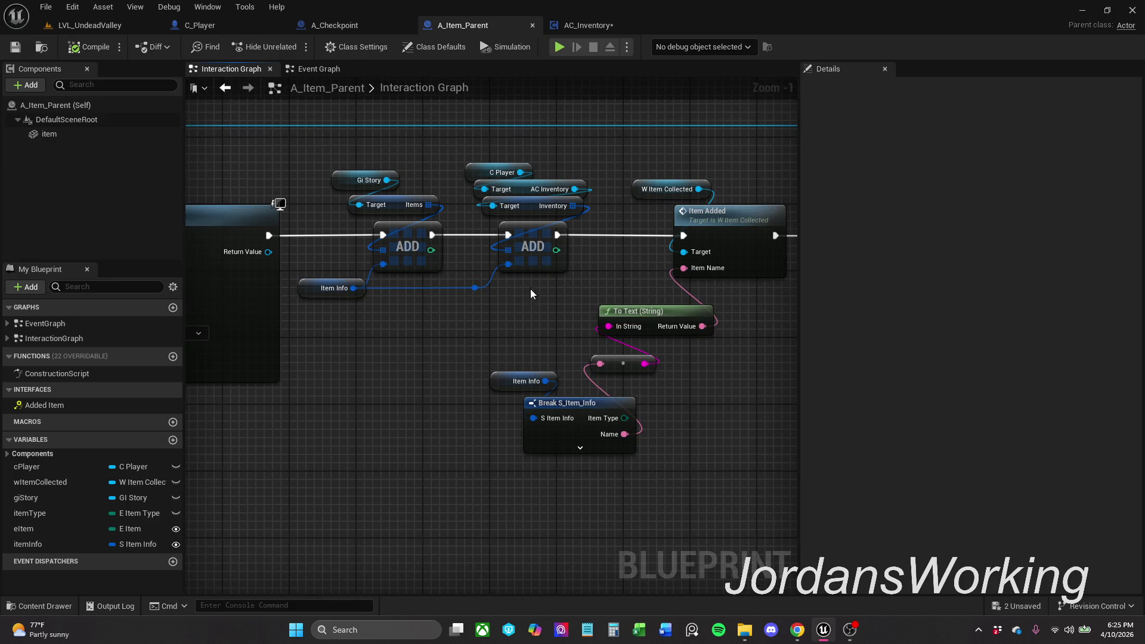
right_click(534, 243)
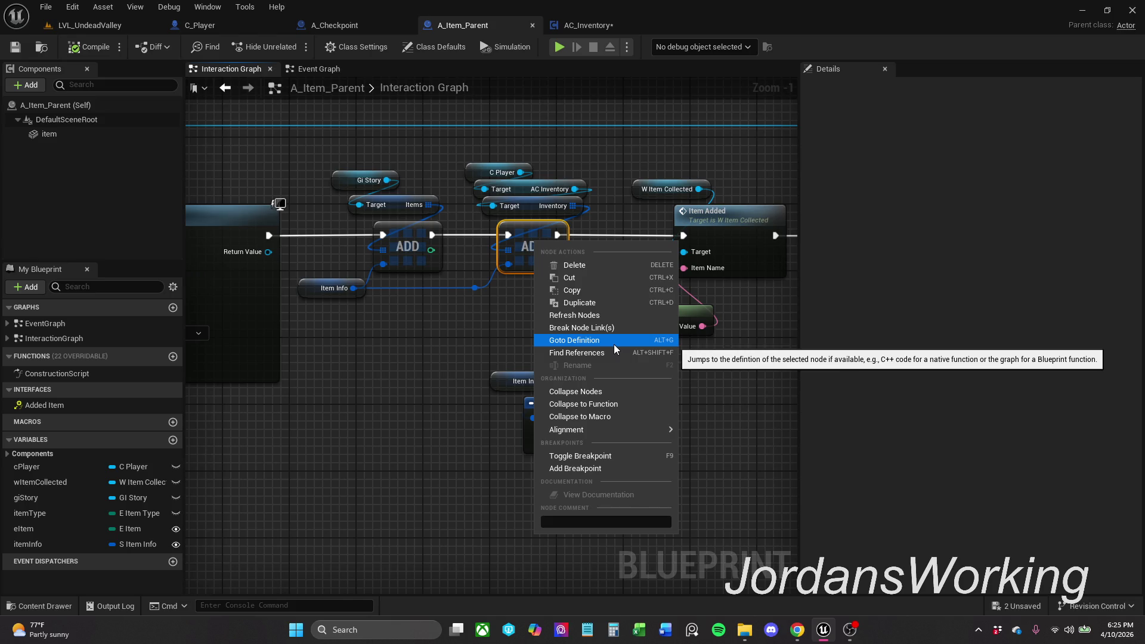
left_click(614, 329)
mouse_move(537, 257)
left_mouse_down()
mouse_move(453, 442)
mouse_move(352, 521)
mouse_move(346, 500)
left_mouse_up()
left_click(512, 287)
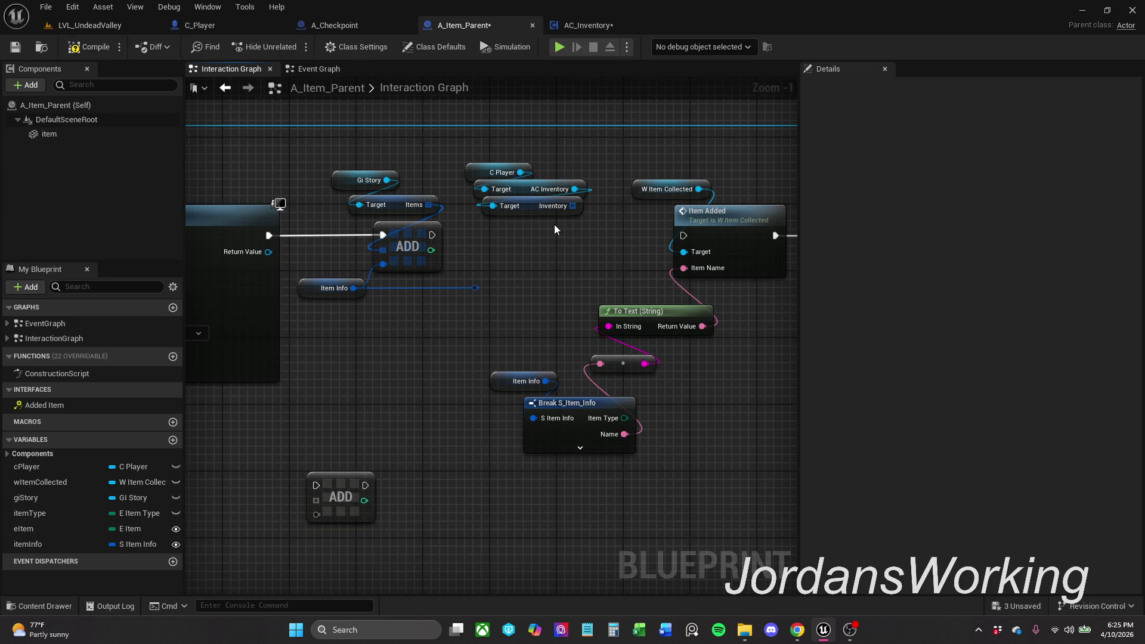
Step: Detach the Inventory getter from AC Inventory and wire it into the lower ADD node's array
left_click(528, 208, "alt")
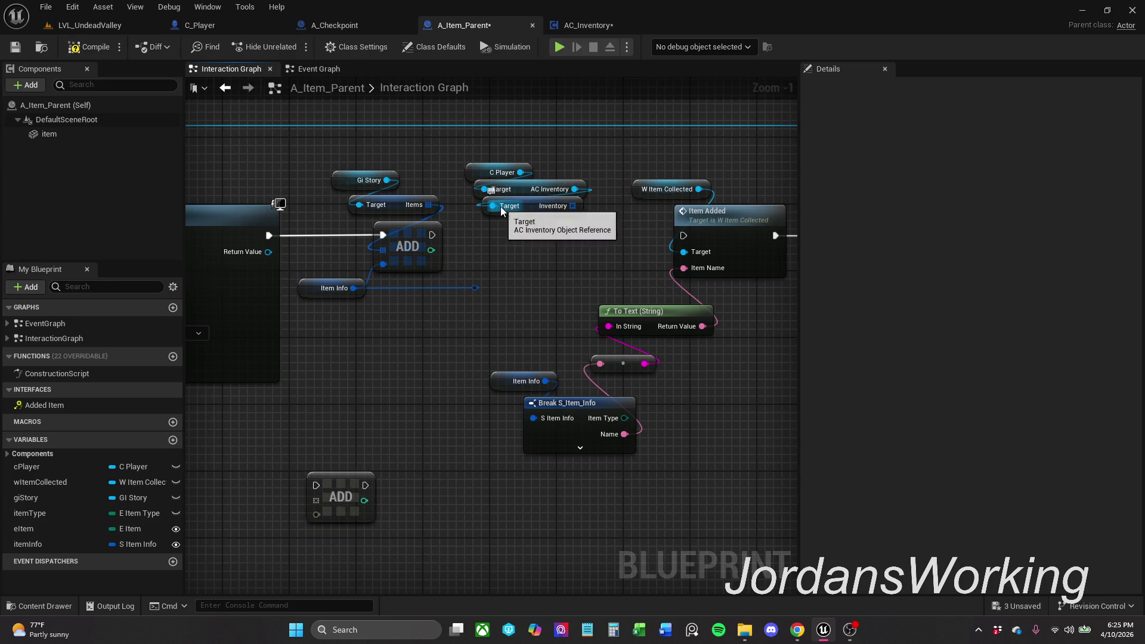
mouse_move(558, 208)
left_mouse_down()
mouse_move(351, 449)
mouse_move(324, 449)
mouse_move(374, 502)
mouse_move(316, 500)
left_mouse_up()
left_click_drag(319, 449, 344, 461)
left_click(489, 280)
mouse_move(575, 189)
left_mouse_down()
mouse_move(558, 234)
mouse_move(522, 212)
left_mouse_up()
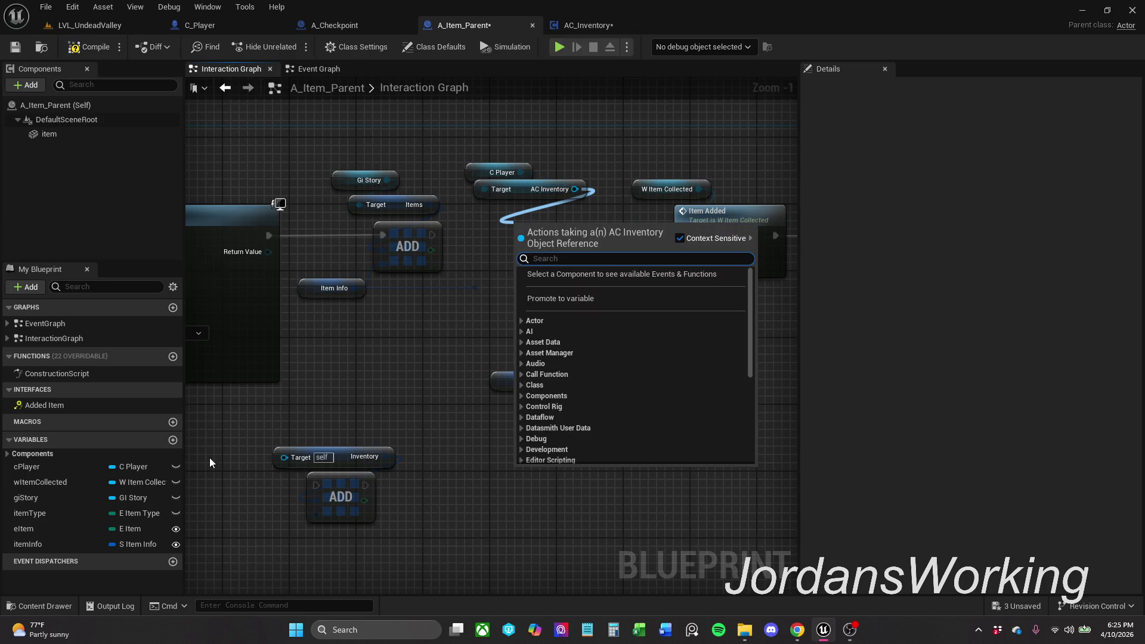
Step: Add an Added Item interface message node off the AC Inventory reference
left_click(472, 314)
mouse_move(575, 189)
left_mouse_down()
mouse_move(614, 209)
mouse_move(510, 208)
left_mouse_up()
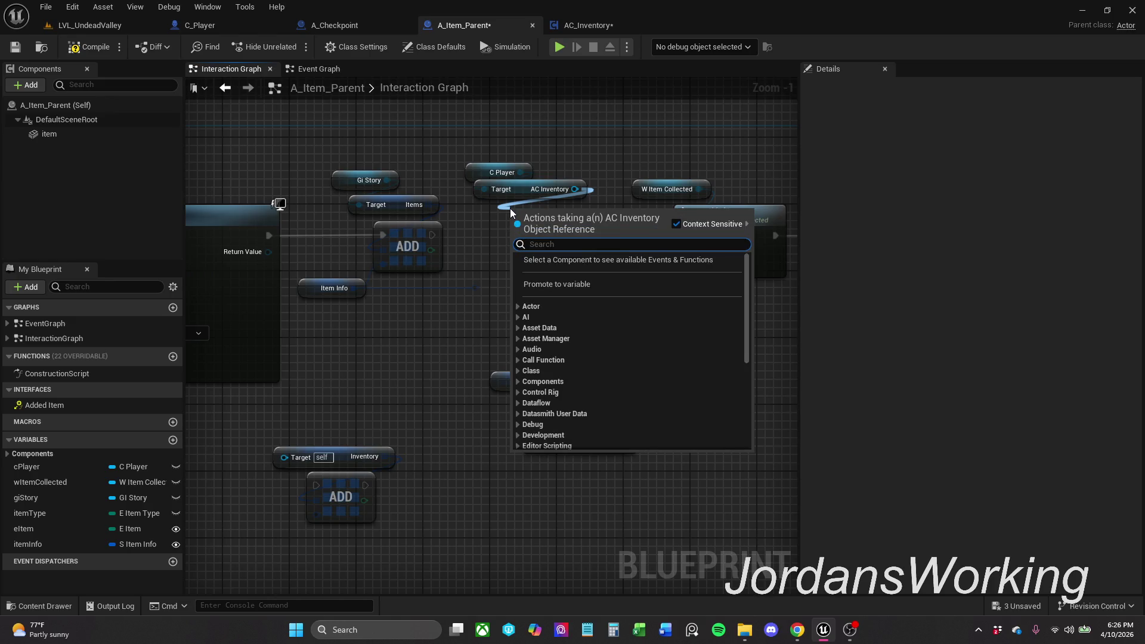
type("Added")
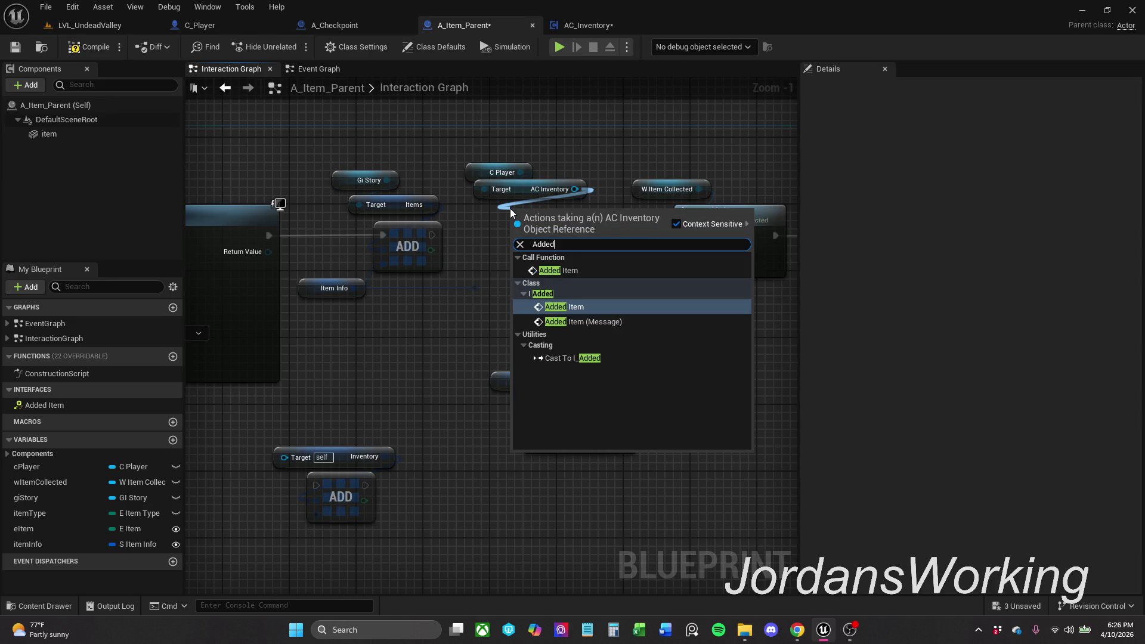
key("Down")
key("Return")
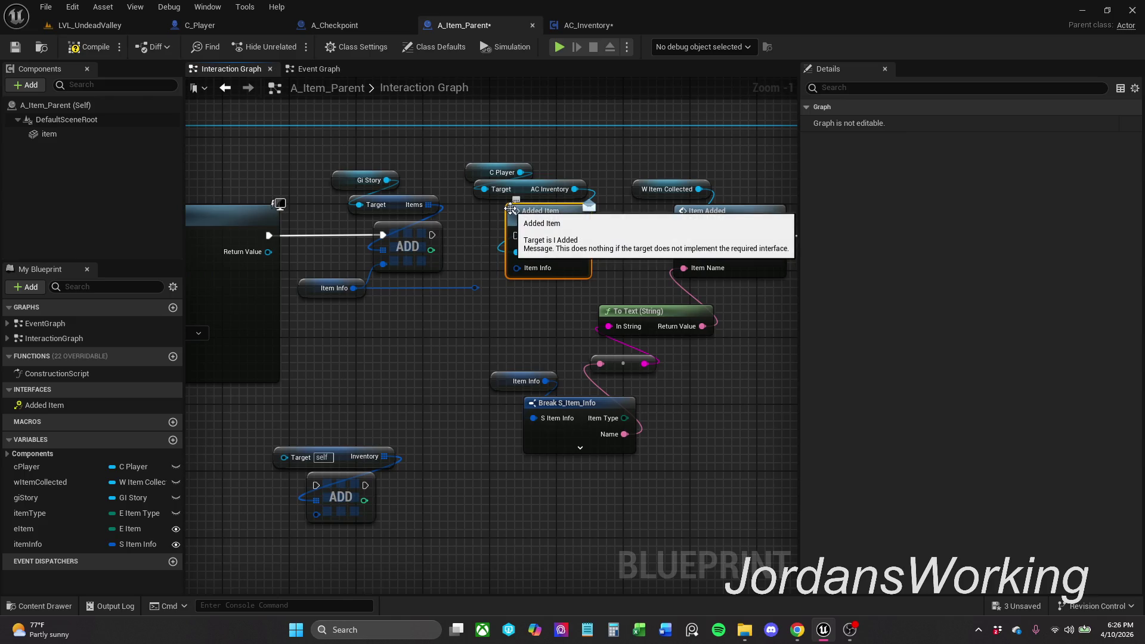
Step: Wire Added Item between ADD and Item Added with Item Info, then compile and save
left_click_drag(517, 235, 432, 235)
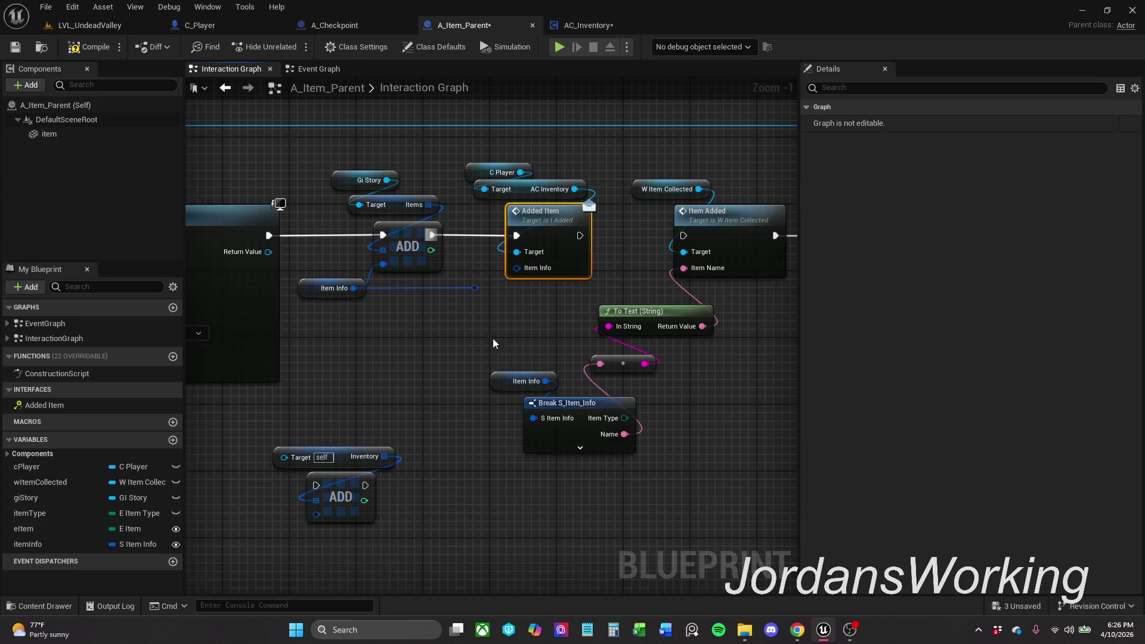
left_click_drag(517, 268, 471, 288)
left_click_drag(506, 226, 609, 225)
left_click(92, 52)
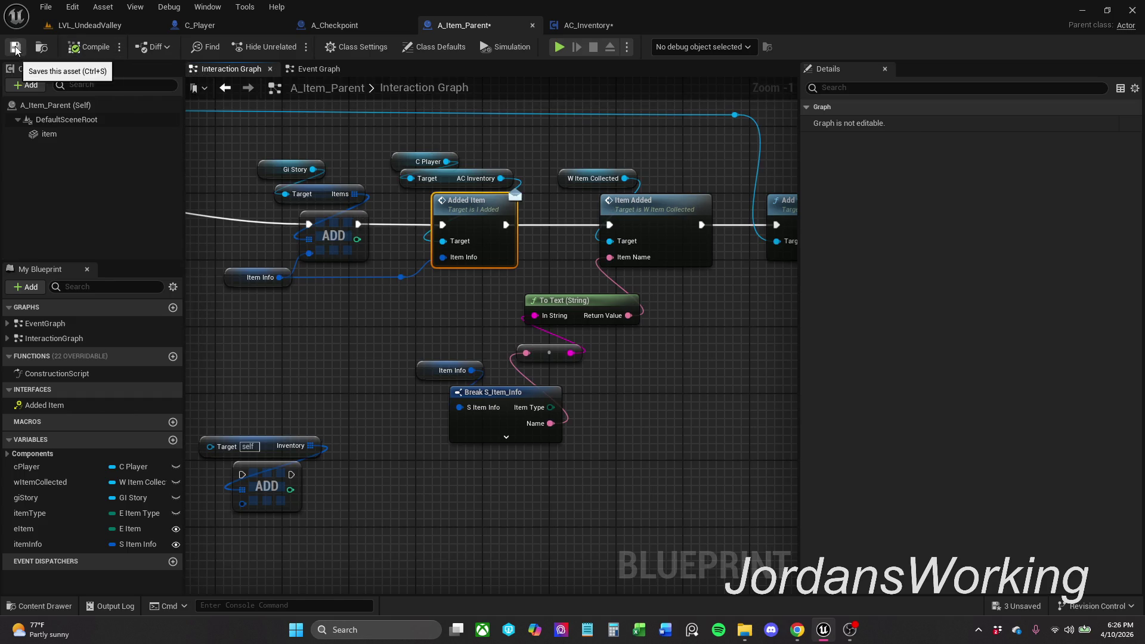
key("ctrl+s")
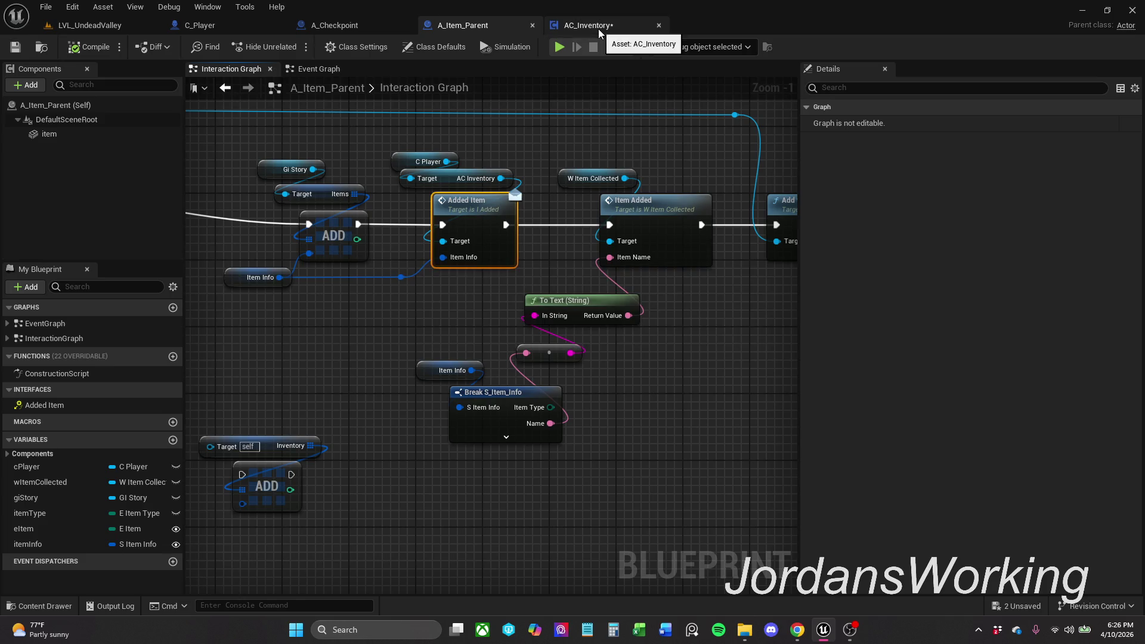
Step: Close AC_Inventory's Event Graph and Get Game Data tabs
left_click(599, 25)
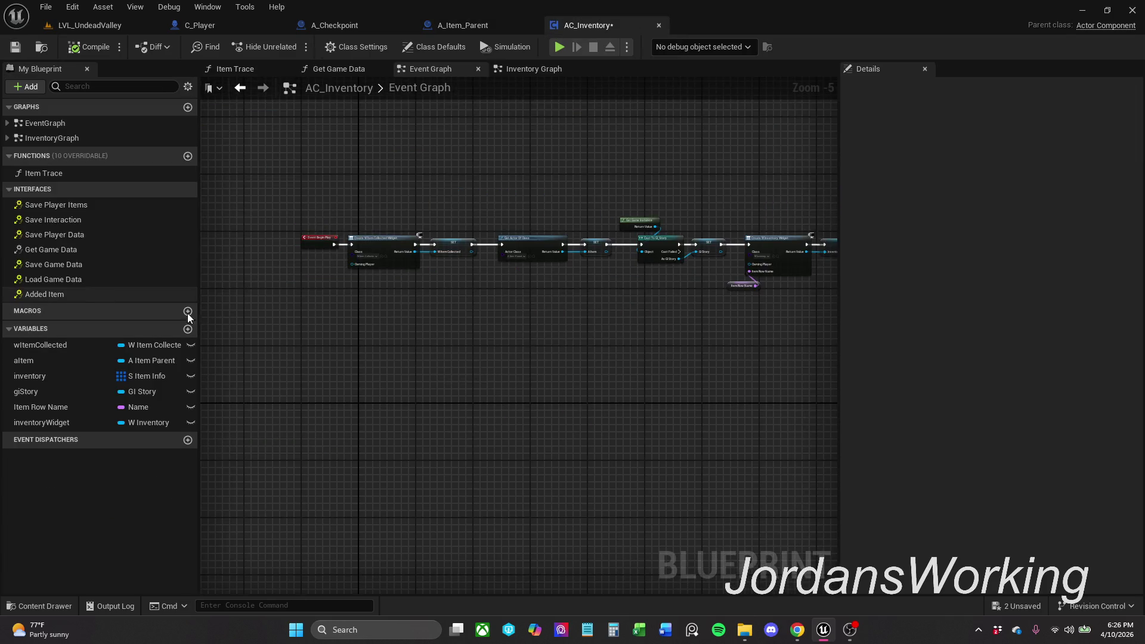
left_click(478, 70)
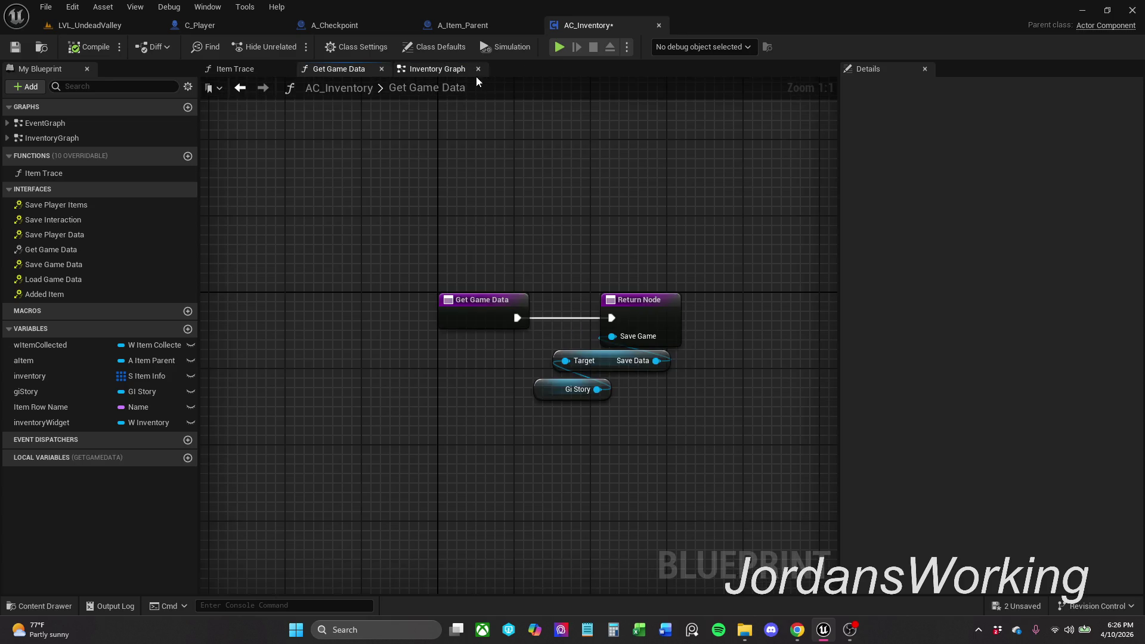
left_click(382, 70)
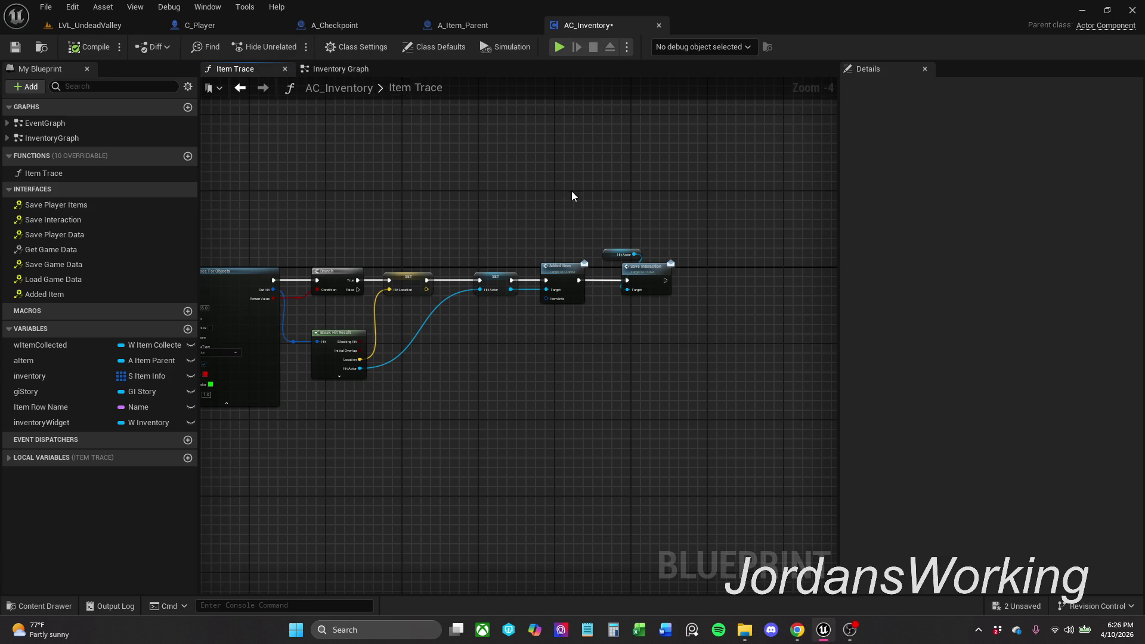
scroll(540, 188, "up", 3)
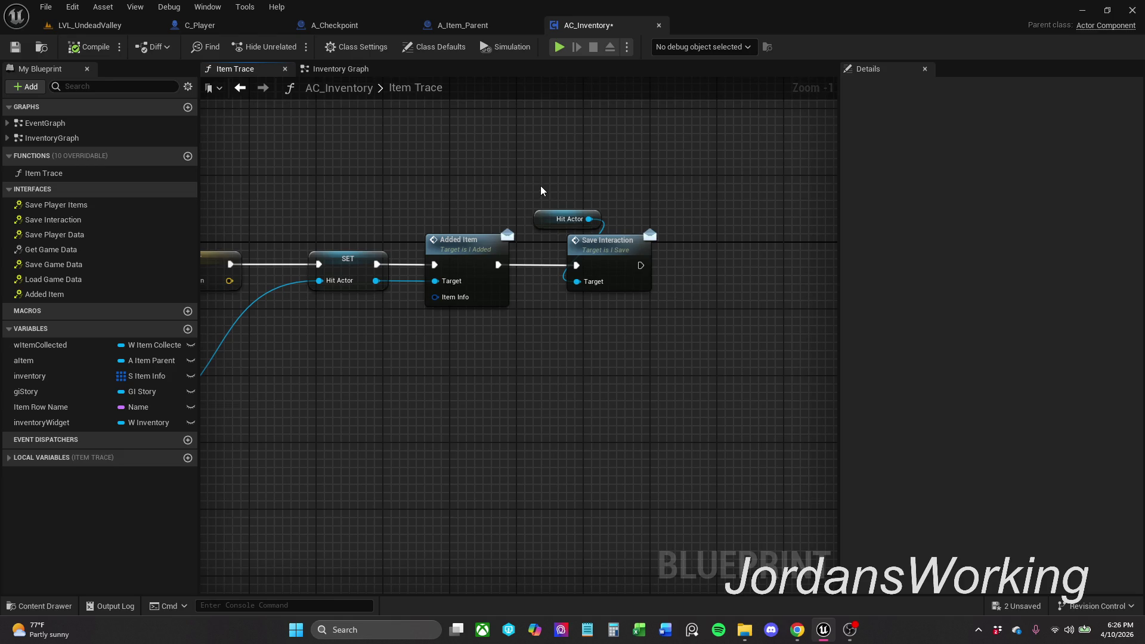
scroll(420, 191, "down", 1)
mouse_move(420, 191)
left_mouse_down()
mouse_move(585, 138)
mouse_move(609, 149)
mouse_move(554, 163)
left_mouse_up()
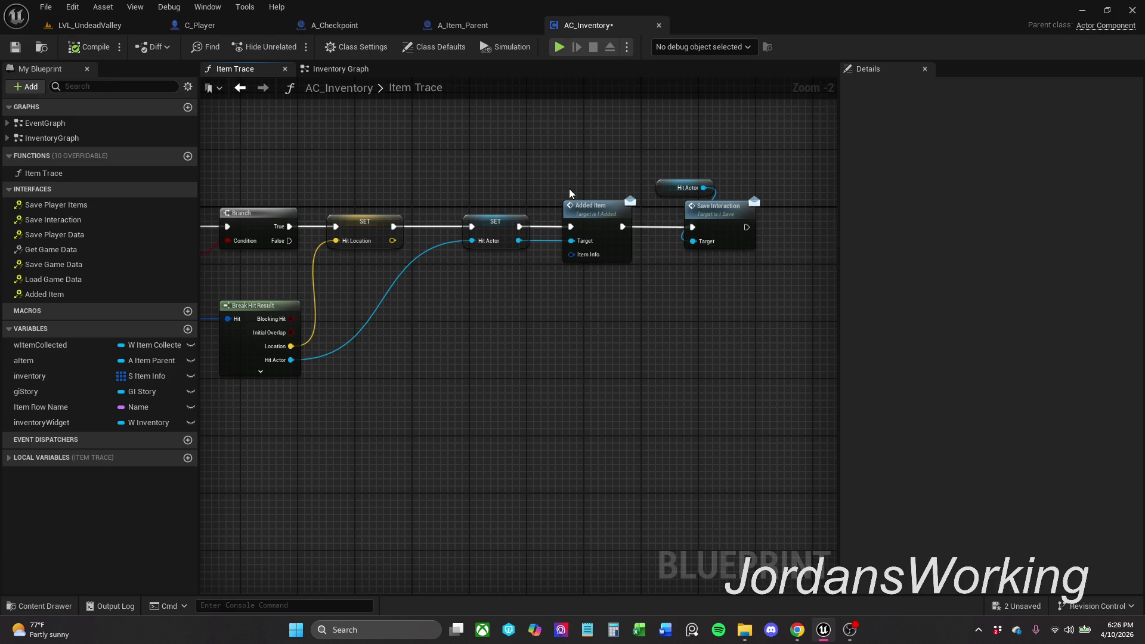
Step: Switch to the Inventory Graph and try dragging the Added Item event into it
left_click(338, 69)
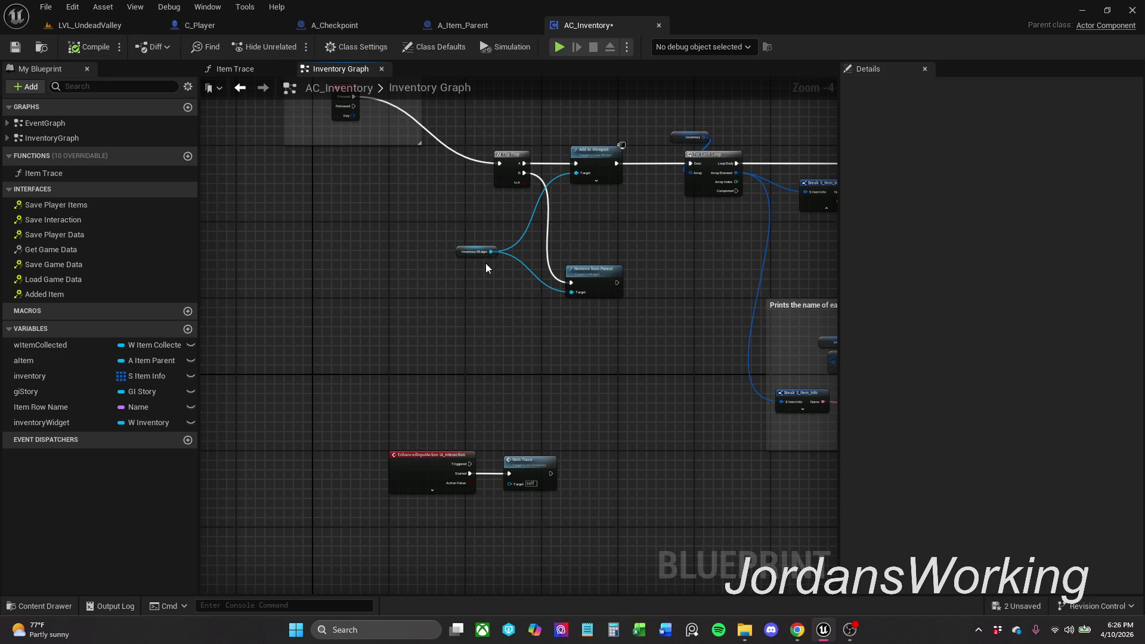
left_click_drag(385, 169, 391, 253)
left_click_drag(529, 427, 491, 152)
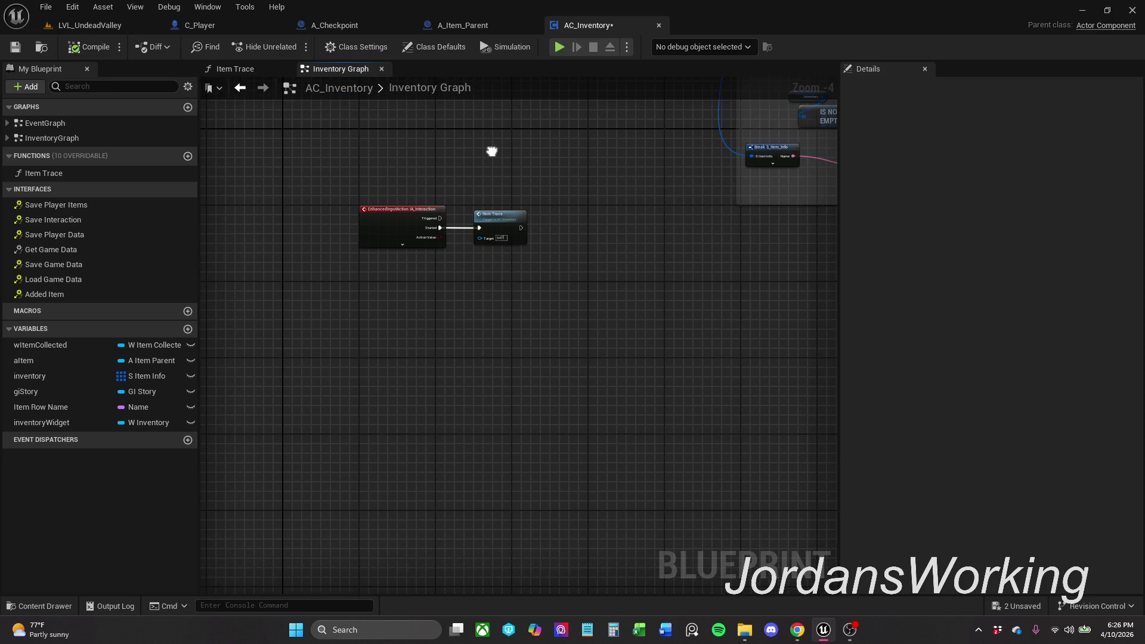
left_click(48, 295)
mouse_move(48, 296)
left_mouse_down()
mouse_move(442, 352)
mouse_move(427, 368)
left_mouse_up()
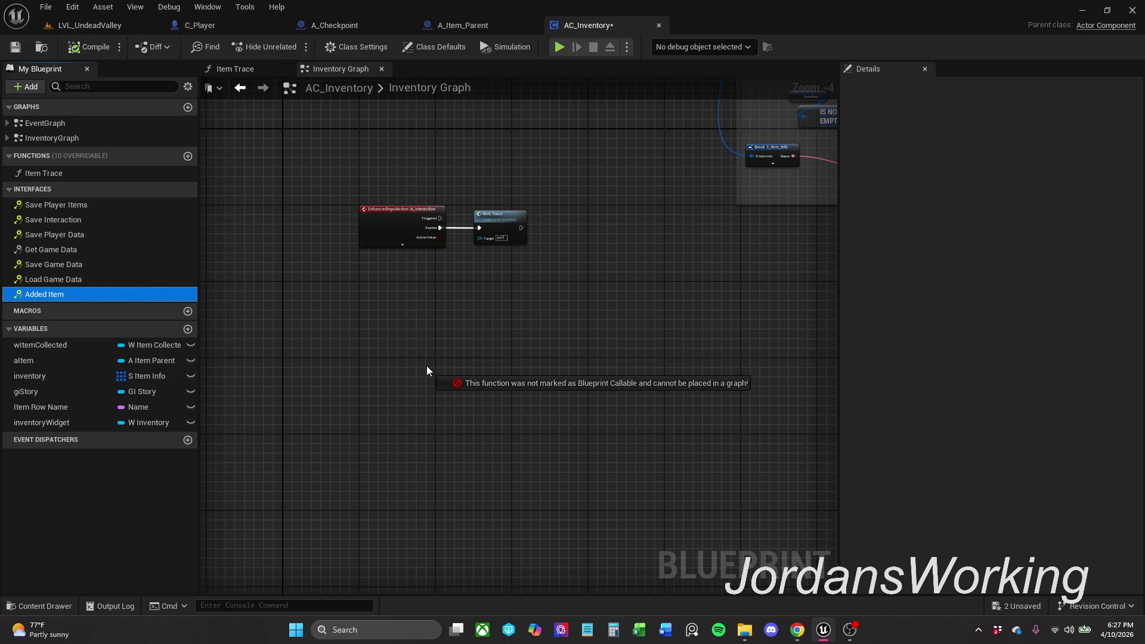
left_click_drag(427, 366, 84, 321)
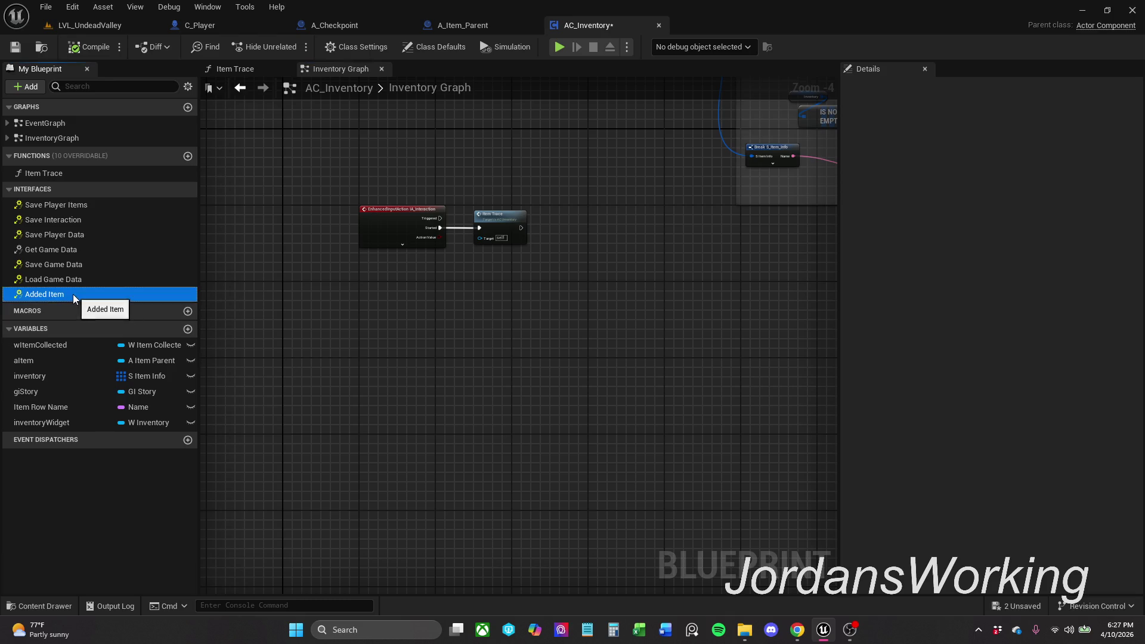
Step: Create the Event Added Item event from the Added Item interface function
double_click(76, 297)
scroll(607, 397, "down", 1)
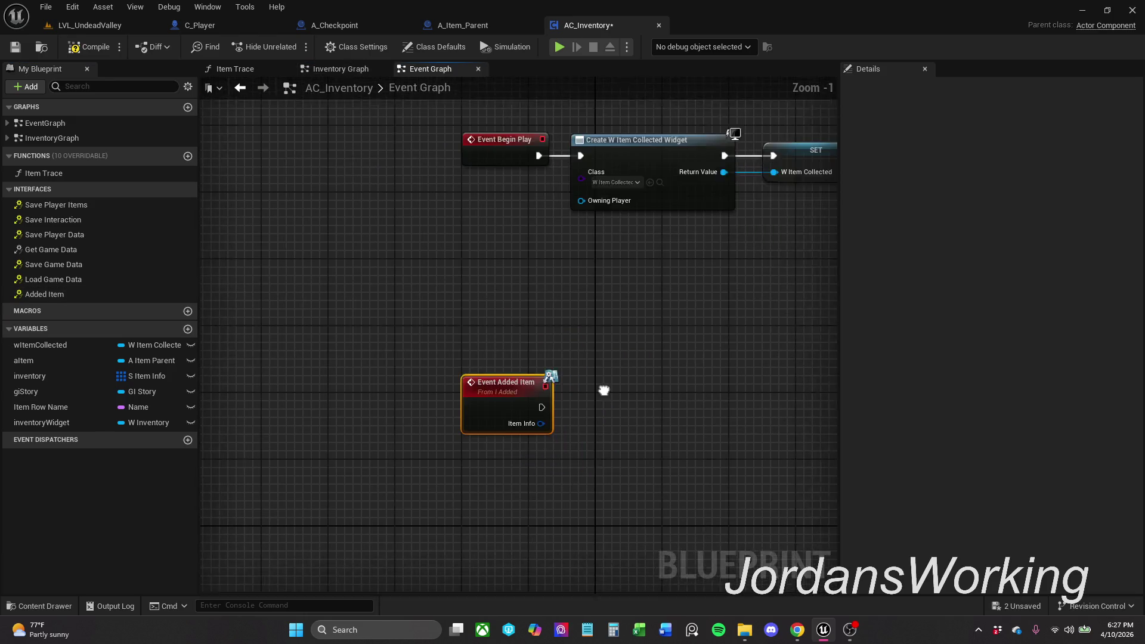
mouse_move(571, 259)
left_mouse_down()
mouse_move(583, 428)
mouse_move(542, 278)
left_mouse_up()
left_click(505, 359)
mouse_move(505, 359)
left_mouse_down()
mouse_move(475, 332)
mouse_move(526, 357)
mouse_move(511, 353)
left_mouse_up()
key("Escape")
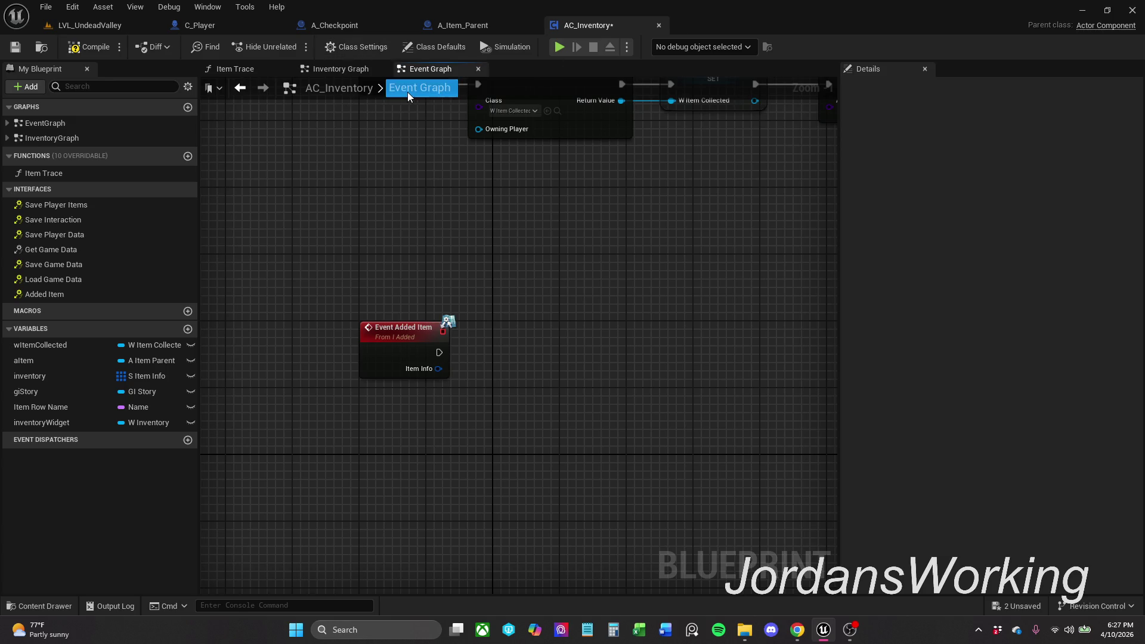
Step: Compile the AC_Inventory blueprint with the new event in place
left_click(349, 70)
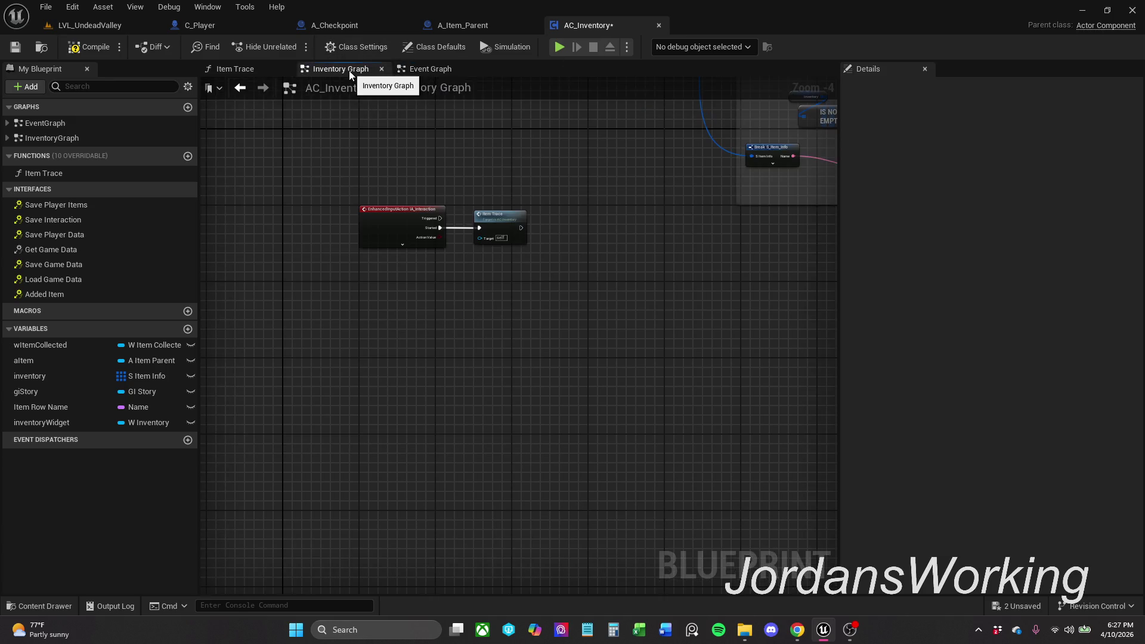
left_click(424, 72)
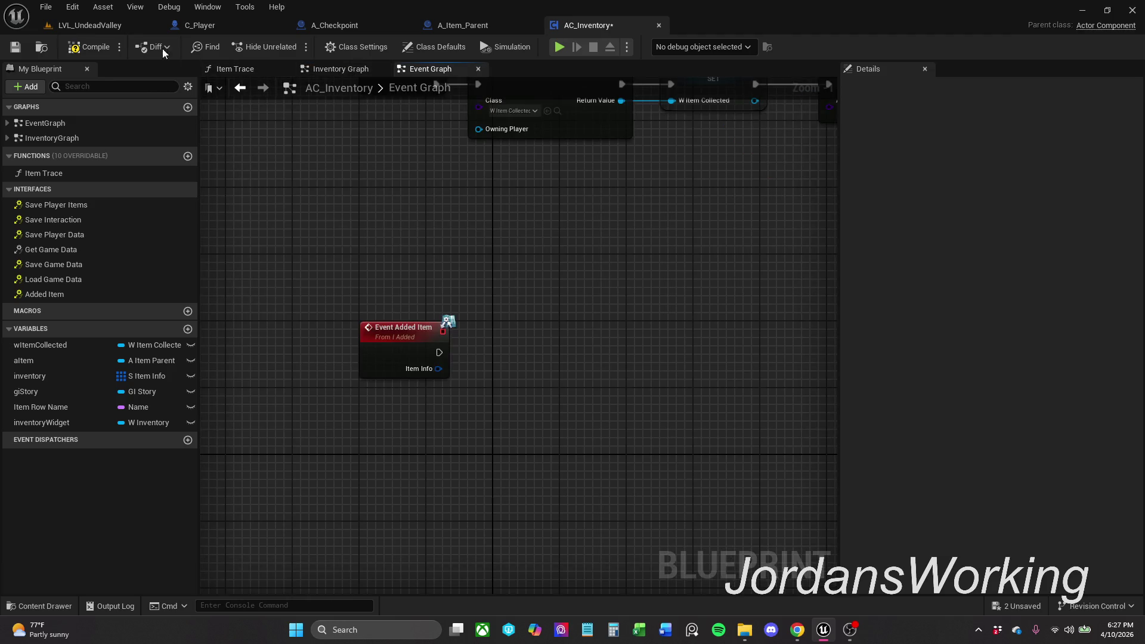
left_click(89, 48)
Step: Run a quick play test, then delete Player.sav from the SaveGames folder
left_click(123, 27)
left_click(290, 48)
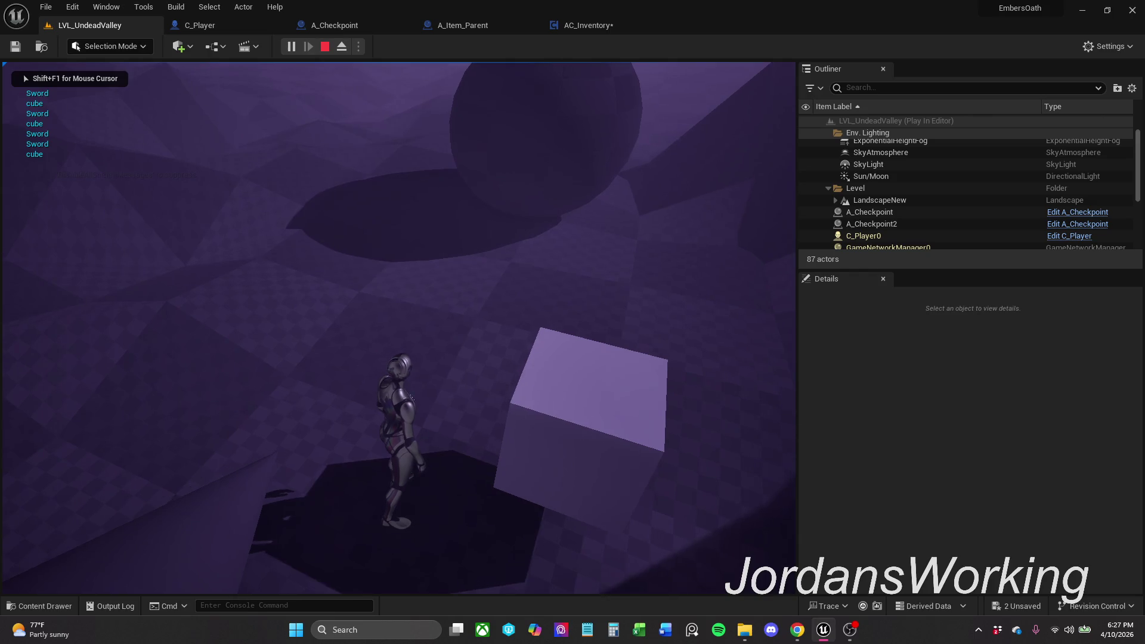
key("Escape")
left_click(745, 630)
mouse_move(451, 259)
left_mouse_down()
mouse_move(532, 166)
mouse_move(319, 126)
left_mouse_up()
key("Delete")
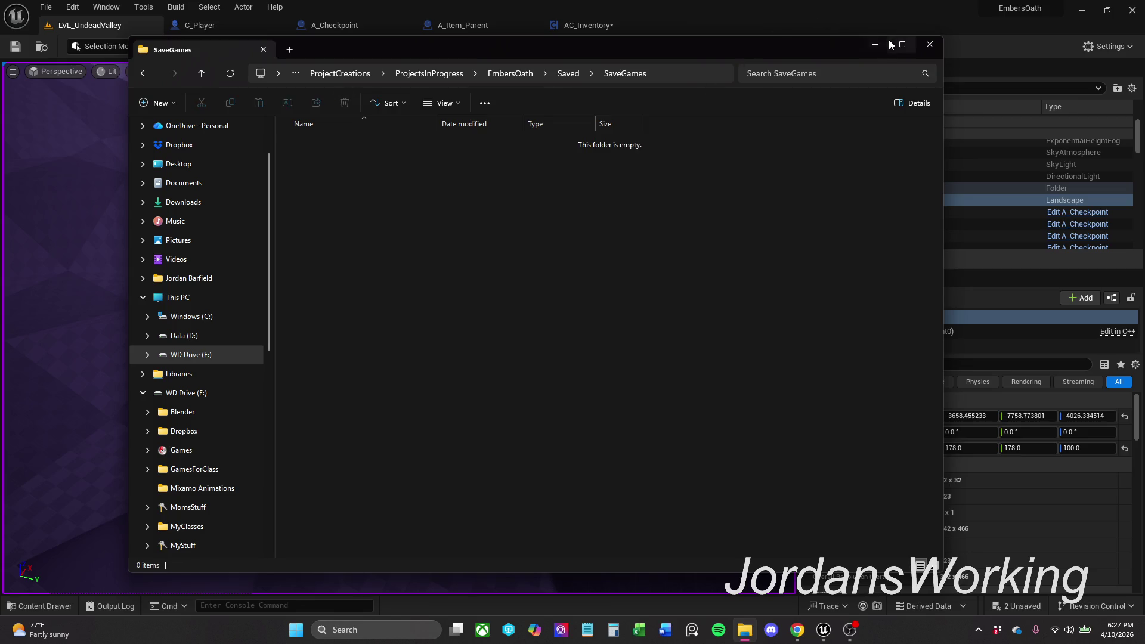
left_click(875, 44)
Step: Play LVL_UndeadValley again, collecting the cube and the sword, then return to AC_Inventory
left_click(292, 47)
key("w")
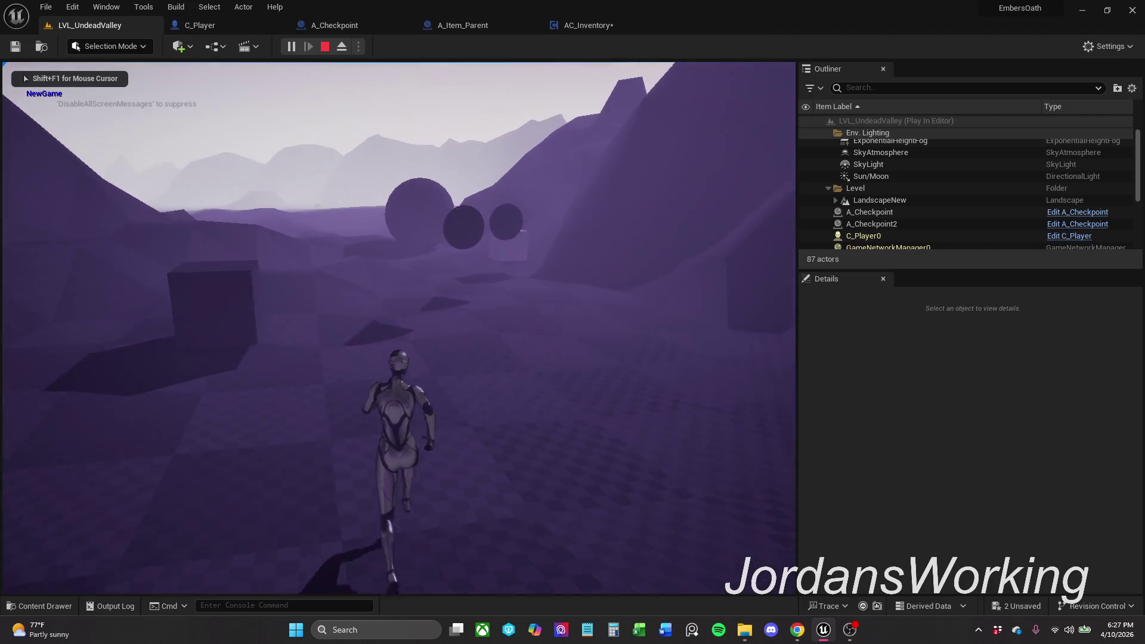
key("a")
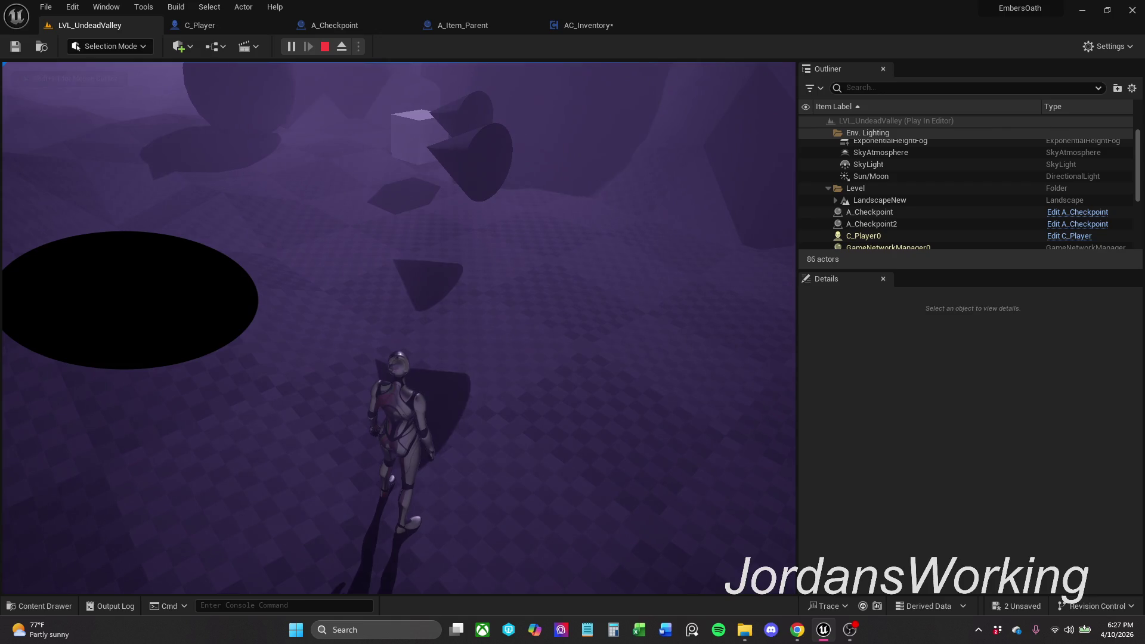
key("w")
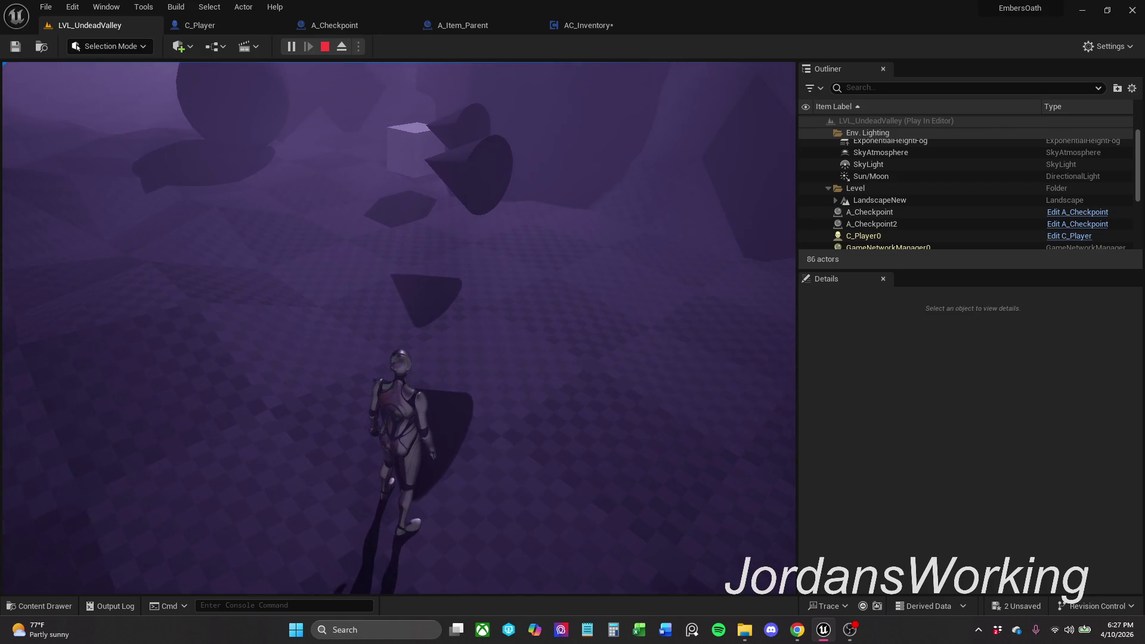
key("e")
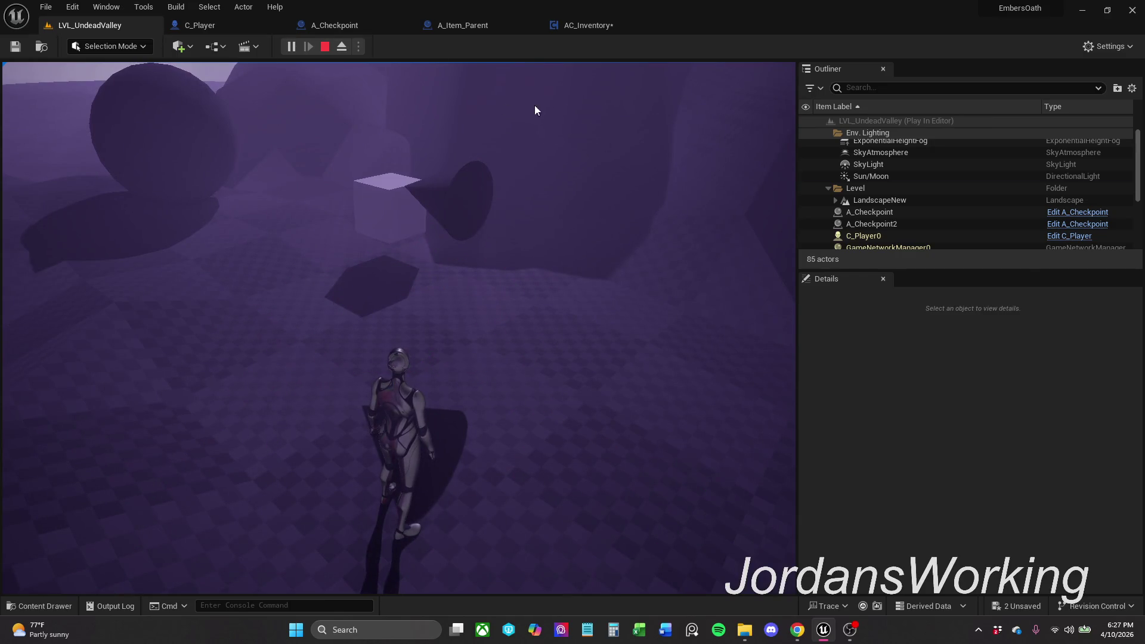
left_click(503, 107)
left_click(614, 24)
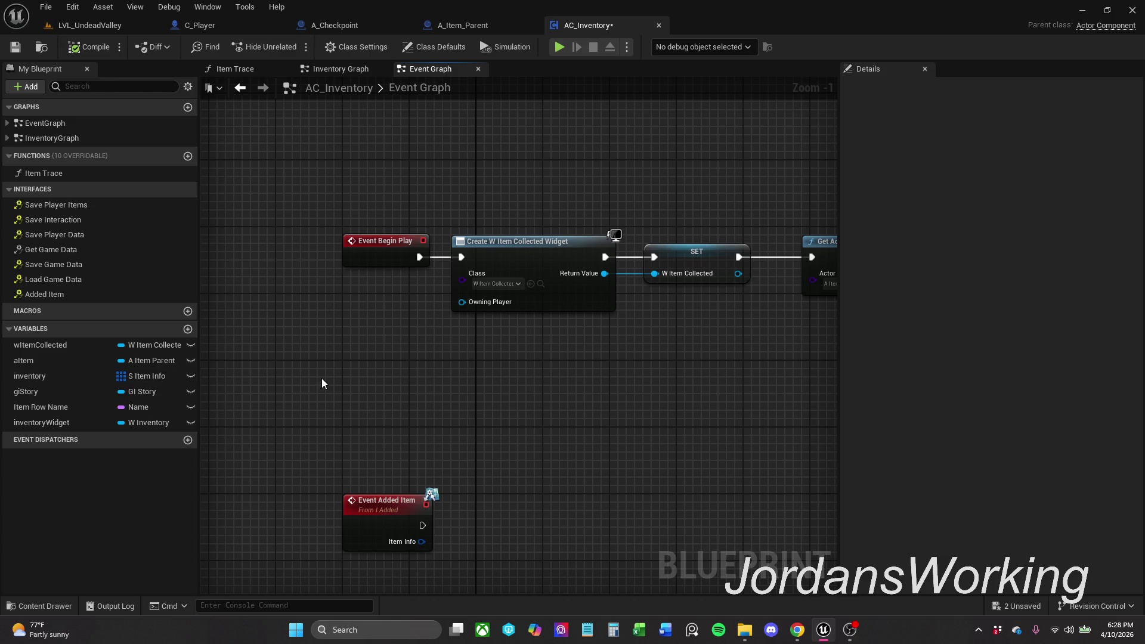
left_click_drag(321, 382, 304, 332)
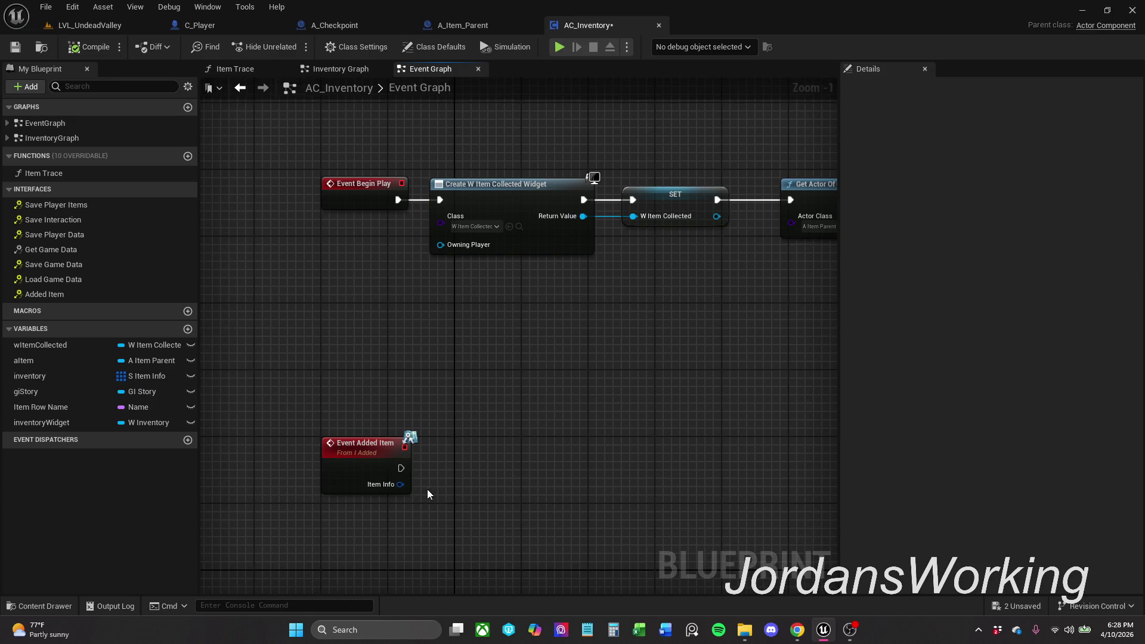
left_click_drag(427, 494, 406, 437)
mouse_move(60, 375)
left_mouse_down()
mouse_move(425, 392)
mouse_move(382, 430)
mouse_move(430, 434)
left_mouse_up()
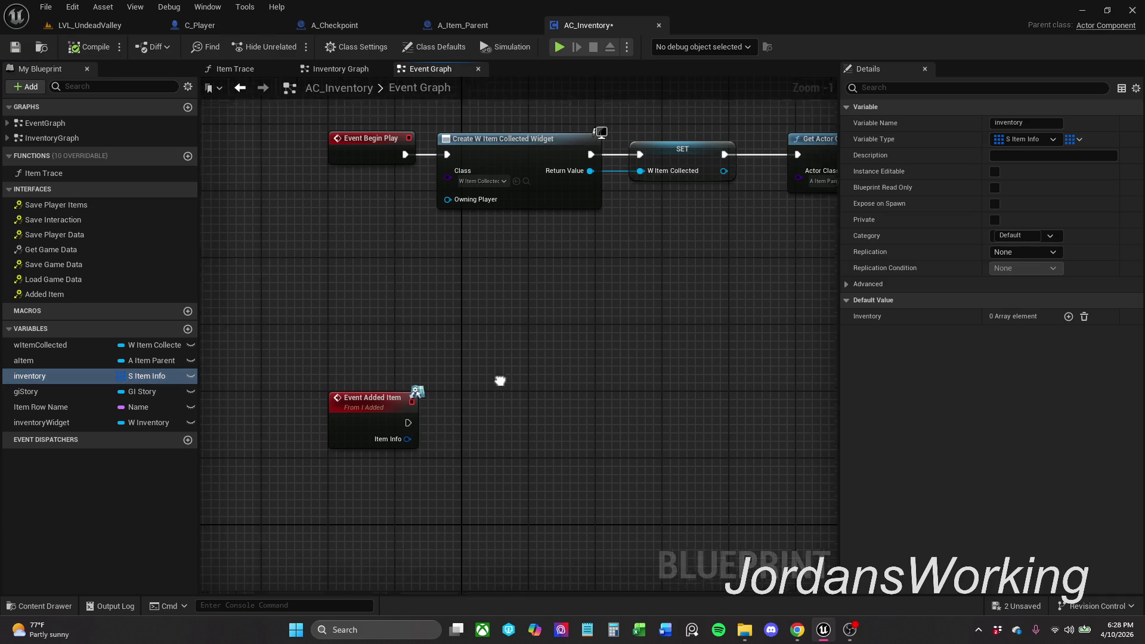
left_click_drag(484, 384, 448, 336)
mouse_move(79, 378)
left_mouse_down()
mouse_move(296, 388)
mouse_move(337, 371)
left_mouse_up()
left_click_drag(448, 373, 526, 367)
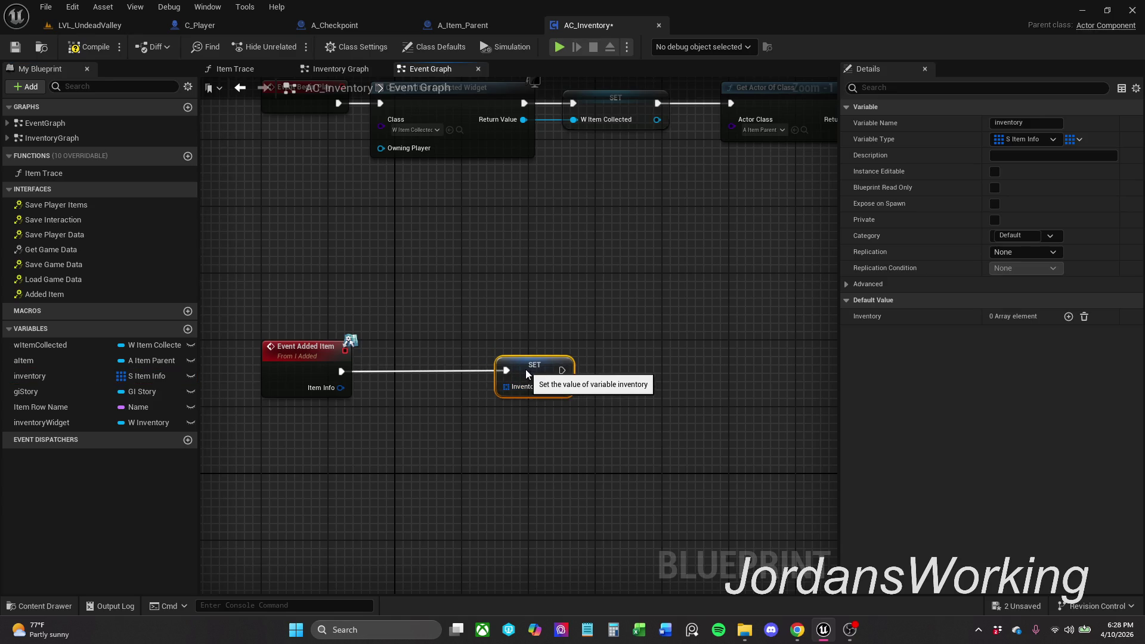
key("Delete")
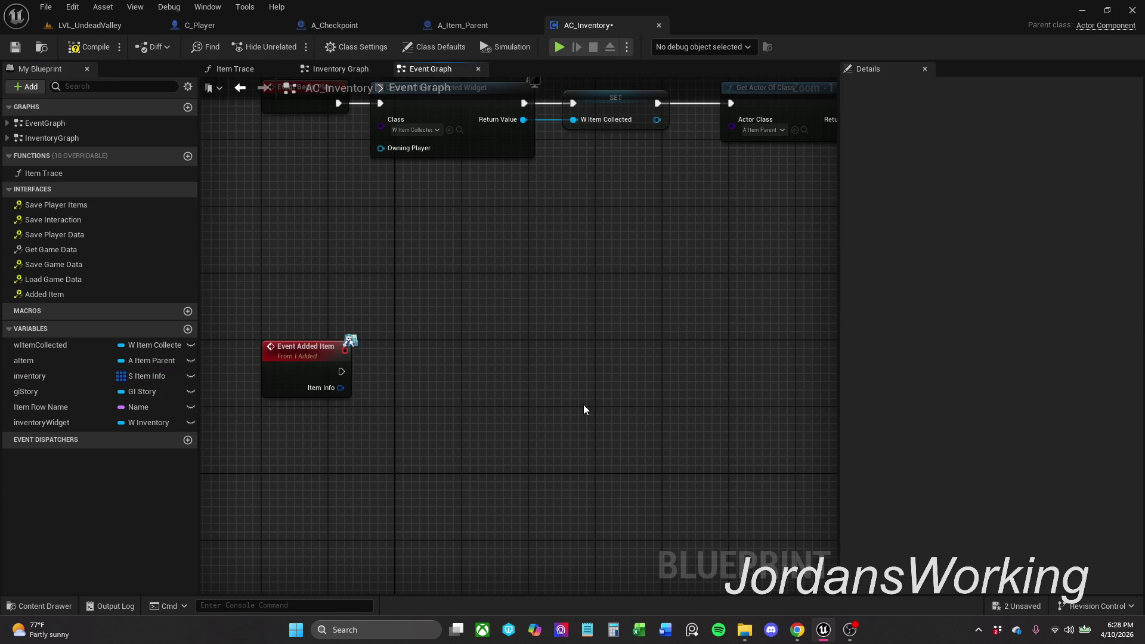
mouse_move(375, 402)
left_mouse_down()
mouse_move(401, 397)
mouse_move(389, 366)
left_mouse_up()
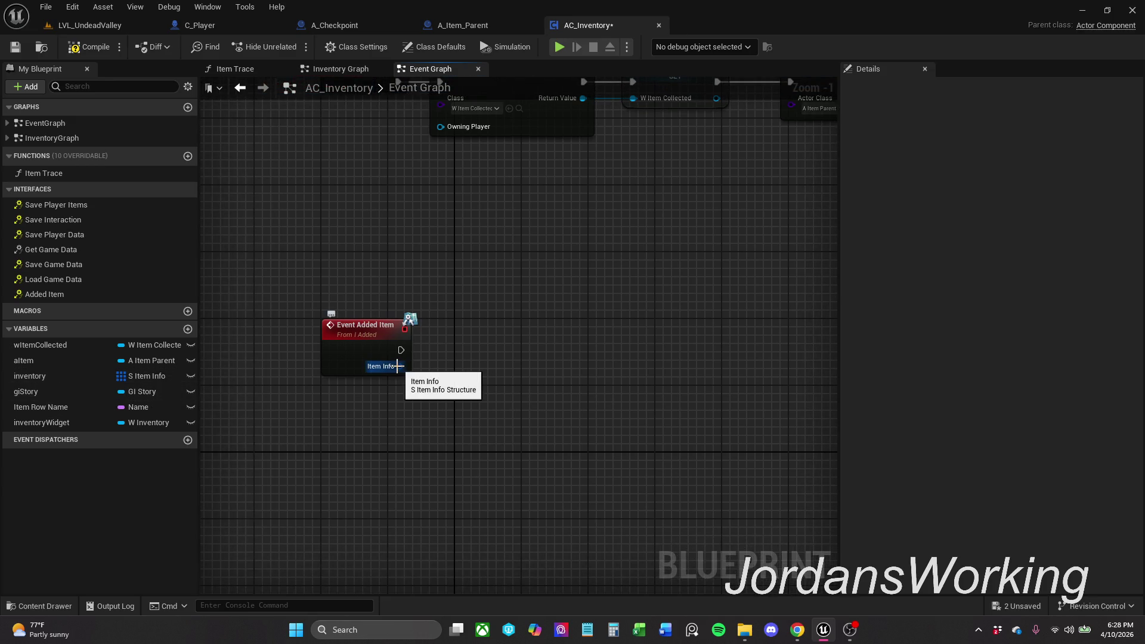
Step: Add a Make Array node from Item Info, then delete it as unwanted
left_click_drag(397, 366, 495, 366)
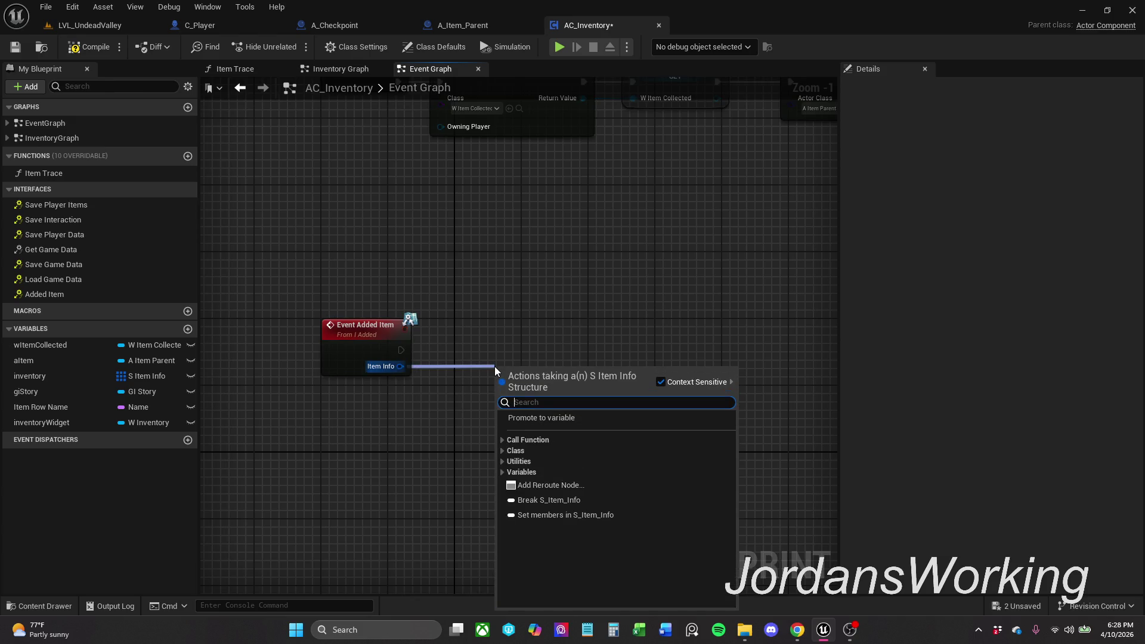
type("make")
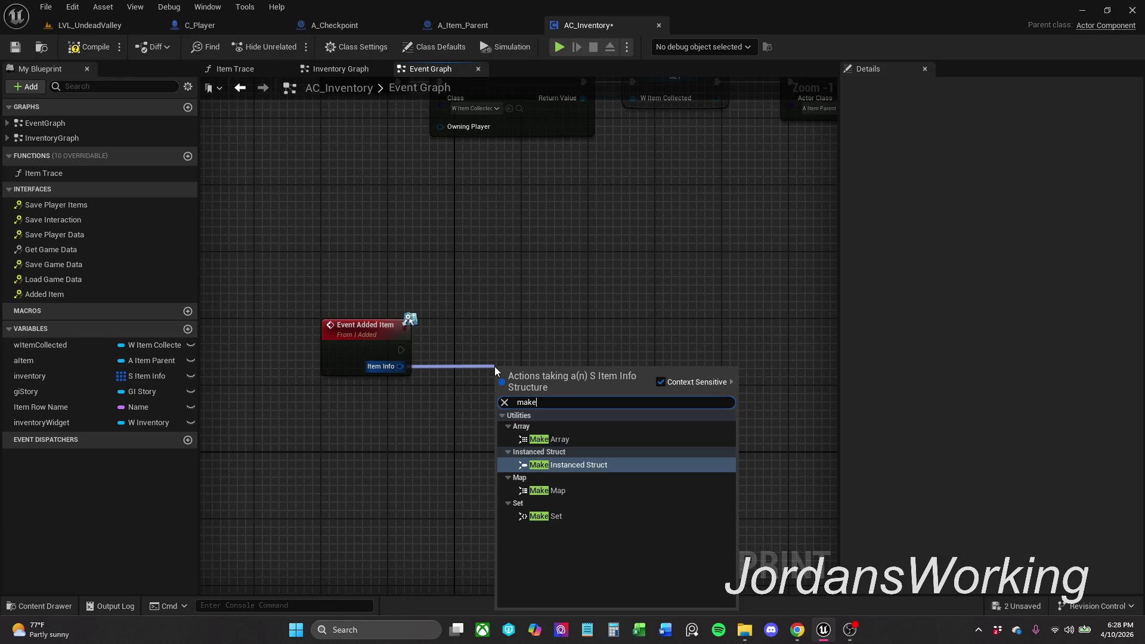
key("Up")
key("Return")
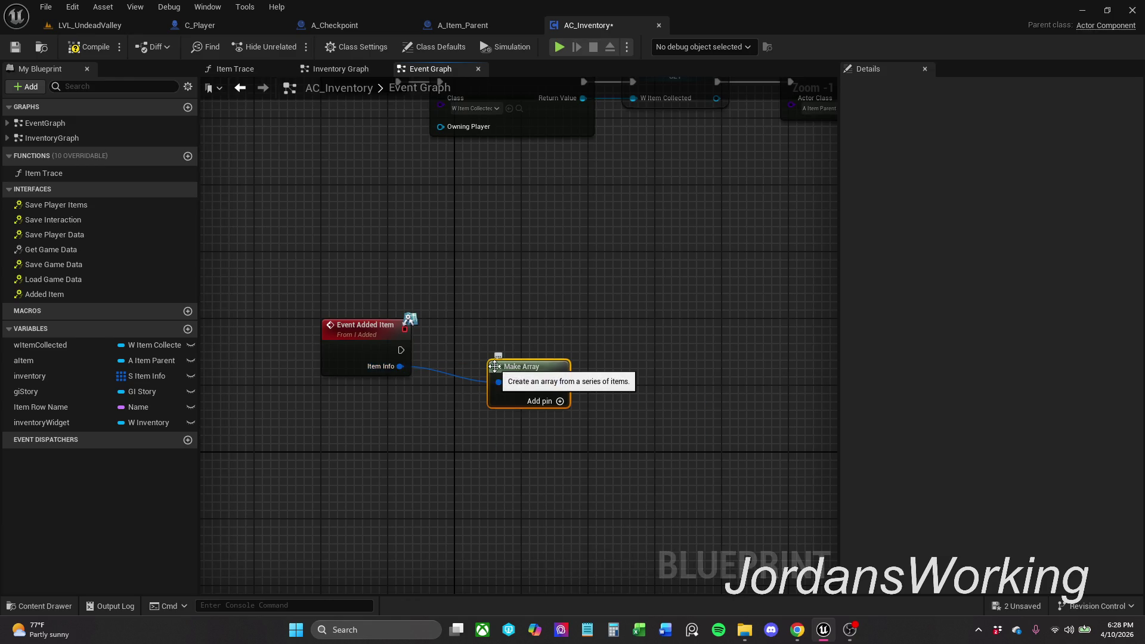
key("Delete")
Step: Add a Set members in S_Item_Info node fed by Item Info beside Event Added Item
left_click_drag(400, 366, 421, 406)
type("set")
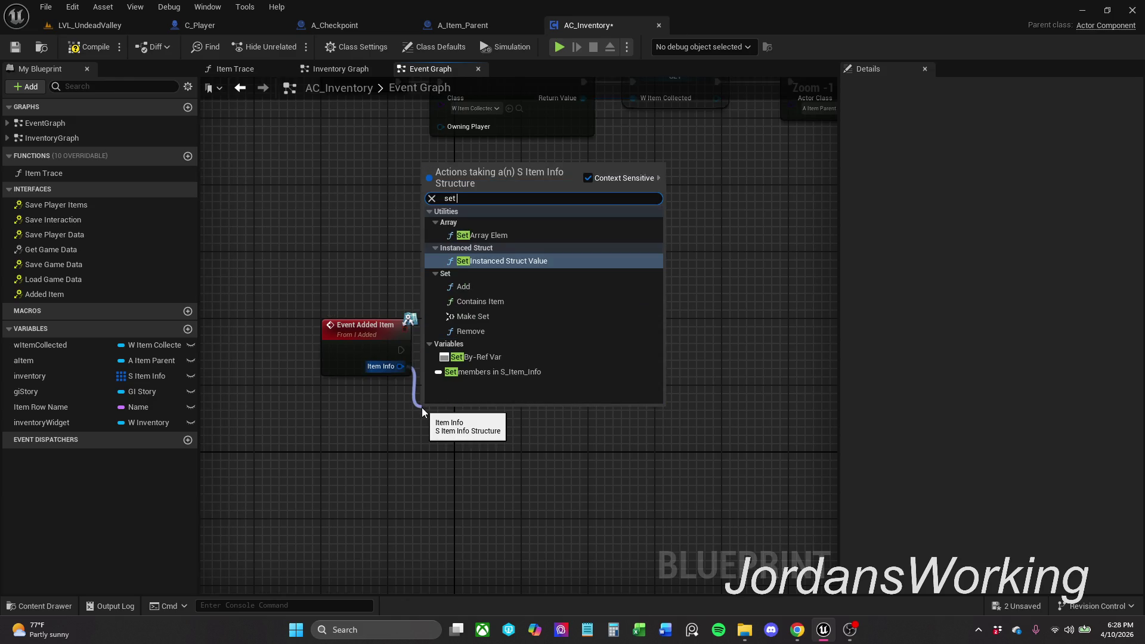
left_click(521, 372)
mouse_move(488, 414)
left_mouse_down()
mouse_move(536, 341)
mouse_move(516, 343)
left_mouse_up()
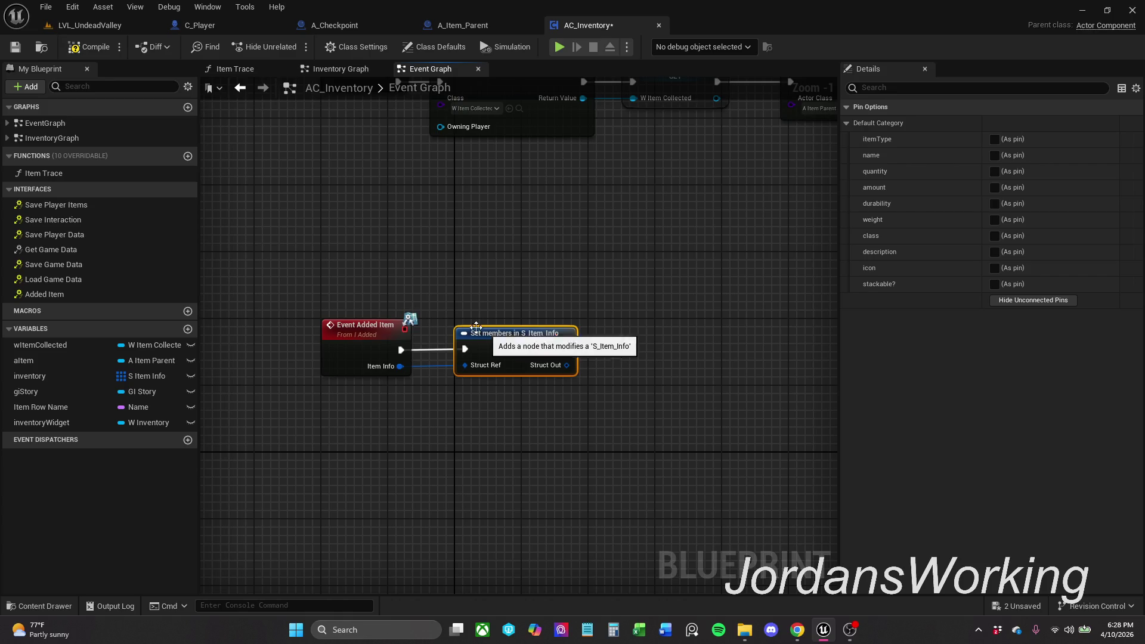
mouse_move(398, 290)
left_mouse_down()
mouse_move(329, 422)
mouse_move(339, 419)
left_mouse_up()
left_click(525, 352)
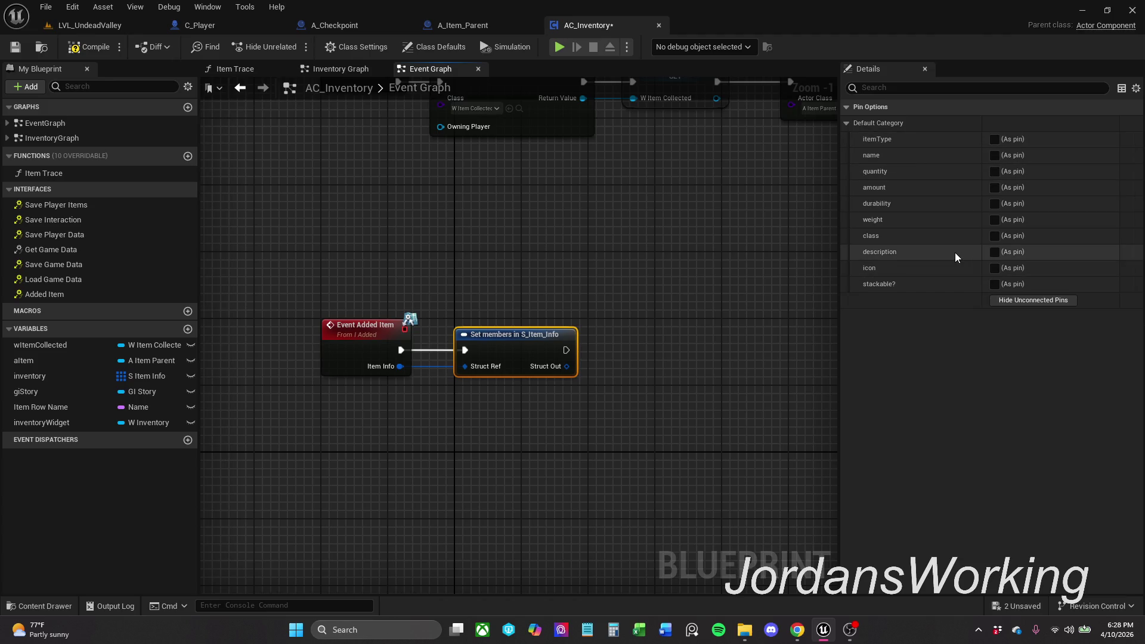
Step: Expose Set members' name pin and feed it Name from a Break S_Item_Info of Item Info
left_click(994, 155)
left_click(718, 248)
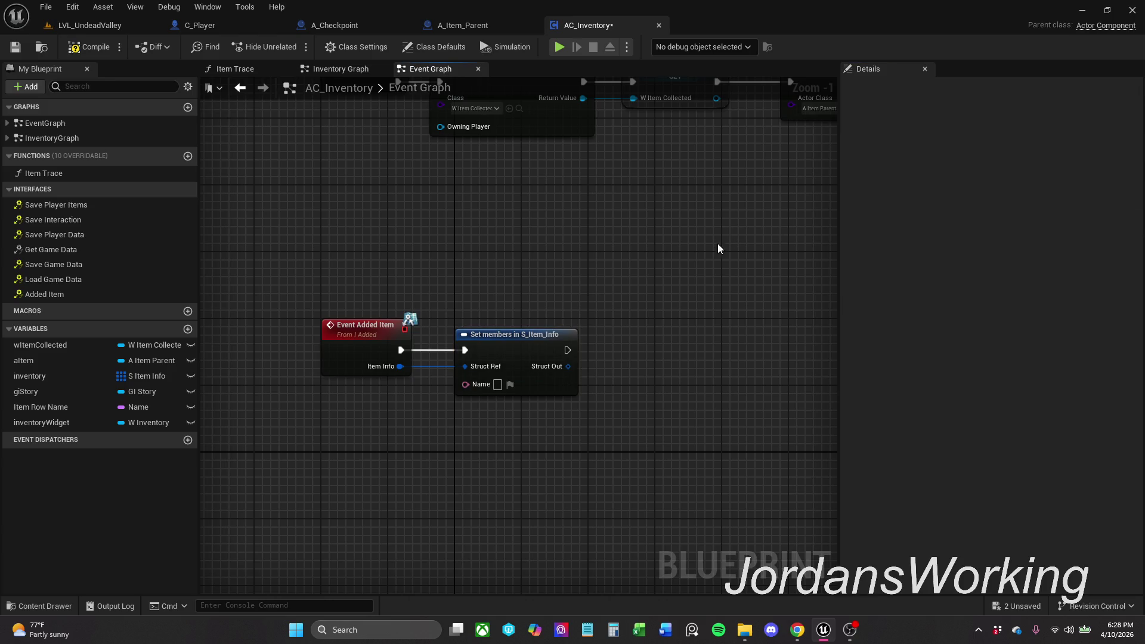
left_click(489, 344)
left_click_drag(527, 346, 654, 345)
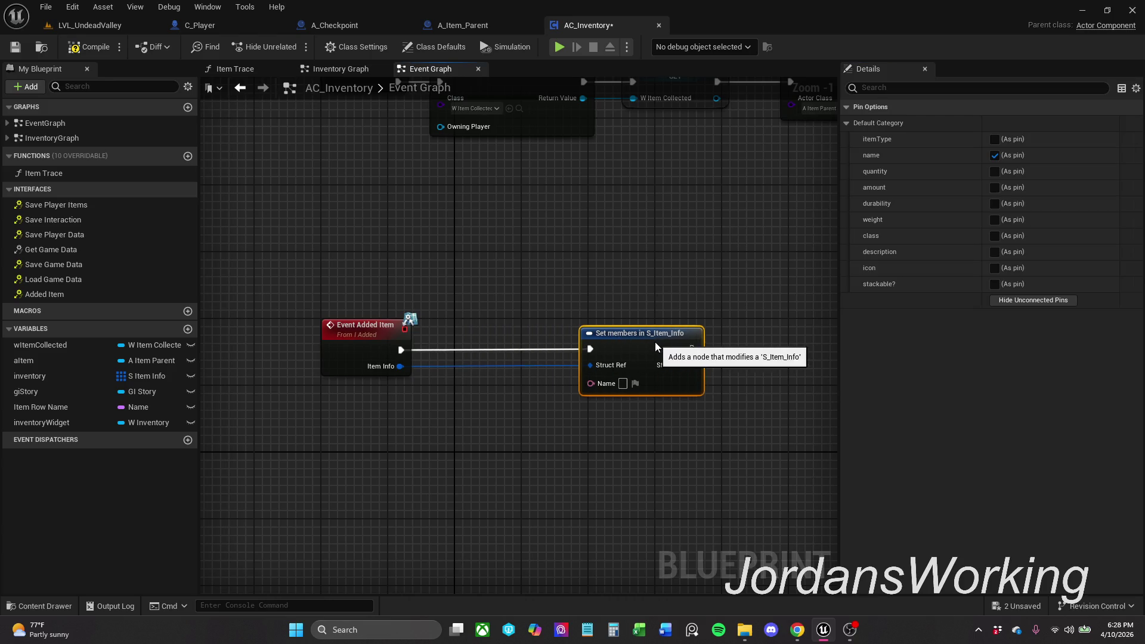
mouse_move(400, 366)
left_mouse_down()
mouse_move(420, 419)
mouse_move(413, 410)
left_mouse_up()
type("break")
key("Return")
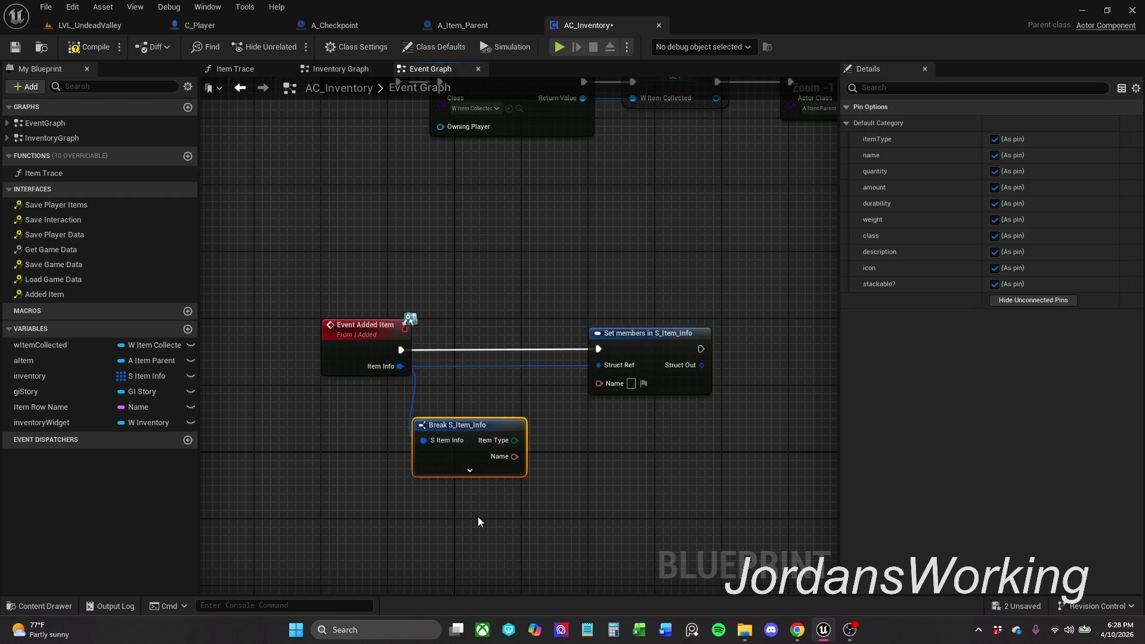
left_click(477, 521)
left_click_drag(503, 509, 403, 460)
mouse_move(415, 408)
left_mouse_down()
mouse_move(518, 337)
mouse_move(499, 332)
left_mouse_up()
Step: Compile and save AC_Inventory, then bring up the C_Player blueprint
left_click(60, 48)
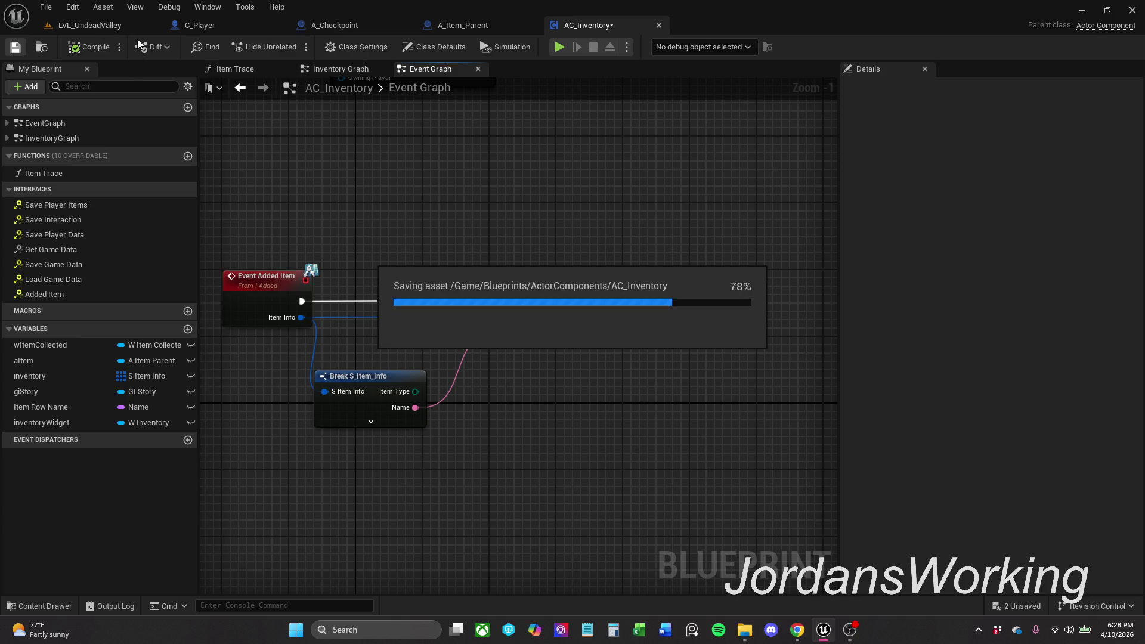
left_click(352, 25)
left_click(239, 25)
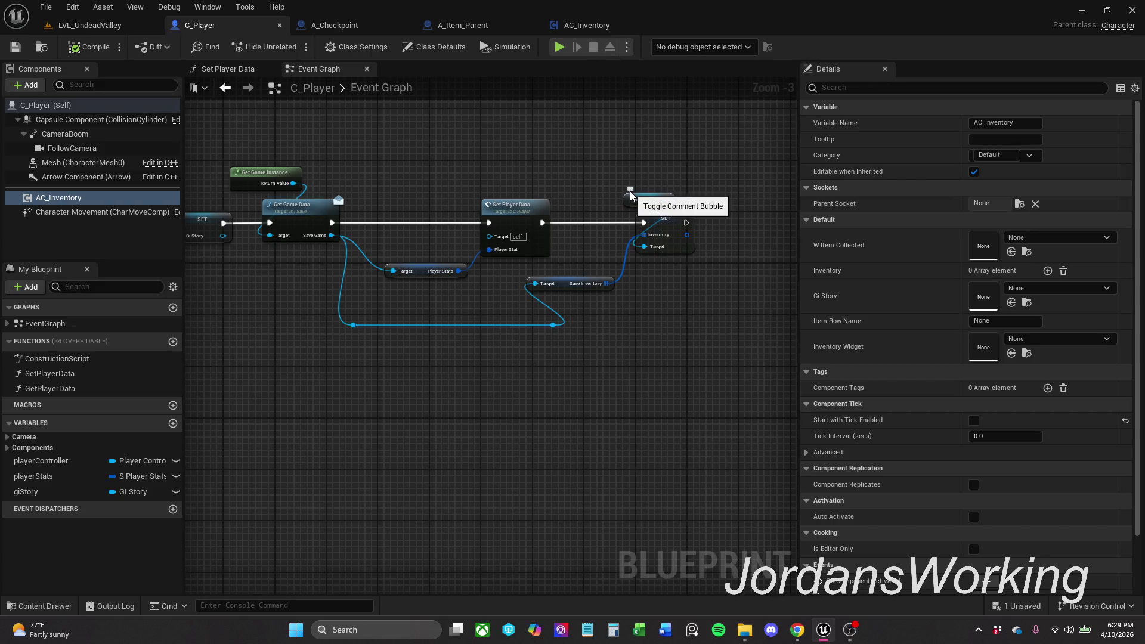
Step: Edit AC_Inventory, show its Inventory Graph, and close the Item Trace graph
right_click(96, 199)
mouse_move(164, 222)
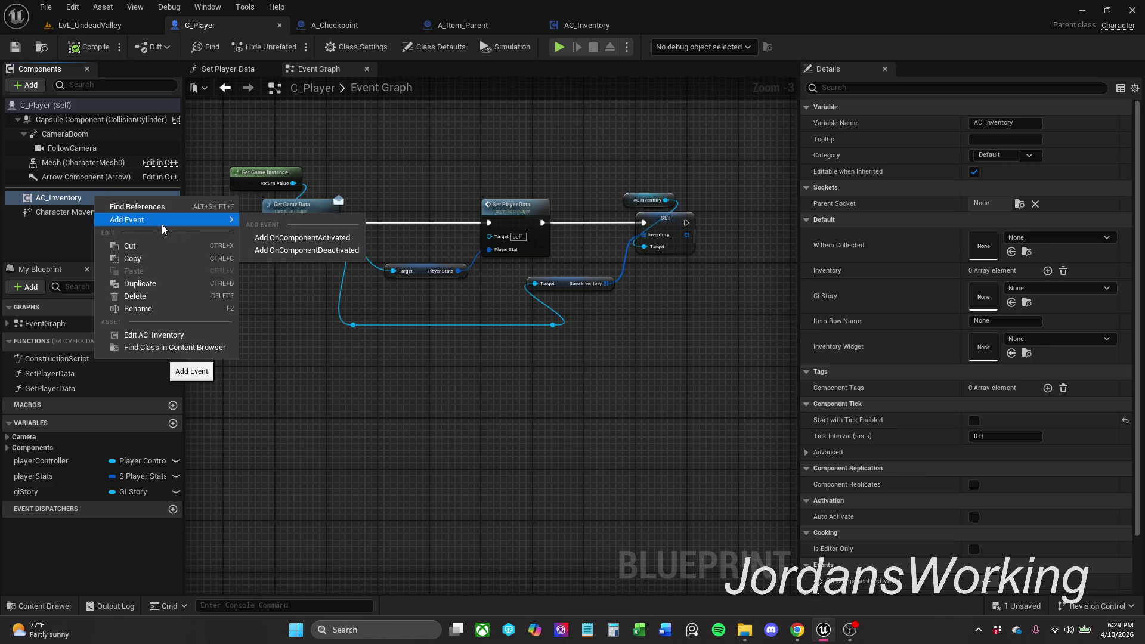
left_click(154, 335)
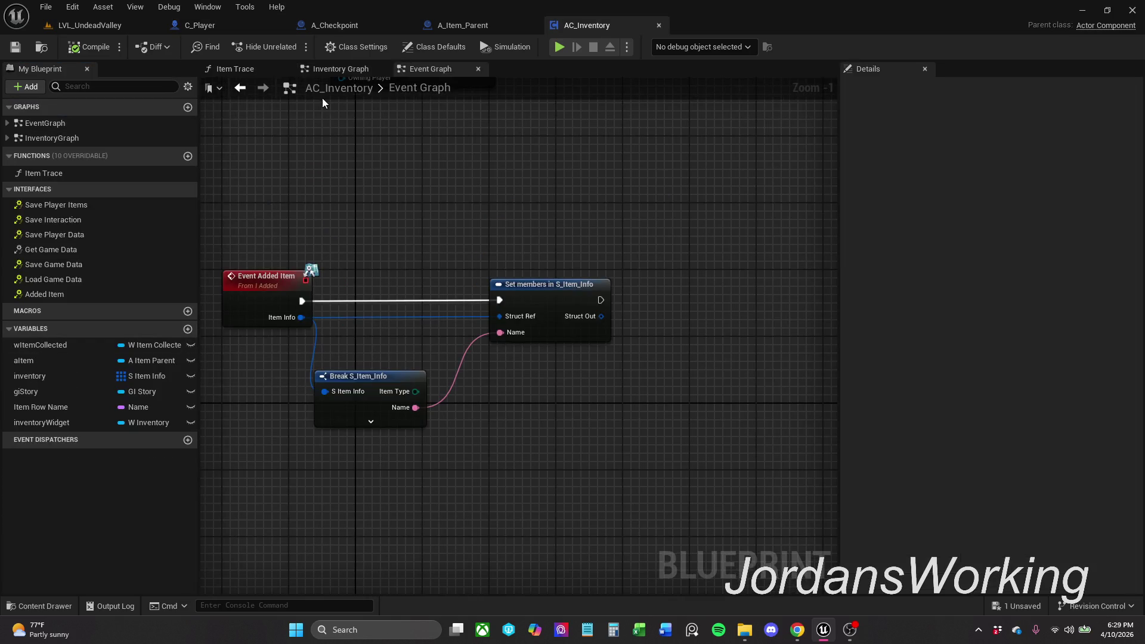
left_click(325, 69)
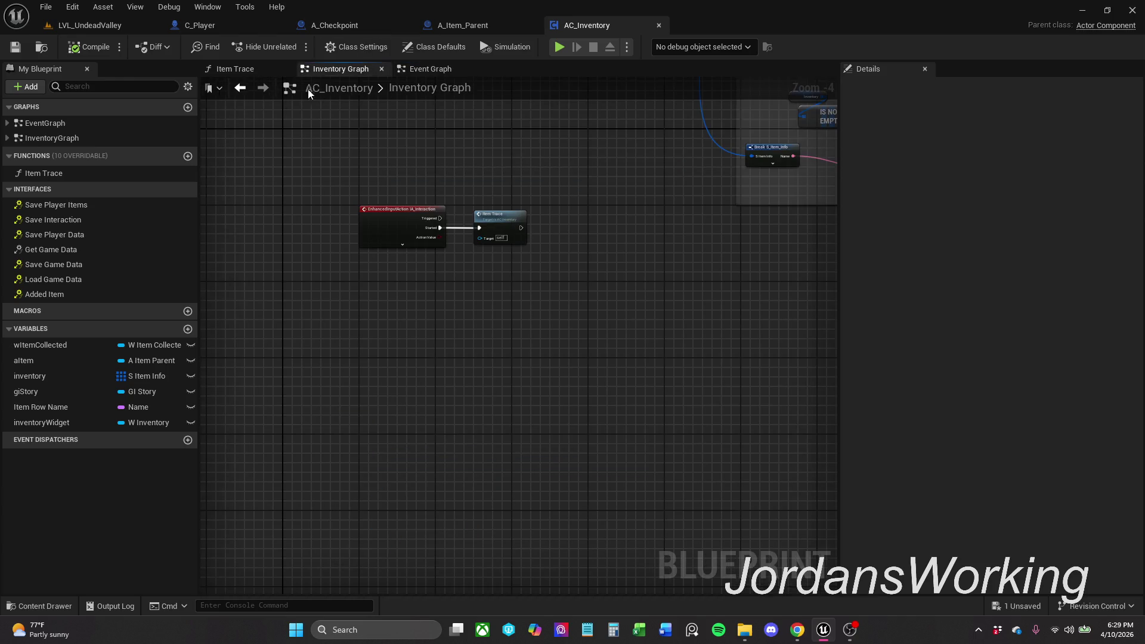
left_click(285, 69)
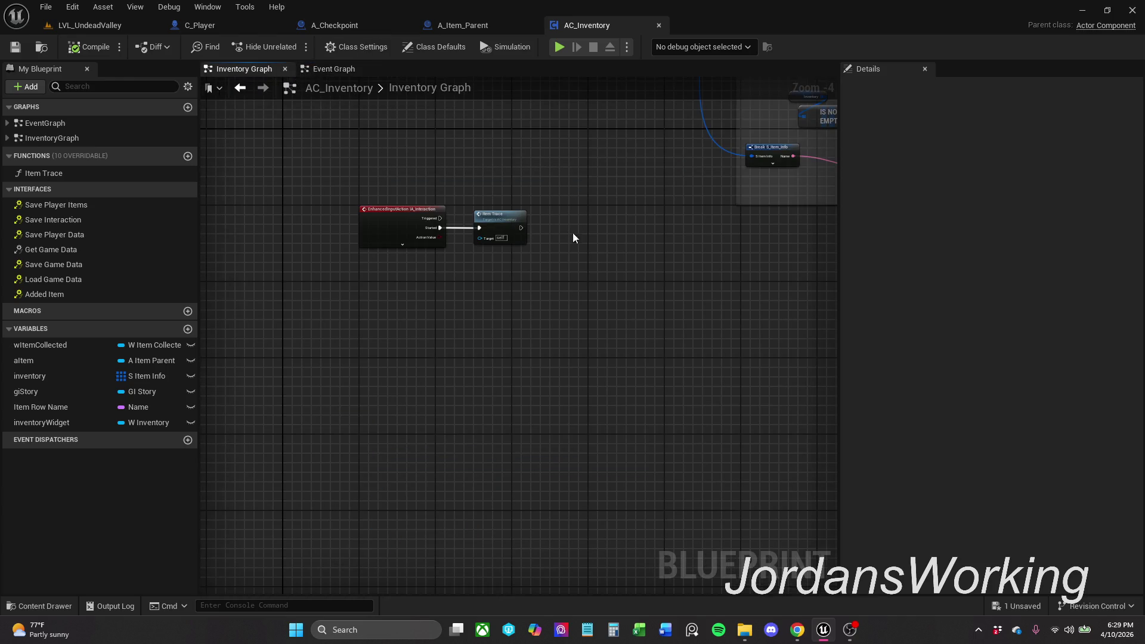
left_click_drag(563, 196, 489, 458)
mouse_move(591, 452)
left_mouse_down()
mouse_move(477, 401)
mouse_move(388, 302)
mouse_move(479, 359)
left_mouse_up()
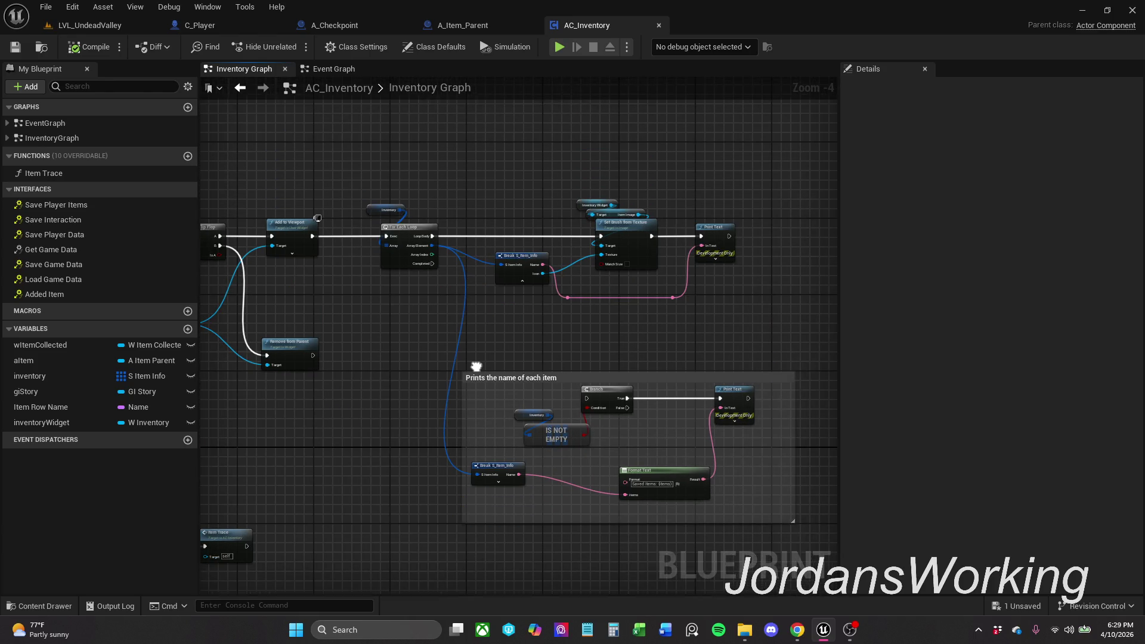
scroll(572, 328, "up", 2)
left_click_drag(592, 354, 541, 344)
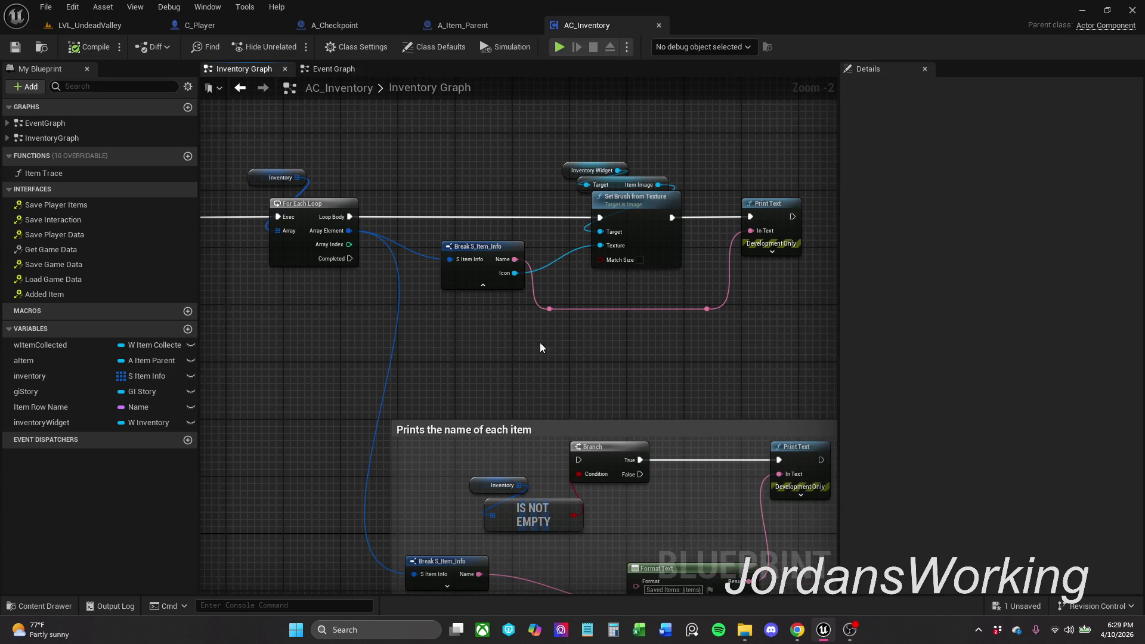
Step: Inspect the Added Item call in A_Item_Parent, then go back to LVL_UndeadValley
left_click(490, 26)
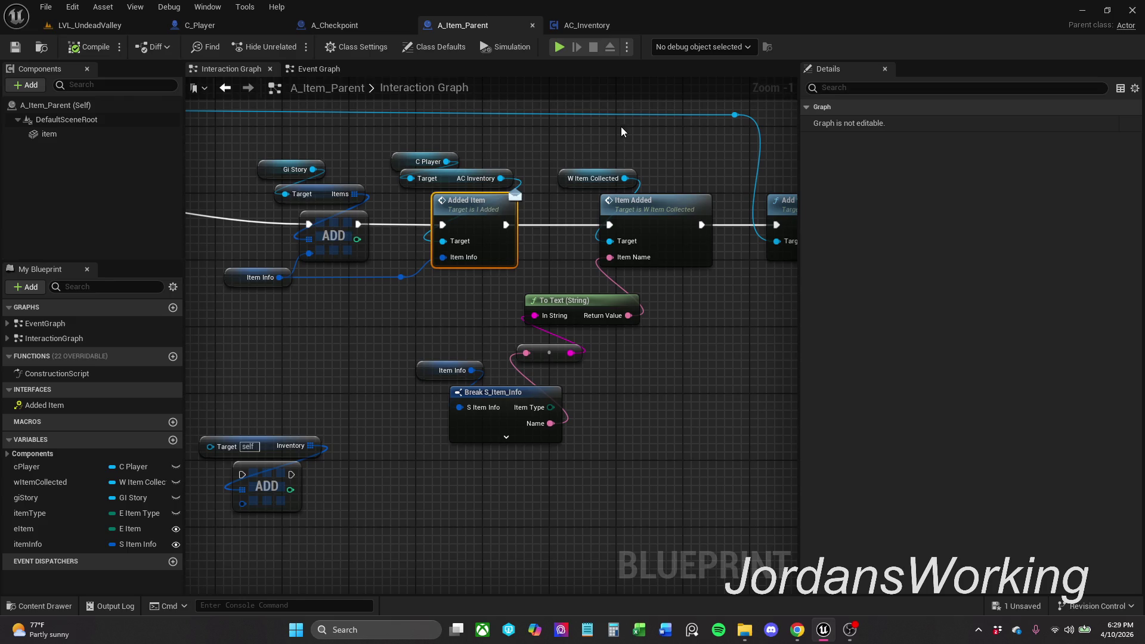
mouse_move(398, 275)
left_mouse_down()
mouse_move(485, 259)
mouse_move(476, 287)
left_mouse_up()
left_click(89, 25)
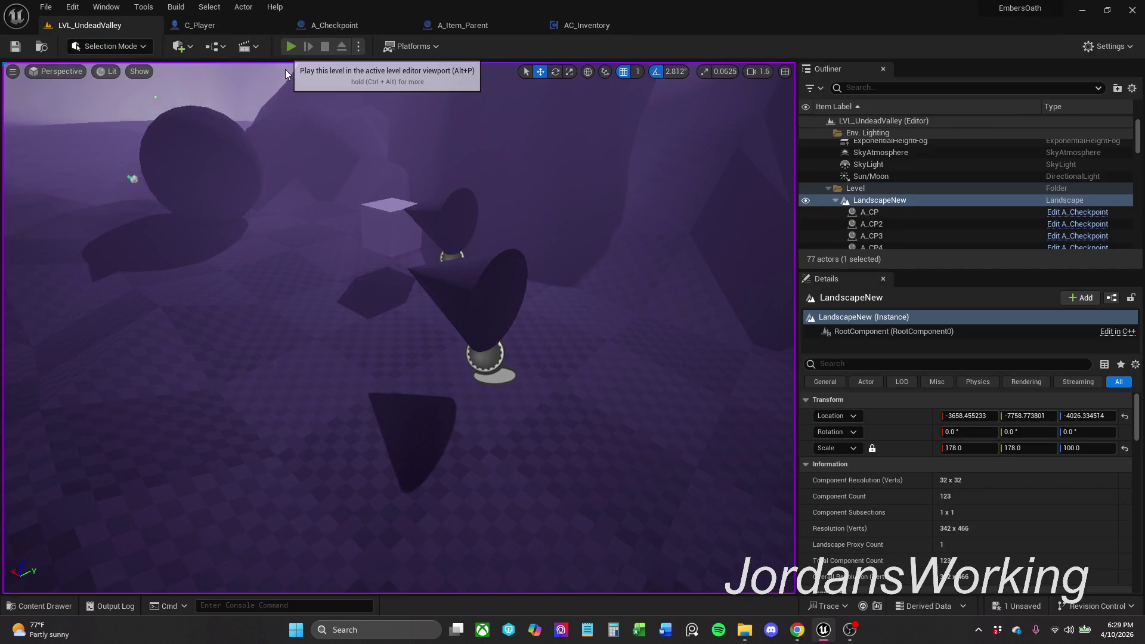
Step: Play-test the level, picking up the cube and swords, then return to AC_Inventory
left_click(291, 46)
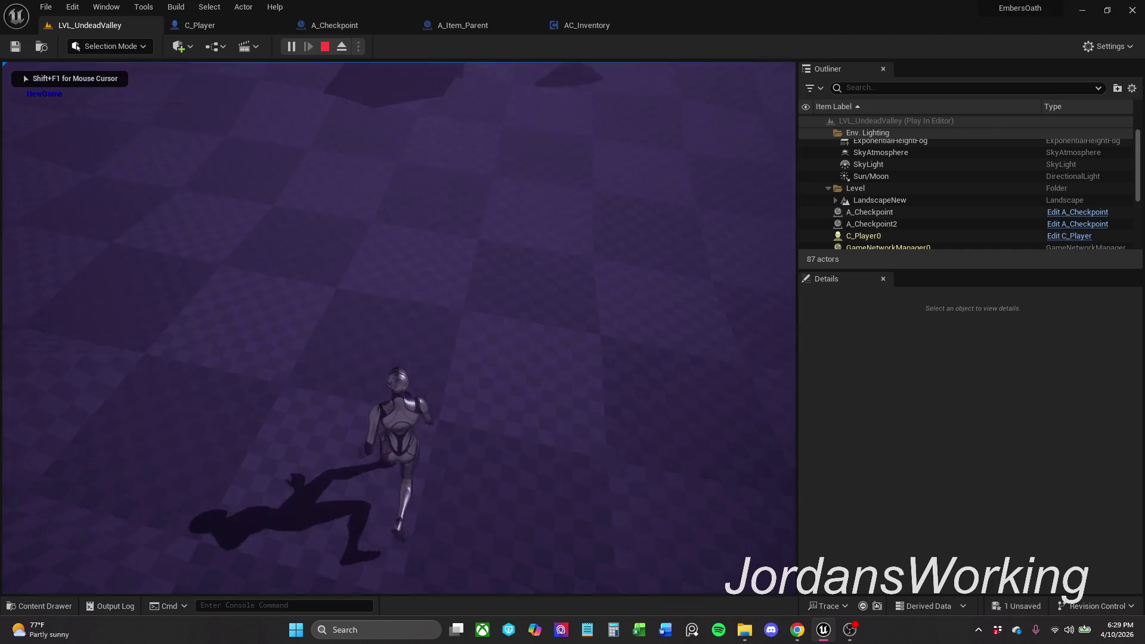
key("w")
key("e")
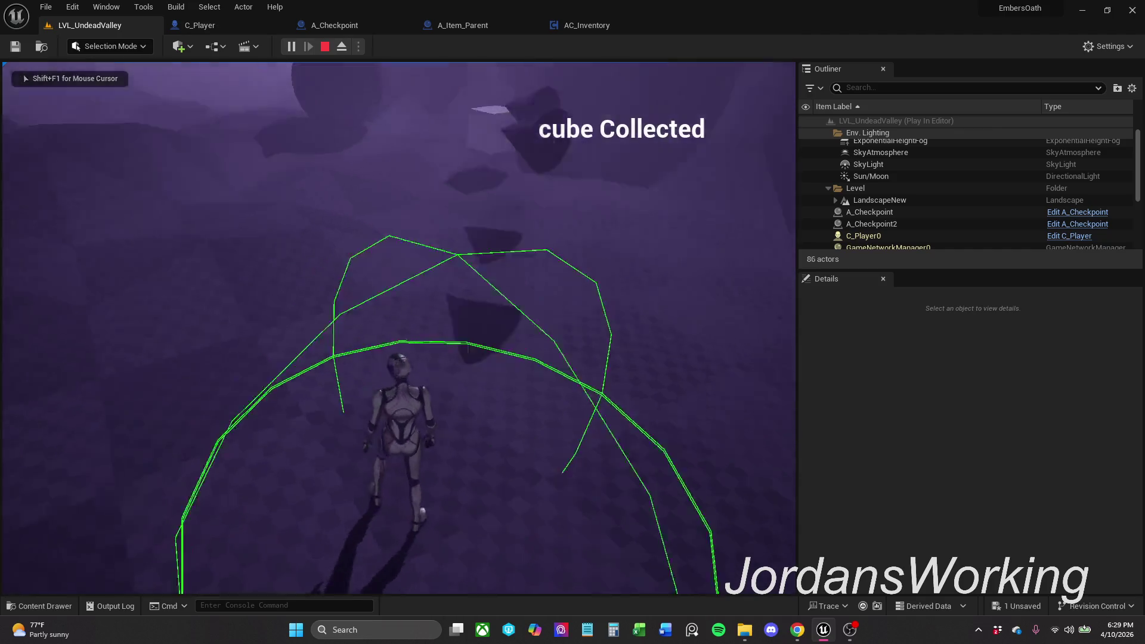
key("w")
key("e")
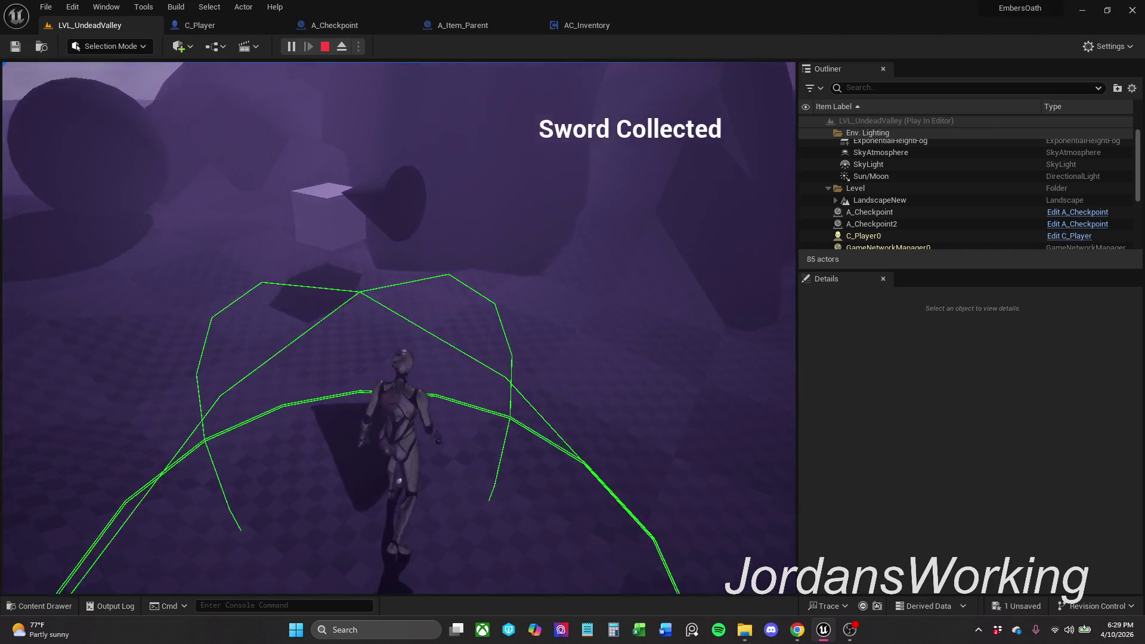
key("e")
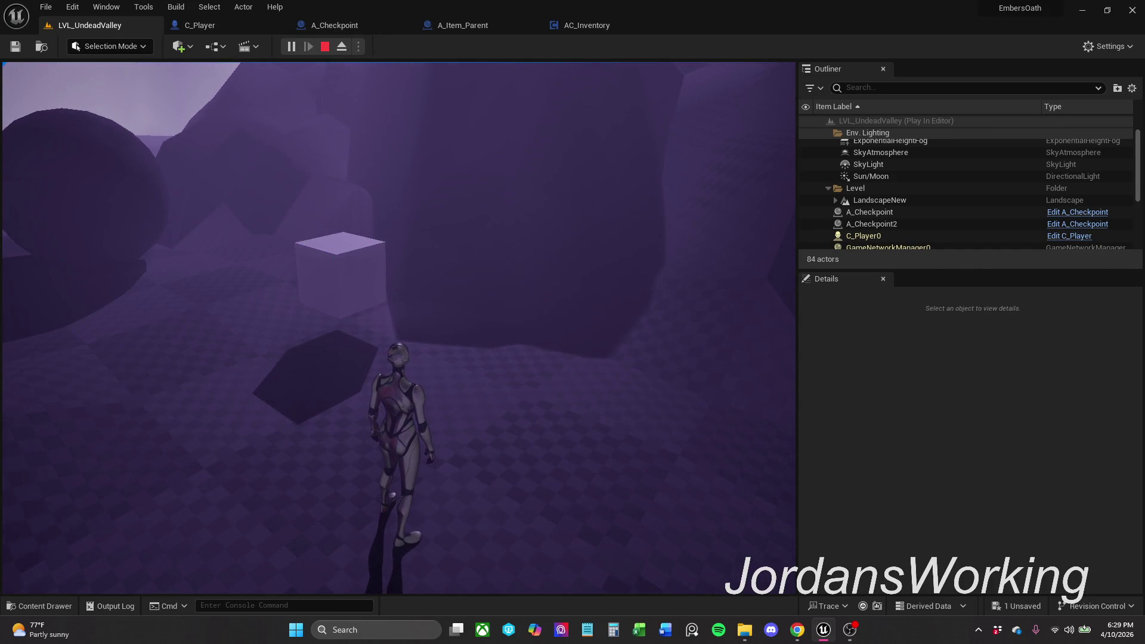
key("Escape")
left_click(600, 27)
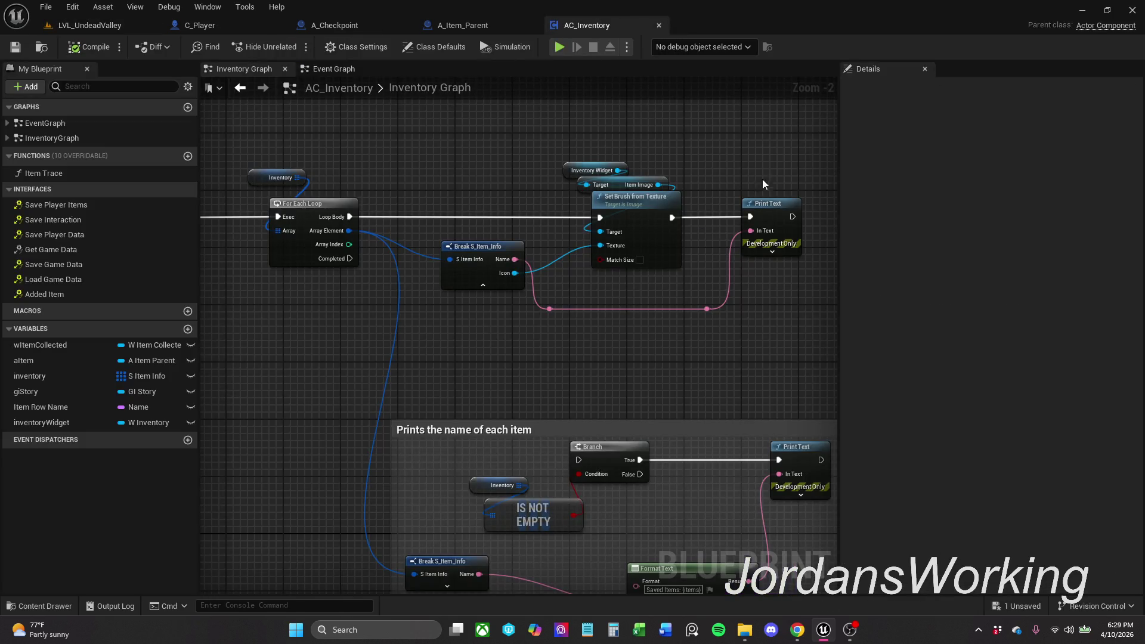
Step: Replace the Print Text after Set Brush from Texture with a Print String
left_click(614, 181)
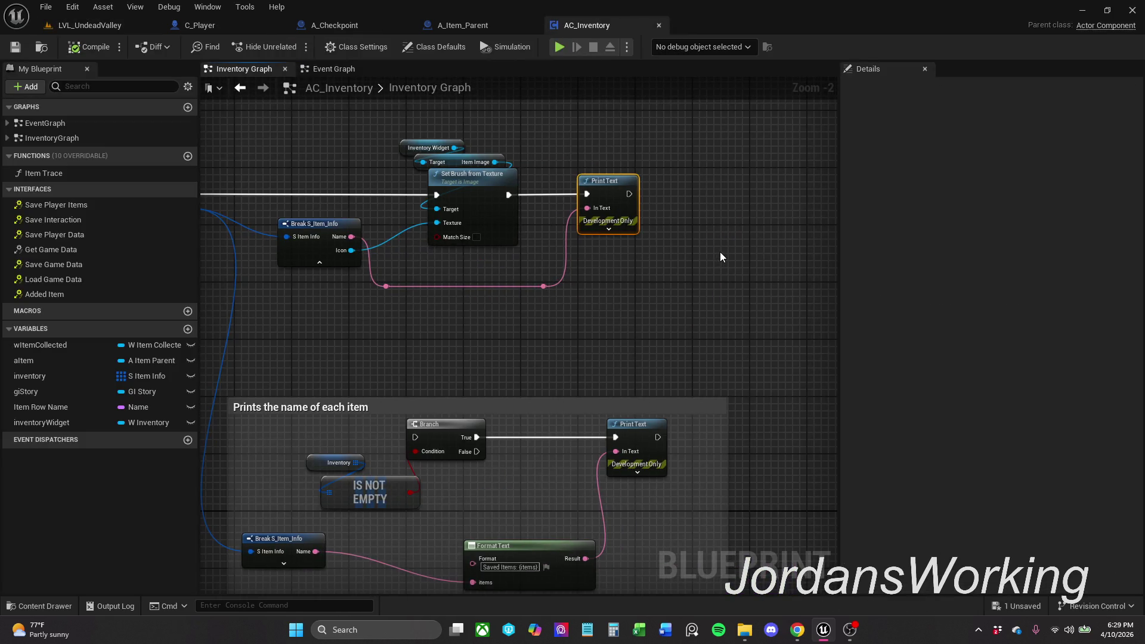
key("Delete")
left_click_drag(509, 195, 575, 196)
type("print")
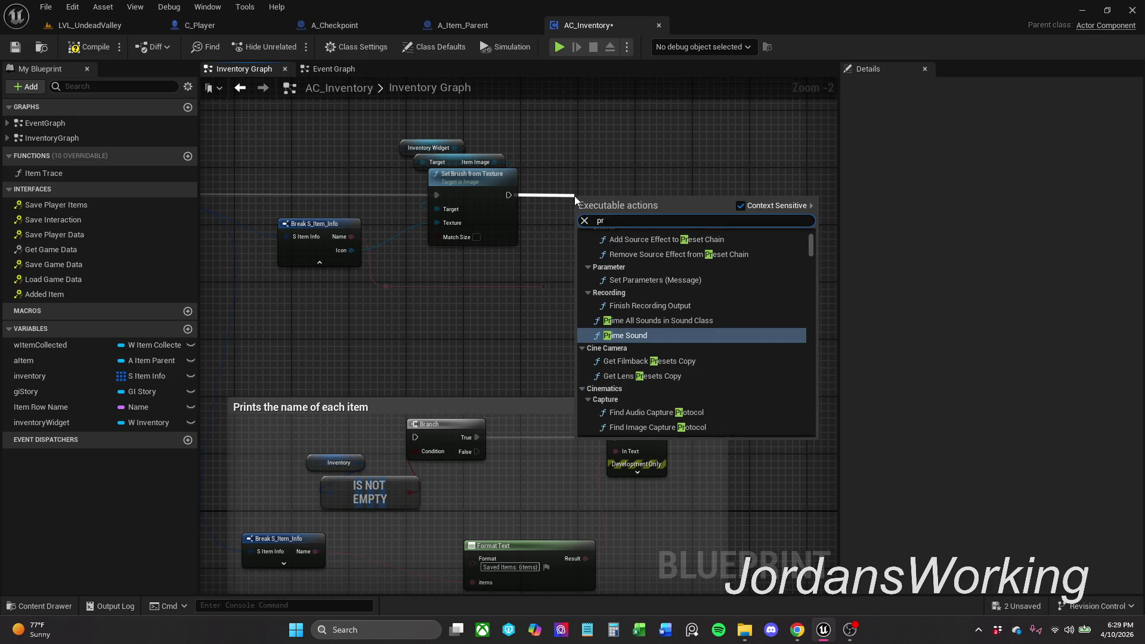
key("Return")
Step: Wire the item Name into Print String's In String through a text-to-string conversion
mouse_move(574, 196)
left_mouse_down()
mouse_move(611, 181)
mouse_move(567, 282)
mouse_move(539, 289)
left_mouse_up()
left_click(606, 267)
left_click_drag(616, 209, 542, 288)
left_click_drag(603, 239, 581, 260)
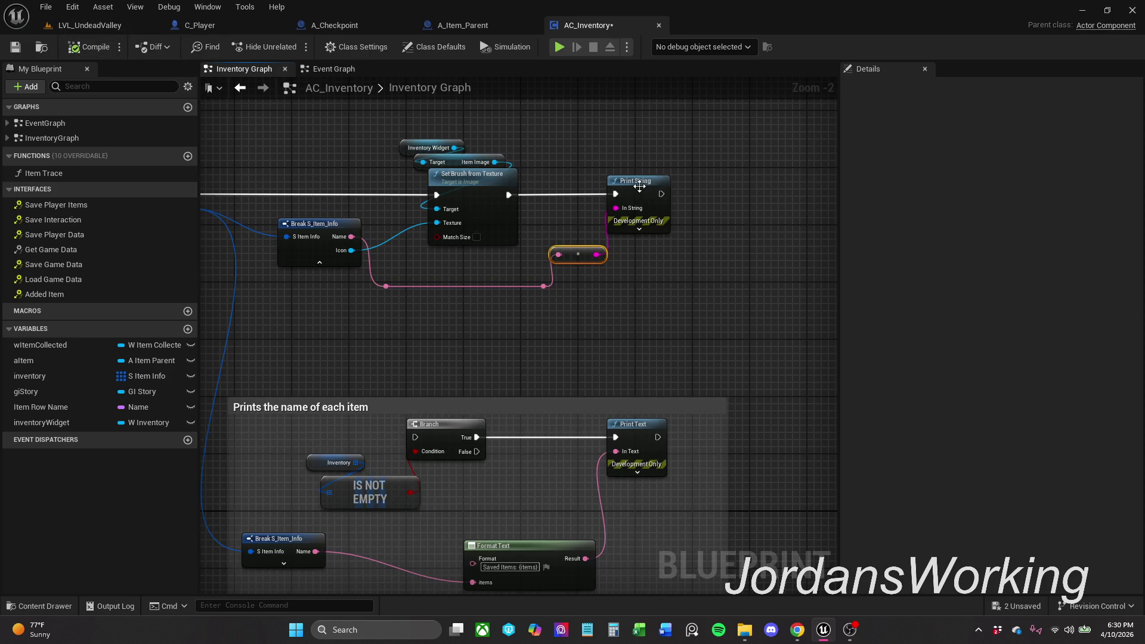
Step: Play LVL_UndeadValley, collect the cube and sword to check the printed names, then stop
left_click(87, 26)
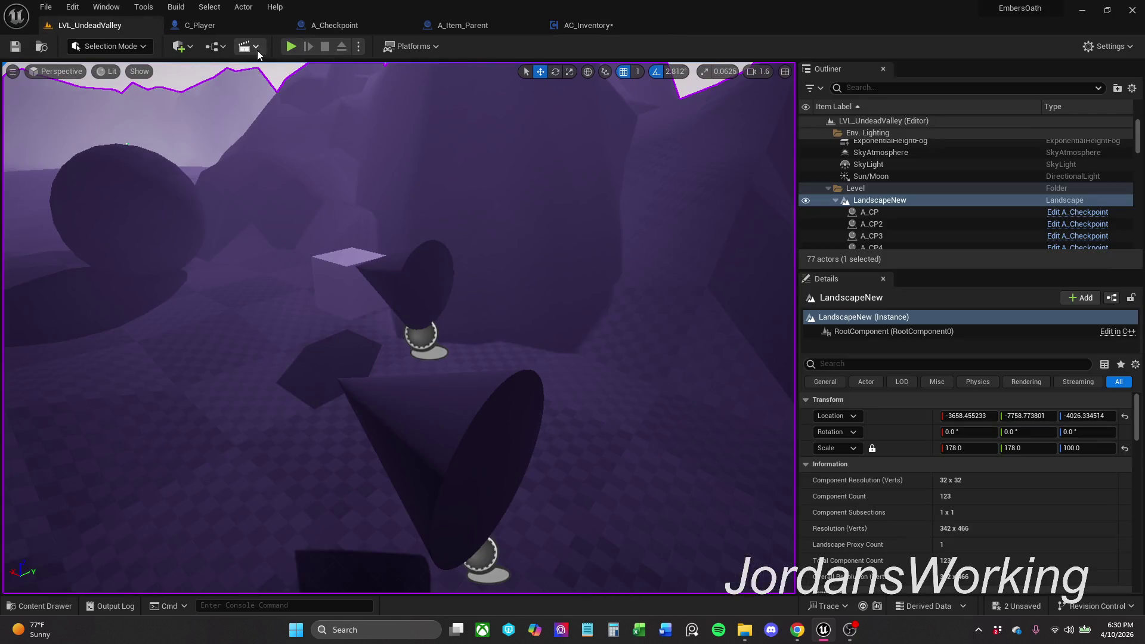
left_click(290, 47)
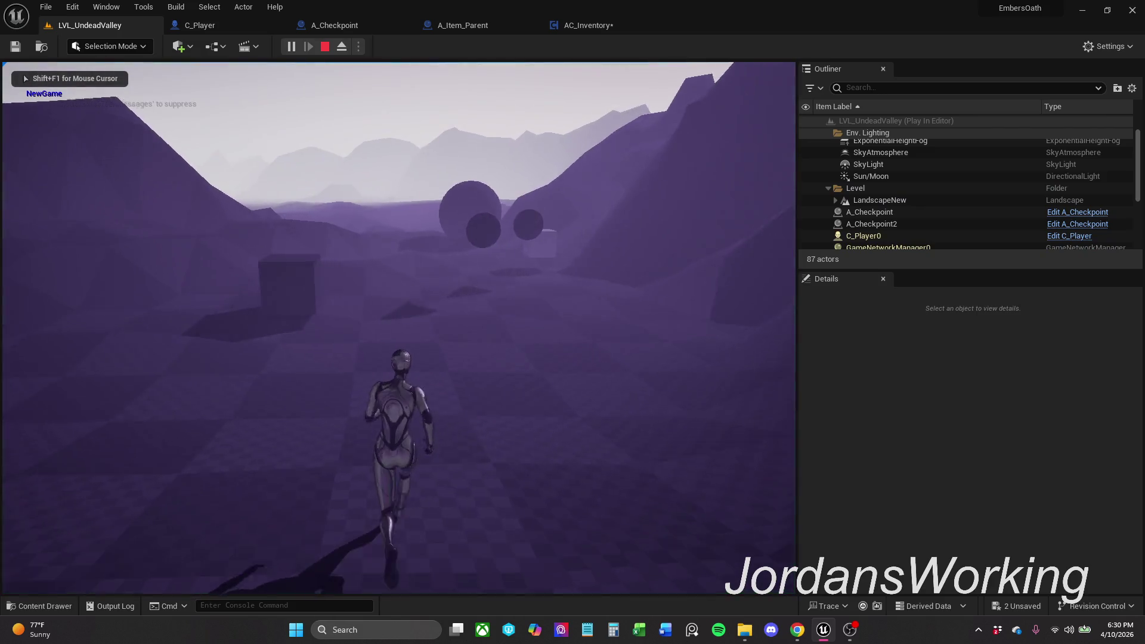
key("e")
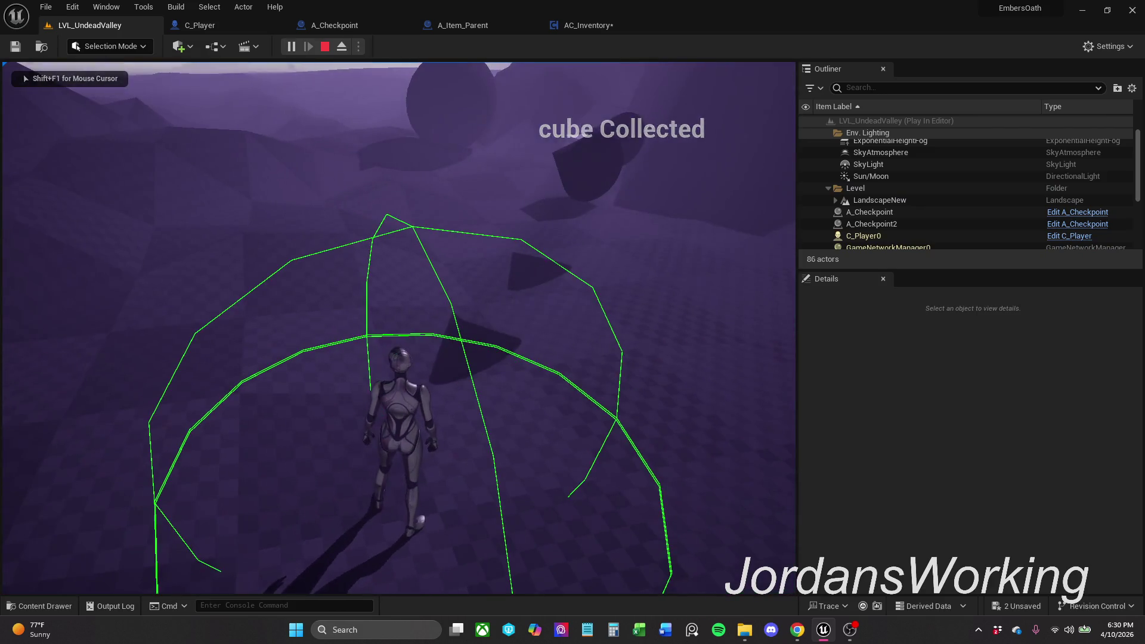
key("e")
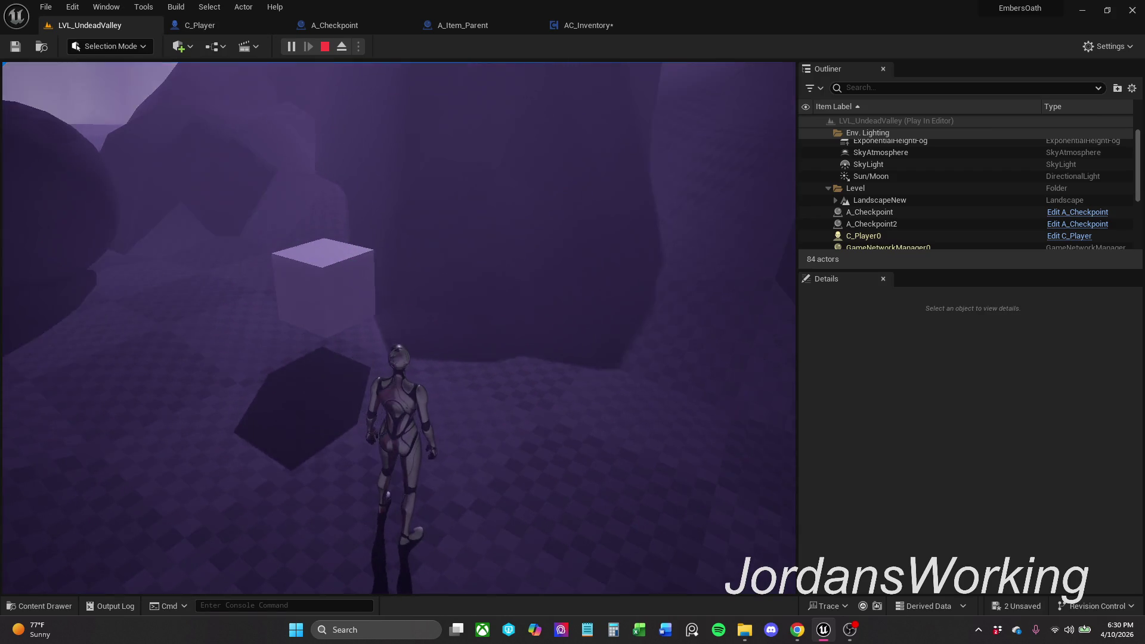
key("Escape")
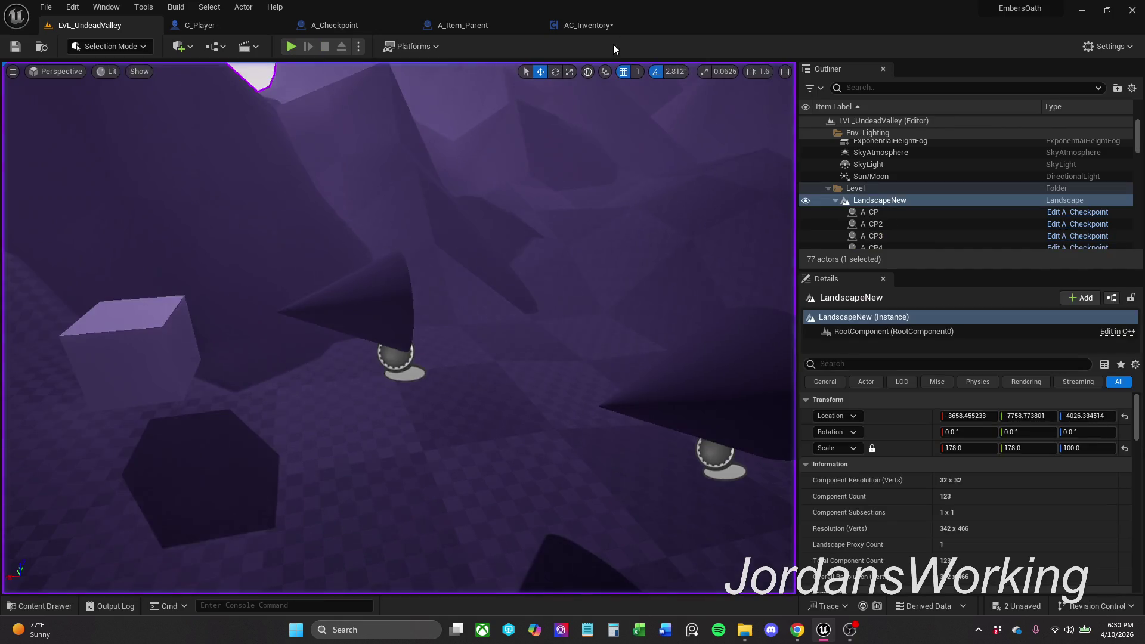
left_click(607, 30)
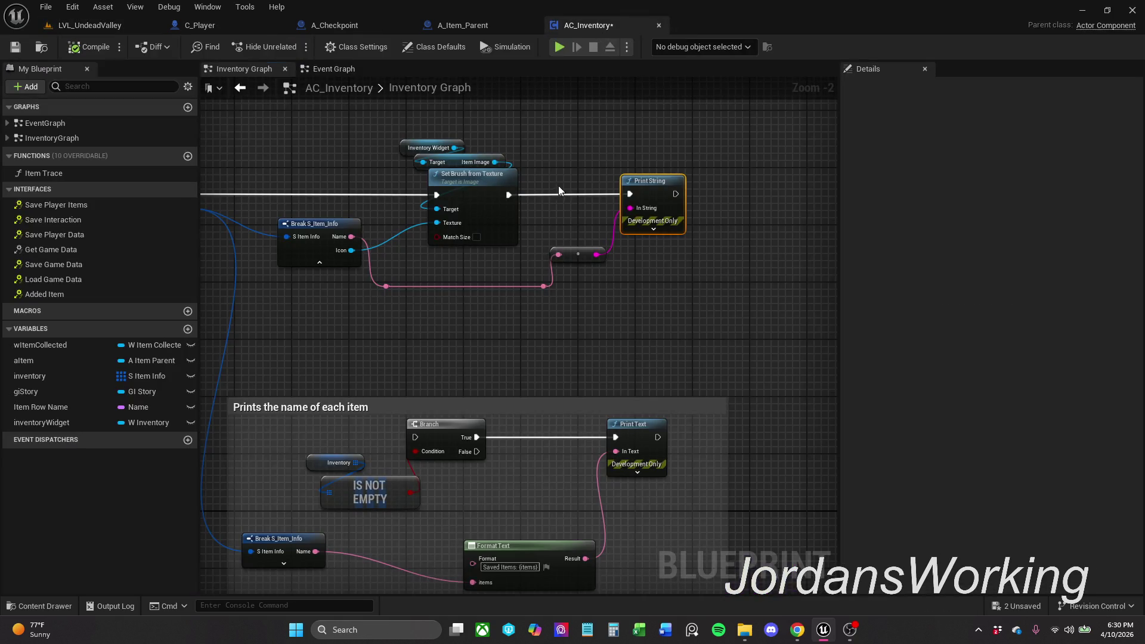
Step: Review the Inventory Graph and A_Item_Parent's Interaction Graph
scroll(625, 196, "down", 1)
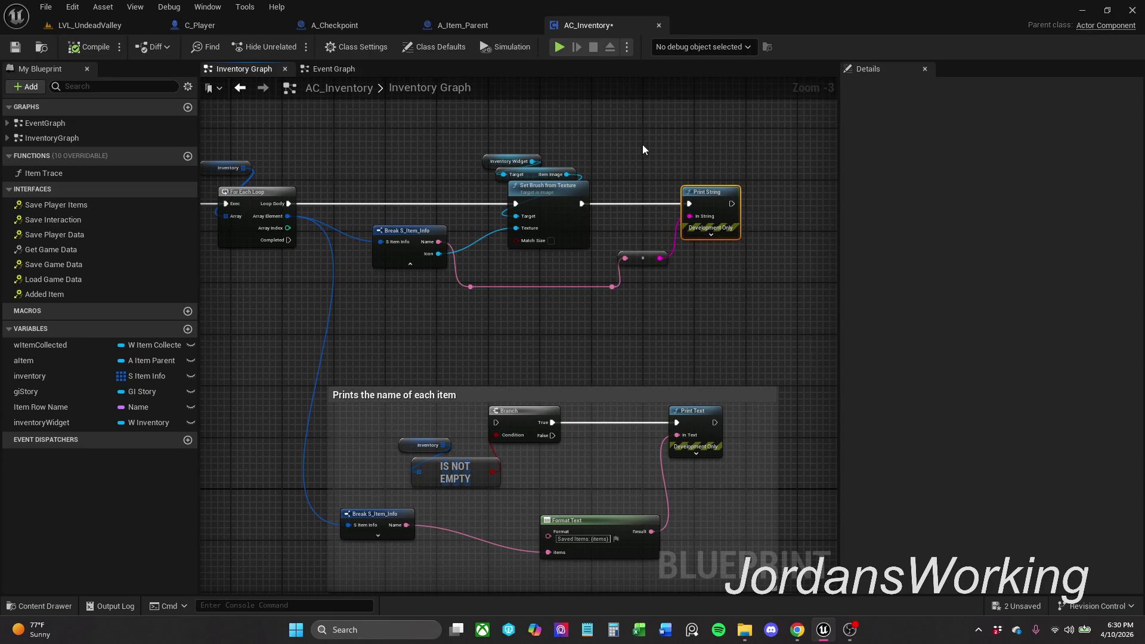
scroll(797, 141, "down", 1)
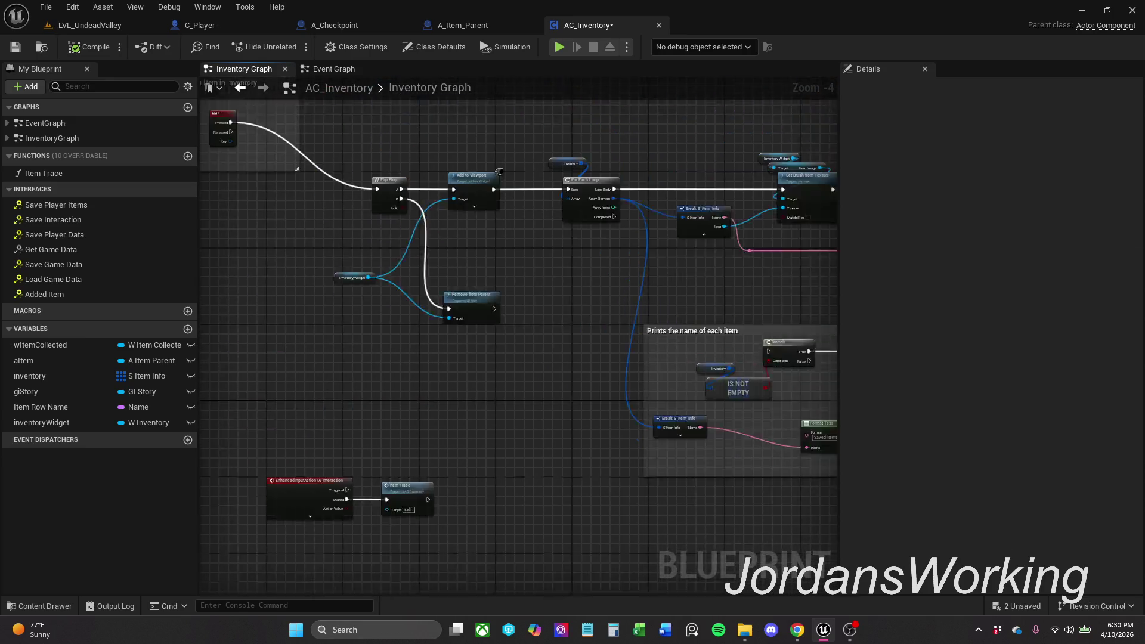
left_click(477, 26)
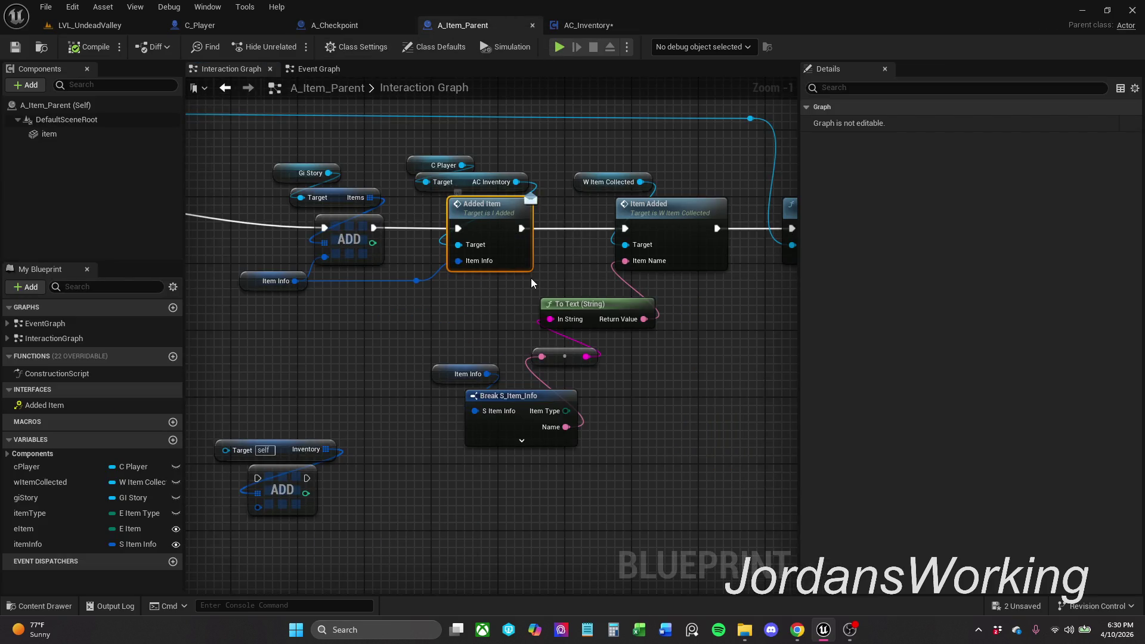
left_click_drag(458, 301, 464, 320)
scroll(467, 317, "up", 1)
scroll(466, 318, "down", 1)
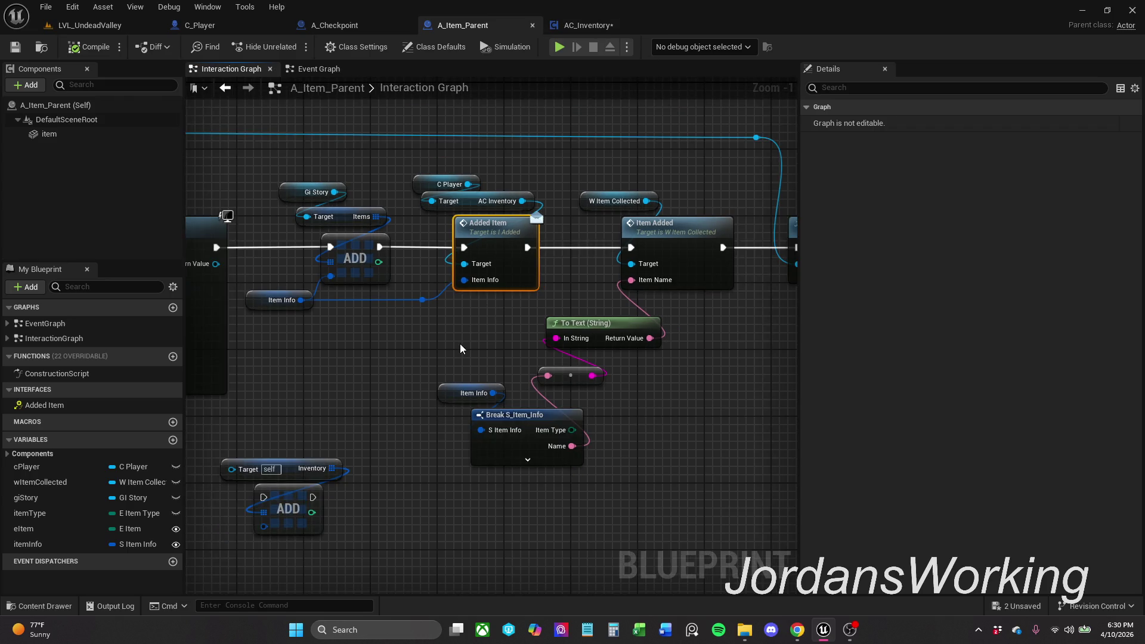
Step: Return to AC_Inventory and view the Event Graph with Event Added Item and Set members
left_click(596, 26)
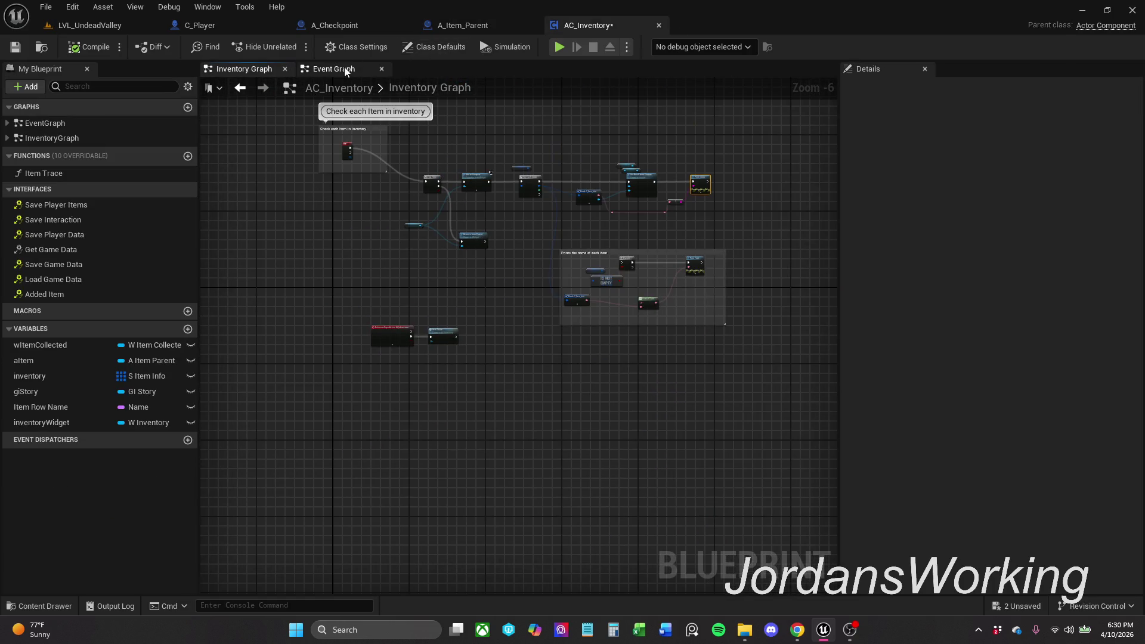
left_click(345, 68)
left_click_drag(600, 378, 575, 281)
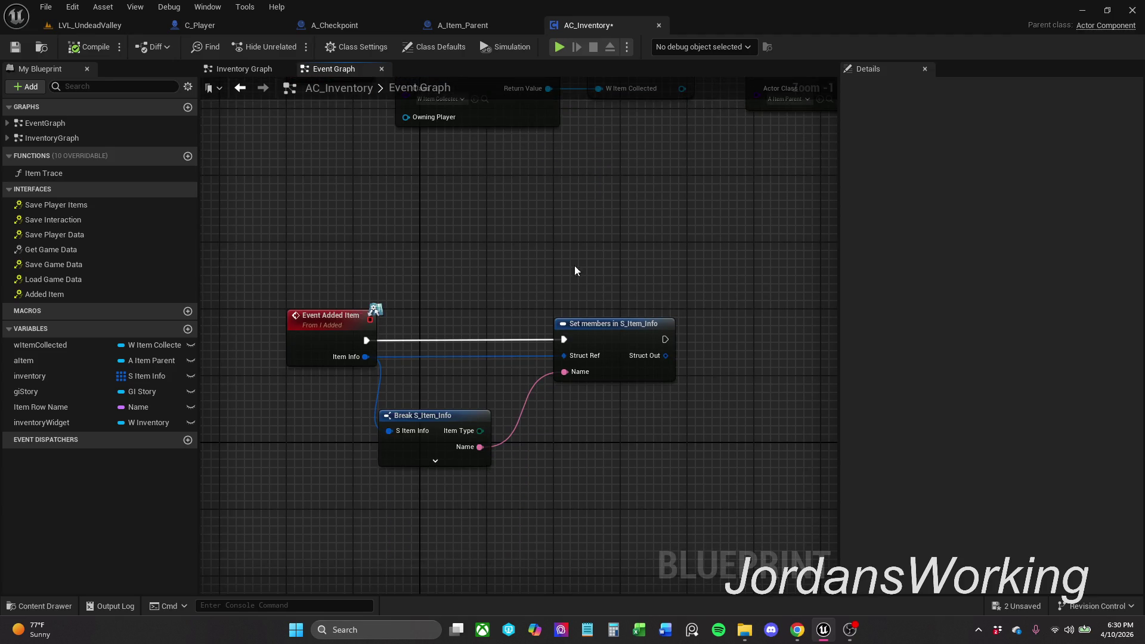
left_click(242, 88)
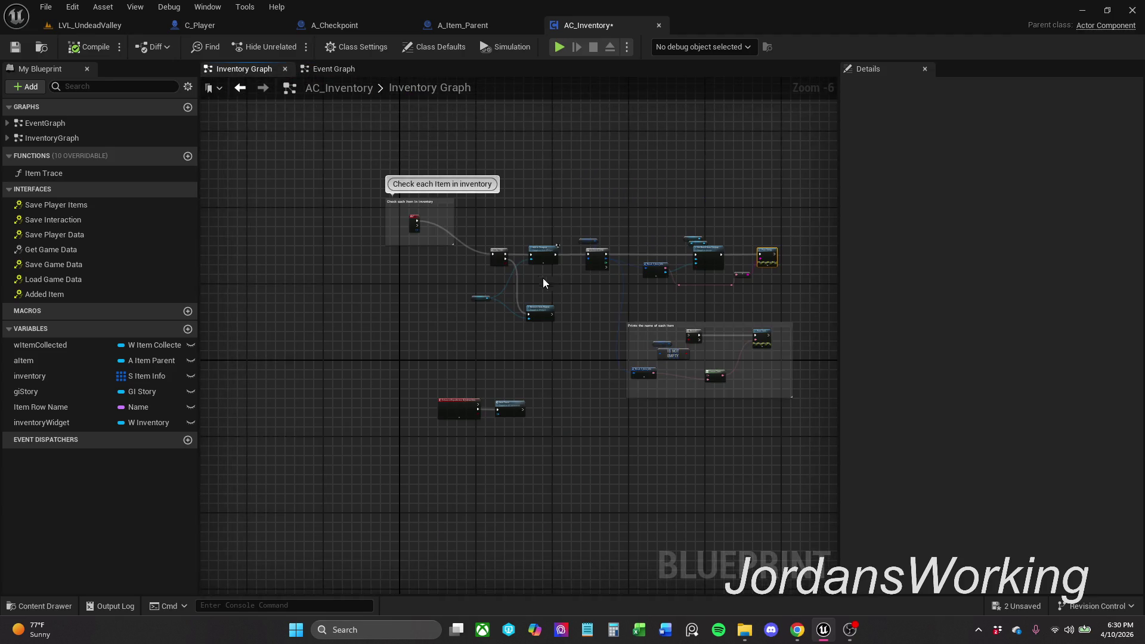
scroll(549, 280, "up", 4)
left_click(345, 70)
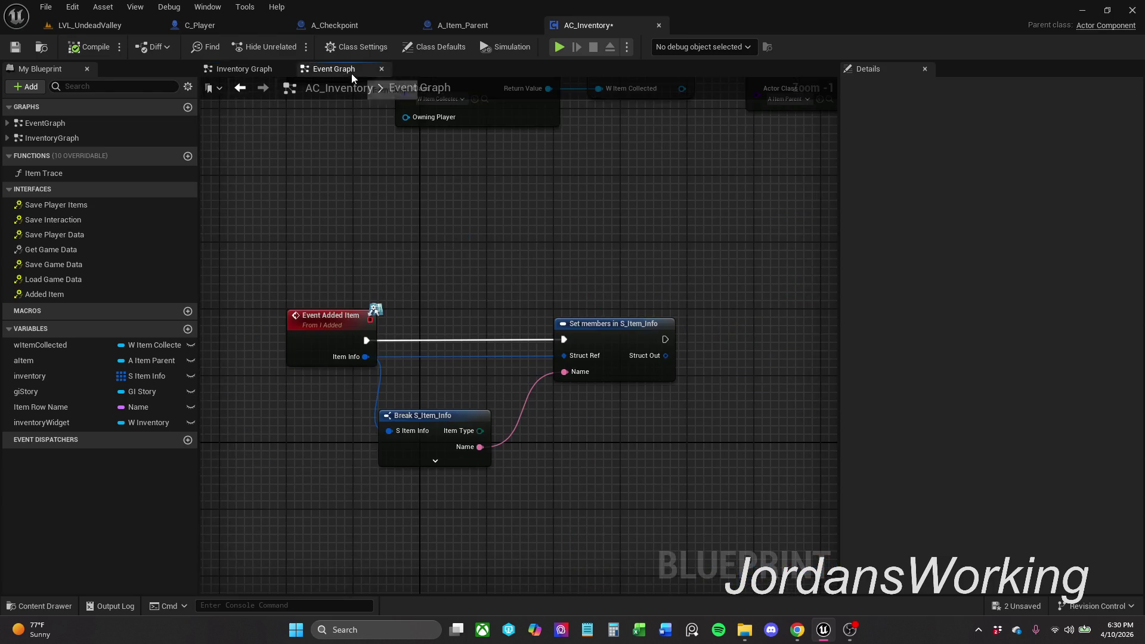
Step: Box-select and delete the Break S_Item_Info and Set members nodes, then drag in the Inventory variable
left_click_drag(581, 267, 449, 250)
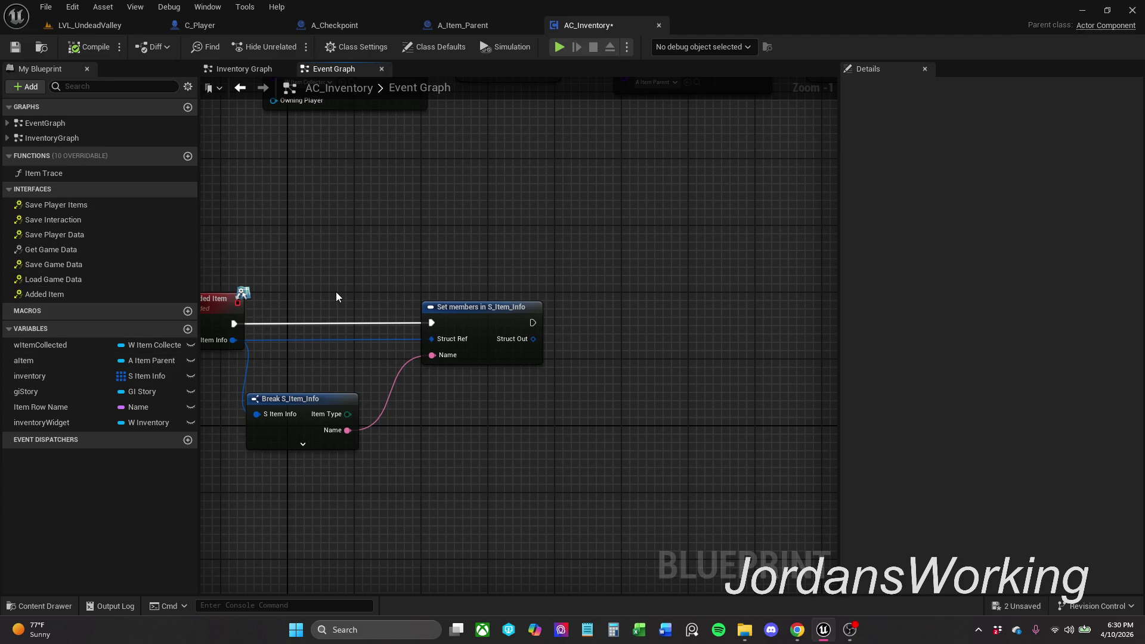
left_click_drag(314, 269, 471, 444)
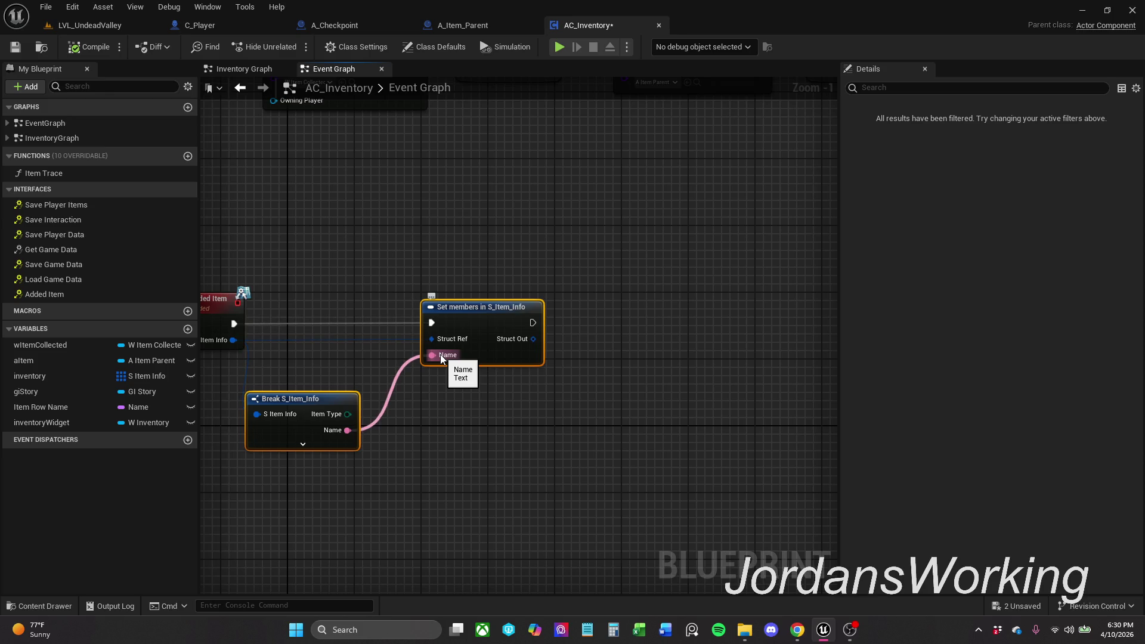
key("Delete")
mouse_move(32, 371)
left_mouse_down()
mouse_move(291, 357)
mouse_move(271, 345)
mouse_move(385, 269)
left_mouse_up()
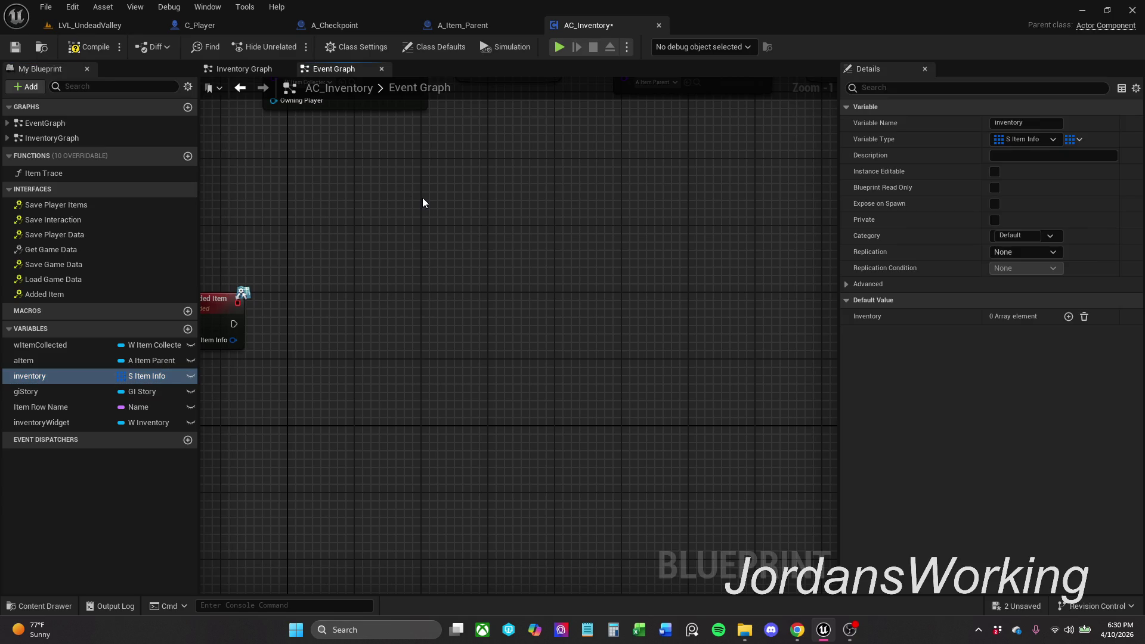
Step: Place an Inventory array getter and an array Add node in the Event Graph
left_click(251, 69)
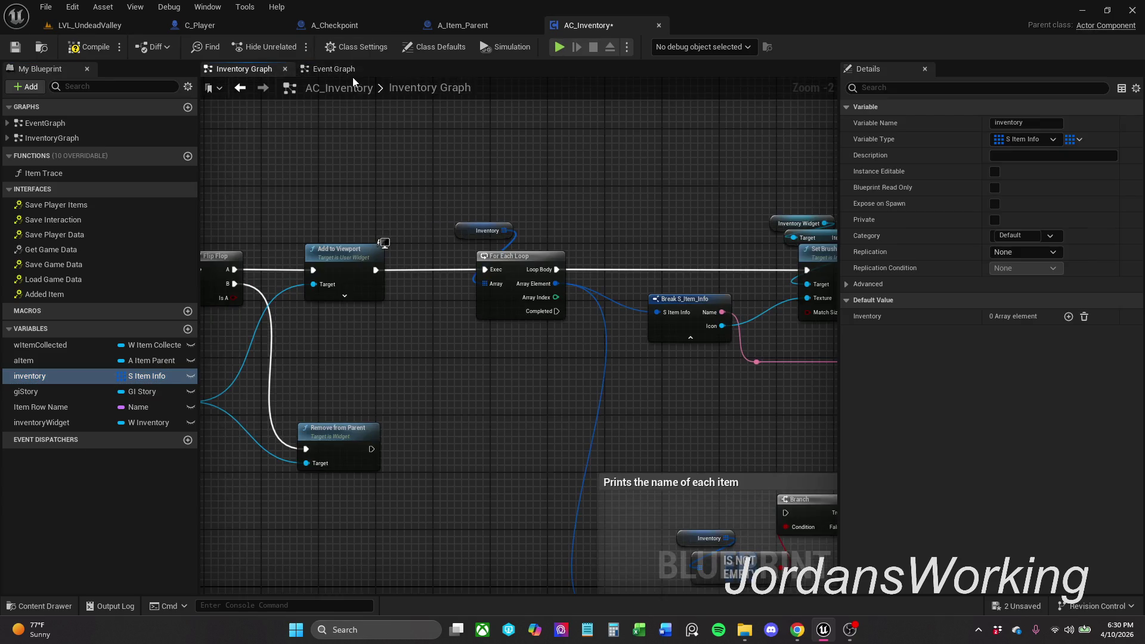
left_click(334, 69)
mouse_move(56, 377)
left_mouse_down()
mouse_move(355, 275)
mouse_move(327, 309)
mouse_move(330, 263)
mouse_move(384, 301)
mouse_move(341, 302)
left_mouse_up()
left_click(370, 287)
type("add")
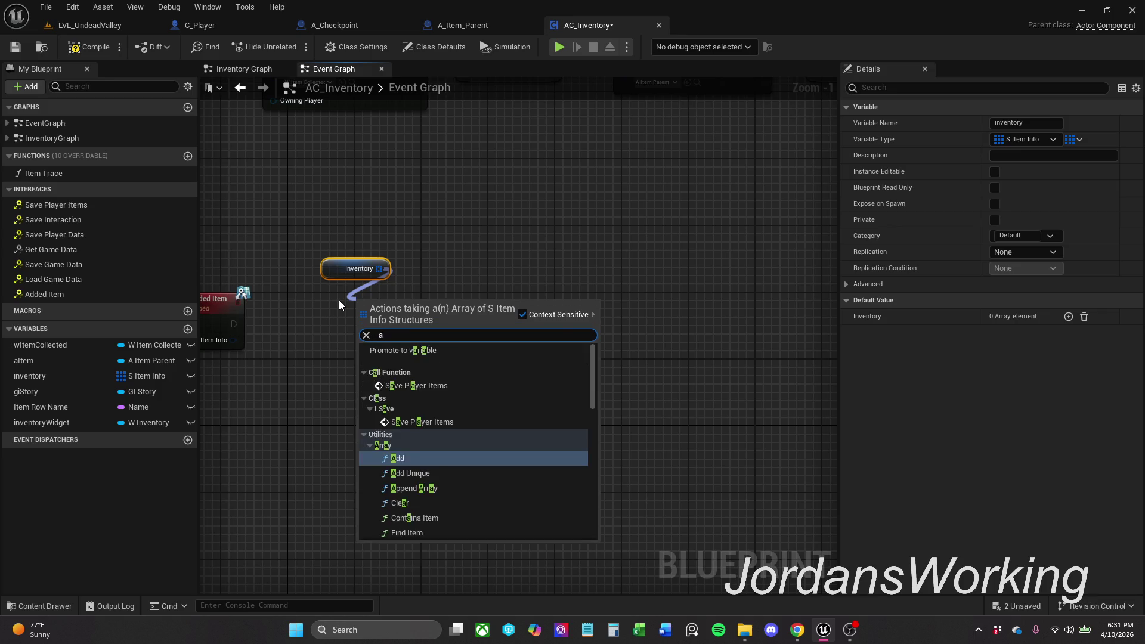
key("Return")
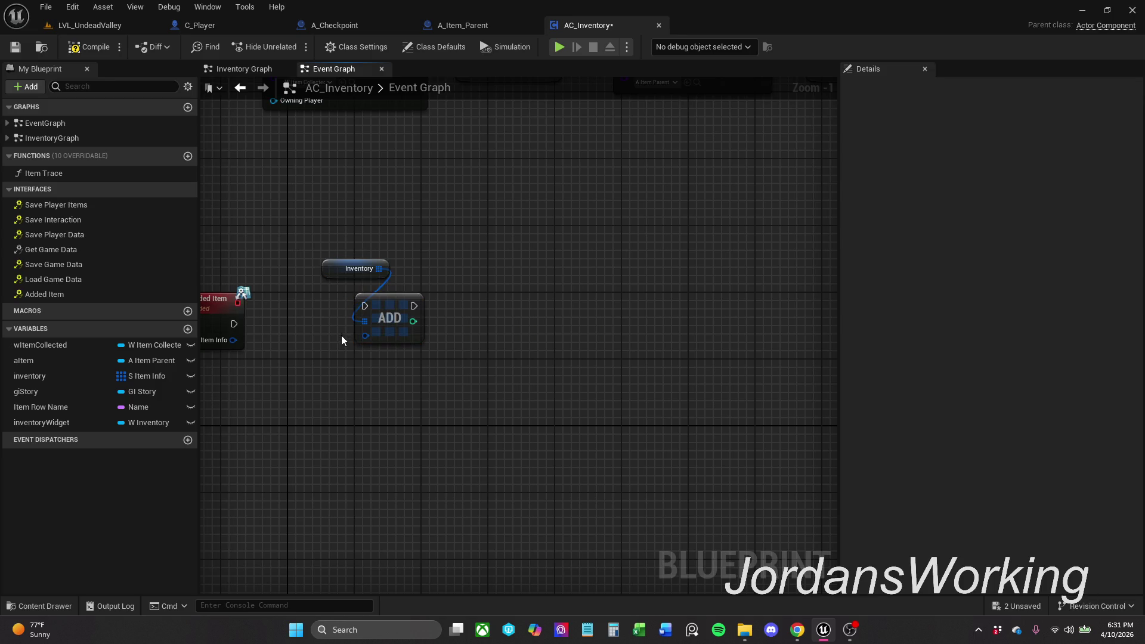
Step: Wire Item Info and Event Added Item's execution into the Add node, then save AC_Inventory
mouse_move(365, 335)
left_mouse_down()
mouse_move(233, 349)
mouse_move(234, 324)
left_mouse_up()
left_click_drag(319, 254, 447, 346)
mouse_move(394, 305)
left_mouse_down()
mouse_move(343, 322)
mouse_move(605, 300)
left_mouse_up()
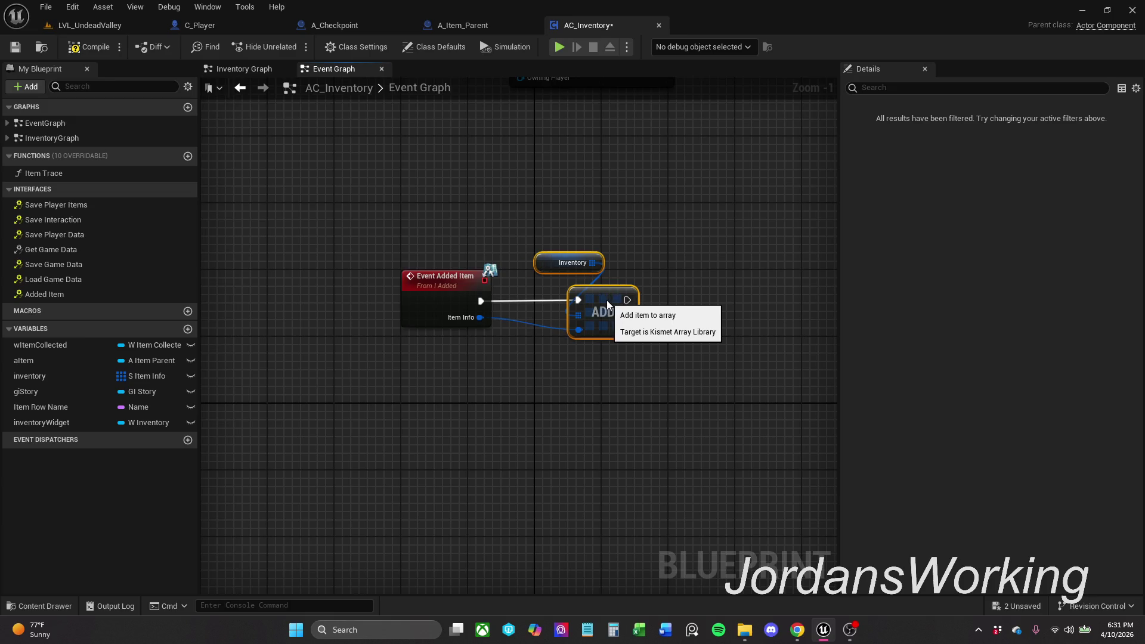
left_click(640, 239)
left_click(15, 47)
left_click(105, 26)
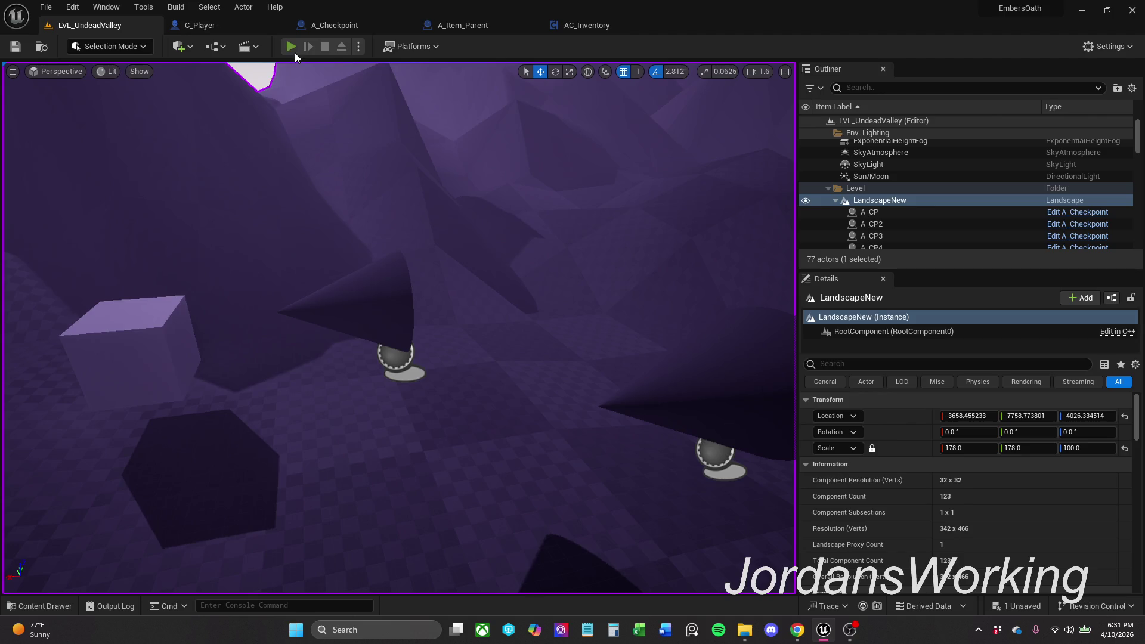
Step: Play the level, collecting the cube and sword pickups and printing the inventory item names
left_click(294, 53)
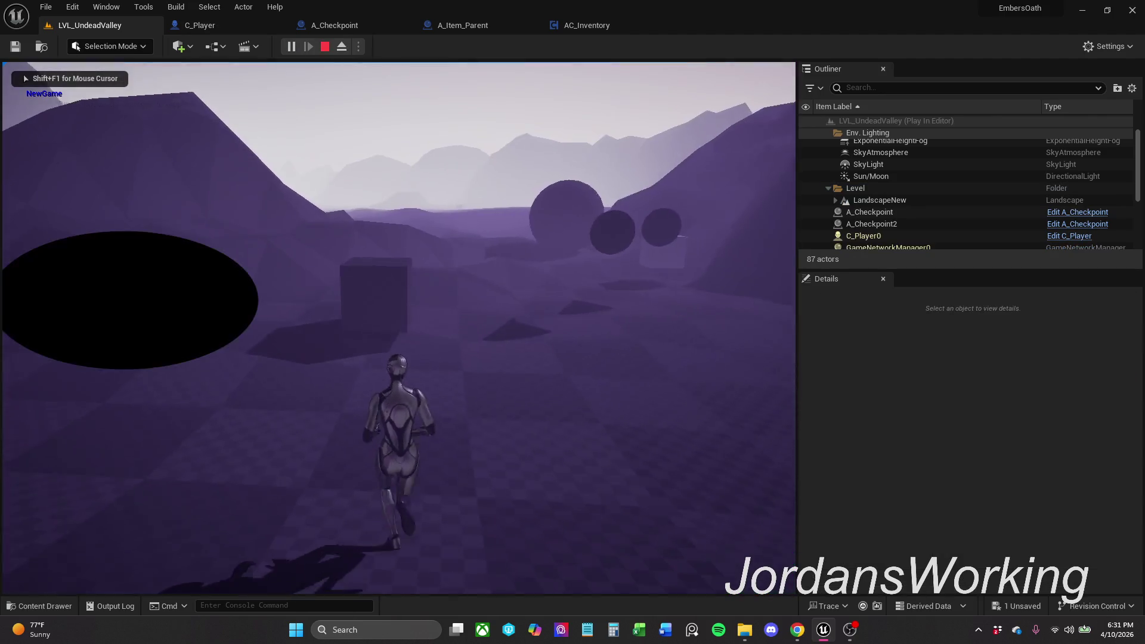
key("w")
key("e")
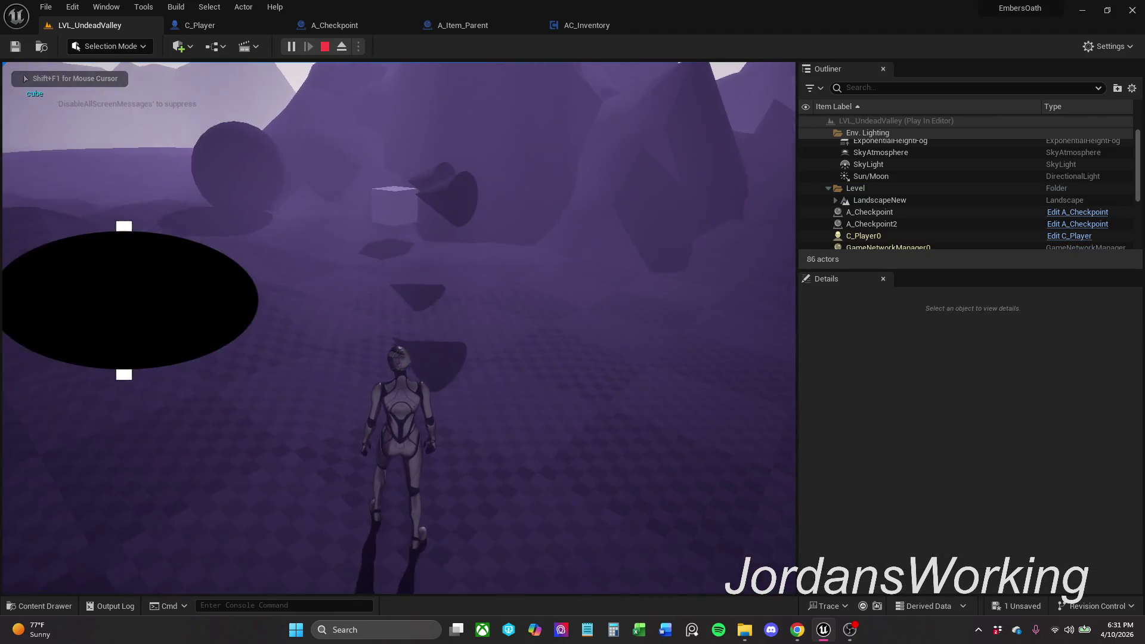
key("w")
key("e")
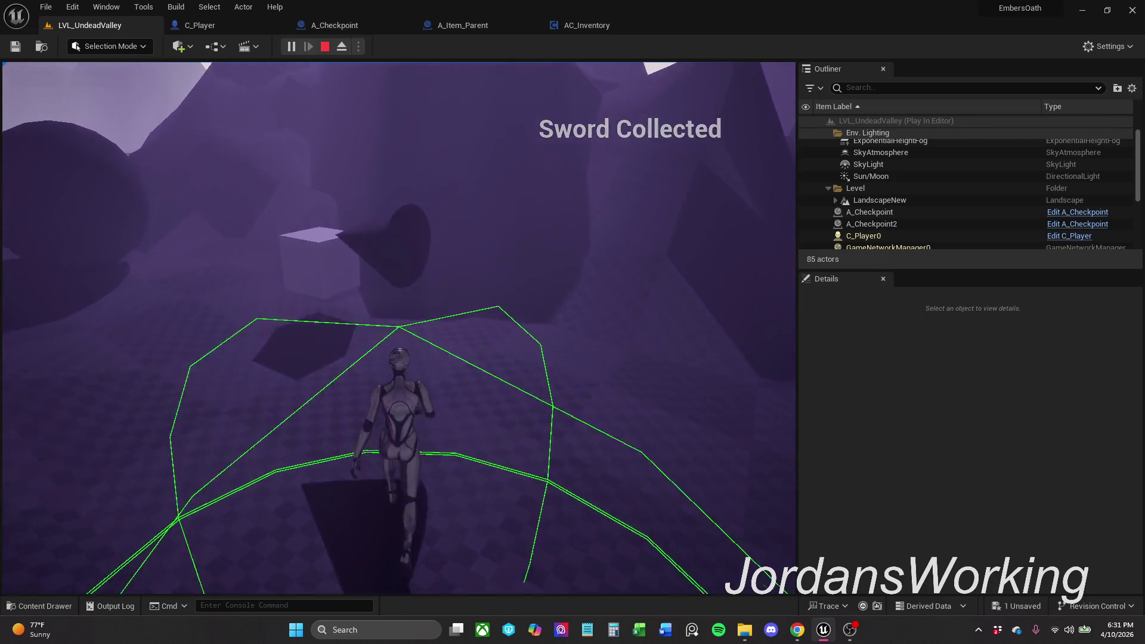
key("e")
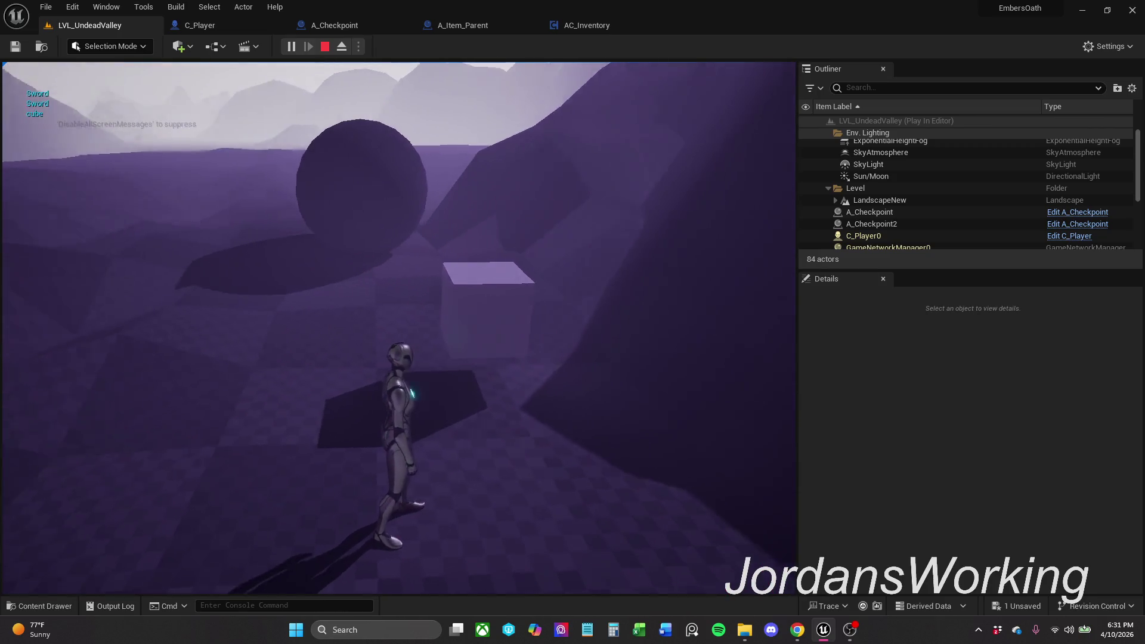
key("e")
key("w")
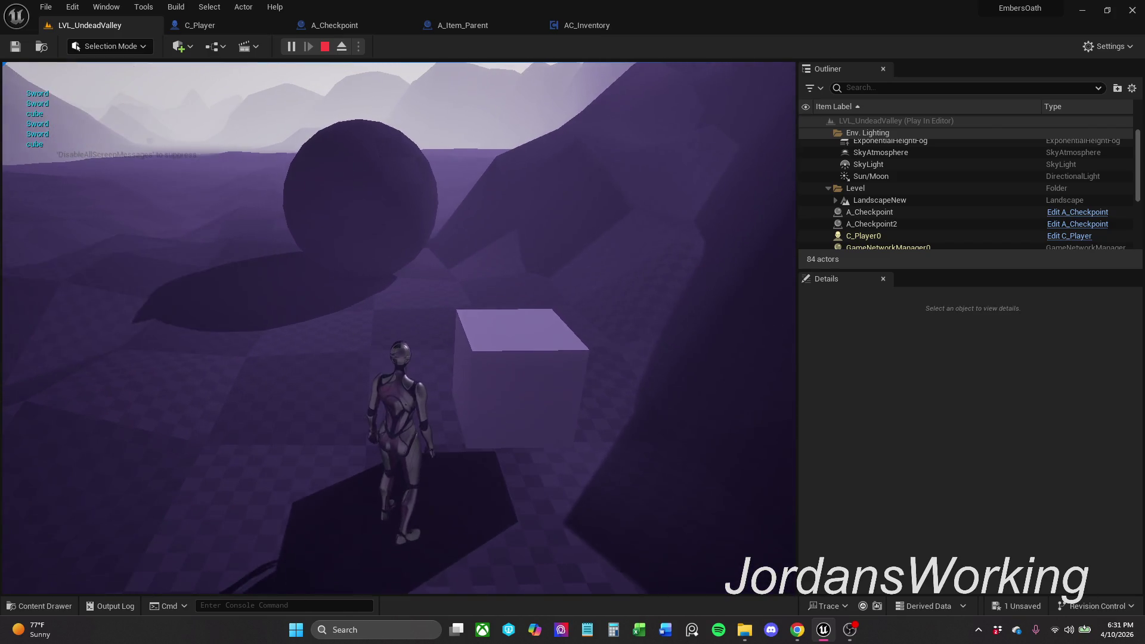
key("e")
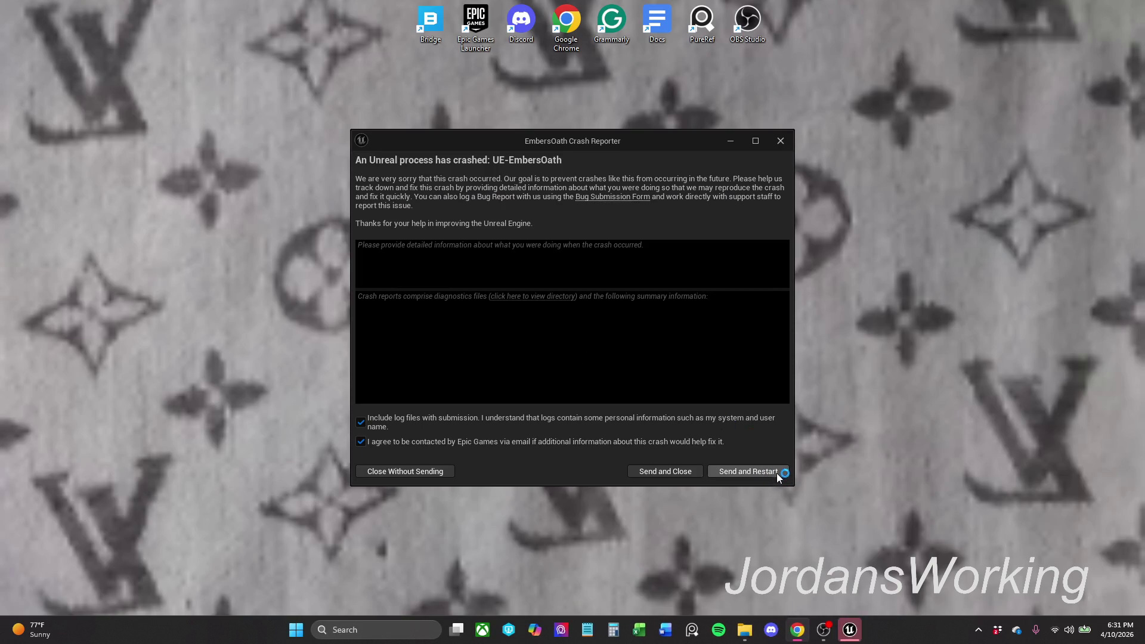
Step: Send the crash report from the Crash Reporter and restart the editor
left_click(777, 472)
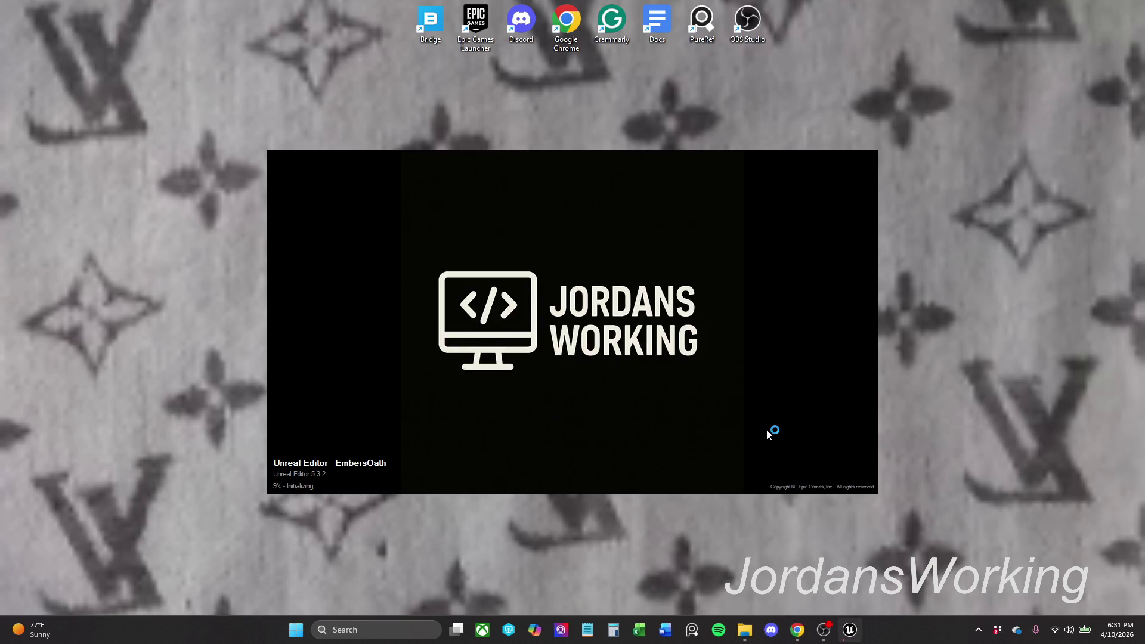
mouse_move(809, 638)
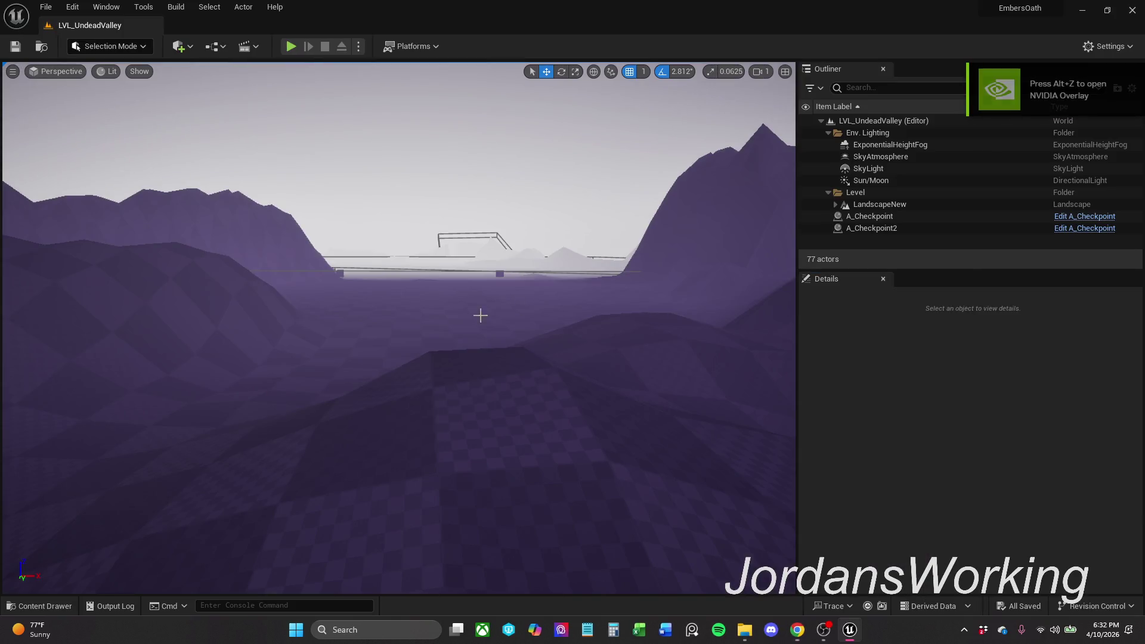
Step: Restore the previously open asset editors after the crash
left_click_drag(621, 324, 584, 316)
left_click(1077, 575)
left_click(89, 25)
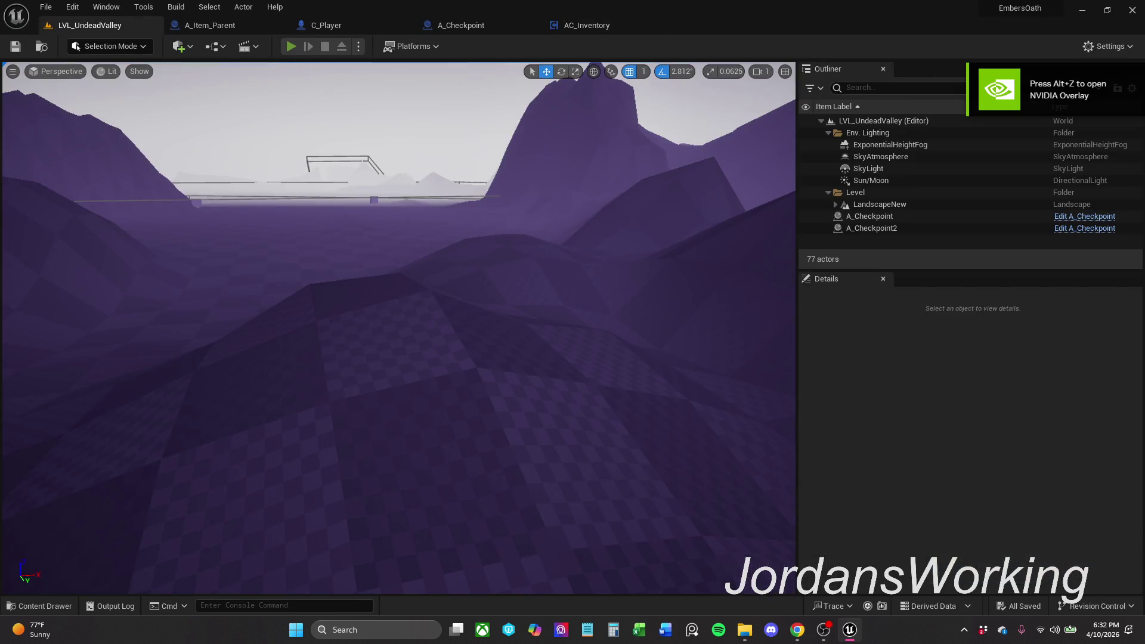
Step: Play the level, pick up the cube and two swords, reload the save, then return to AC_Inventory
key("alt+p")
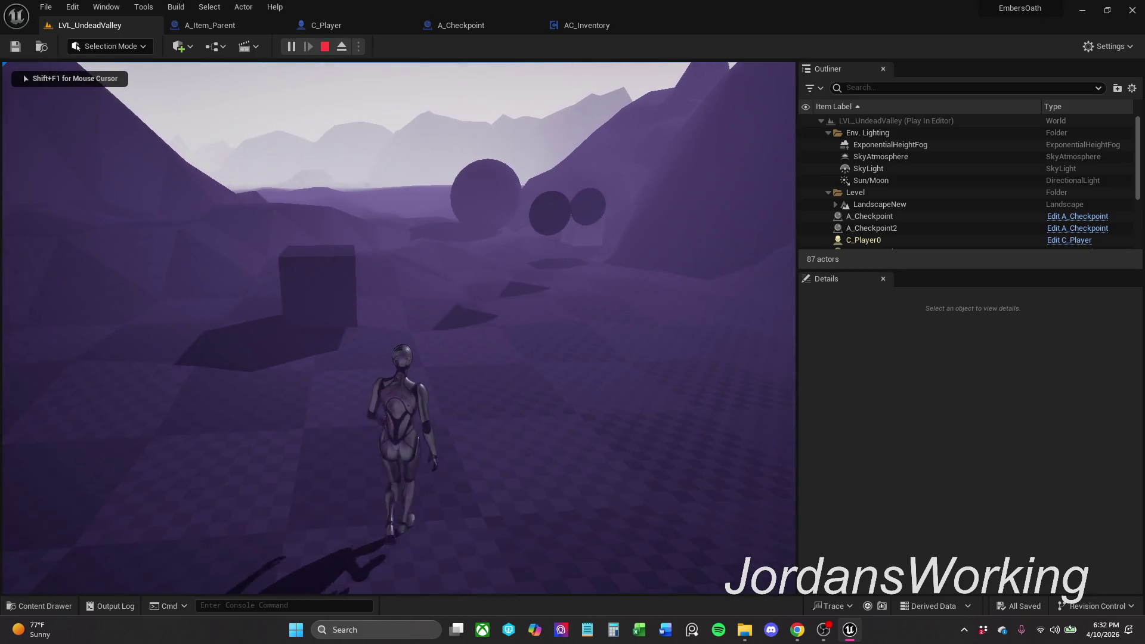
key("w")
key("e")
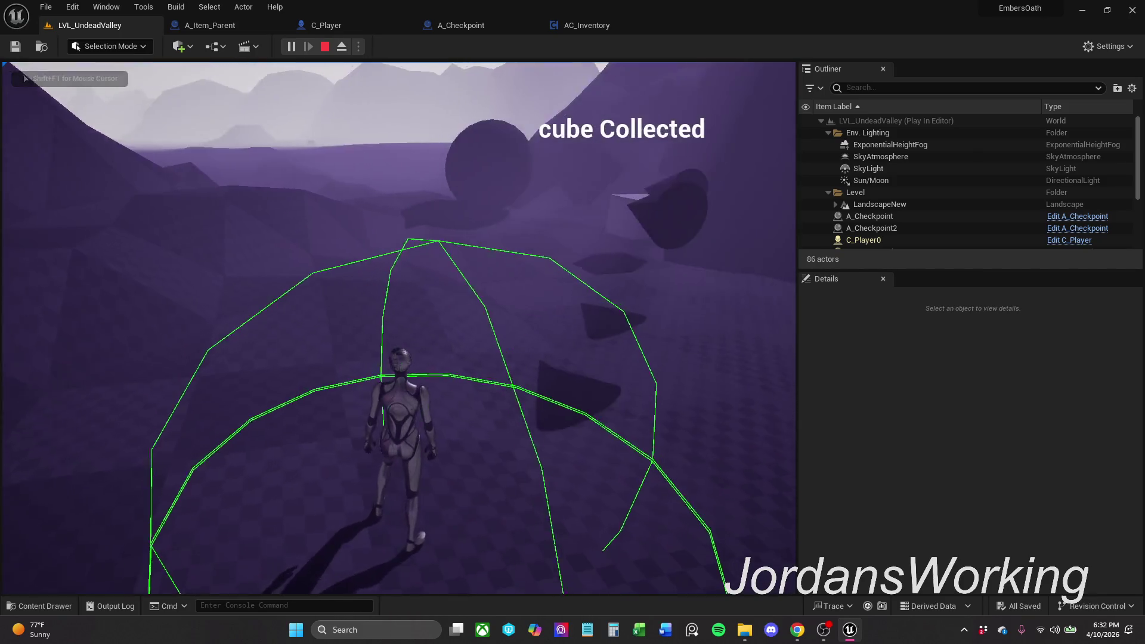
key("w")
key("e")
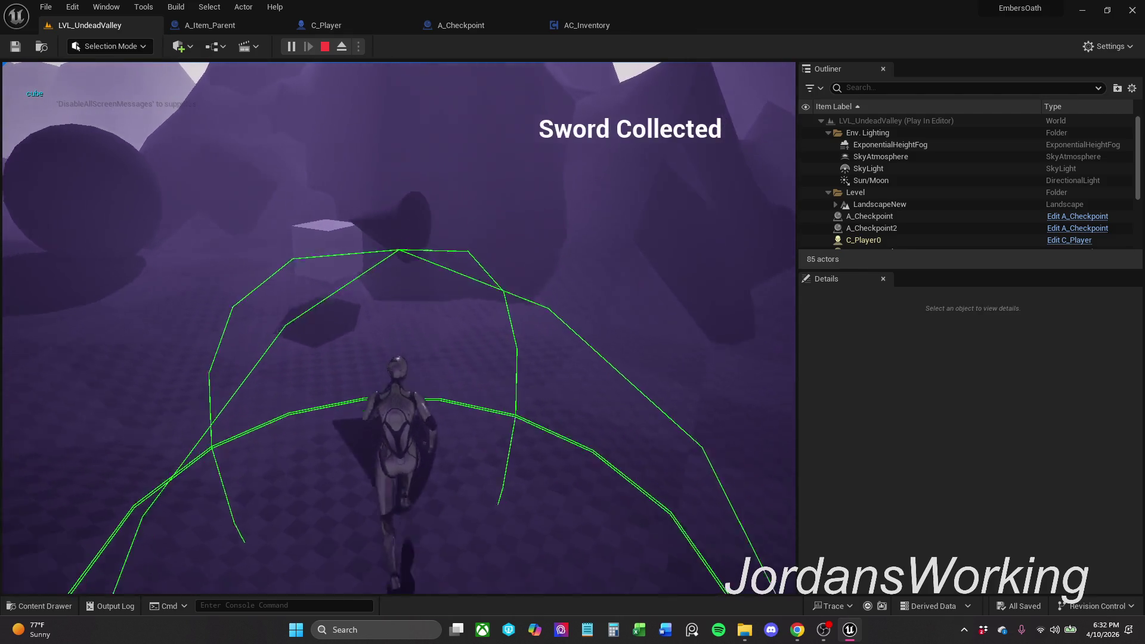
key("e")
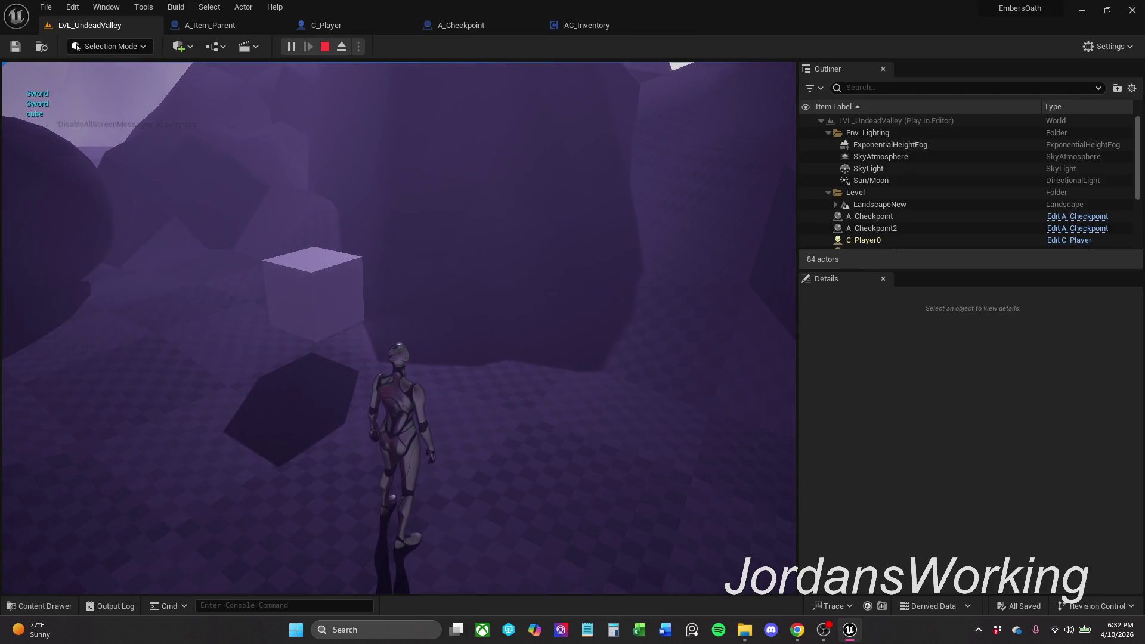
key("e")
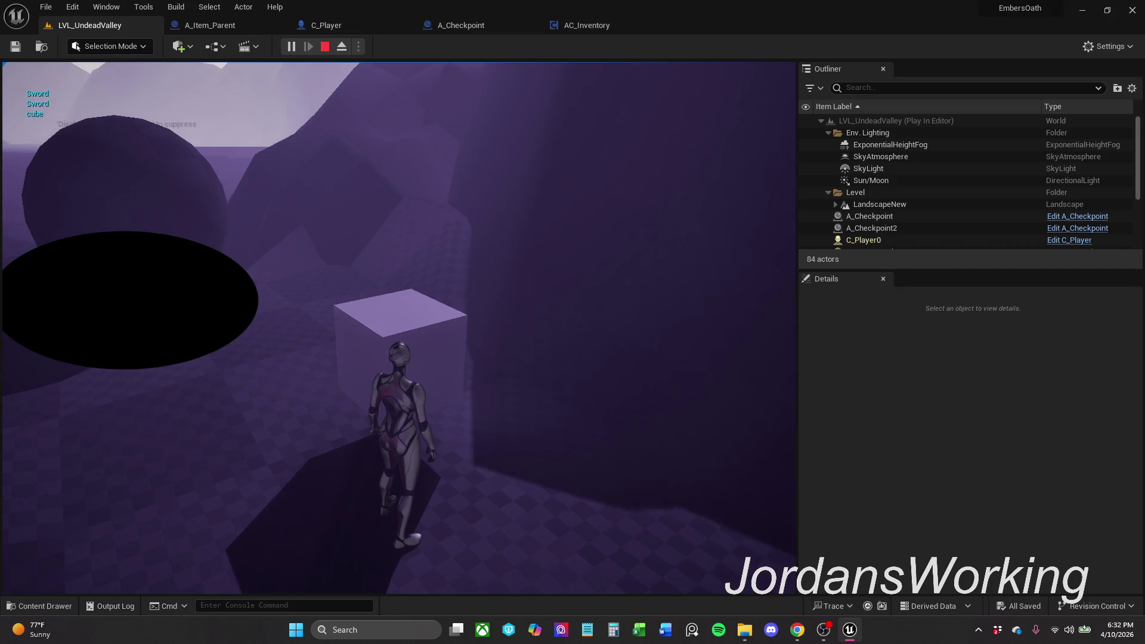
key("l")
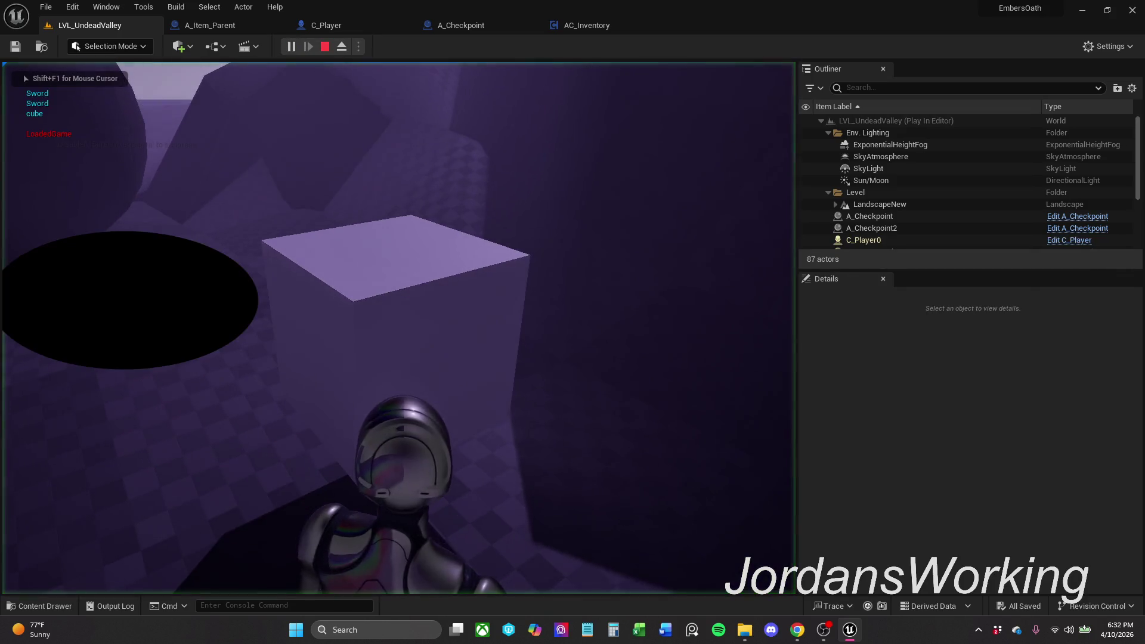
key("F8")
left_click(597, 27)
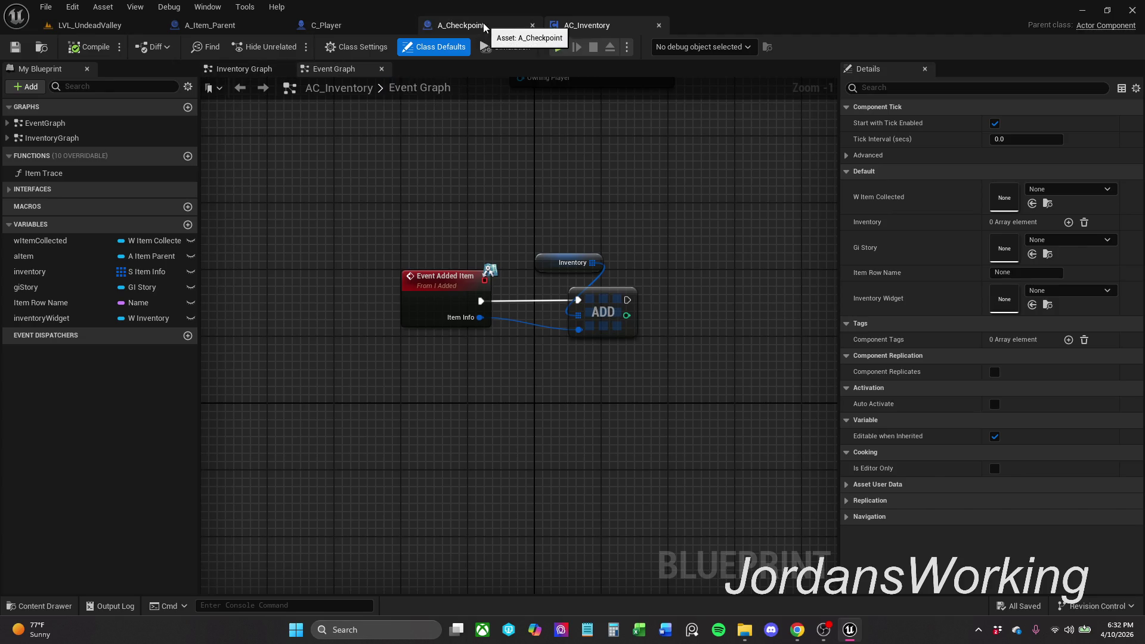
Step: Tidy the comment box in the Inventory Graph and save AC_Inventory
left_click(244, 68)
scroll(549, 174, "up", 3)
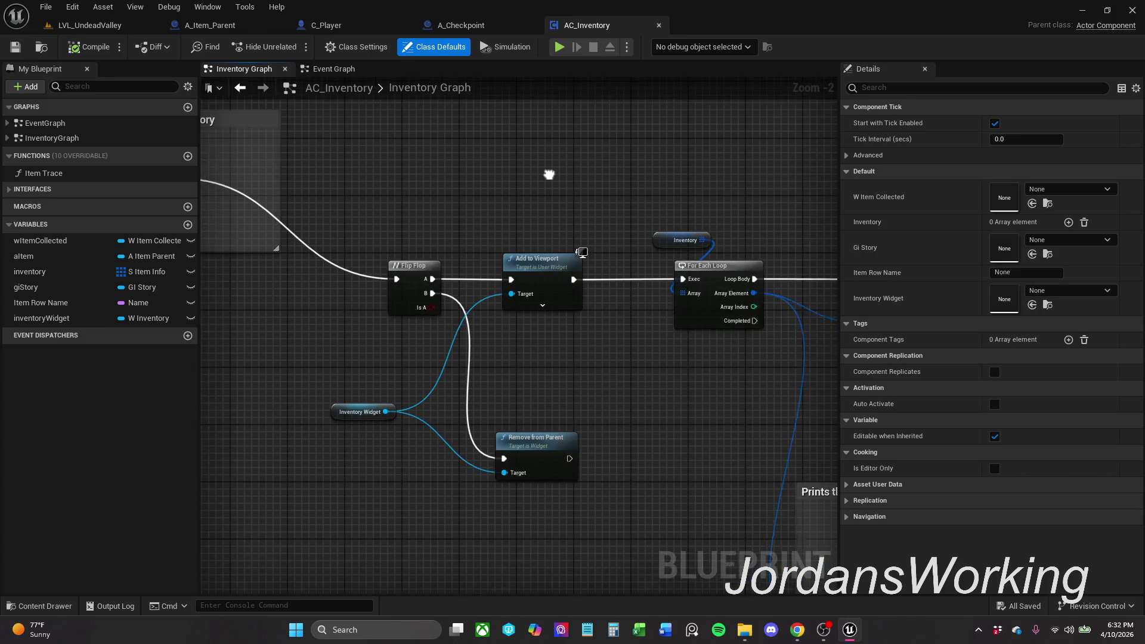
mouse_move(546, 156)
left_mouse_down()
mouse_move(563, 220)
mouse_move(592, 259)
left_mouse_up()
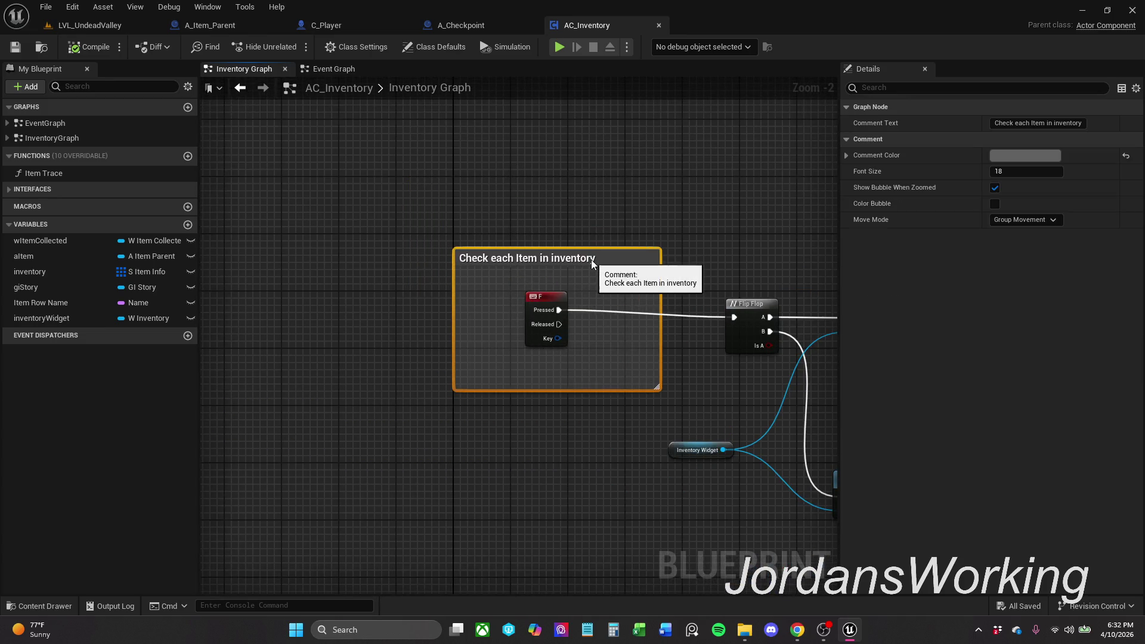
left_click_drag(689, 249, 537, 192)
scroll(484, 192, "down", 1)
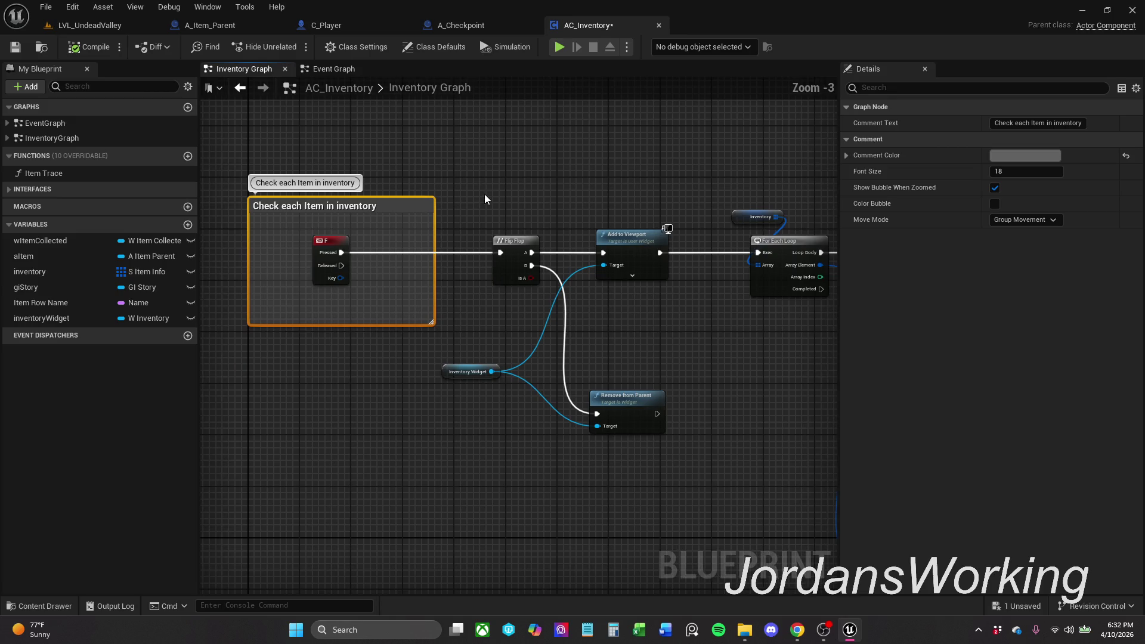
left_click(533, 254)
mouse_move(458, 346)
left_mouse_down()
mouse_move(418, 352)
mouse_move(372, 410)
mouse_move(368, 440)
left_mouse_up()
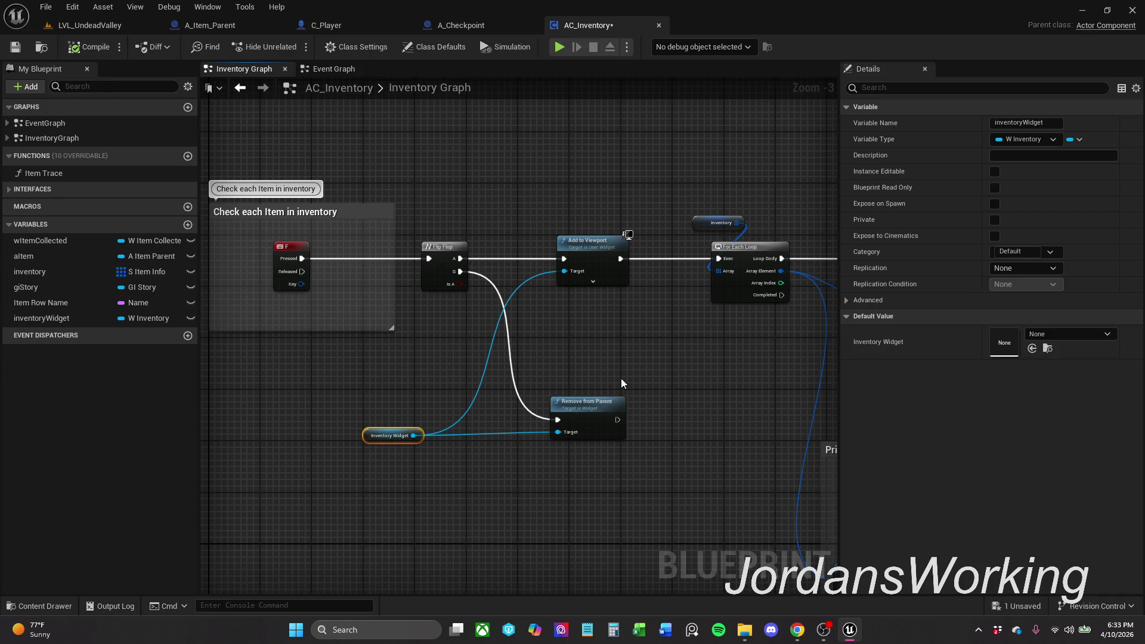
left_click(522, 498)
left_click_drag(723, 396, 585, 430)
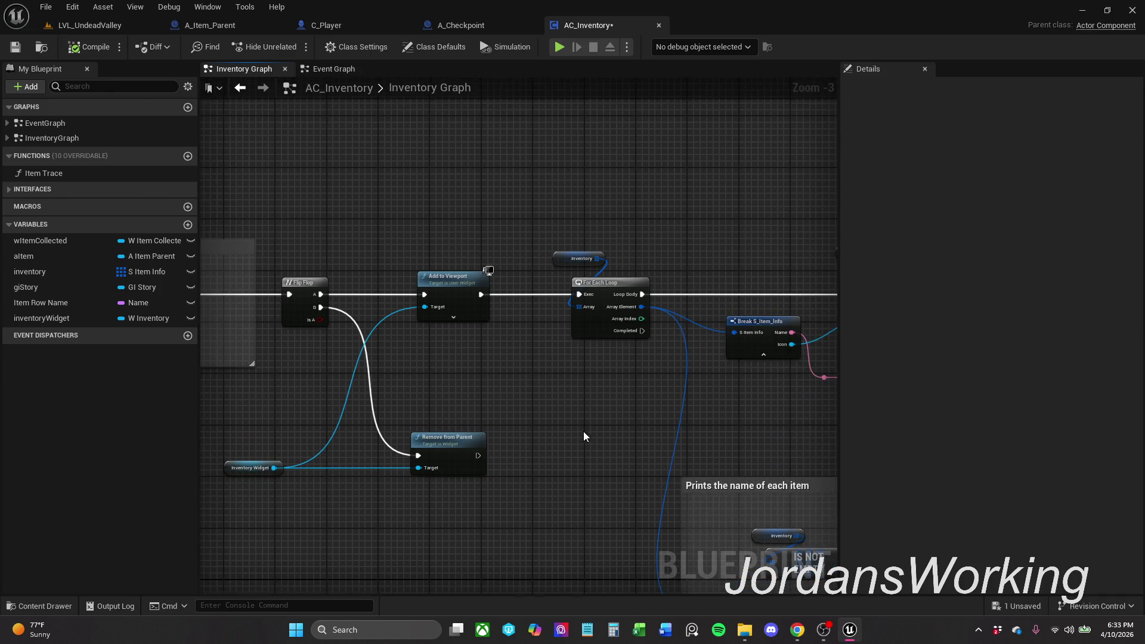
left_click(15, 46)
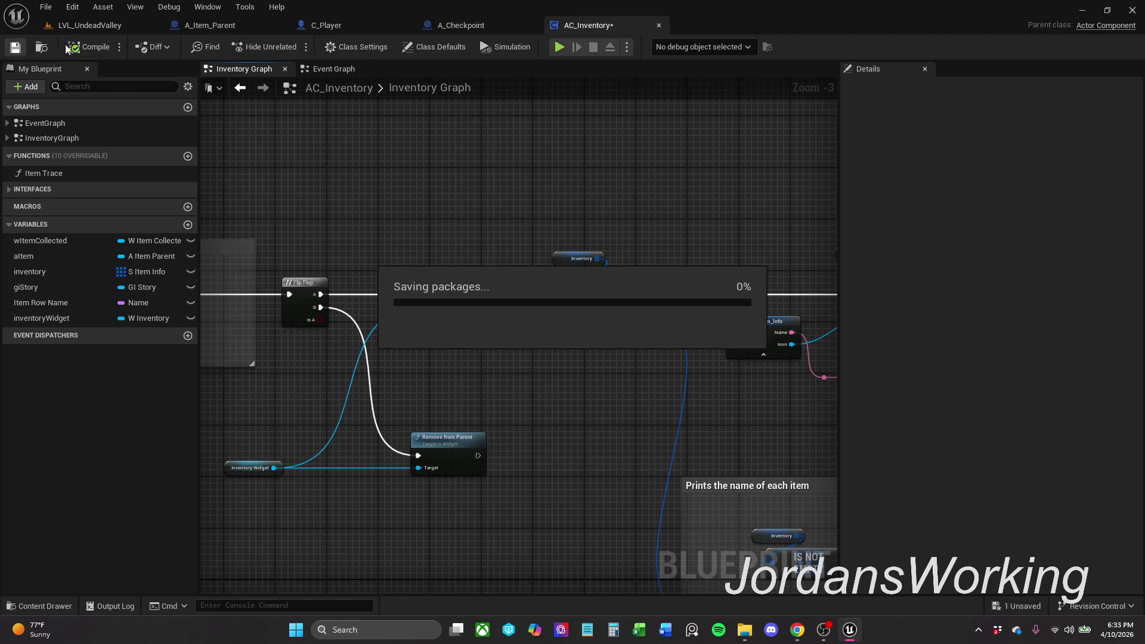
Step: Delete Player.sav from Saved/SaveGames and start a fresh play session
left_click(105, 28)
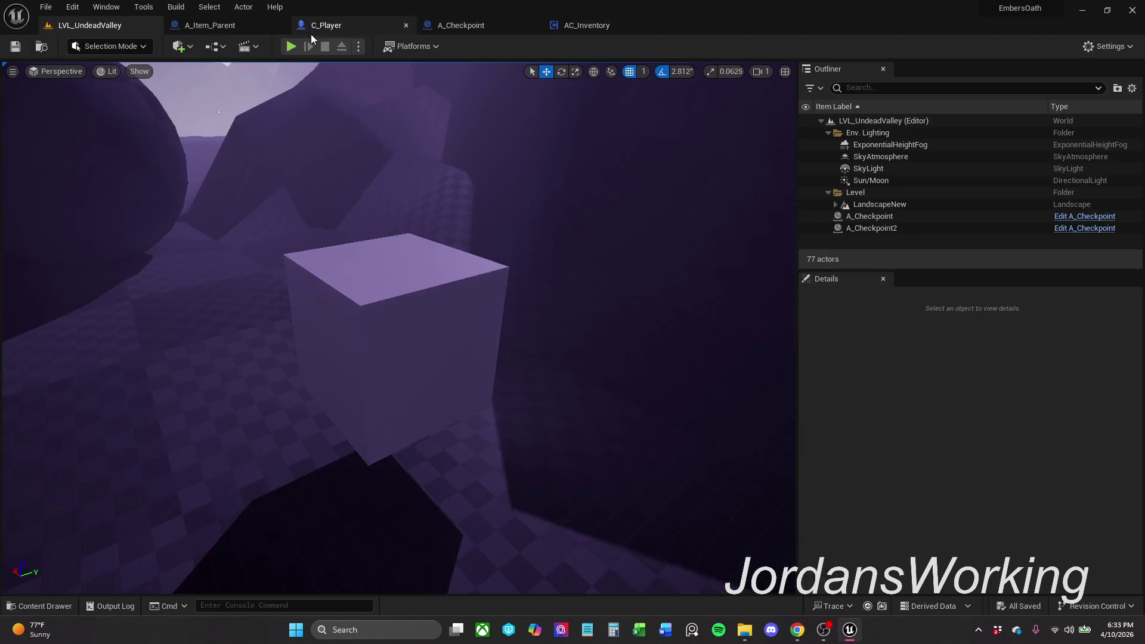
left_click(745, 630)
left_click_drag(303, 207, 447, 135)
left_click(344, 103)
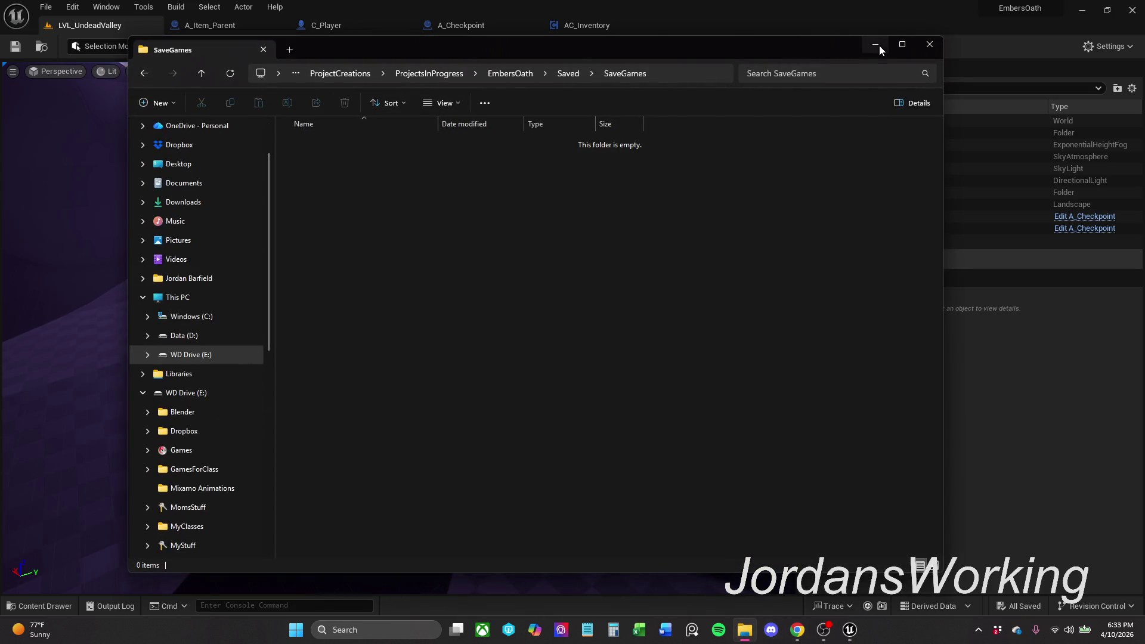
left_click(875, 44)
left_click(292, 46)
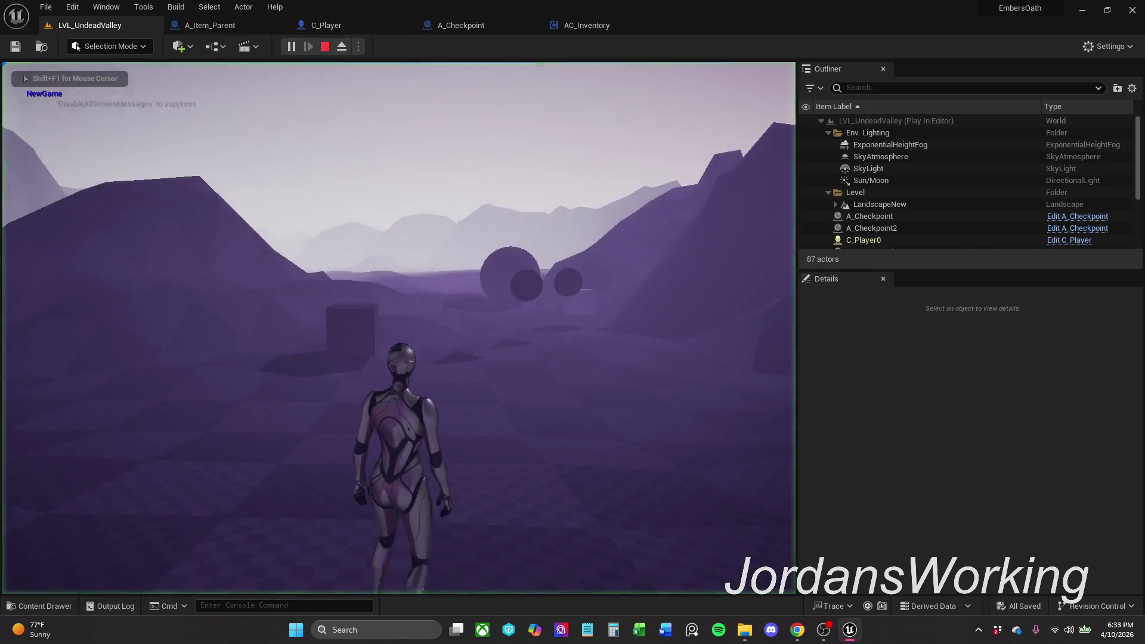
Step: Walk into the cube and sword pickups, then travel to LVL_Metrics and collect a blue cube
key("w")
key("w")
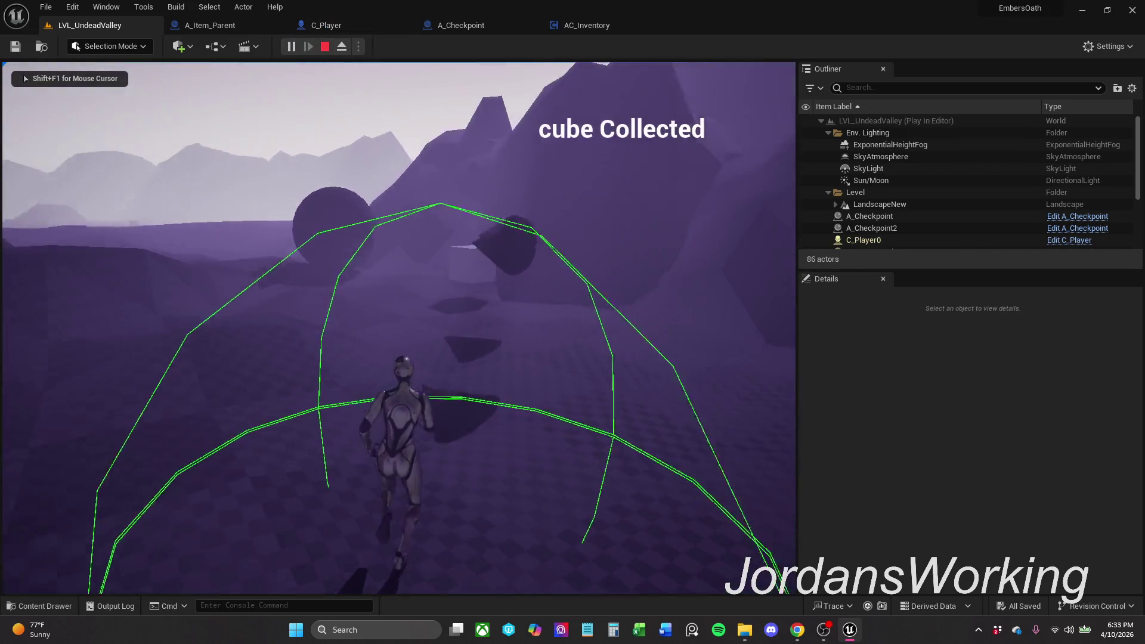
key("w")
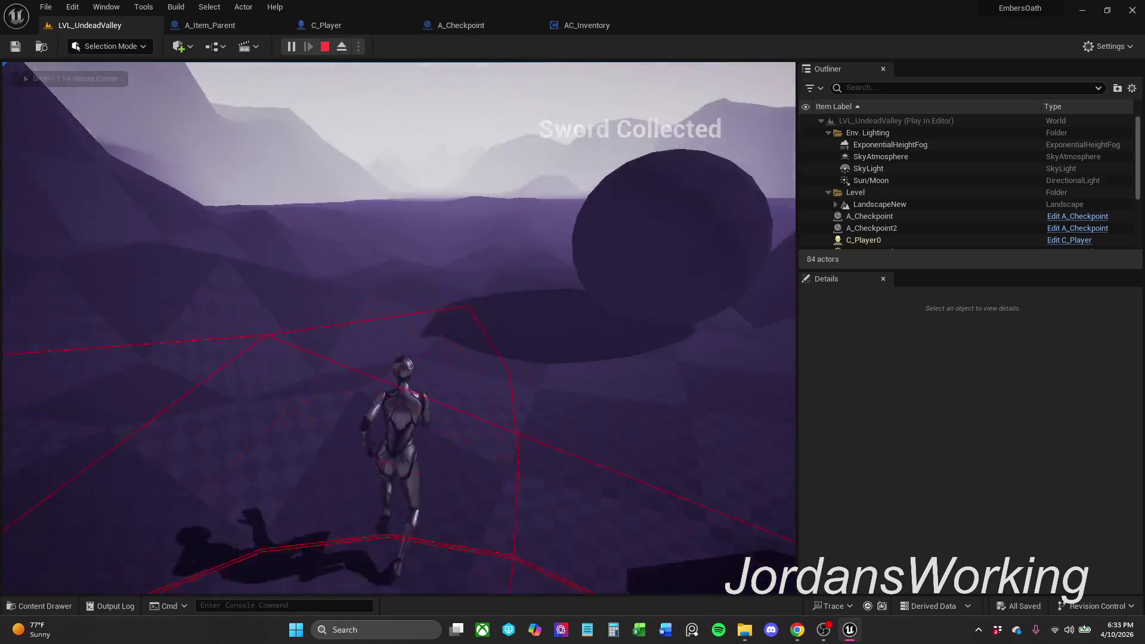
key("w")
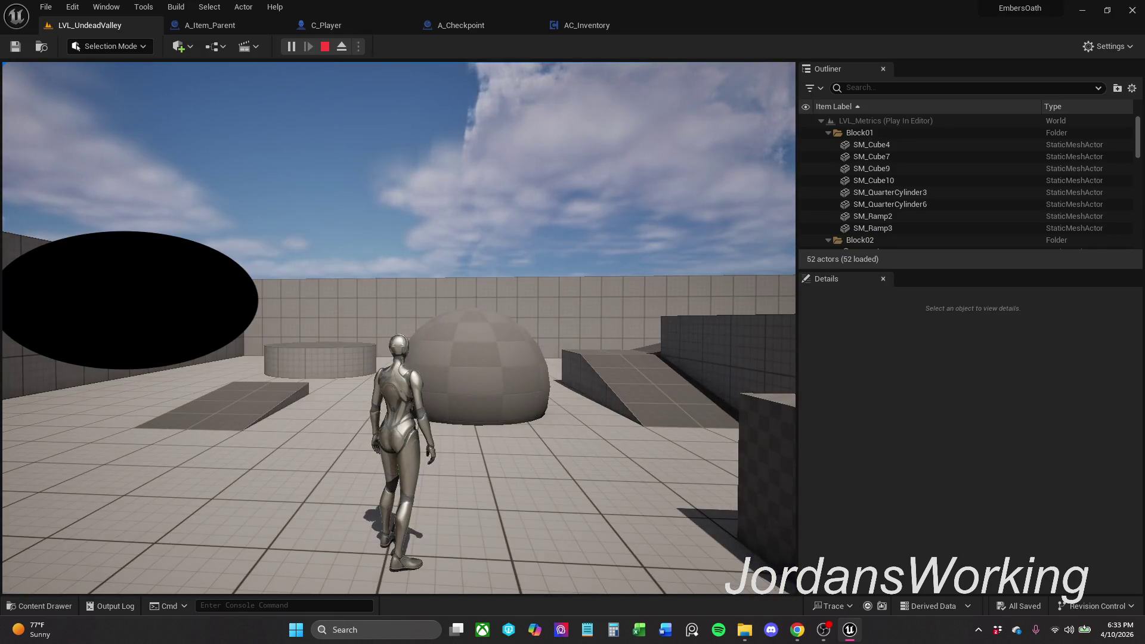
key("w")
key("w")
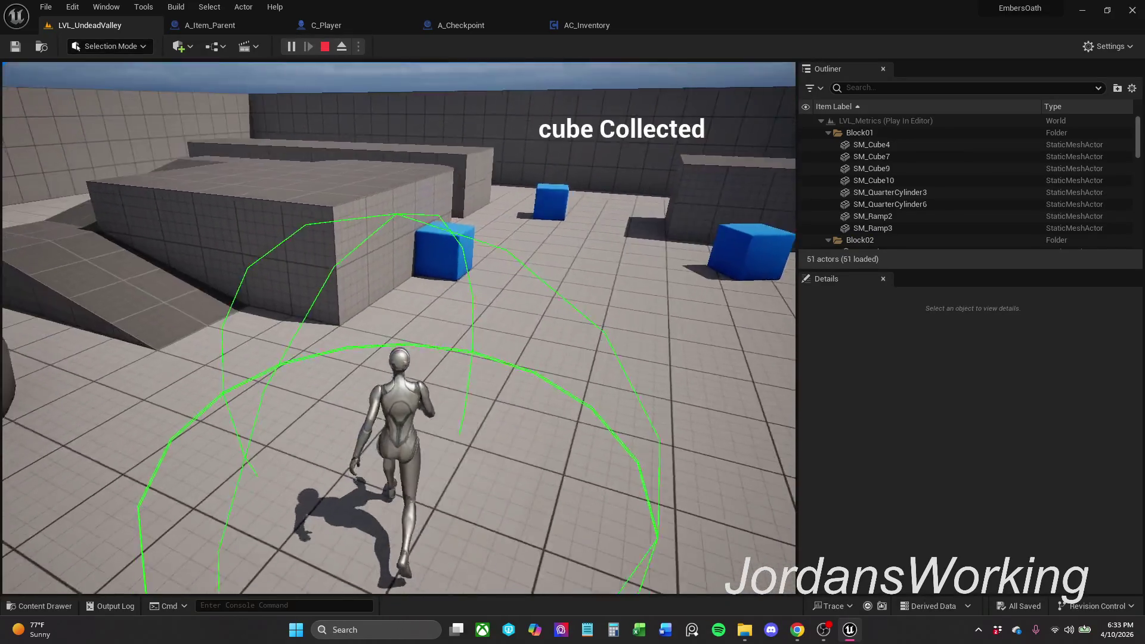
key("w")
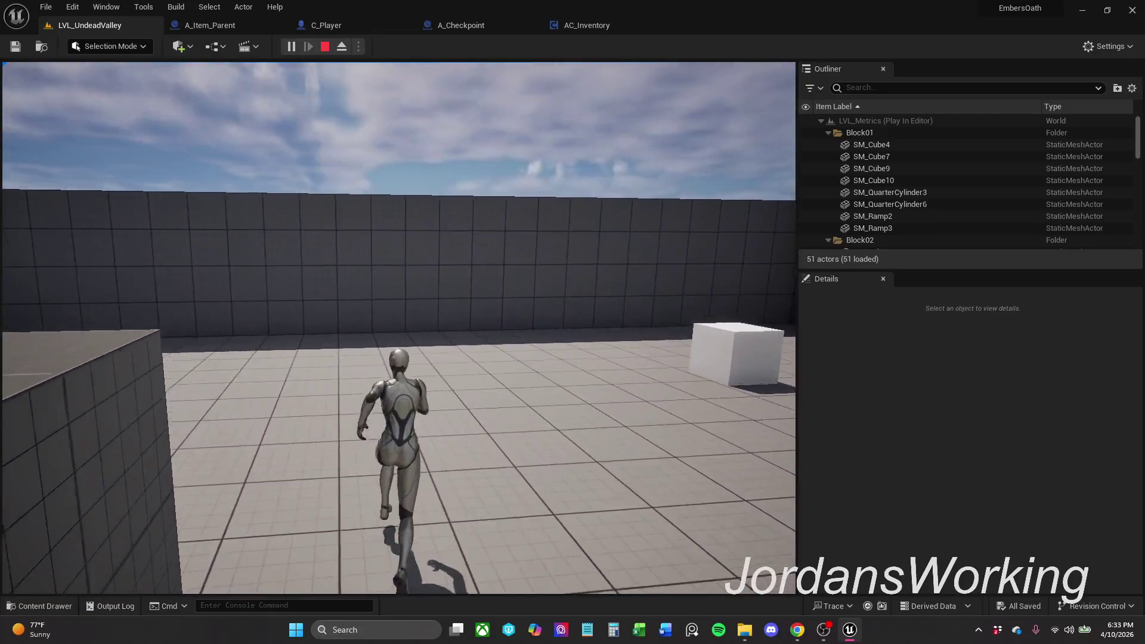
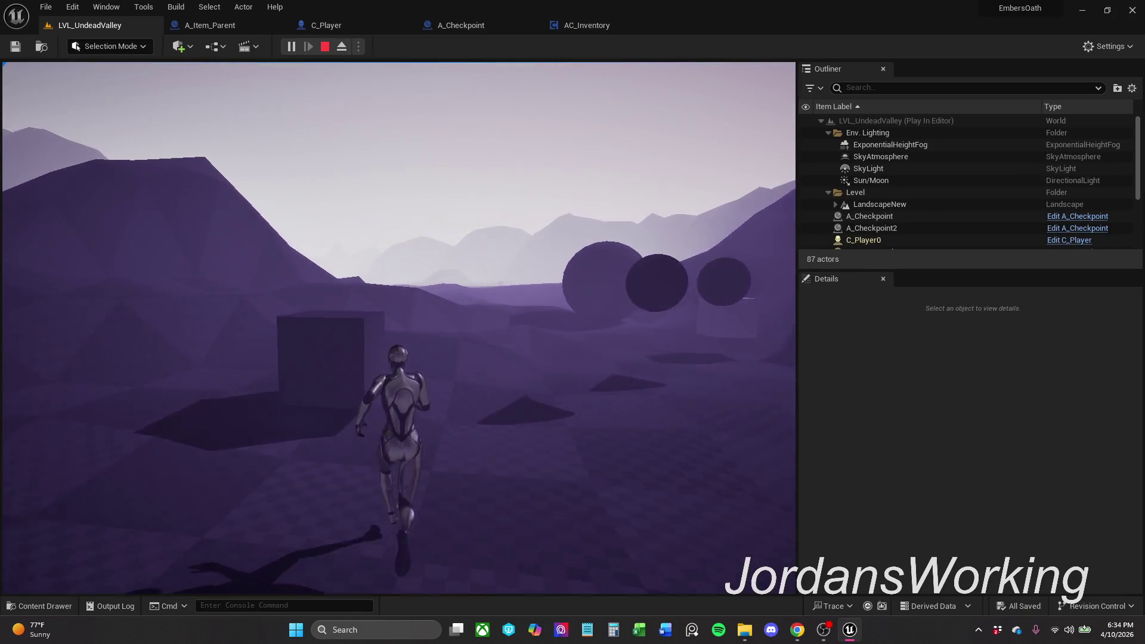
Step: Walk the character over the cube and sword and on toward the blue cubes
key("w")
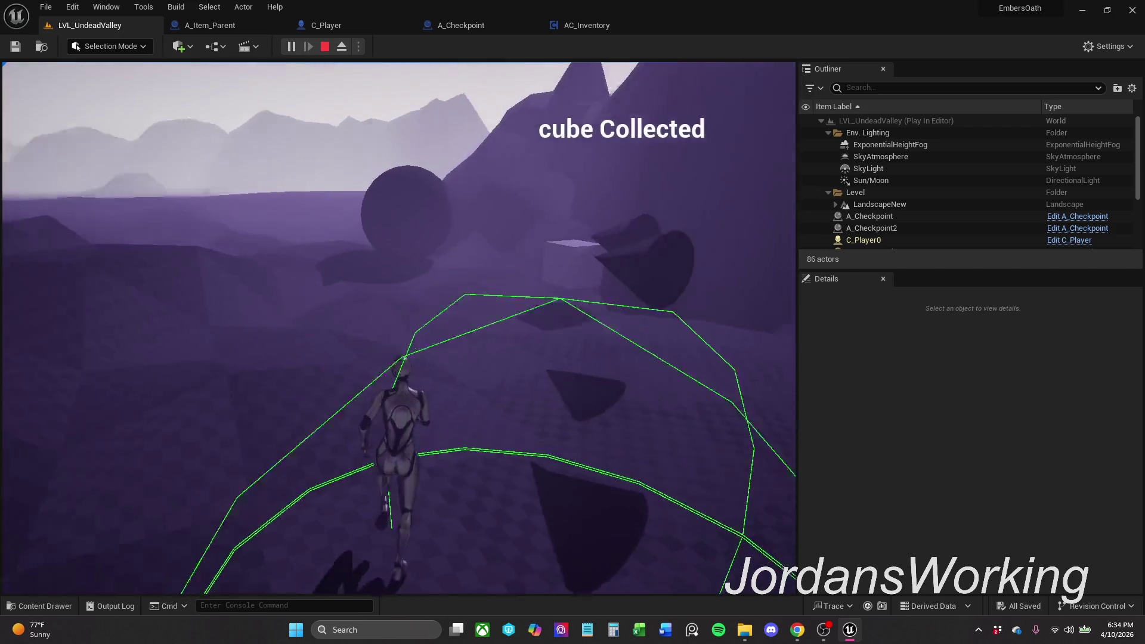
key("w")
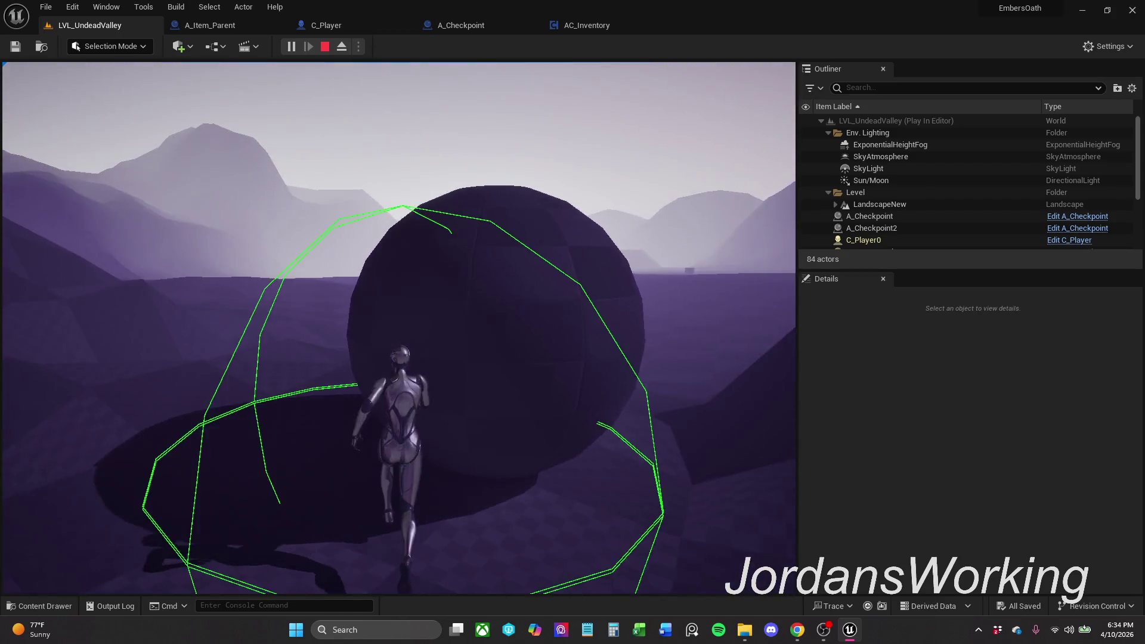
key("w")
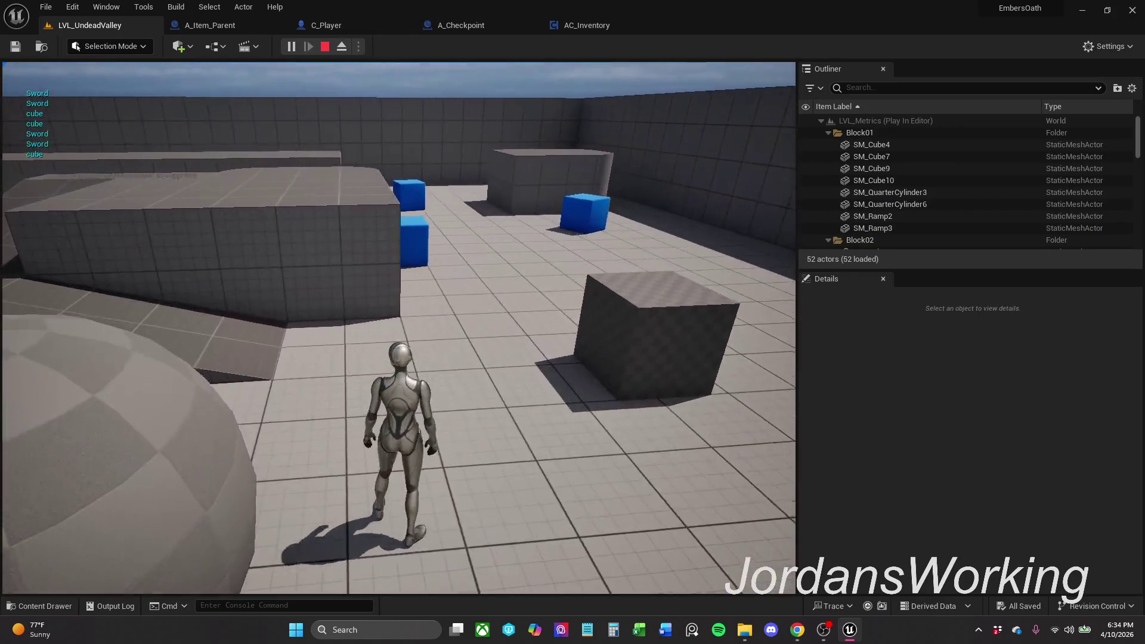
key("w")
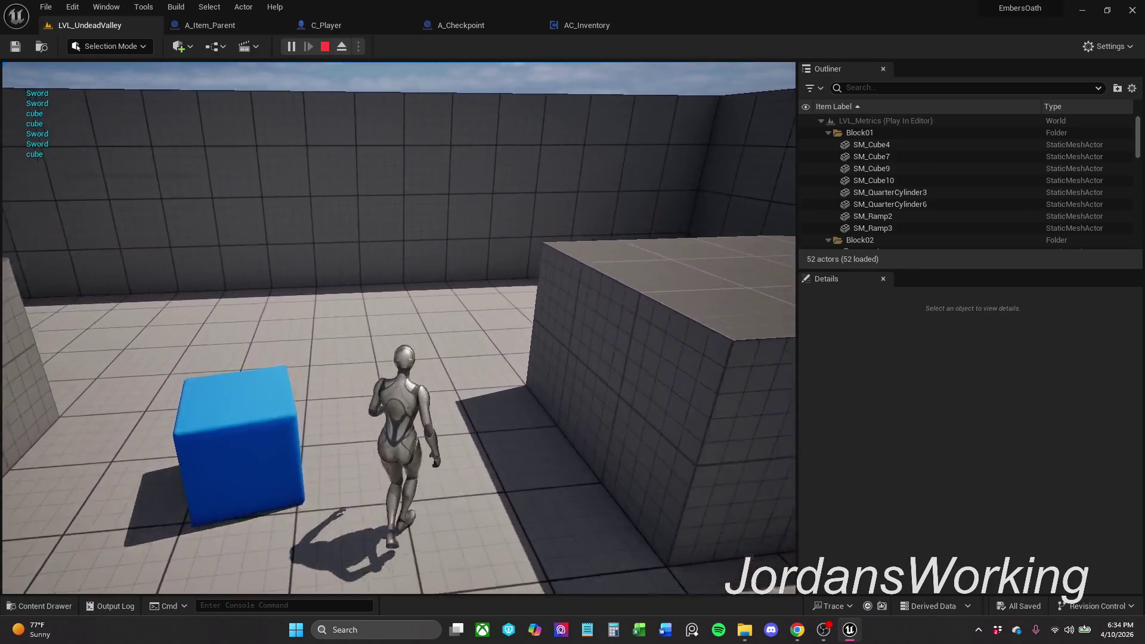
Step: Stop the session, check Player.sav in the SaveGames folder, and start playing again
key("Escape")
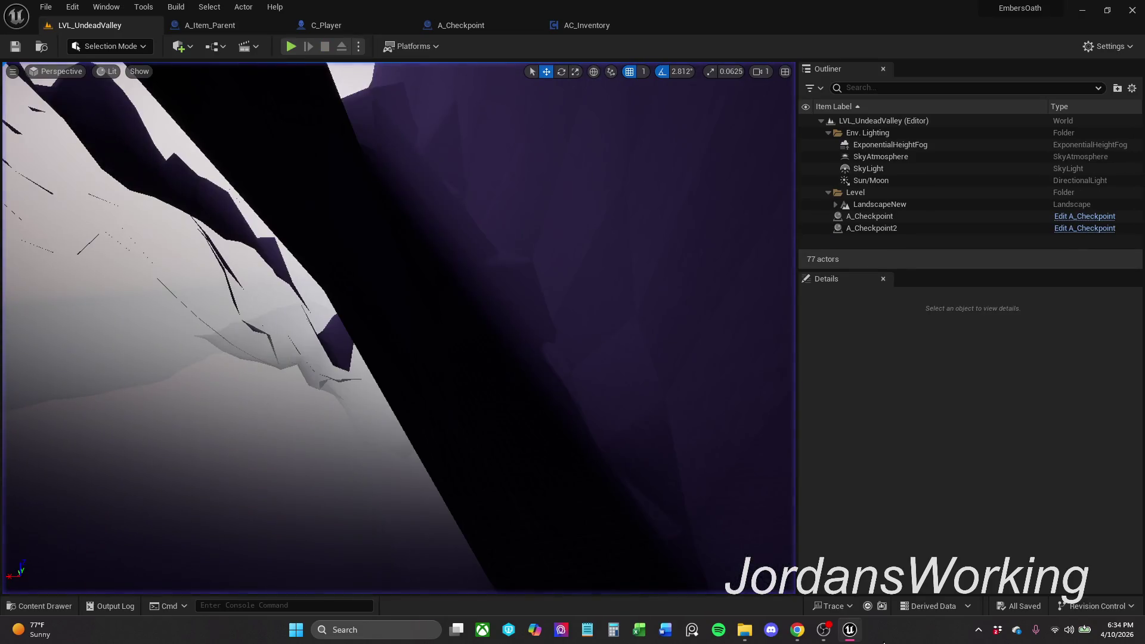
left_click(744, 629)
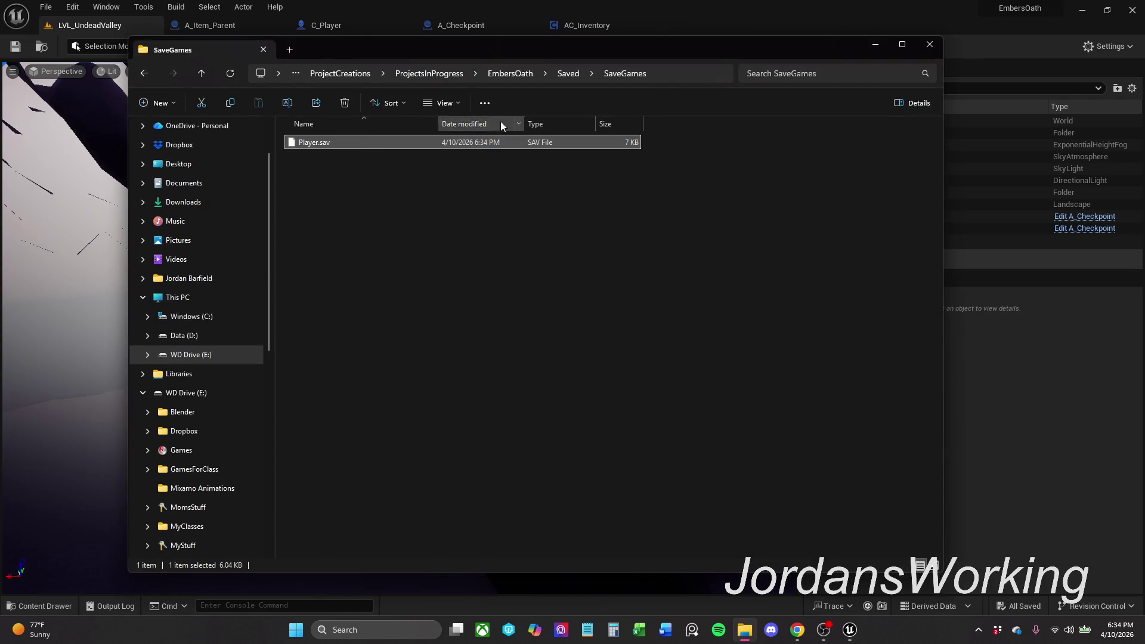
left_click(877, 45)
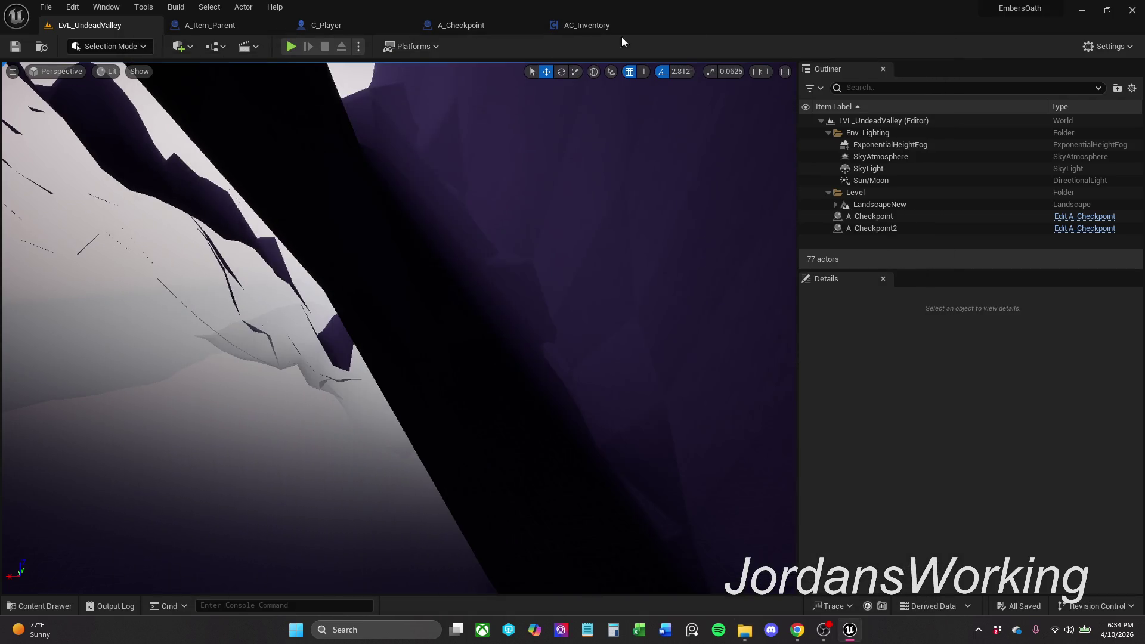
left_click(290, 47)
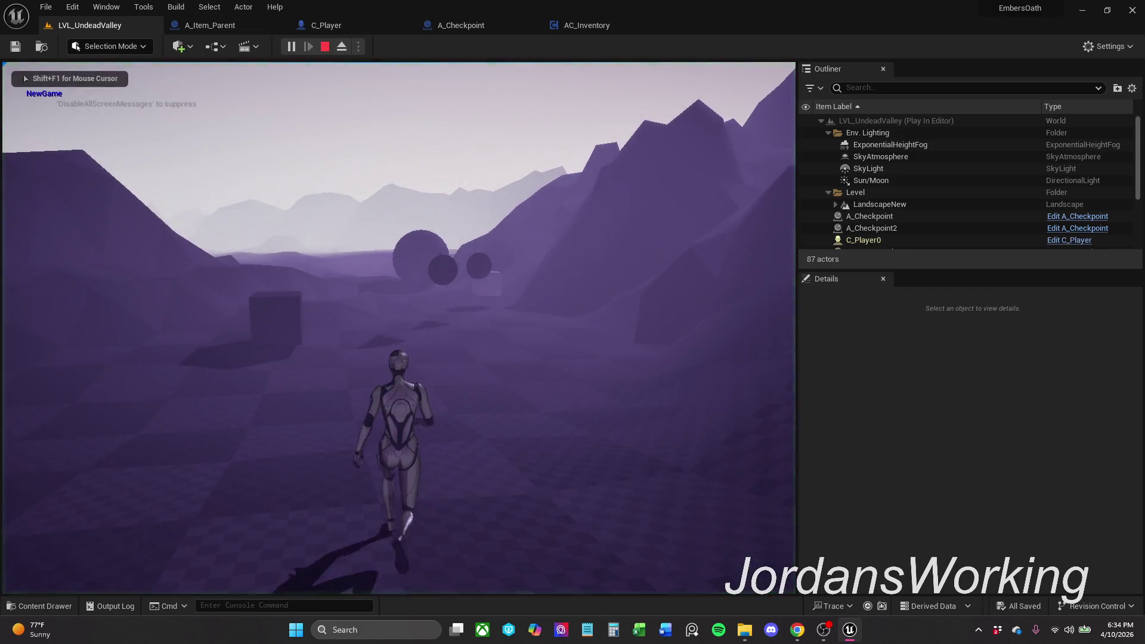
Step: Collect the cube and sword, then enter the sphere to travel to LVL_Metrics
key("w")
key("e")
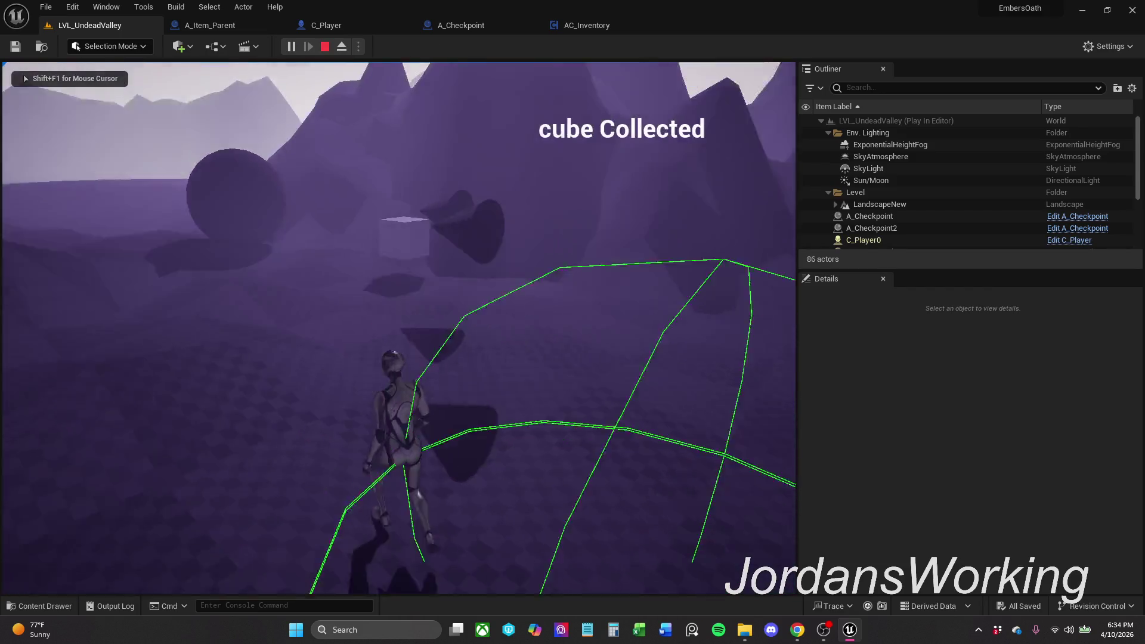
key("e")
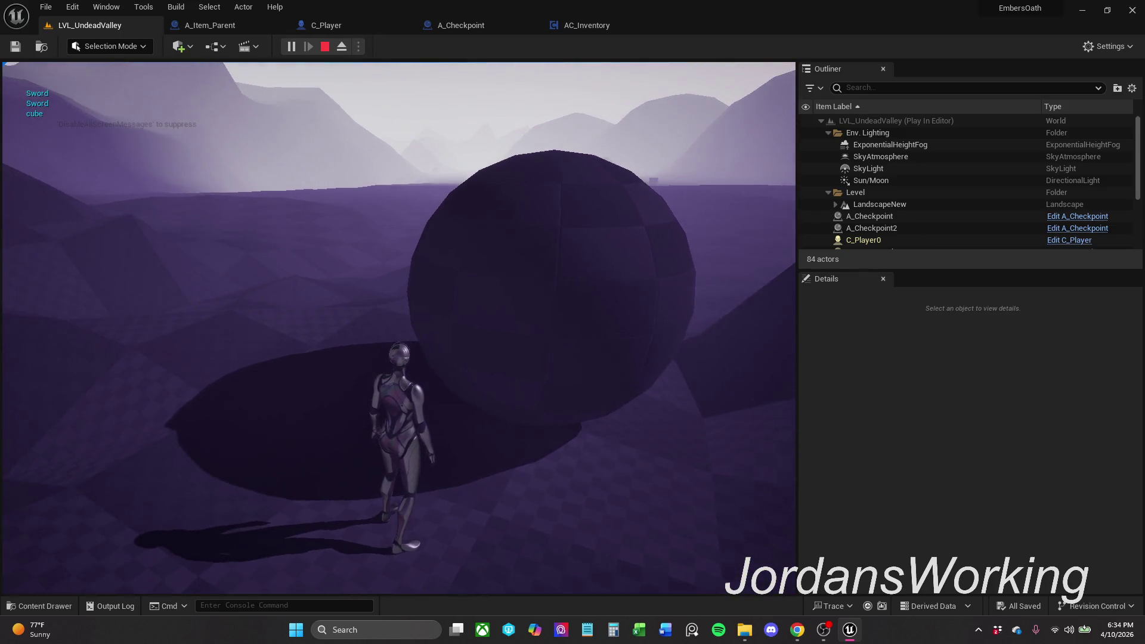
key("w")
key("w")
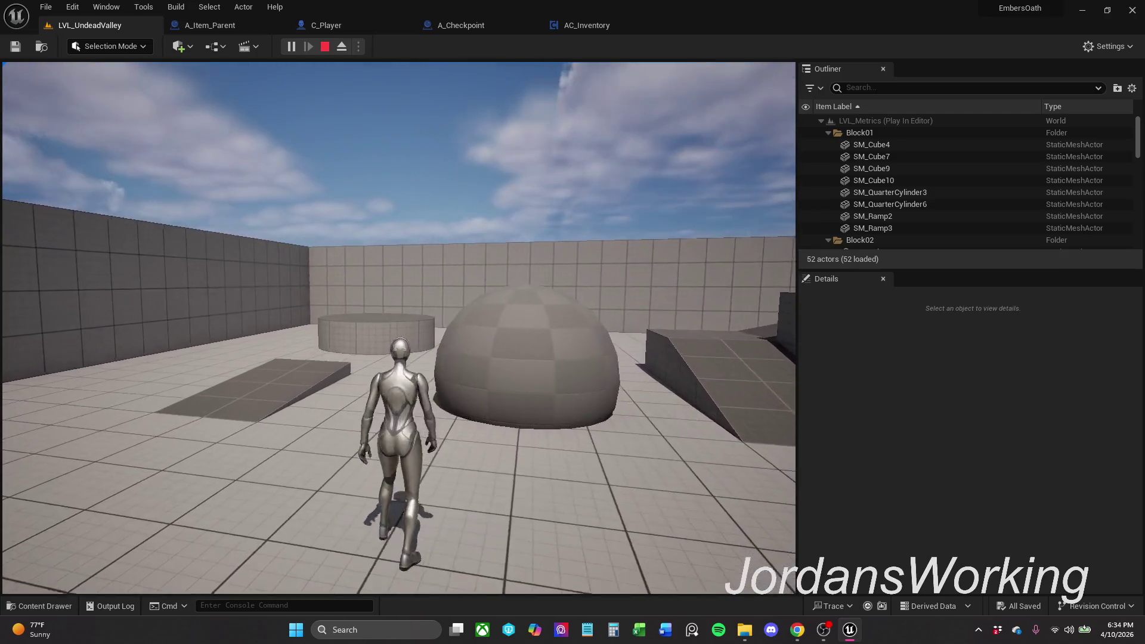
Step: Pick up a cube in LVL_Metrics, return through the dome, and stop play
key("w")
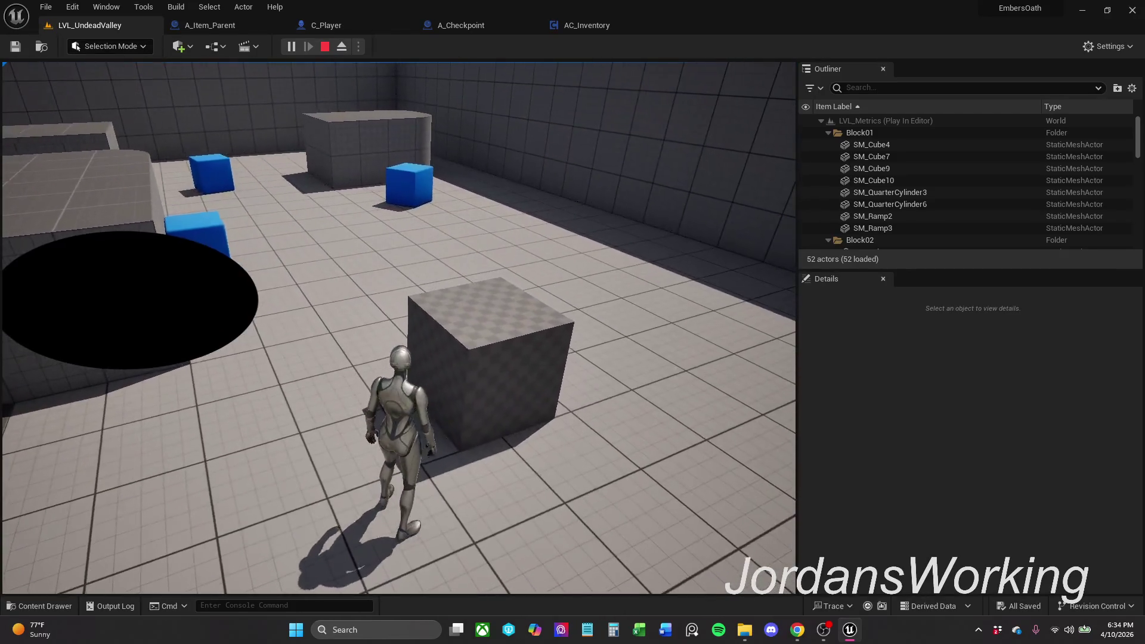
key("w")
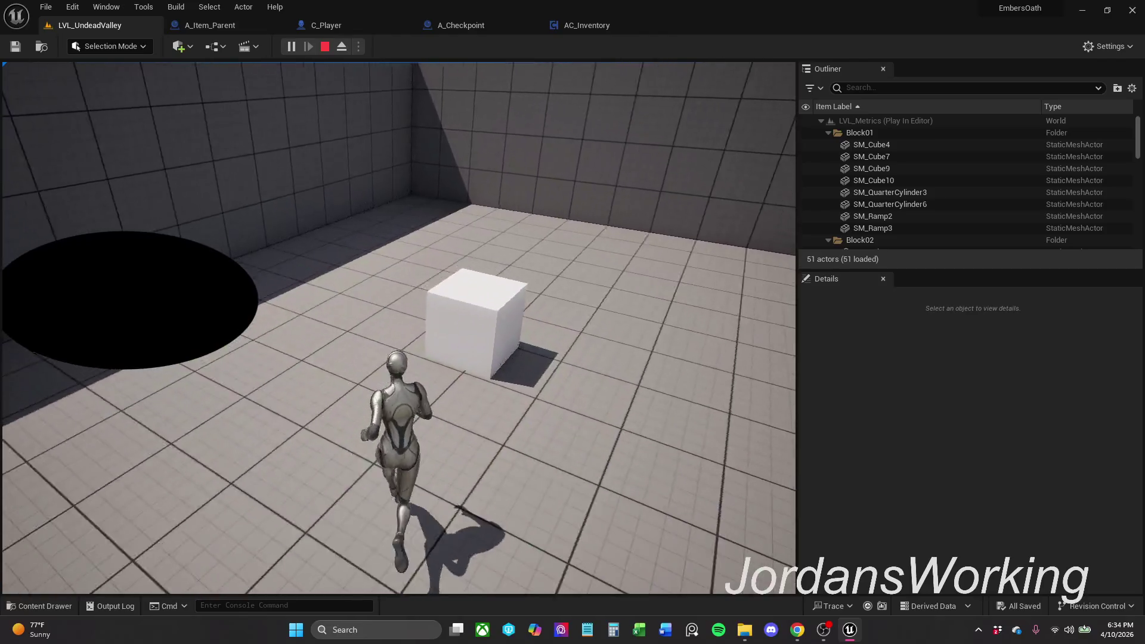
key("w")
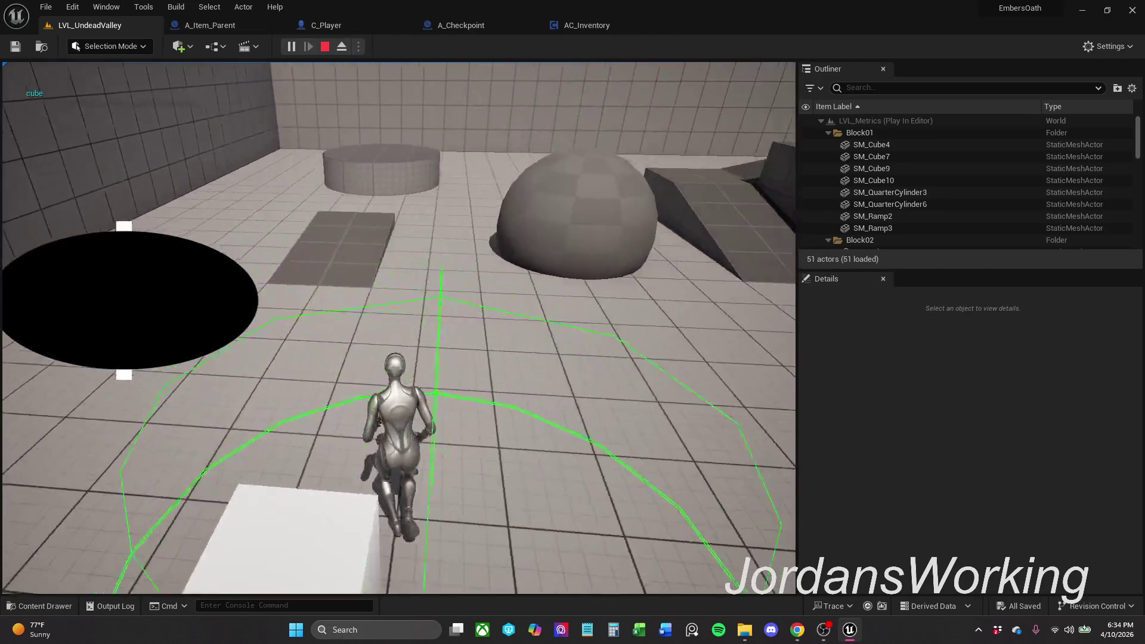
key("w")
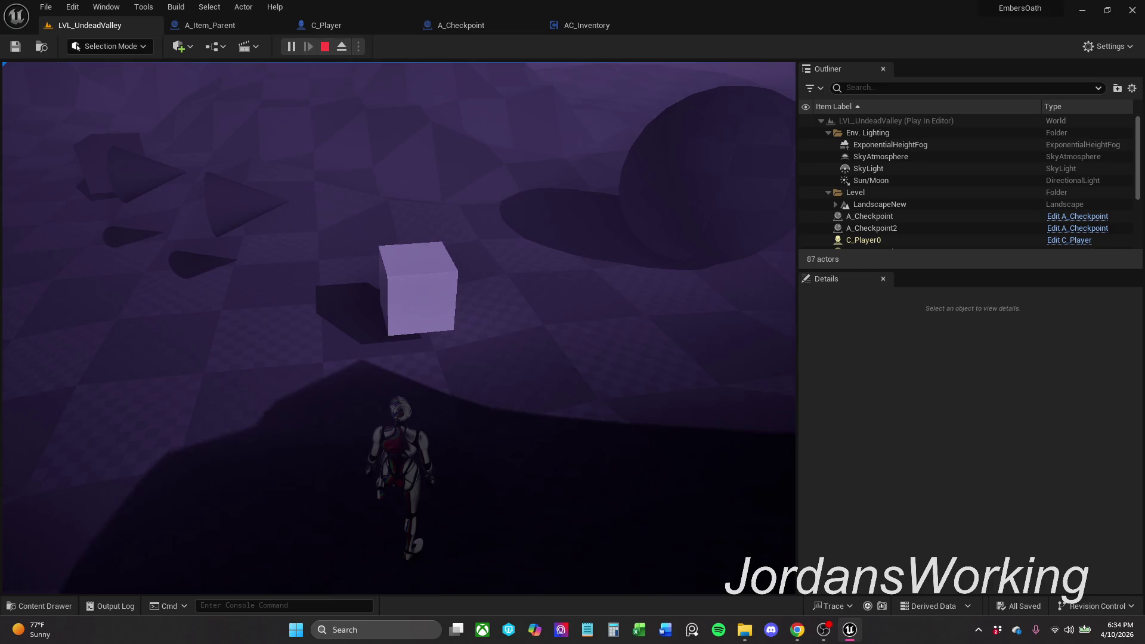
key("w")
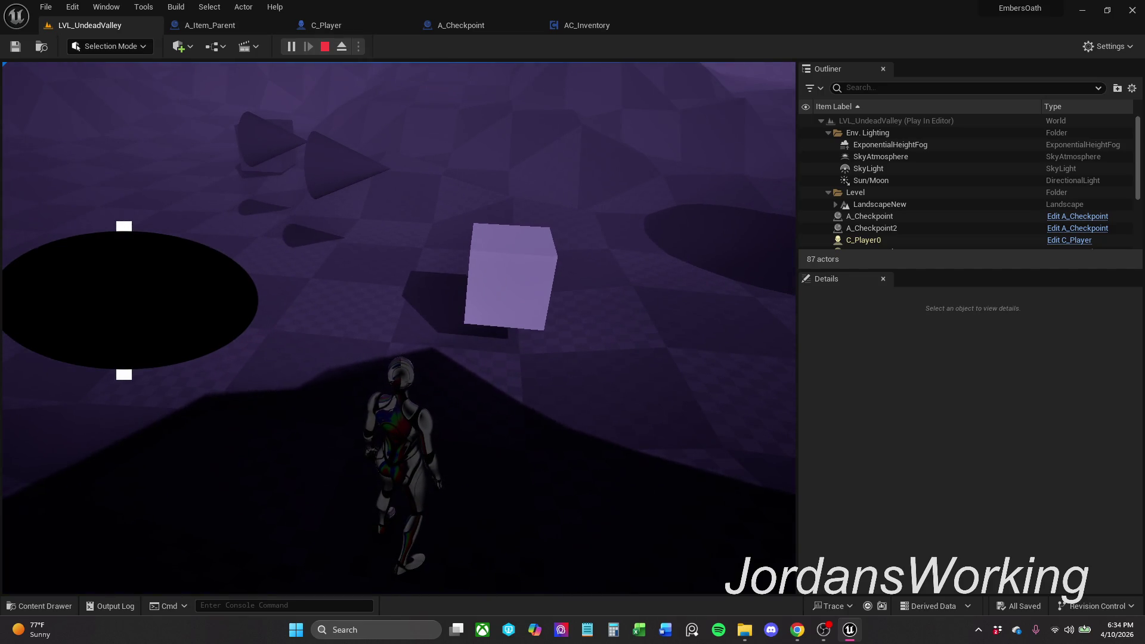
key("Escape")
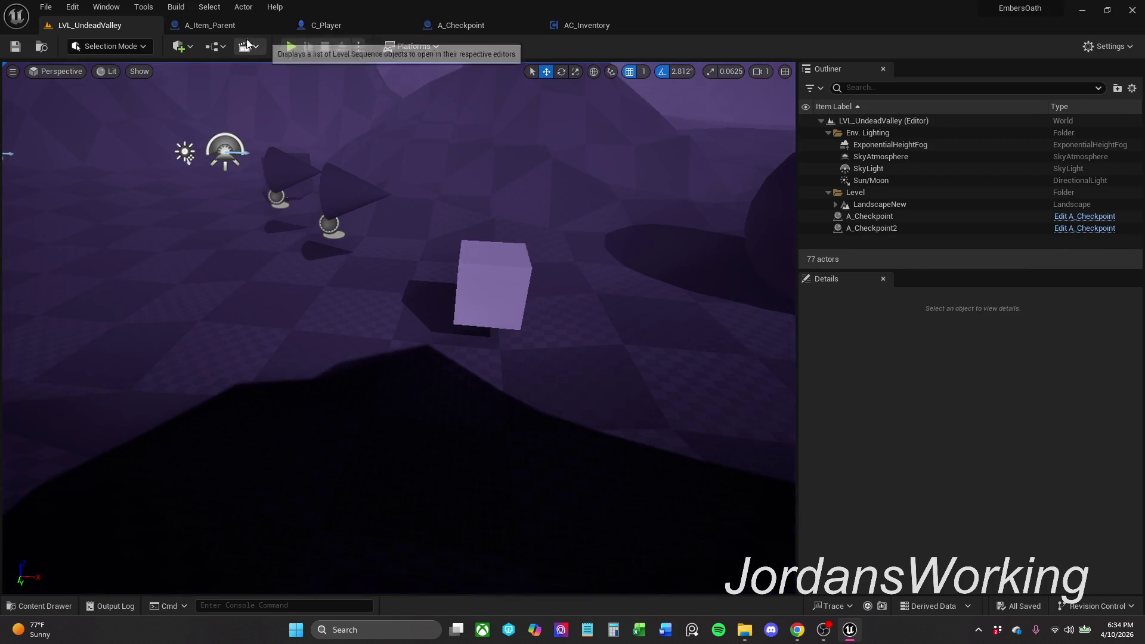
left_click(232, 25)
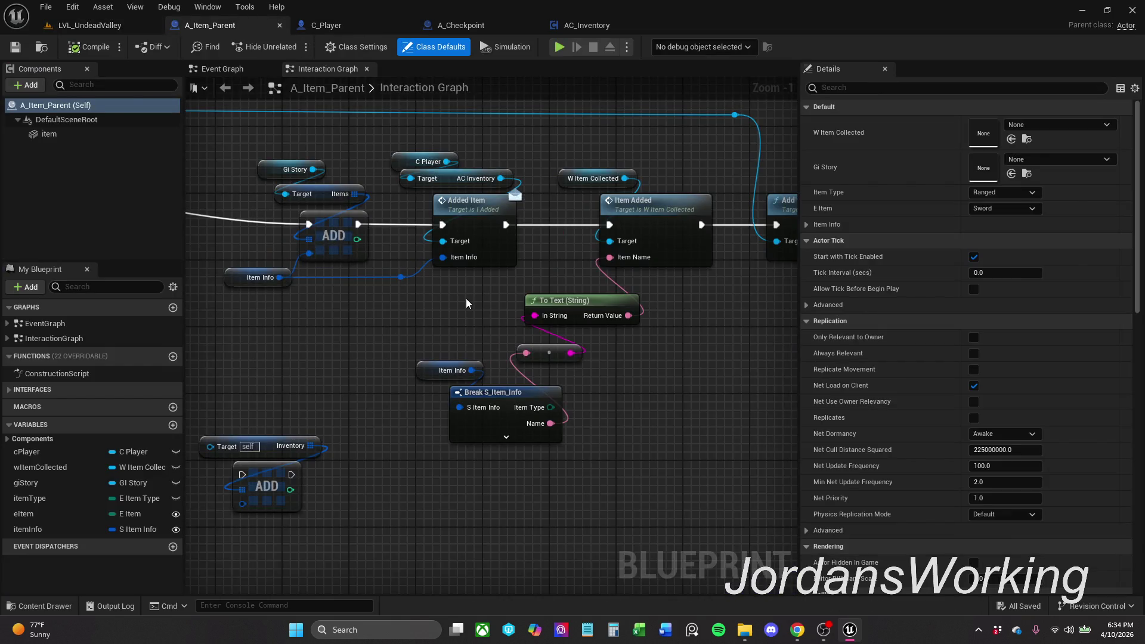
Step: Zoom out to frame the whole interaction chain from Event Added Item through Play Animation
mouse_move(449, 325)
left_mouse_down()
mouse_move(574, 315)
mouse_move(533, 345)
mouse_move(529, 369)
left_mouse_up()
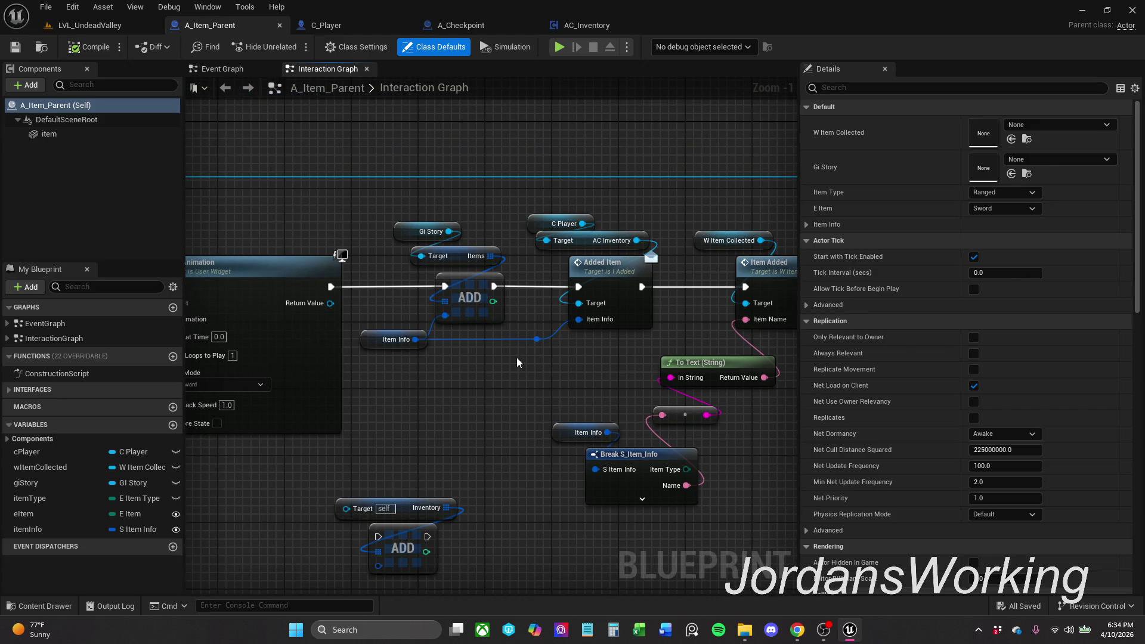
mouse_move(471, 234)
left_mouse_down()
mouse_move(776, 221)
mouse_move(558, 194)
left_mouse_up()
scroll(657, 227, "down", 1)
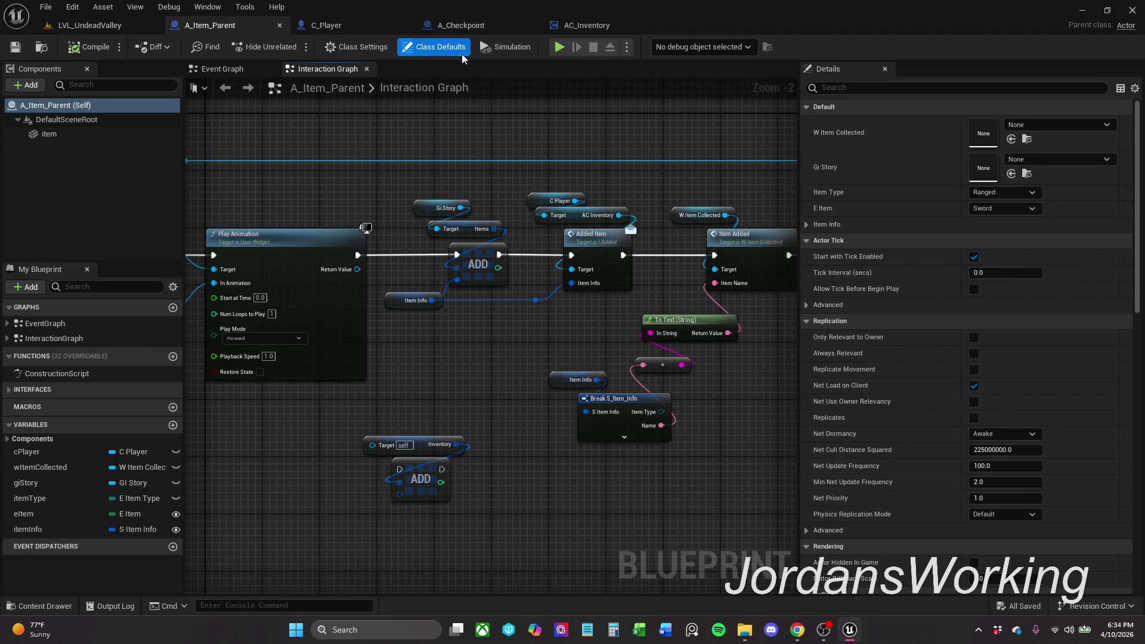
left_click_drag(385, 106, 815, 116)
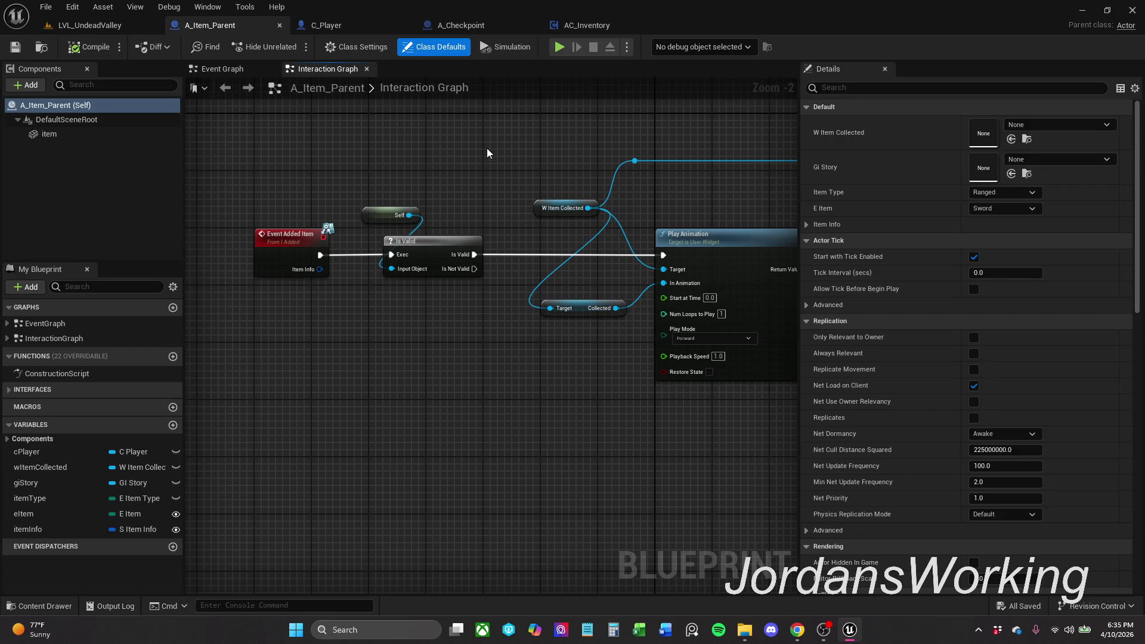
left_click_drag(487, 153, 234, 164)
scroll(239, 160, "down", 1)
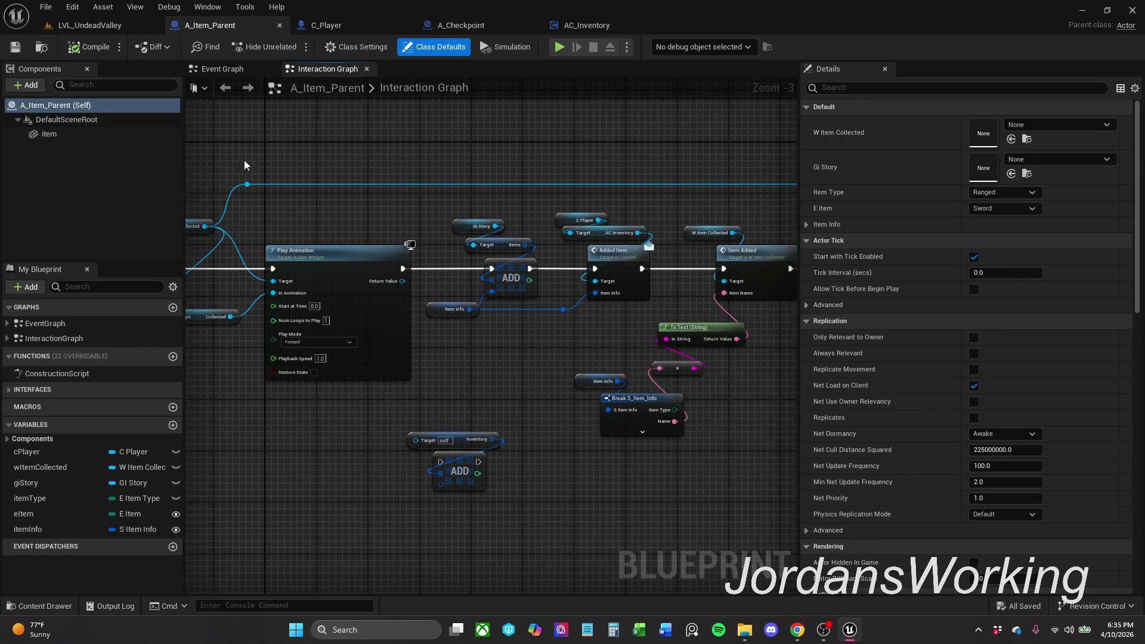
mouse_move(486, 192)
left_mouse_down()
mouse_move(500, 198)
mouse_move(443, 149)
mouse_move(410, 213)
mouse_move(453, 264)
mouse_move(792, 432)
left_mouse_up()
scroll(500, 197, "down", 2)
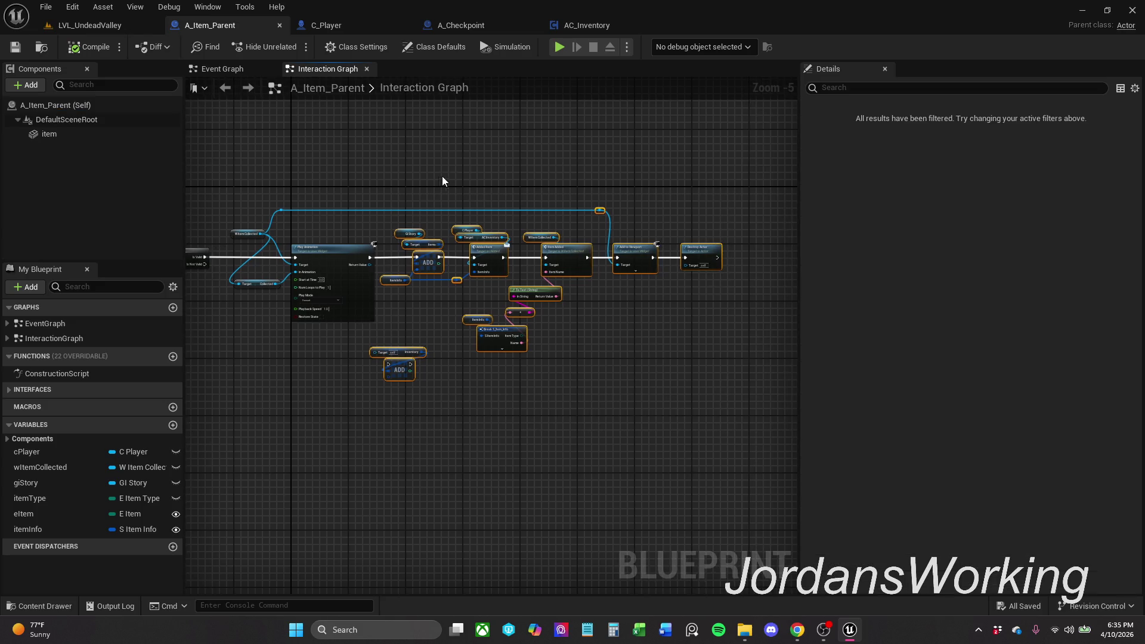
Step: Drag the node chain after Play Animation to the right to leave open room
left_click_drag(485, 259, 625, 259)
left_click(382, 266)
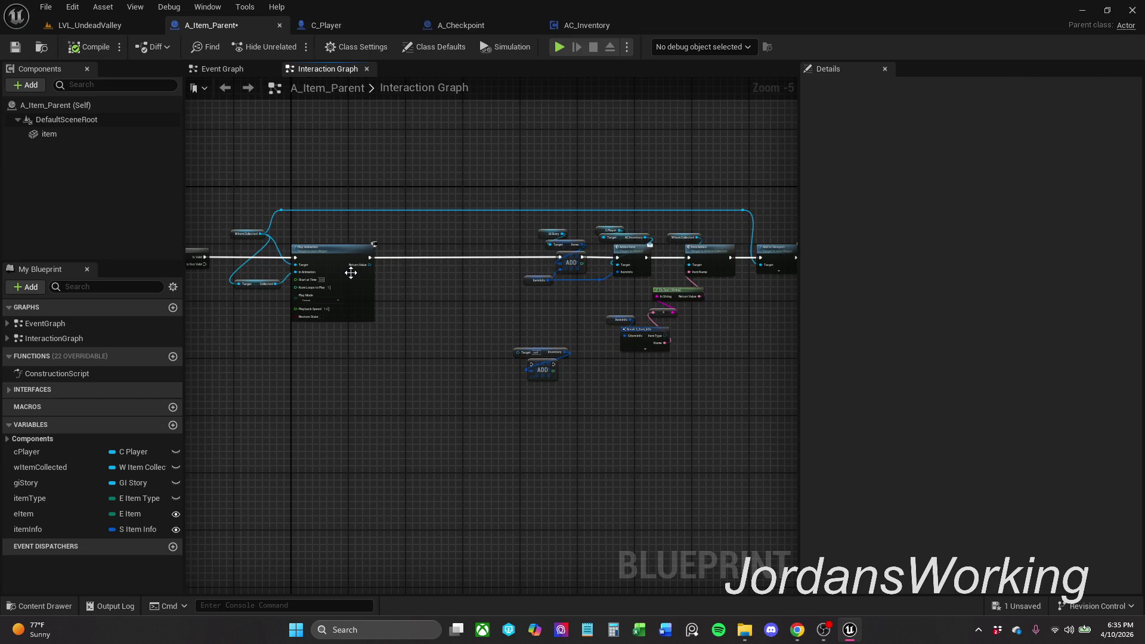
scroll(374, 270, "up", 3)
scroll(374, 274, "up", 1)
left_click_drag(360, 241, 446, 241)
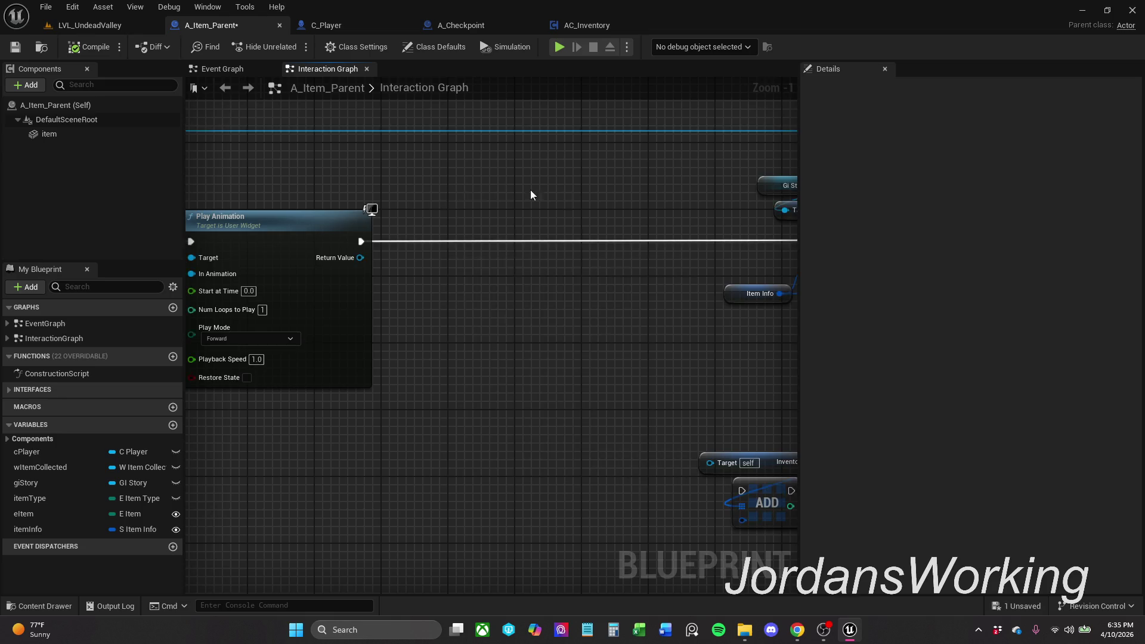
Step: Add a Bind Event to On Destroyed node off Play Animation's exec output
right_click(500, 185)
right_click(489, 323)
right_click(562, 225)
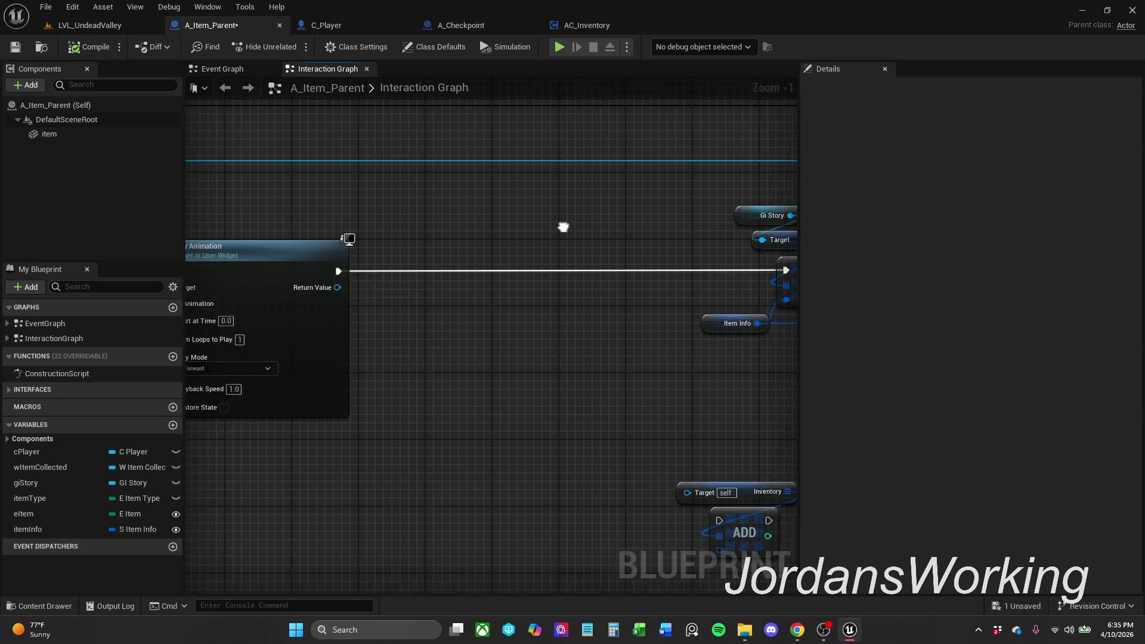
left_click_drag(442, 274, 509, 273)
type("bind")
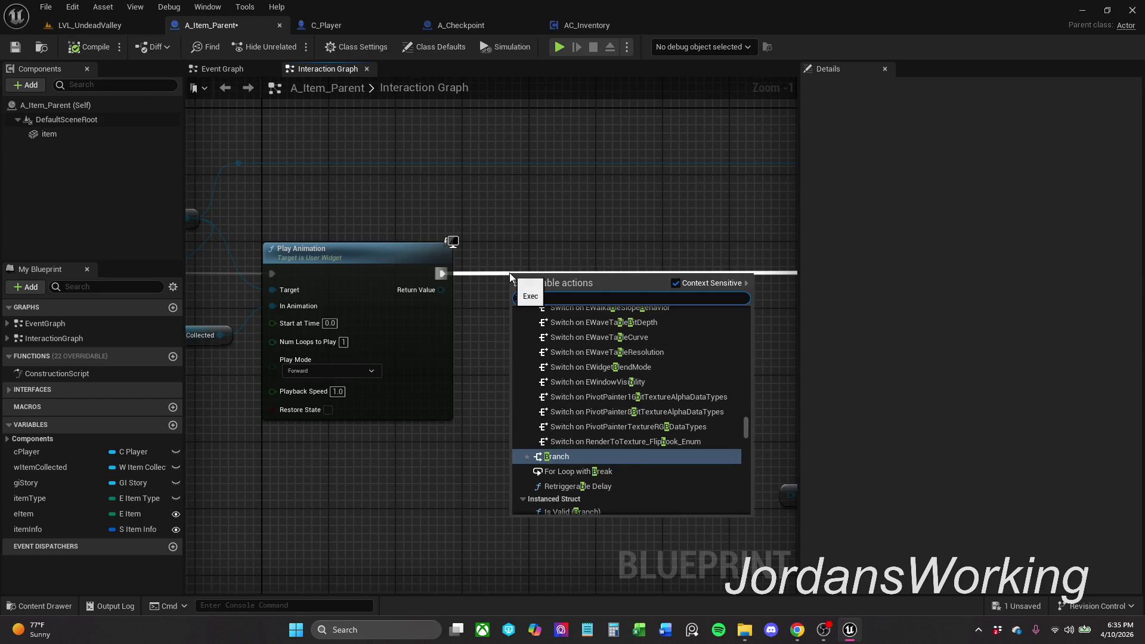
type(" eve")
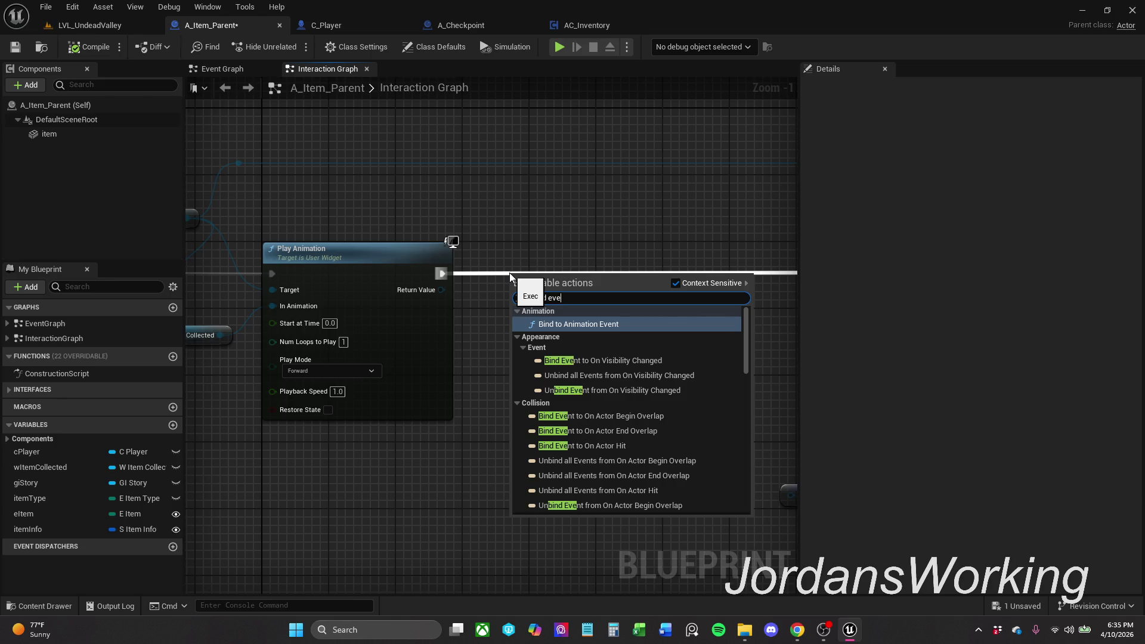
key("BackSpace")
key("BackSpace")
key("BackSpace")
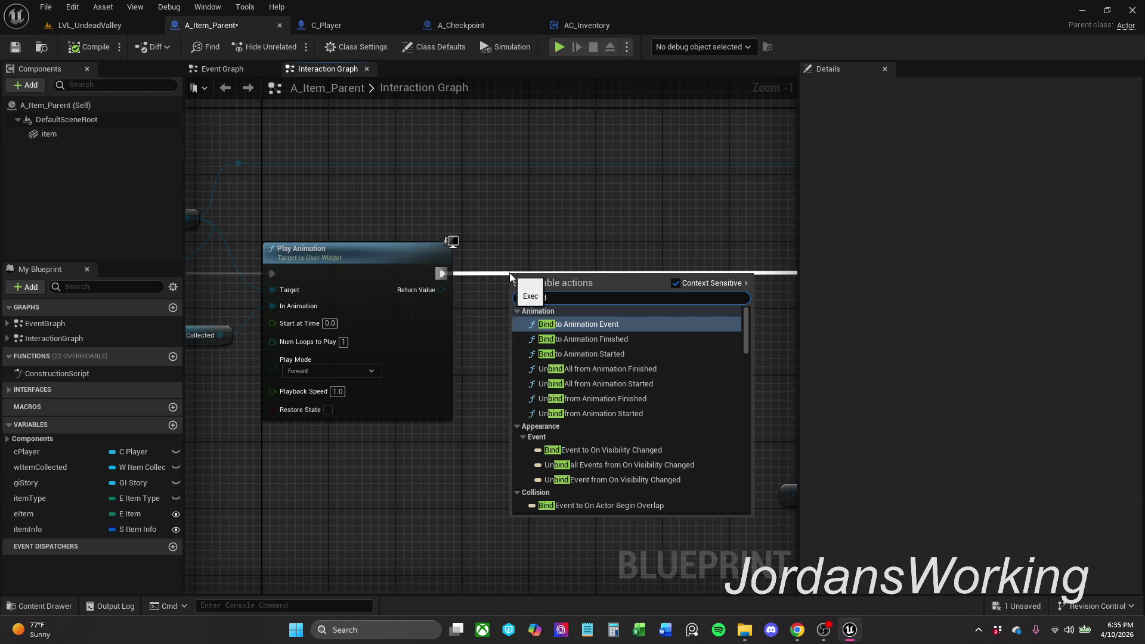
type(" to ")
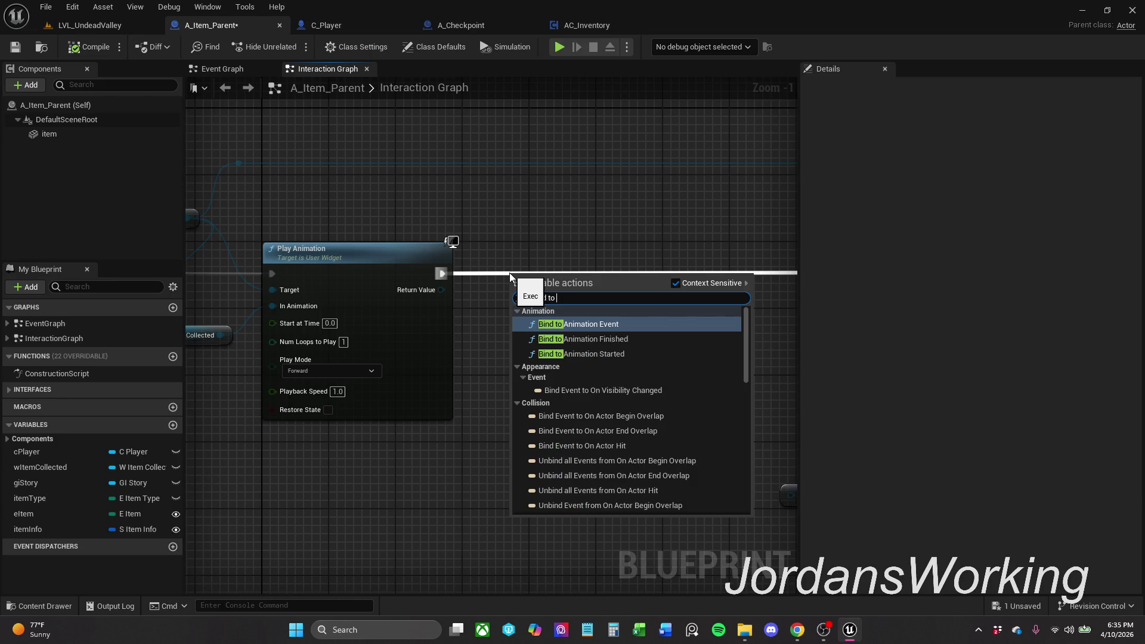
type("event")
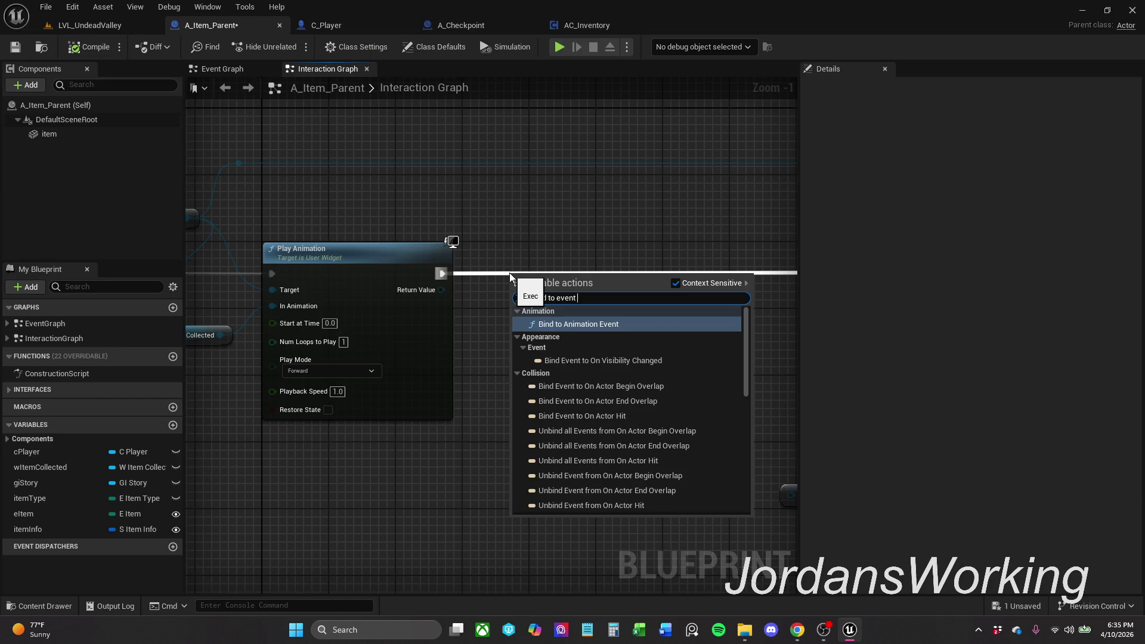
key("BackSpace")
key("BackSpace")
key("BackSpace")
type("on destr")
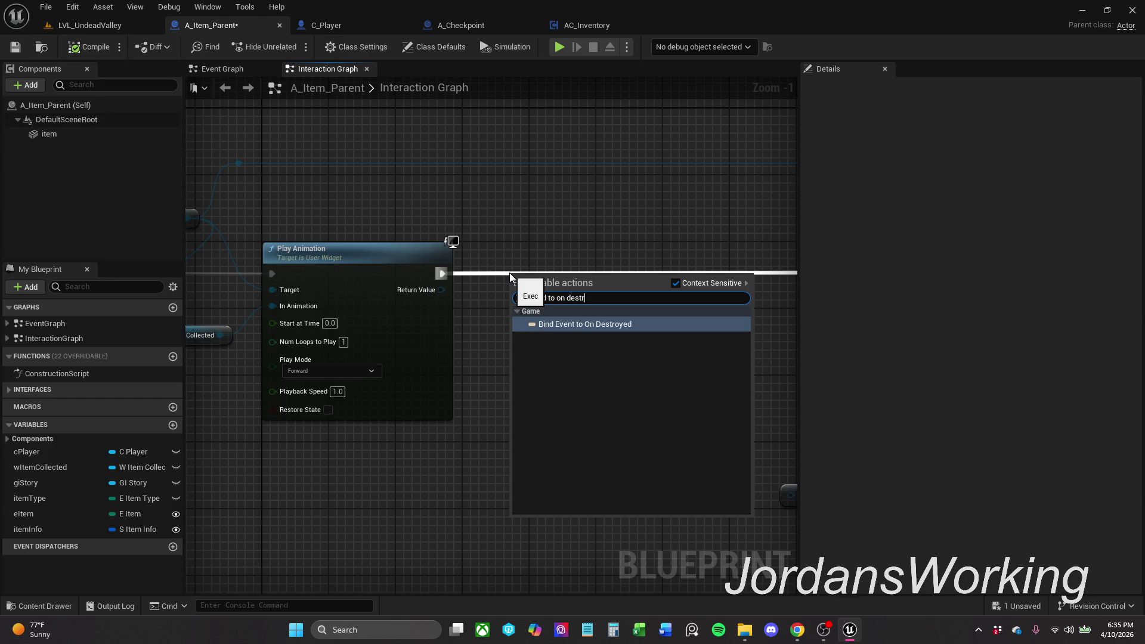
key("Return")
Step: Align the Bind Event node with Play Animation's exec line and nudge it right
left_click(345, 249, "ctrl")
key("q")
left_click(679, 371)
left_click_drag(577, 275, 627, 274)
left_click(445, 247, "ctrl")
left_click(584, 382)
Step: Feed the Event pin from a Create Event node set to a new matching CustomEvent
left_click_drag(564, 308, 549, 350)
type("crea")
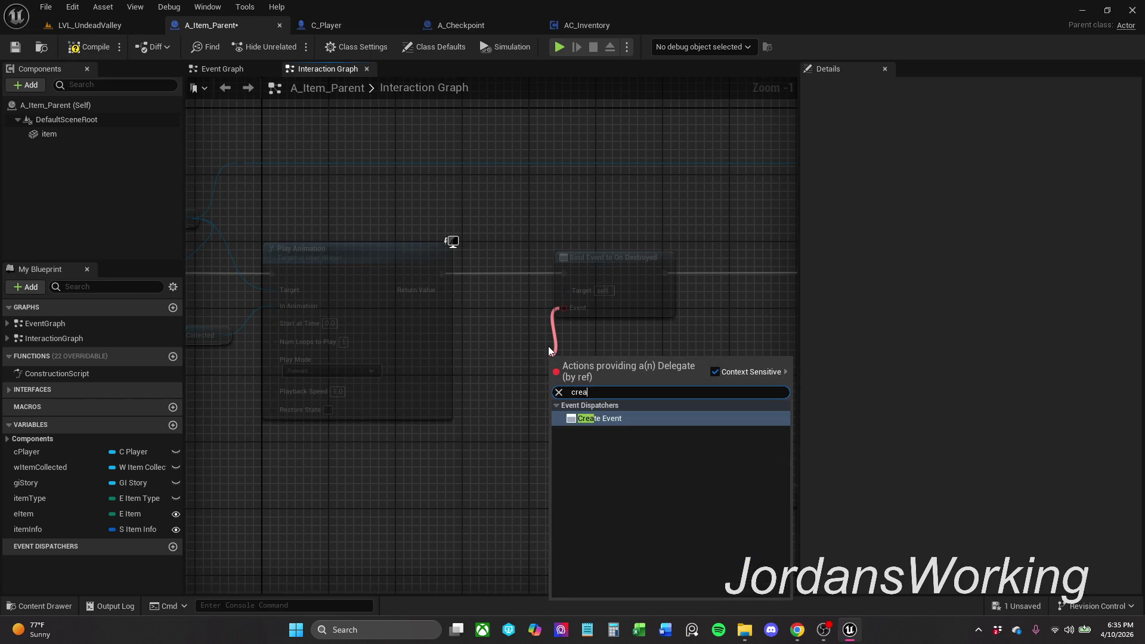
key("Return")
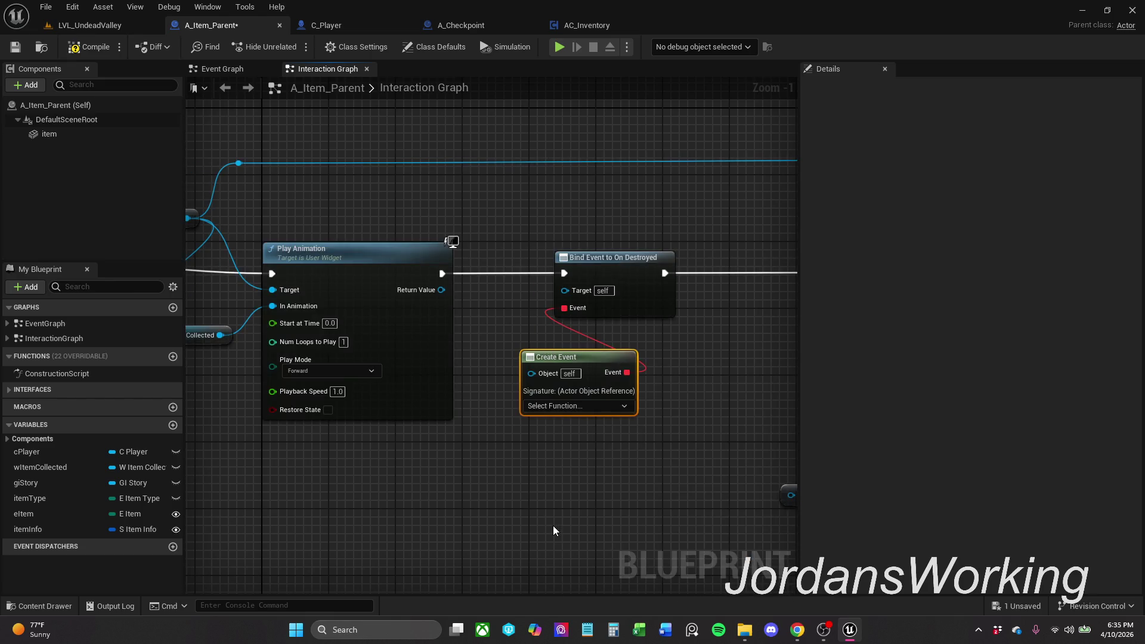
left_click(591, 405)
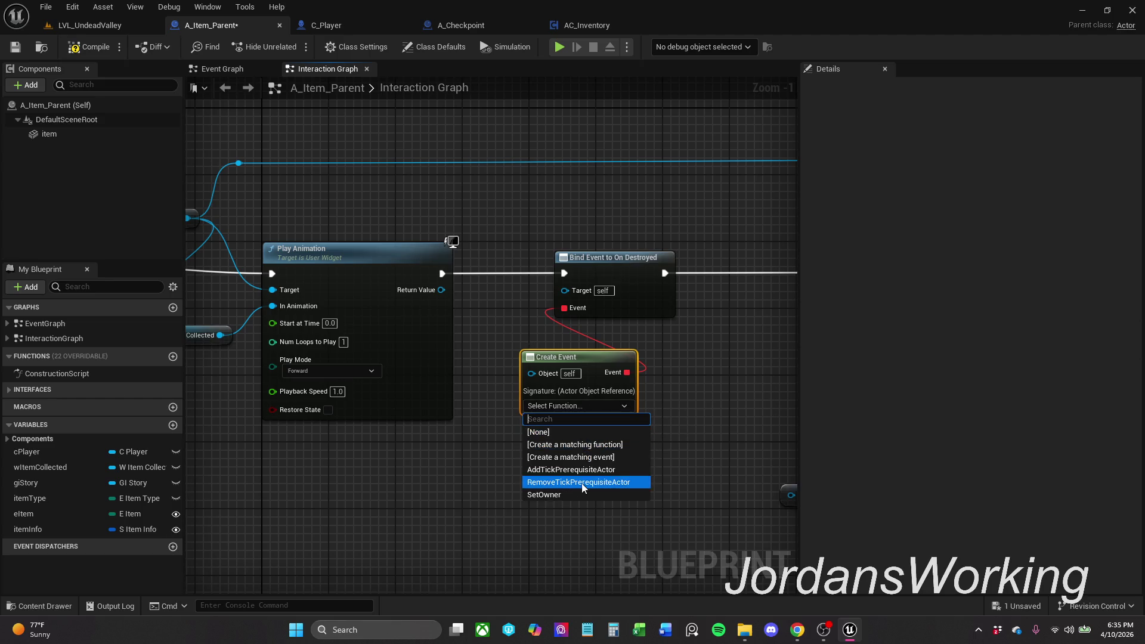
left_click(612, 459)
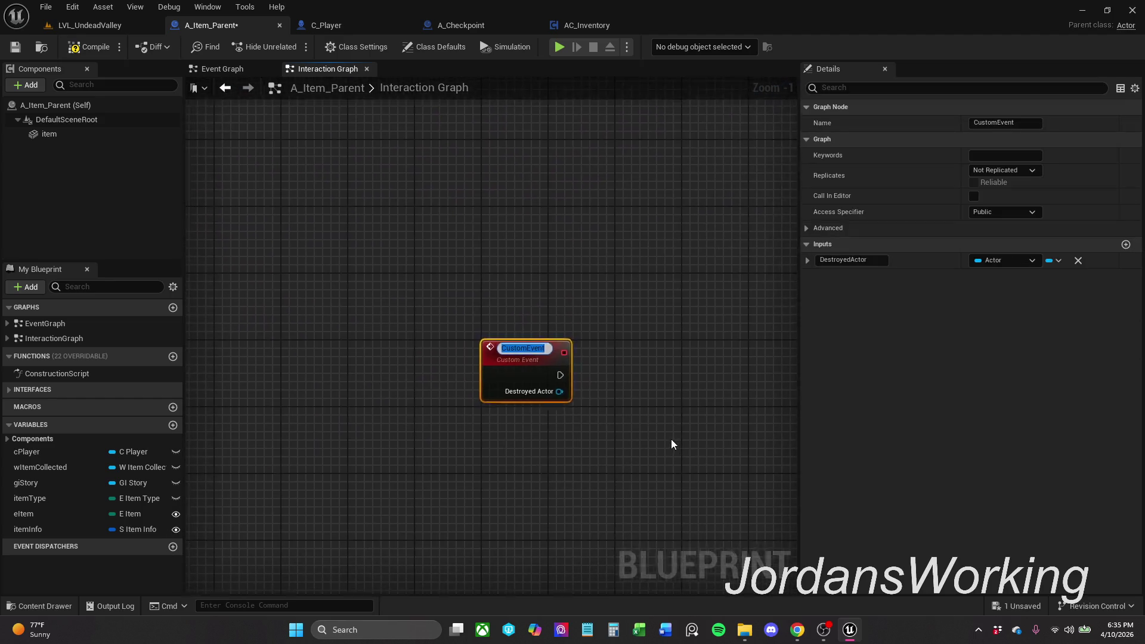
Step: Cut the Bind Event→ADD link and wire Bind Event into Destroy Actor, moved beside it
scroll(548, 401, "down", 4)
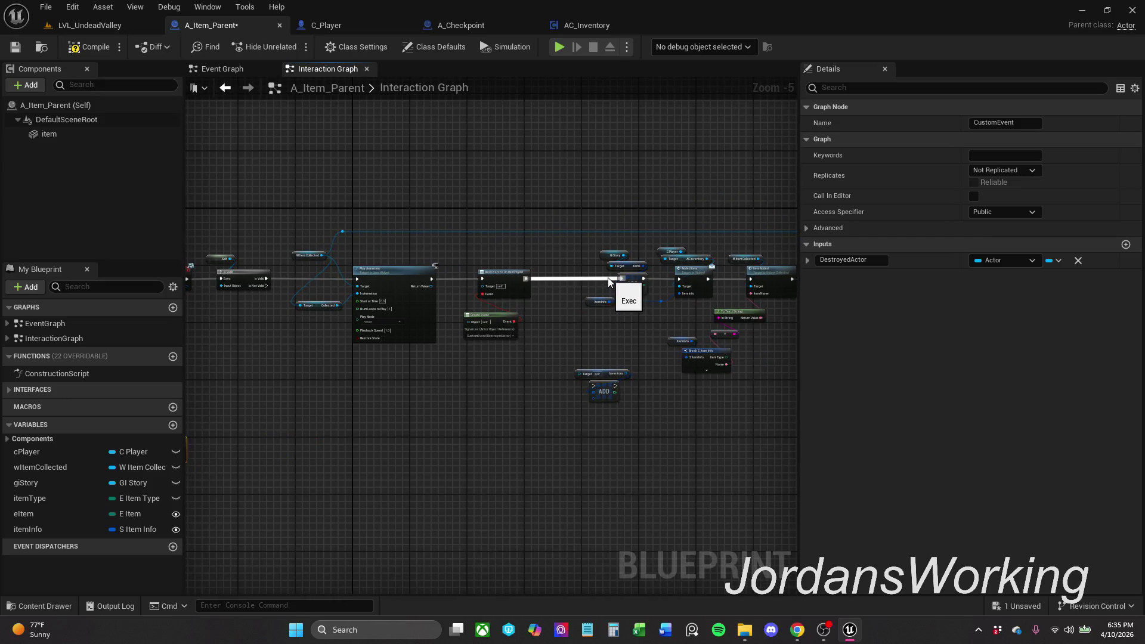
left_click(620, 278, "alt")
left_click(635, 318)
left_click_drag(635, 318, 481, 337)
mouse_move(418, 217)
left_mouse_down()
mouse_move(749, 464)
mouse_move(738, 357)
left_mouse_up()
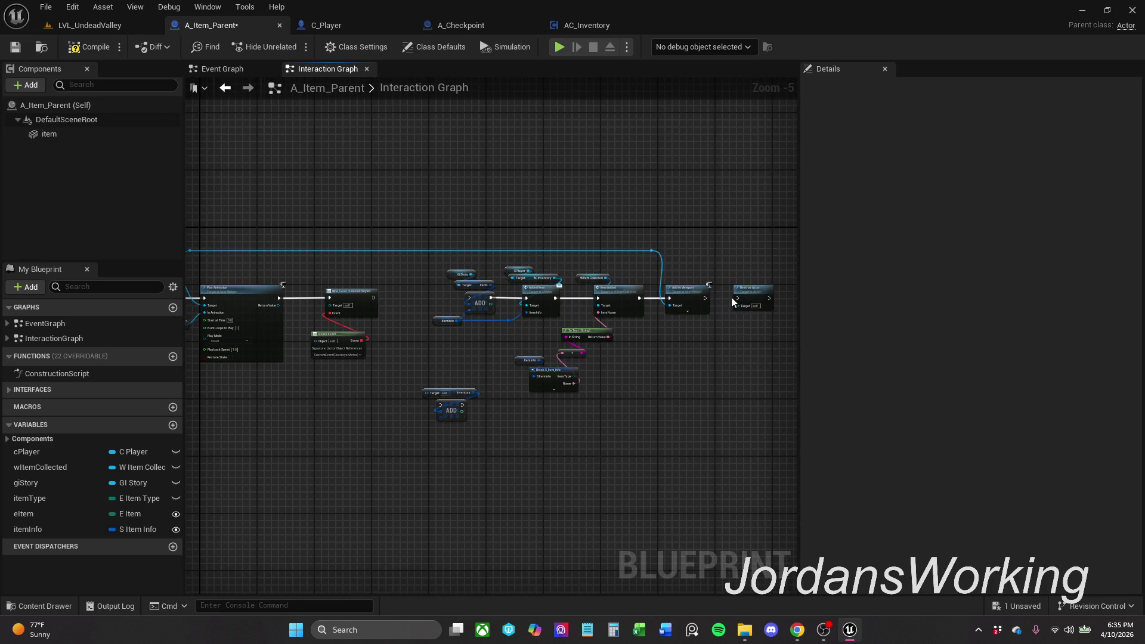
mouse_move(742, 290)
left_mouse_down()
mouse_move(406, 289)
mouse_move(336, 304)
mouse_move(408, 311)
left_mouse_up()
scroll(407, 290, "up", 3)
key("Escape")
key("Escape")
left_click_drag(338, 306, 427, 297)
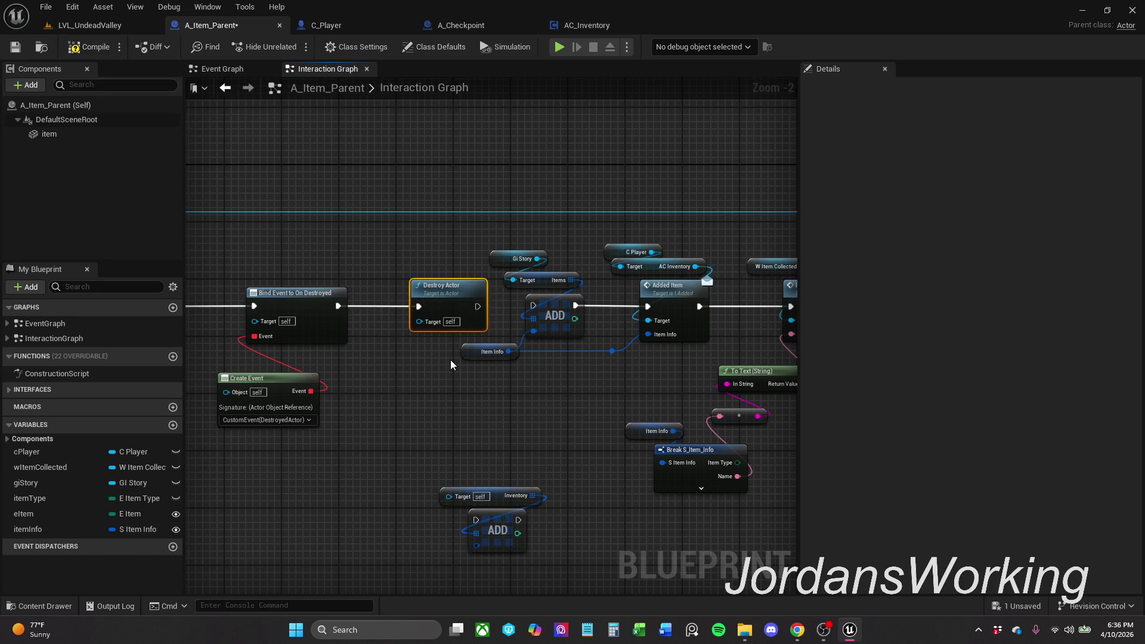
Step: Delete the reroute knot and place Add to Viewport between Bind Event and Destroy Actor
scroll(455, 312, "down", 1)
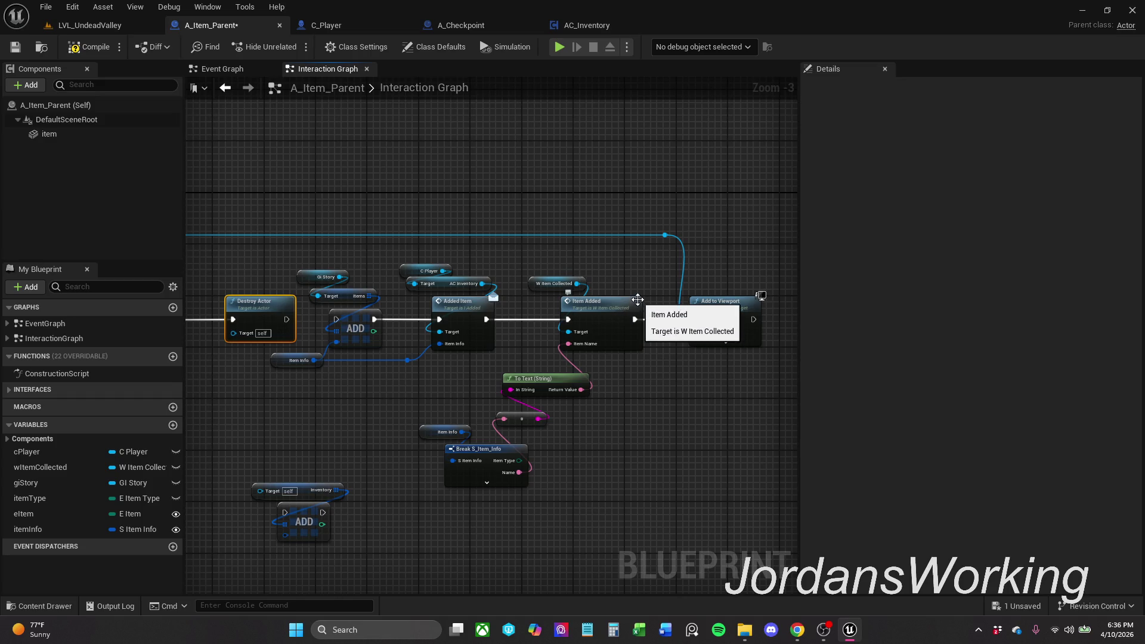
mouse_move(641, 285)
left_mouse_down()
mouse_move(788, 271)
mouse_move(796, 245)
mouse_move(197, 239)
mouse_move(630, 228)
left_mouse_up()
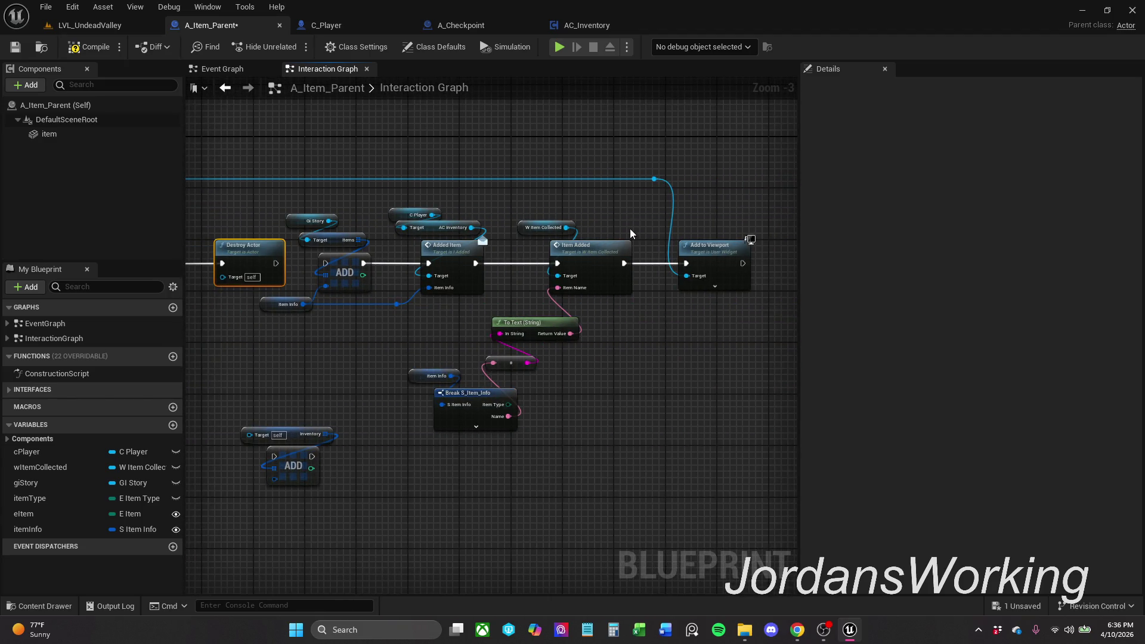
left_click(667, 180)
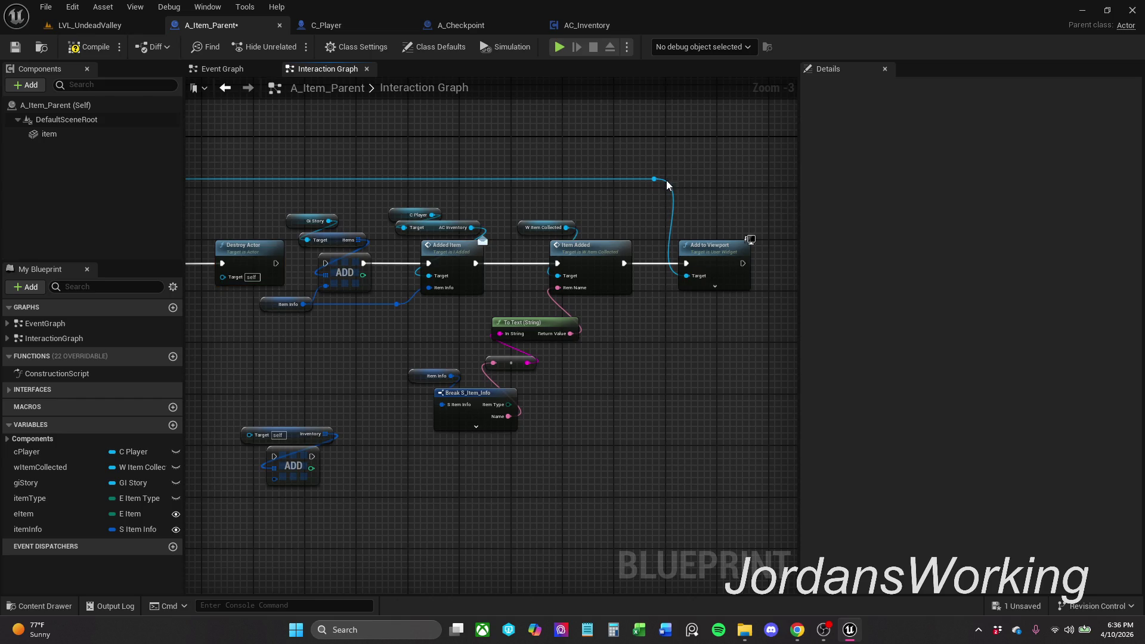
key("Delete")
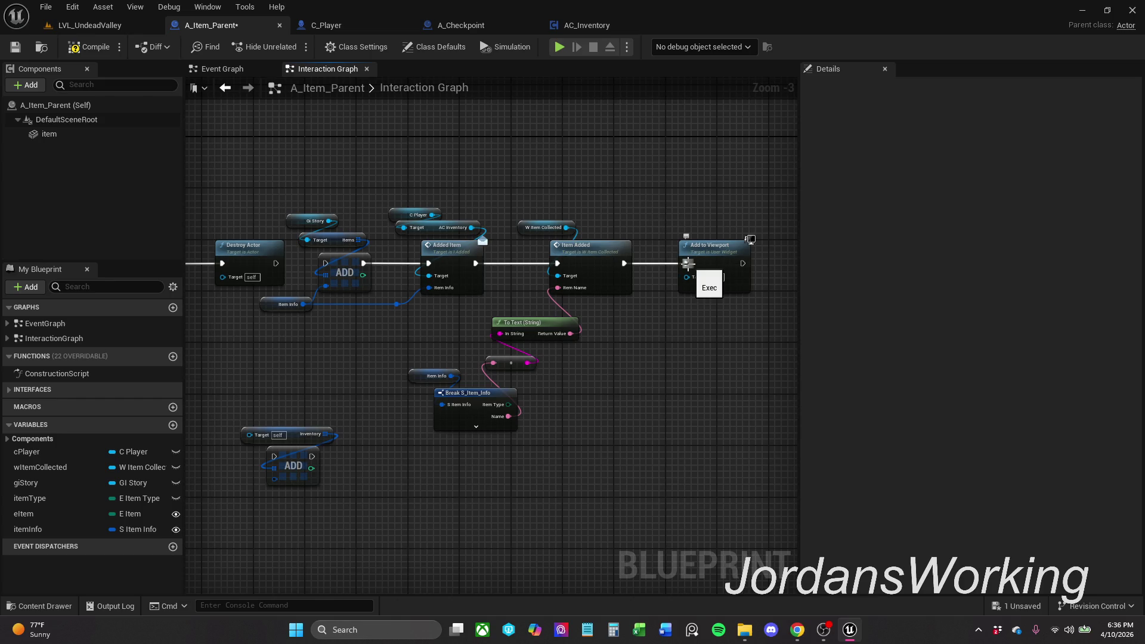
left_click_drag(713, 259, 255, 143)
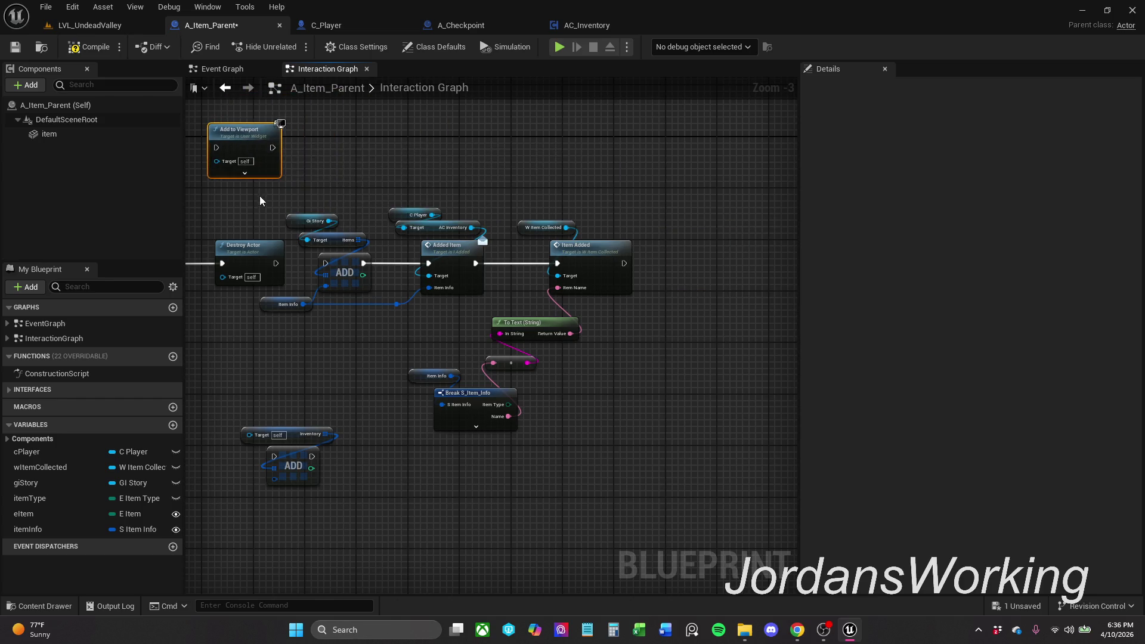
mouse_move(259, 194)
left_mouse_down()
mouse_move(660, 413)
mouse_move(792, 515)
left_mouse_up()
left_click_drag(239, 358, 517, 358)
left_click_drag(449, 261, 591, 261)
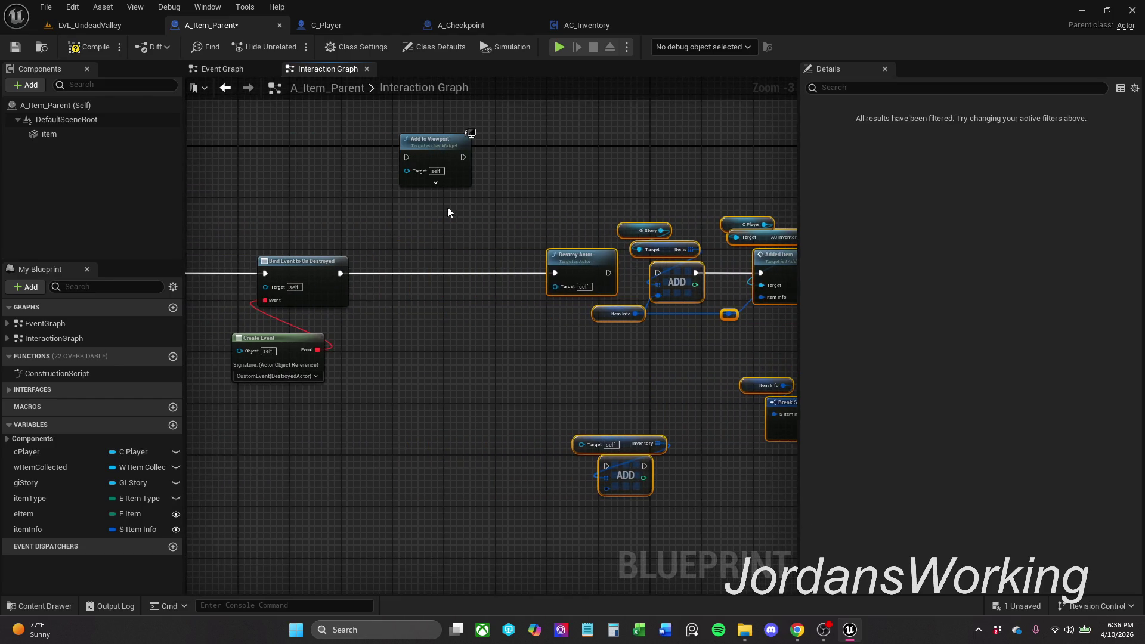
left_click(447, 207)
mouse_move(427, 149)
left_mouse_down()
mouse_move(431, 266)
mouse_move(287, 271)
left_mouse_up()
left_click_drag(414, 274, 501, 275)
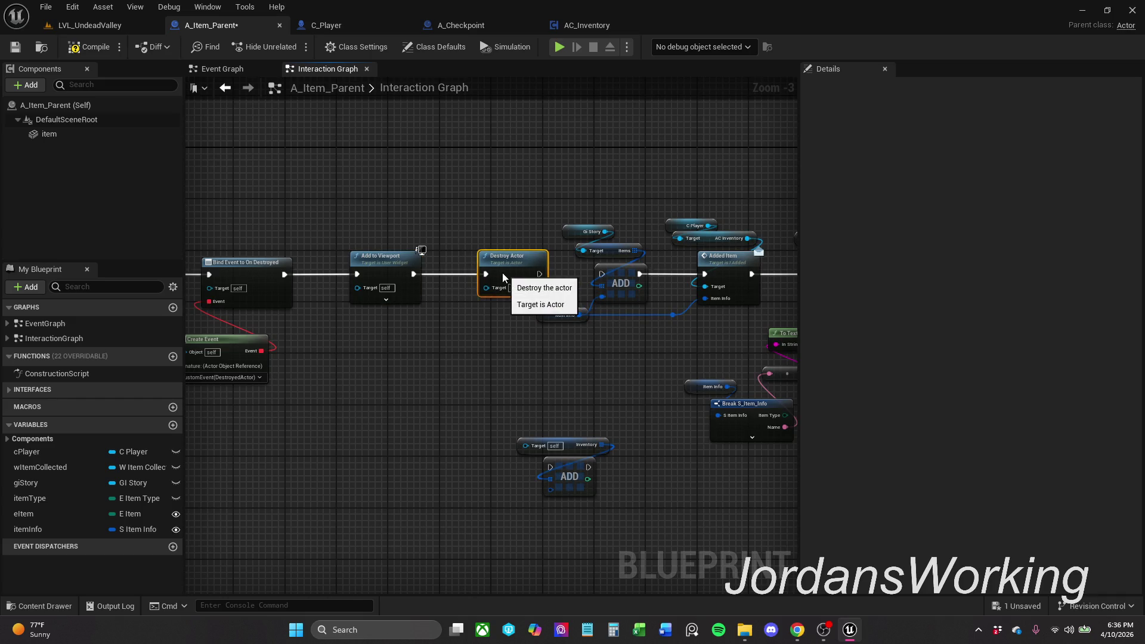
Step: Move the ADD and Added Item cluster below the main chain, lining CustomEvent up with ADD
scroll(420, 260, "down", 3)
left_click_drag(414, 227, 557, 353)
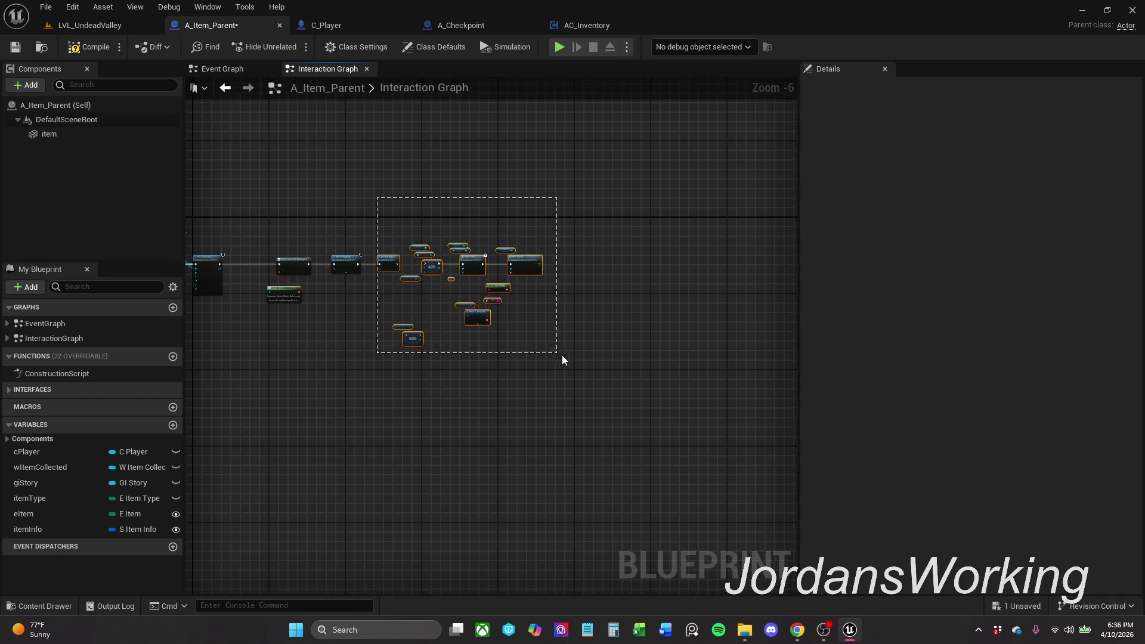
mouse_move(433, 262)
left_mouse_down()
mouse_move(374, 338)
mouse_move(264, 384)
left_mouse_up()
mouse_move(512, 311)
left_mouse_down()
mouse_move(689, 324)
mouse_move(419, 291)
mouse_move(290, 305)
mouse_move(272, 362)
mouse_move(399, 319)
mouse_move(617, 365)
mouse_move(732, 294)
left_mouse_up()
scroll(689, 324, "up", 4)
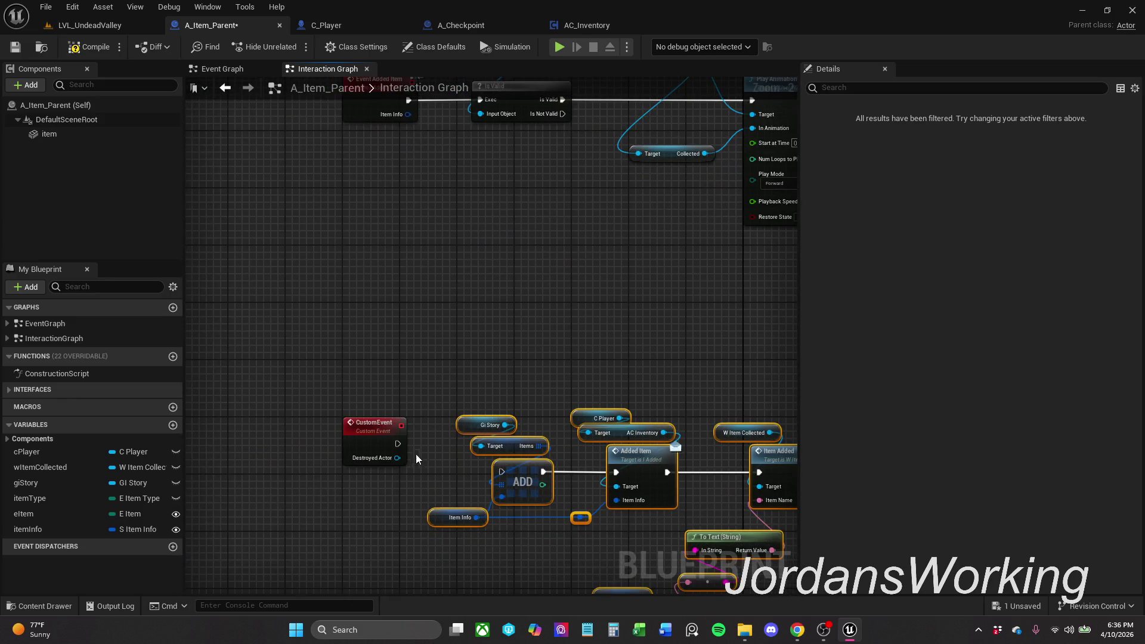
mouse_move(343, 442)
left_mouse_down()
mouse_move(334, 484)
mouse_move(501, 471)
left_mouse_up()
left_click_drag(392, 480, 428, 465)
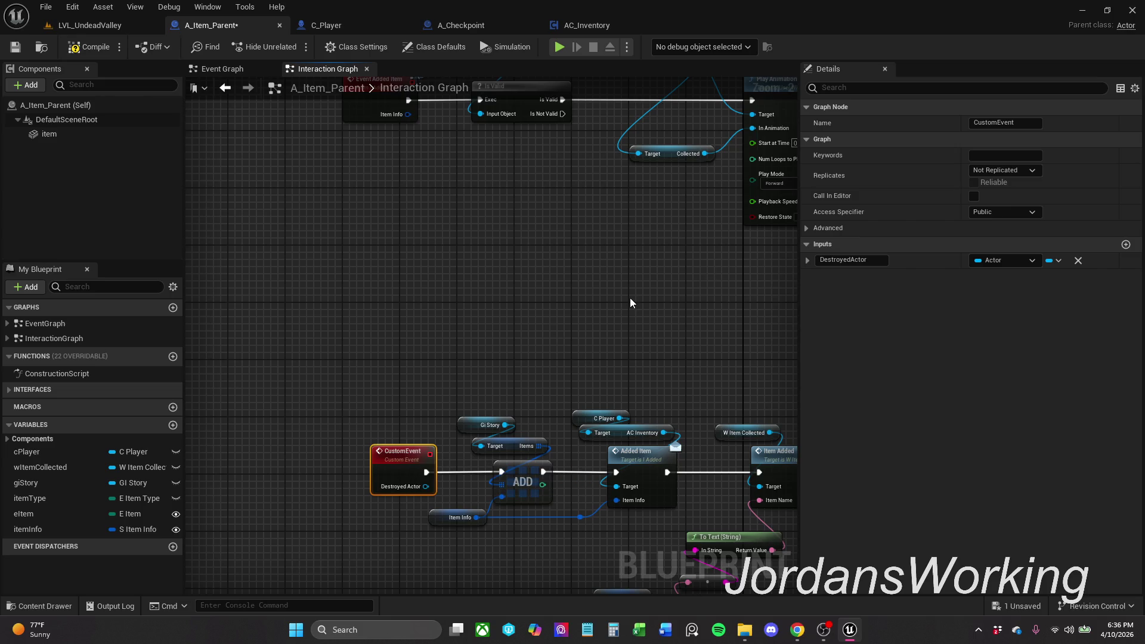
left_click(514, 479, "ctrl")
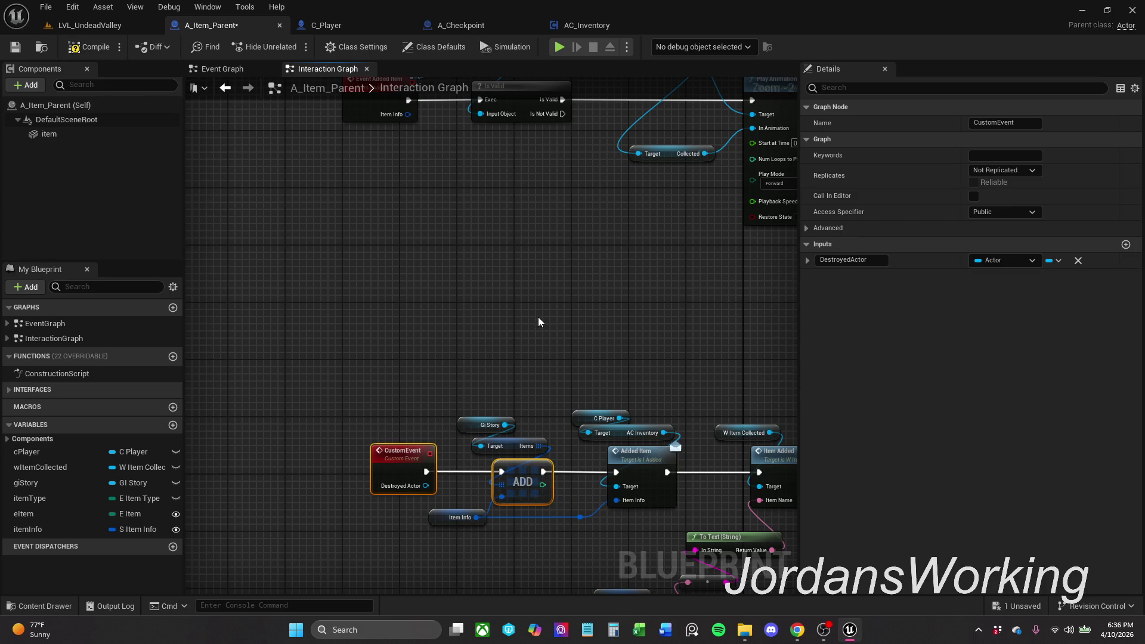
left_click(536, 313)
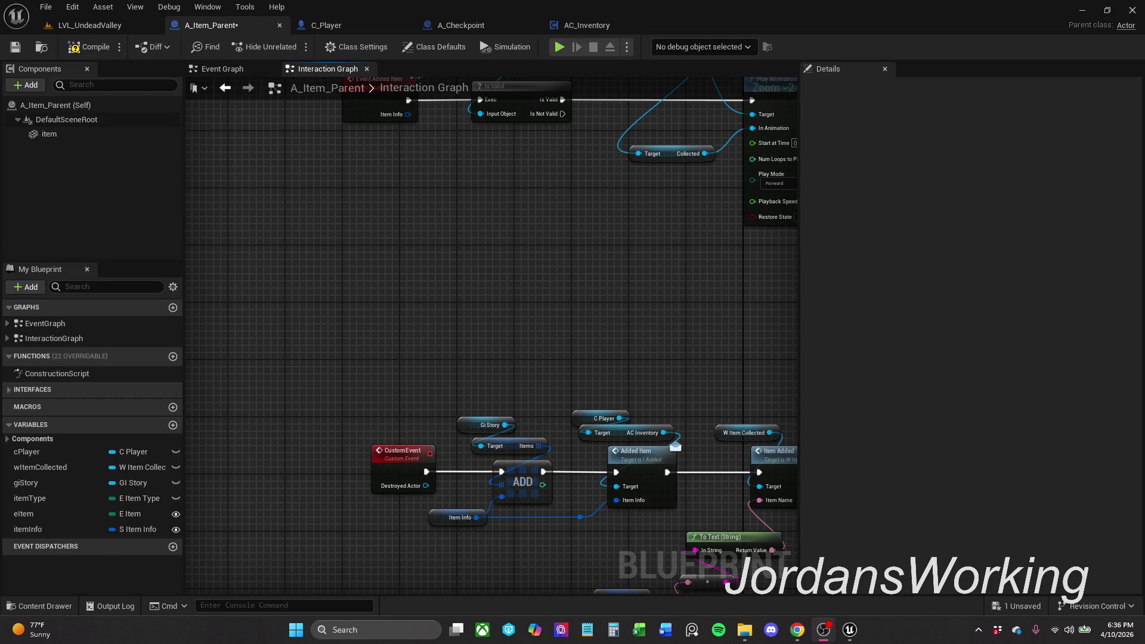
mouse_move(625, 242)
left_mouse_down()
mouse_move(612, 289)
mouse_move(468, 402)
left_mouse_up()
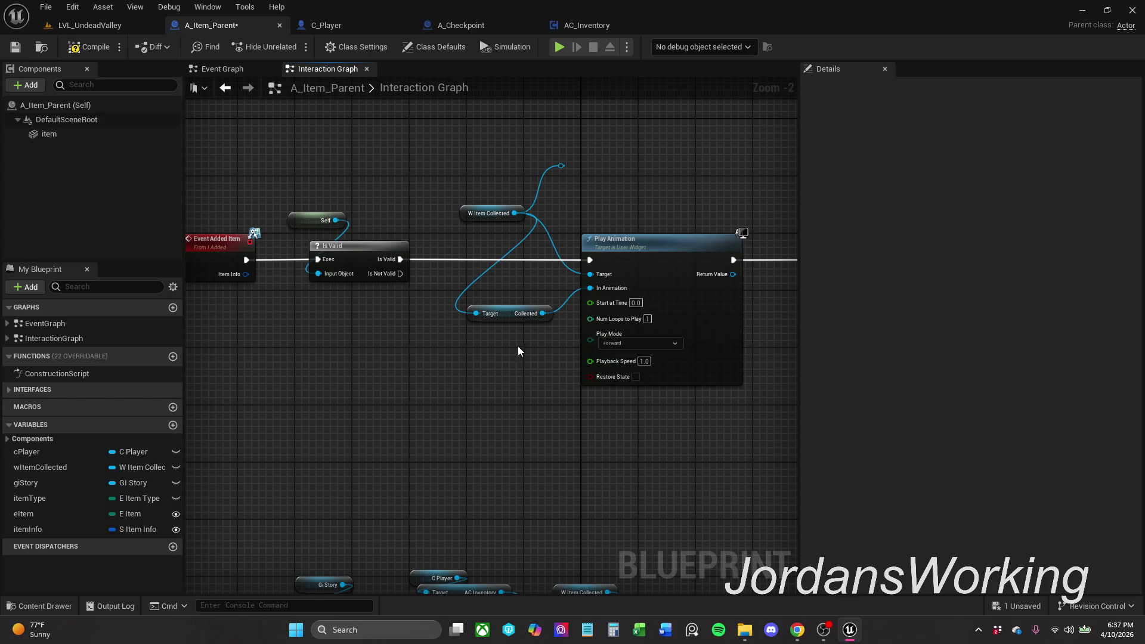
Step: Delete the reroute knot and wire a pasted W Item Collected getter into Add to Viewport's Target
scroll(512, 364, "down", 1)
left_click_drag(512, 364, 288, 395)
left_click_drag(353, 241, 322, 221)
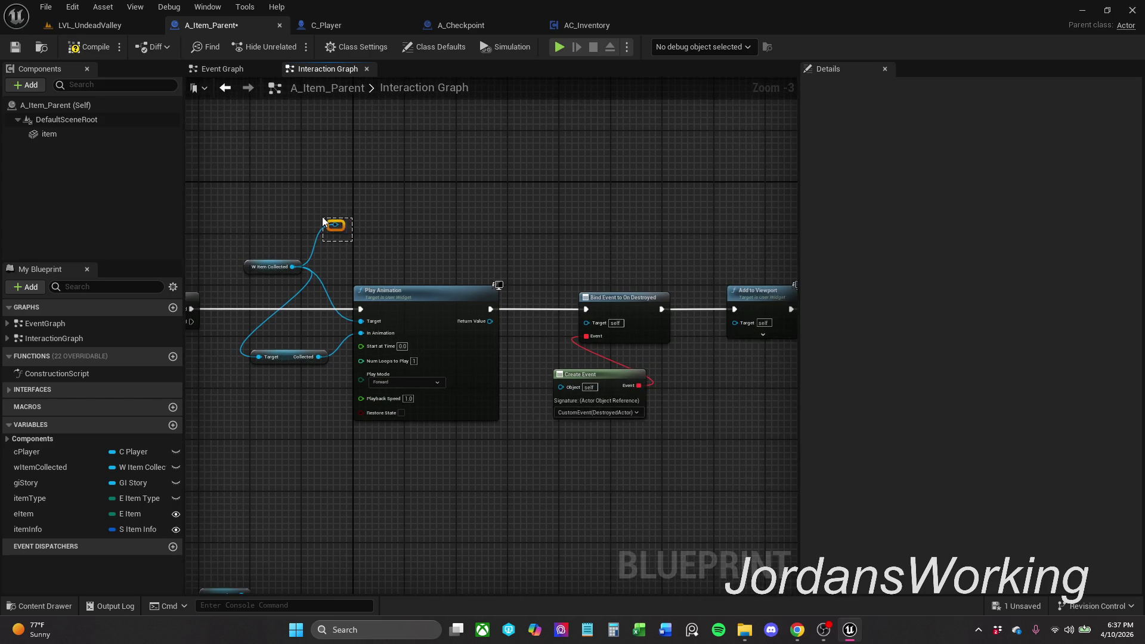
key("Delete")
left_click(256, 263)
left_click_drag(513, 216, 575, 368)
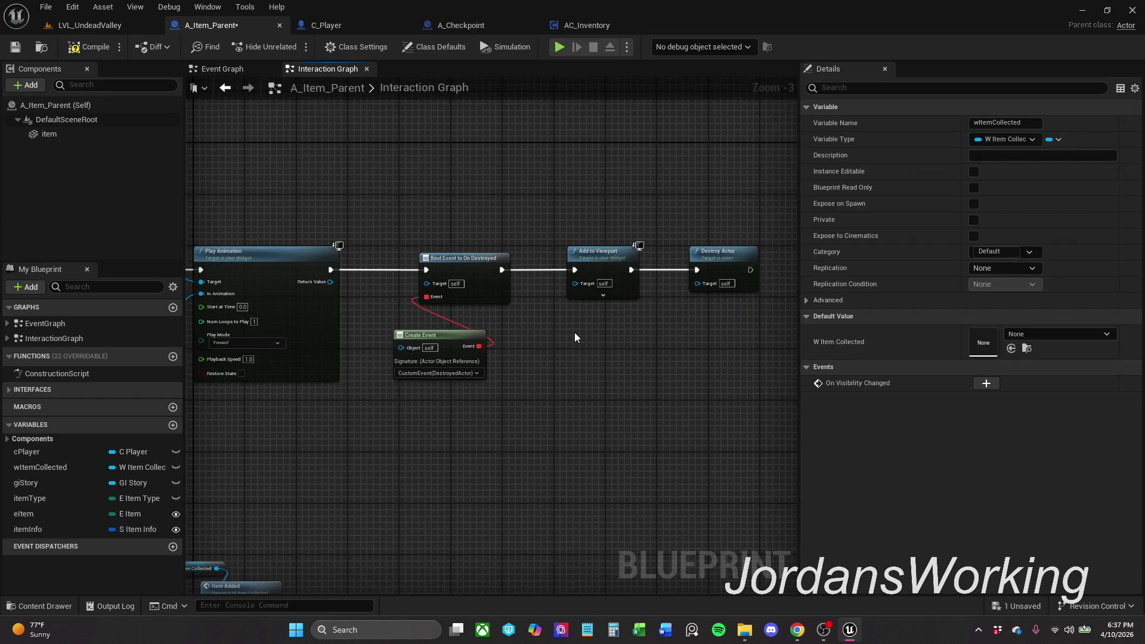
key("ctrl+v")
mouse_move(616, 337)
left_mouse_down()
mouse_move(604, 300)
mouse_move(575, 283)
left_mouse_up()
left_click_drag(574, 342, 547, 239)
left_click(609, 364)
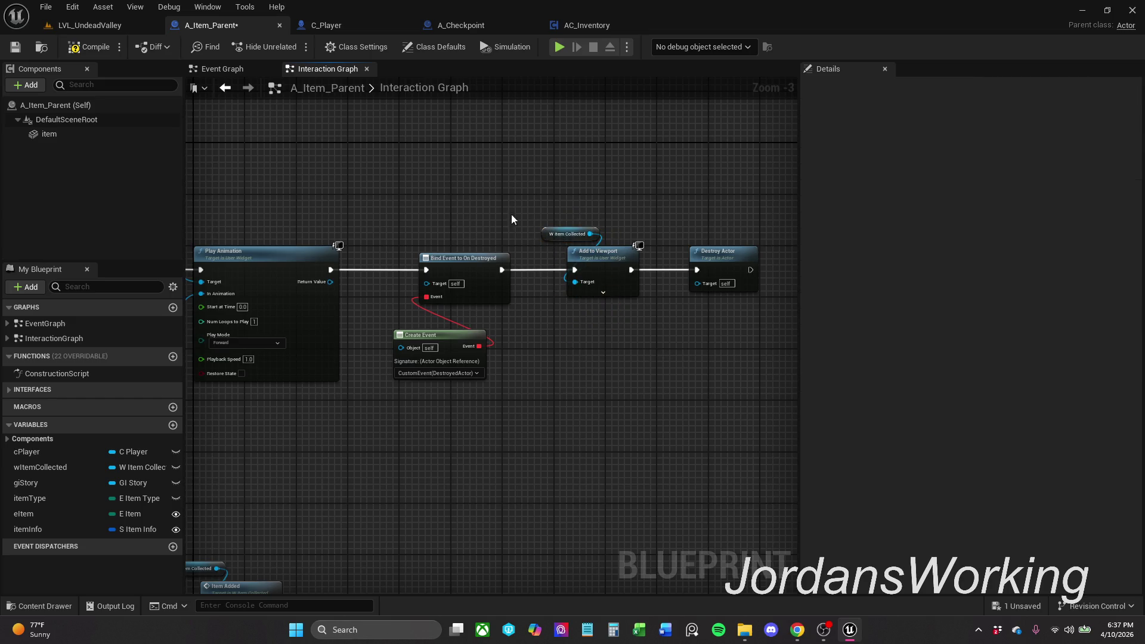
Step: Review the CustomEvent and Bind Event area and select Add to Viewport and Destroy Actor
mouse_move(720, 309)
left_mouse_down()
mouse_move(746, 249)
mouse_move(743, 219)
left_mouse_up()
left_click_drag(547, 535, 629, 414)
mouse_move(311, 542)
left_mouse_down()
mouse_move(492, 364)
mouse_move(399, 438)
mouse_move(413, 266)
left_mouse_up()
scroll(441, 400, "down", 1)
scroll(588, 309, "up", 3)
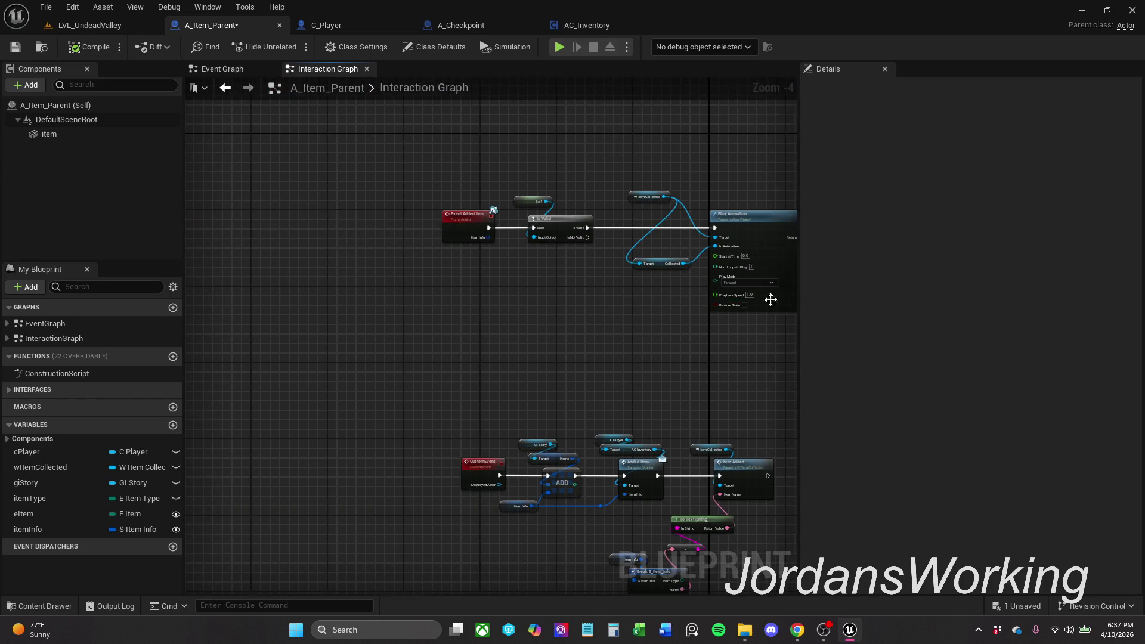
left_click_drag(572, 267, 445, 317)
left_click_drag(711, 300, 487, 289)
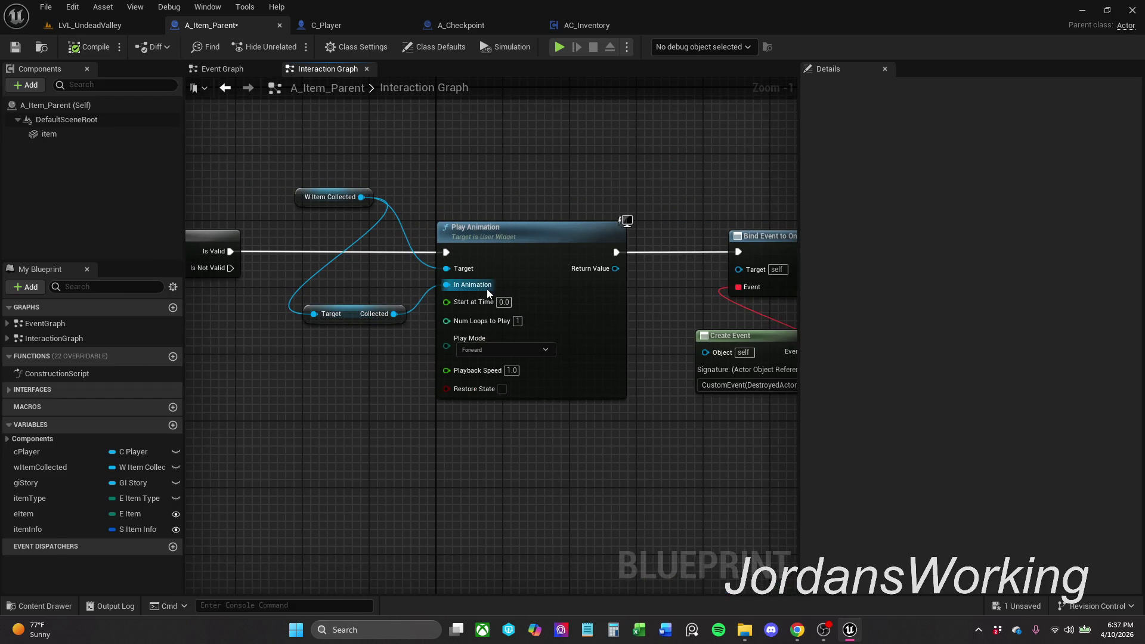
left_click_drag(770, 218, 476, 210)
mouse_move(536, 177)
left_mouse_down()
mouse_move(476, 174)
mouse_move(519, 242)
mouse_move(543, 257)
left_mouse_up()
left_click_drag(564, 191, 695, 296)
Step: Detach the incoming exec links from Add to Viewport and Destroy Actor
mouse_move(570, 368)
left_mouse_down()
mouse_move(614, 317)
mouse_move(775, 239)
left_mouse_up()
scroll(614, 316, "down", 1)
scroll(524, 311, "down", 2)
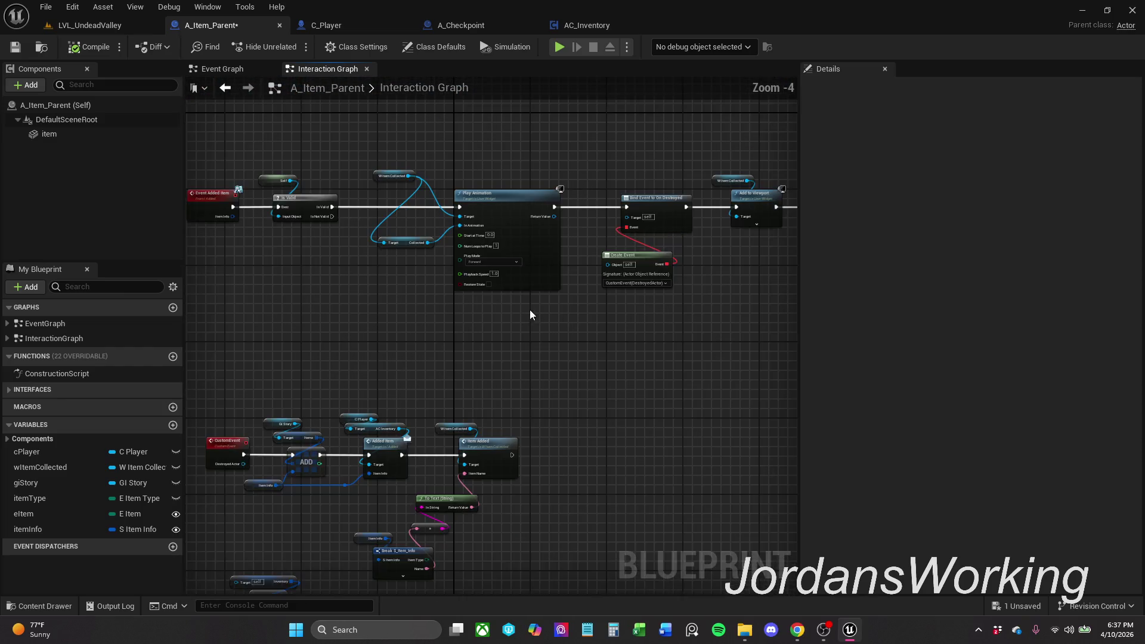
left_click_drag(524, 311, 485, 317)
mouse_move(621, 238)
left_mouse_down()
mouse_move(238, 205)
mouse_move(217, 236)
left_mouse_up()
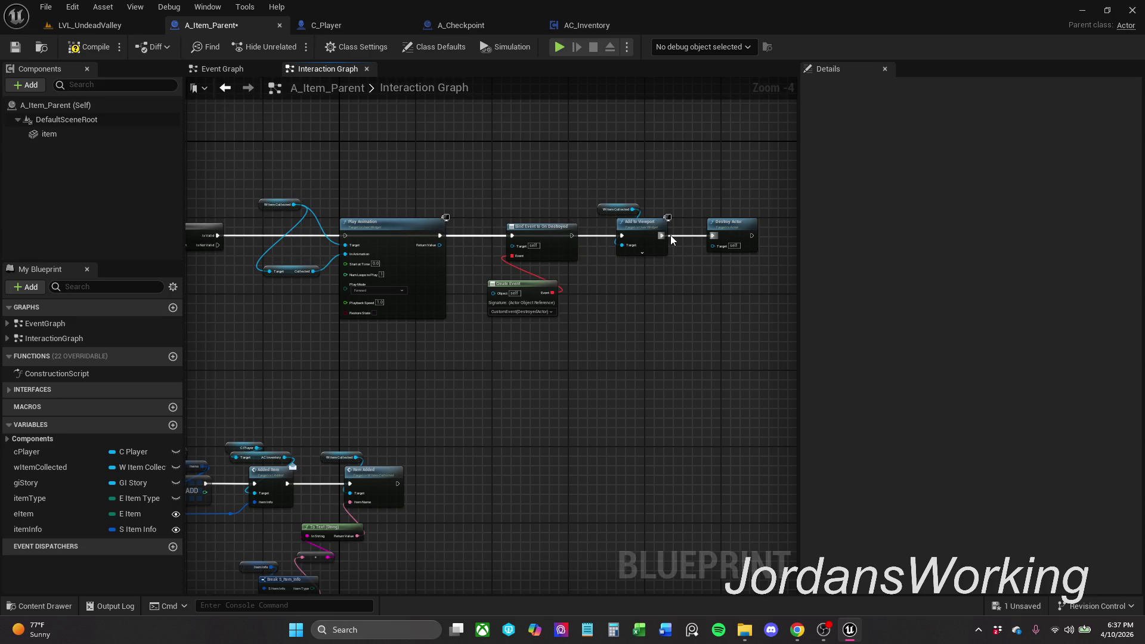
mouse_move(715, 234)
left_mouse_down()
mouse_move(256, 208)
mouse_move(344, 235)
mouse_move(547, 171)
mouse_move(626, 99)
mouse_move(642, 100)
left_mouse_up()
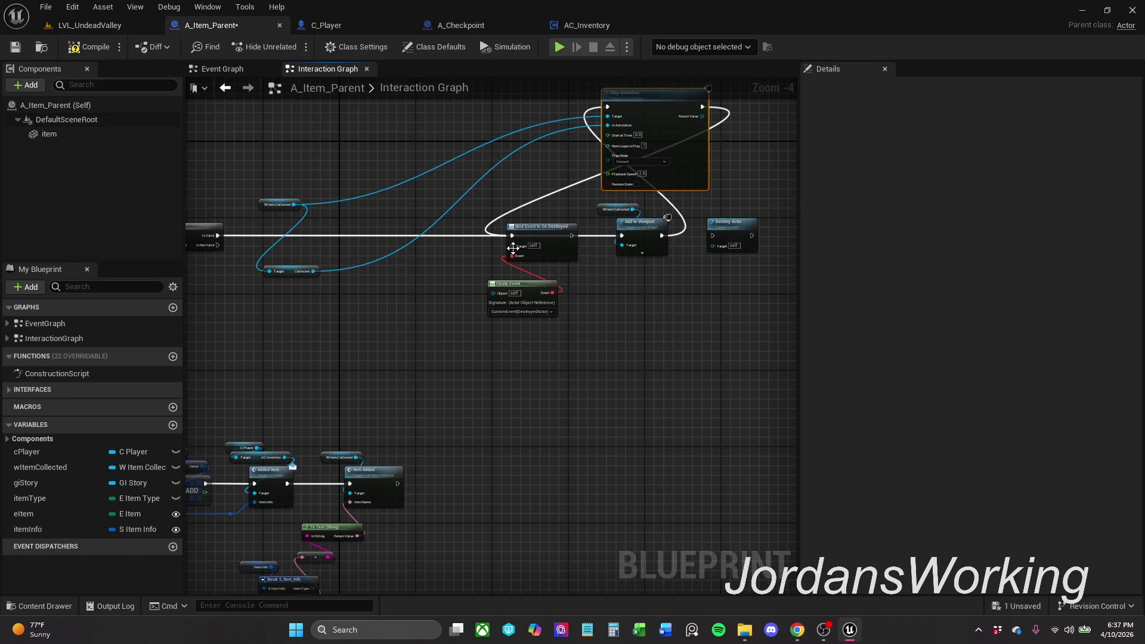
Step: Unlink Play Animation from Bind Event, move the bind nodes aside and Add to Viewport left
left_click(499, 218)
left_click(501, 220, "alt")
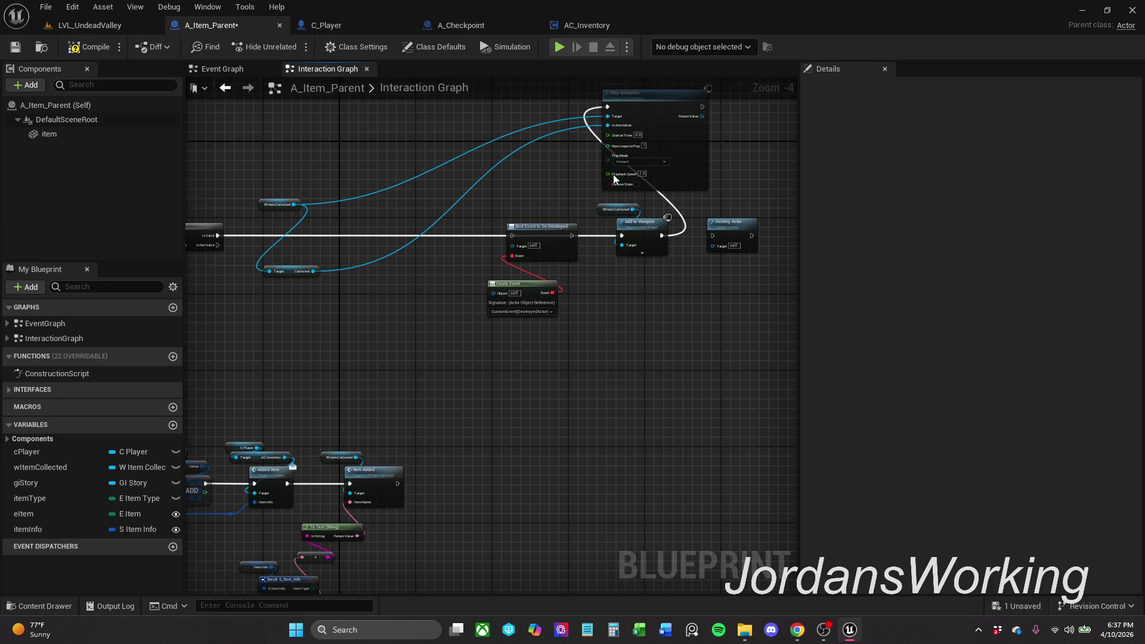
left_click(542, 232)
left_click(518, 297, "ctrl")
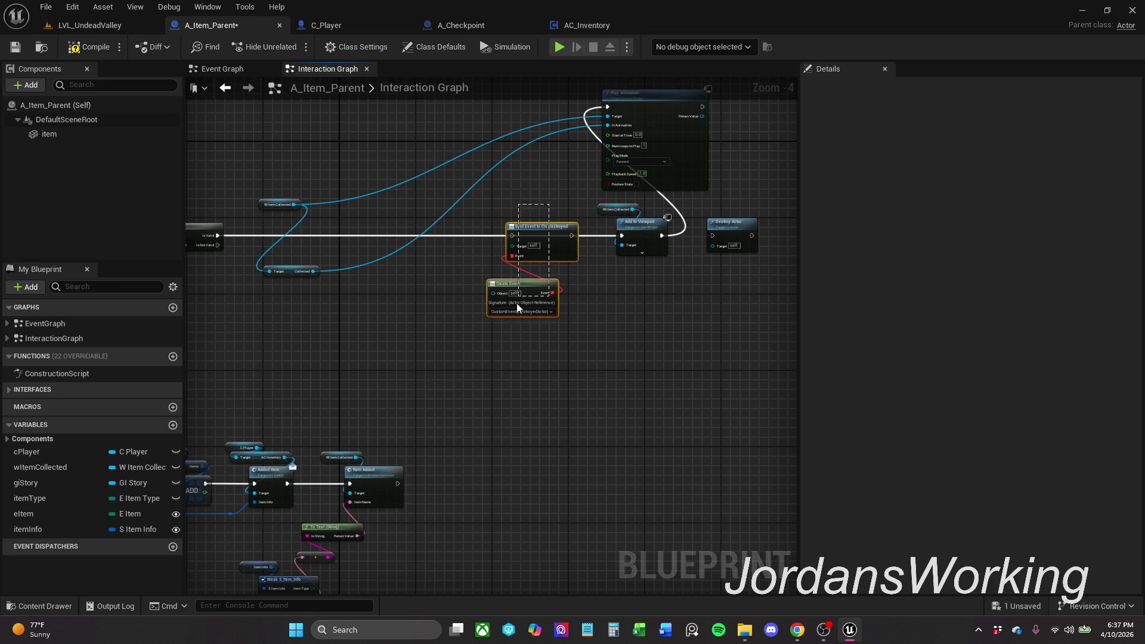
left_click_drag(546, 247, 638, 315)
mouse_move(632, 267)
left_mouse_down()
mouse_move(603, 205)
mouse_move(586, 227)
mouse_move(358, 234)
left_mouse_up()
left_click(385, 199)
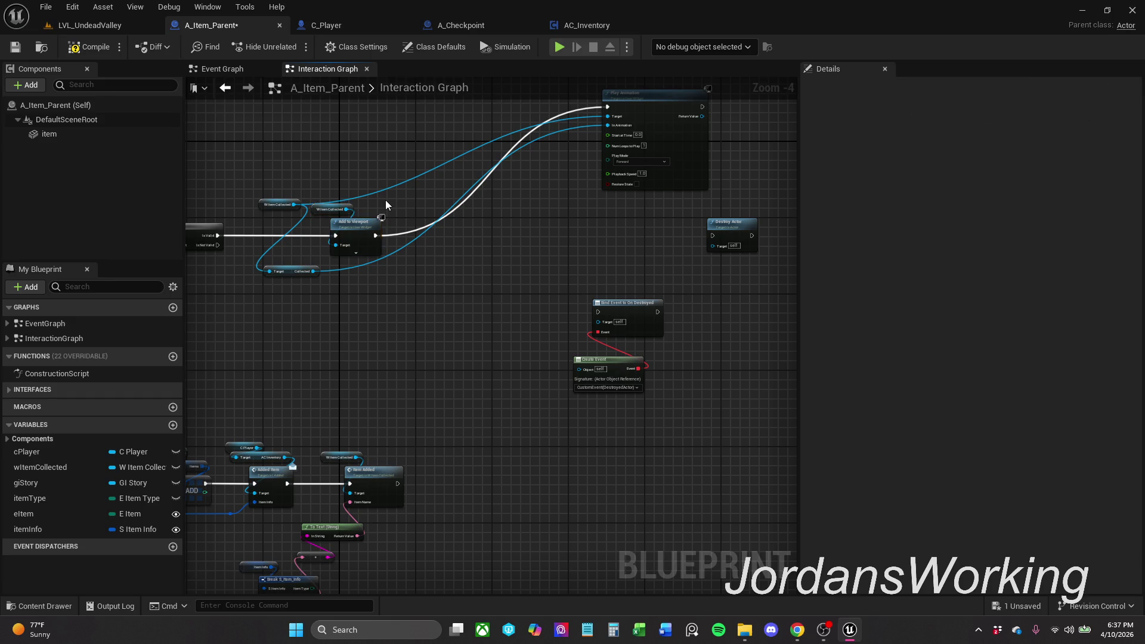
Step: Realign W Item Collected, Play Animation and Collected nodes, then delete Bind Event and Create Event
left_click(261, 207)
mouse_move(261, 207)
left_mouse_down()
mouse_move(421, 173)
mouse_move(449, 156)
mouse_move(435, 226)
left_mouse_up()
left_click_drag(659, 182, 526, 308)
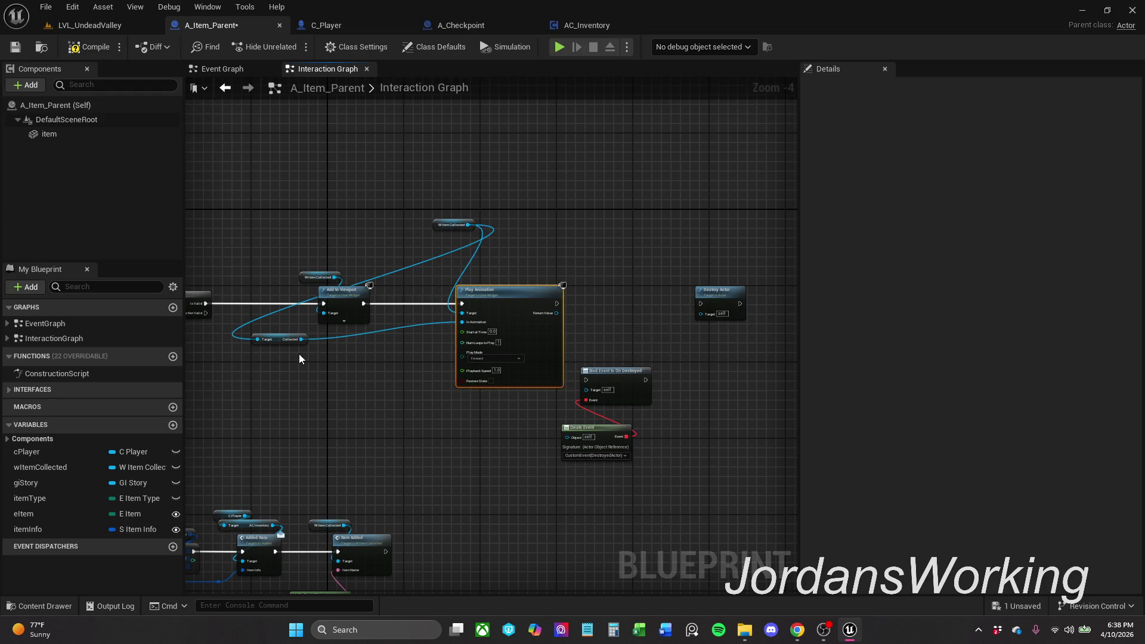
left_click_drag(282, 339, 420, 348)
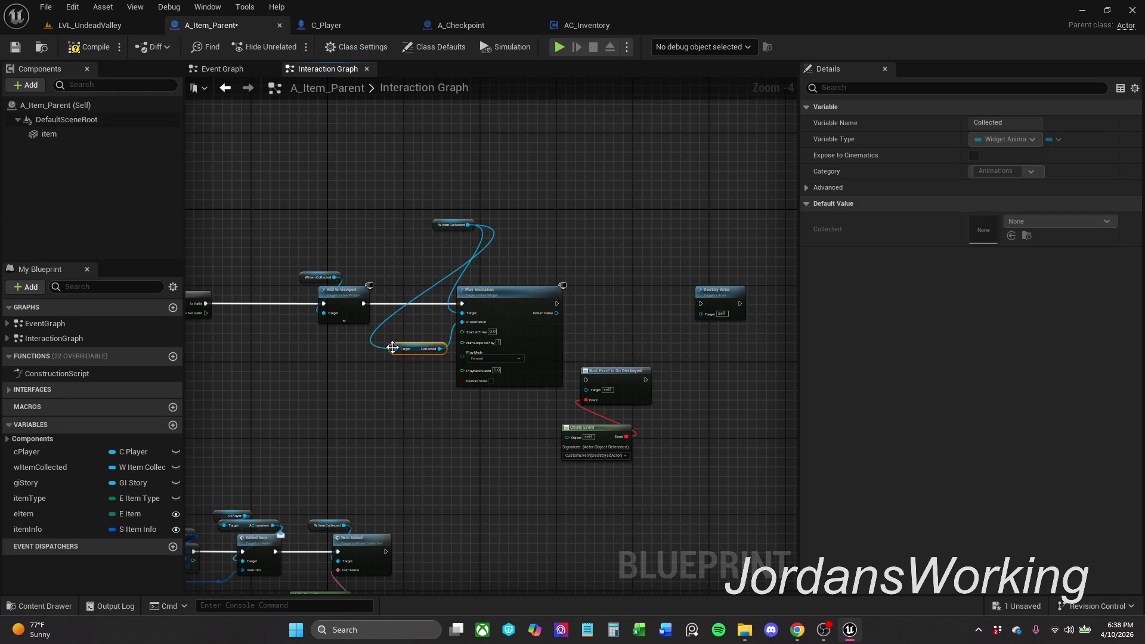
mouse_move(297, 270)
left_mouse_down()
mouse_move(359, 297)
mouse_move(284, 290)
left_mouse_up()
left_click(327, 246)
mouse_move(443, 226)
left_mouse_down()
mouse_move(363, 279)
mouse_move(387, 269)
mouse_move(441, 349)
left_mouse_up()
mouse_move(490, 292)
left_mouse_down()
mouse_move(447, 290)
mouse_move(684, 295)
mouse_move(491, 294)
left_mouse_up()
left_click(505, 261)
left_click_drag(557, 357, 627, 449)
key("Delete")
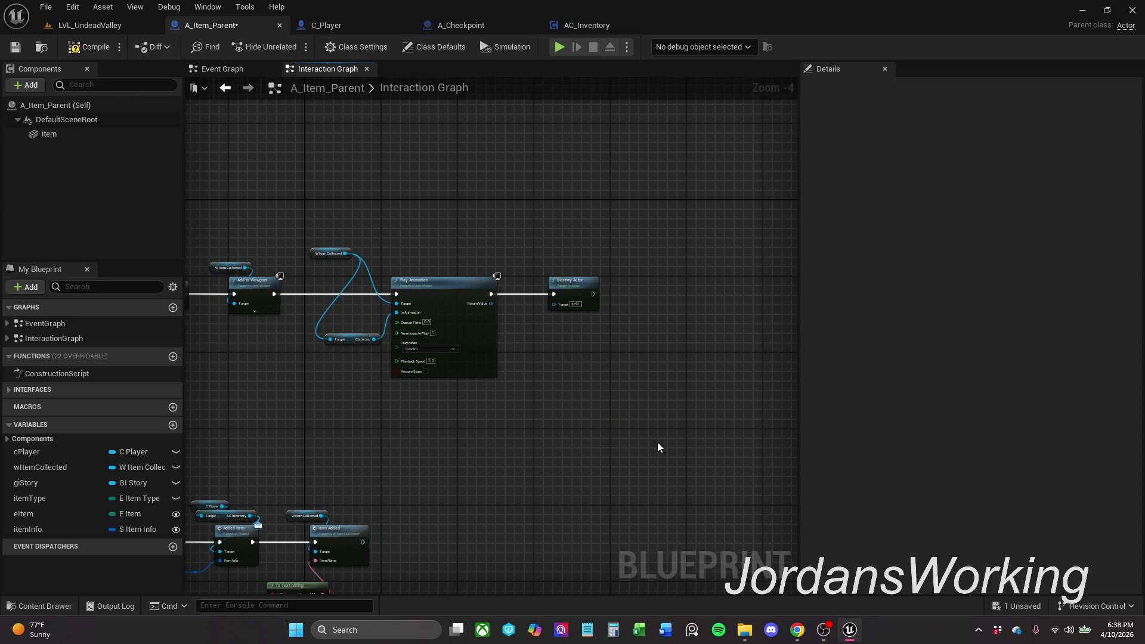
Step: In the Event Graph, move Get Data Table Row and its input nodes right to make room
left_click(227, 73)
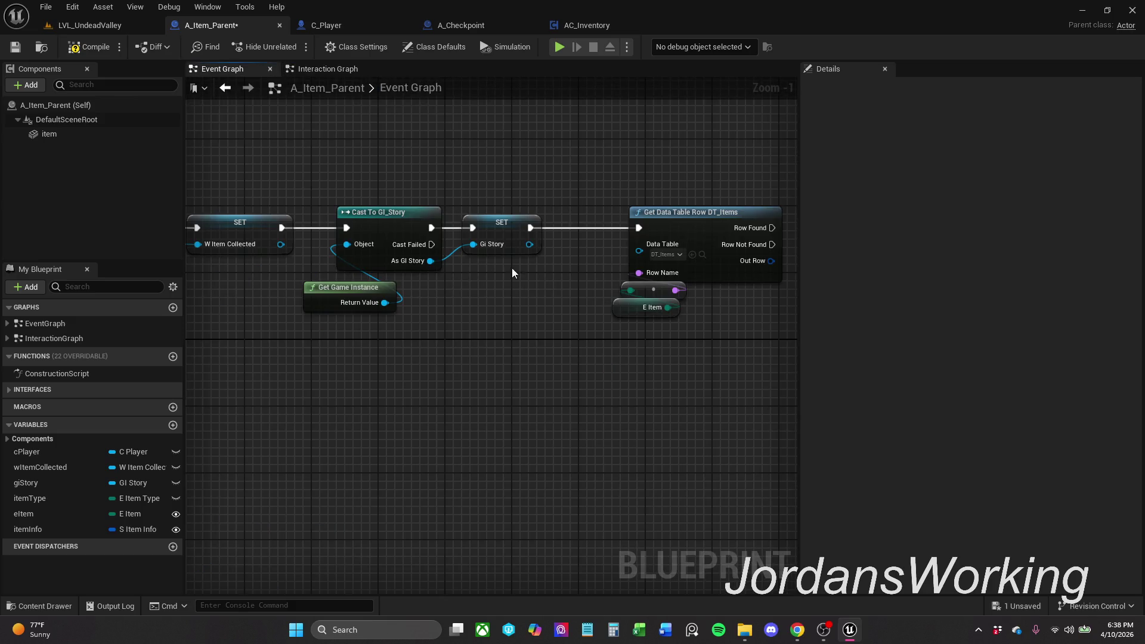
scroll(413, 265, "up", 3)
left_click(413, 265)
left_click(493, 222)
left_click_drag(355, 174, 474, 310)
mouse_move(471, 228)
left_mouse_down()
mouse_move(631, 215)
mouse_move(656, 226)
left_mouse_up()
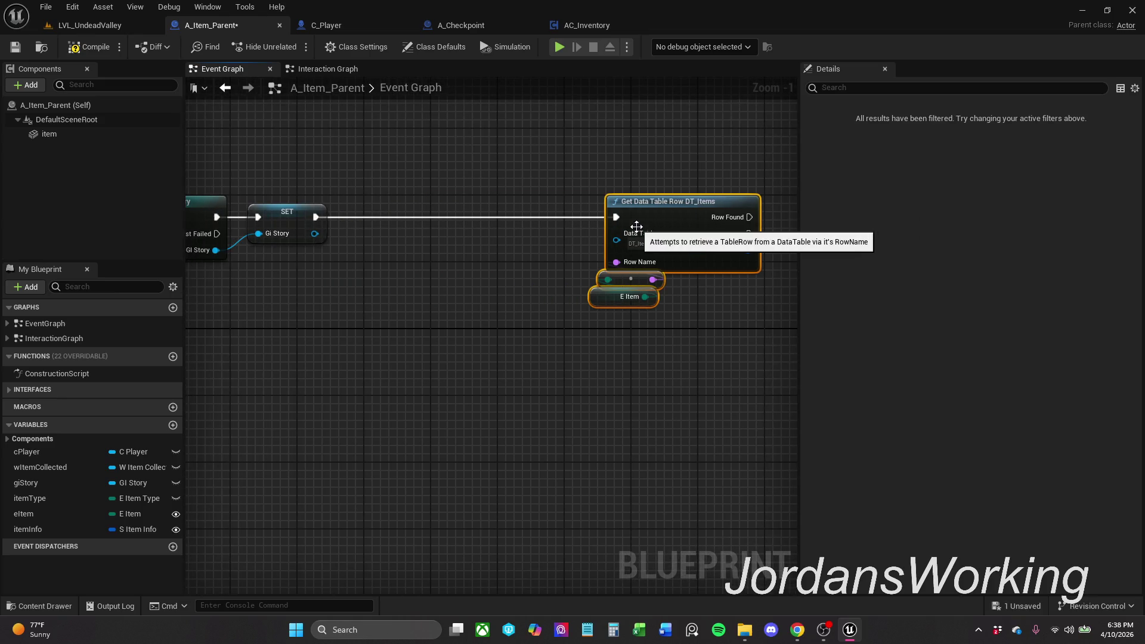
left_click(474, 208)
Step: Paste the Bind Event to On Destroyed nodes after SET, wire them into Get Data Table Row, then compile and save
key("ctrl+v")
mouse_move(547, 120)
left_mouse_down()
mouse_move(532, 237)
mouse_move(389, 246)
left_mouse_up()
left_click_drag(590, 246, 692, 246)
left_click(89, 46)
left_click(15, 46)
Step: Glance at LVL_UndeadValley, then return to A_Item_Parent's Interaction Graph
left_click(106, 22)
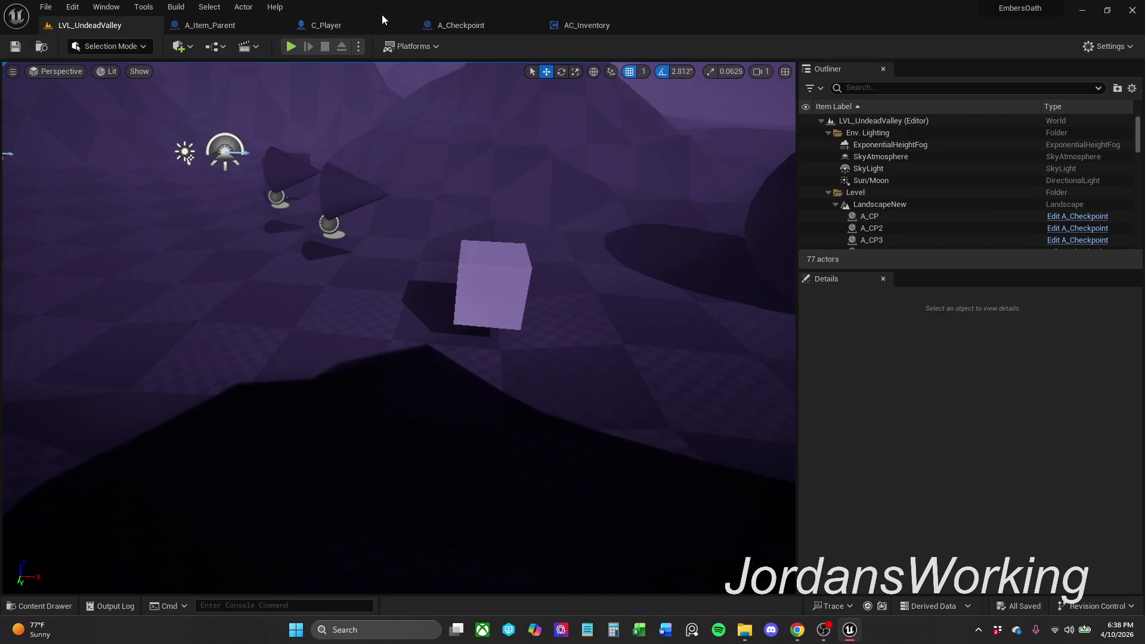
left_click(256, 24)
left_click(340, 69)
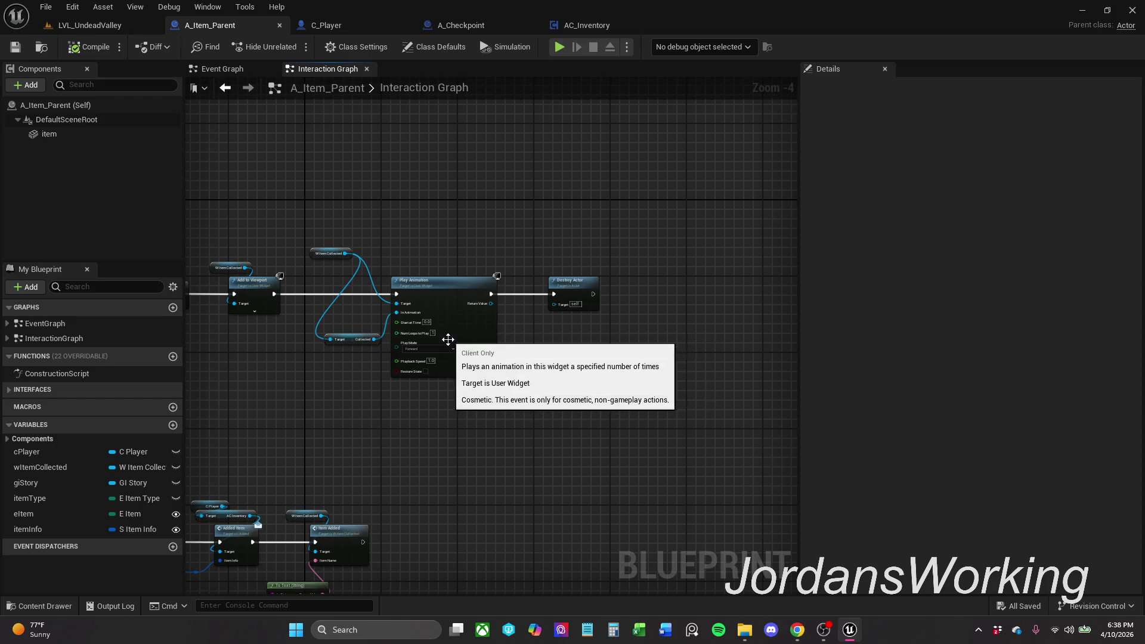
Step: Add a Play Sound 2D node after Item Added, searching 'play sound'
scroll(449, 337, "down", 2)
scroll(573, 291, "up", 2)
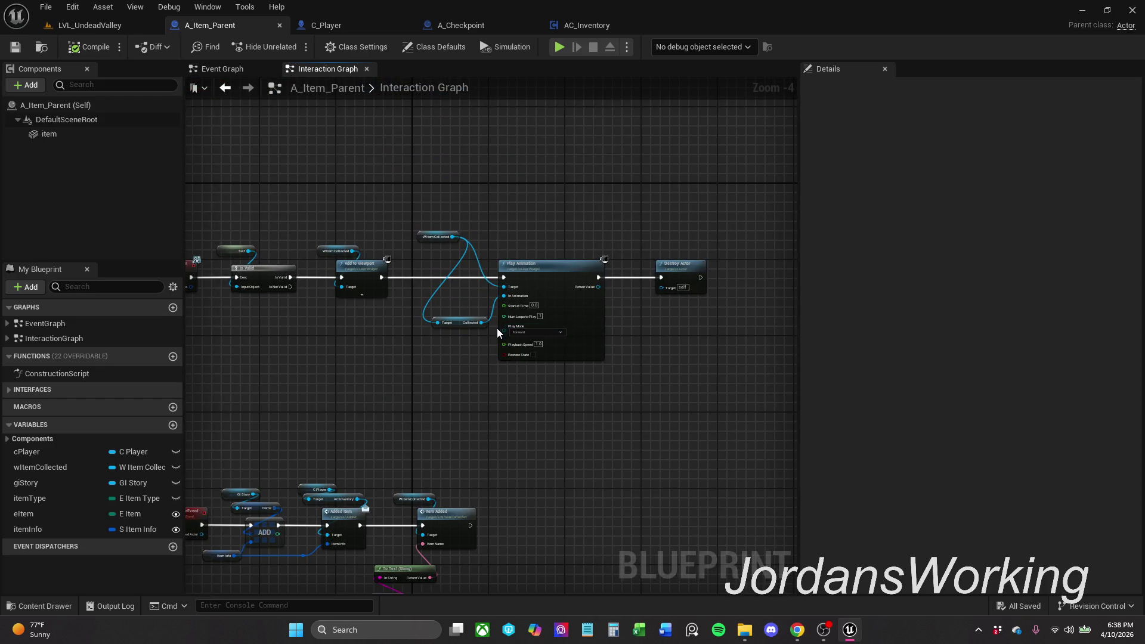
scroll(497, 332, "up", 1)
mouse_move(465, 402)
left_mouse_down()
mouse_move(596, 378)
mouse_move(552, 332)
mouse_move(327, 294)
mouse_move(775, 66)
left_mouse_up()
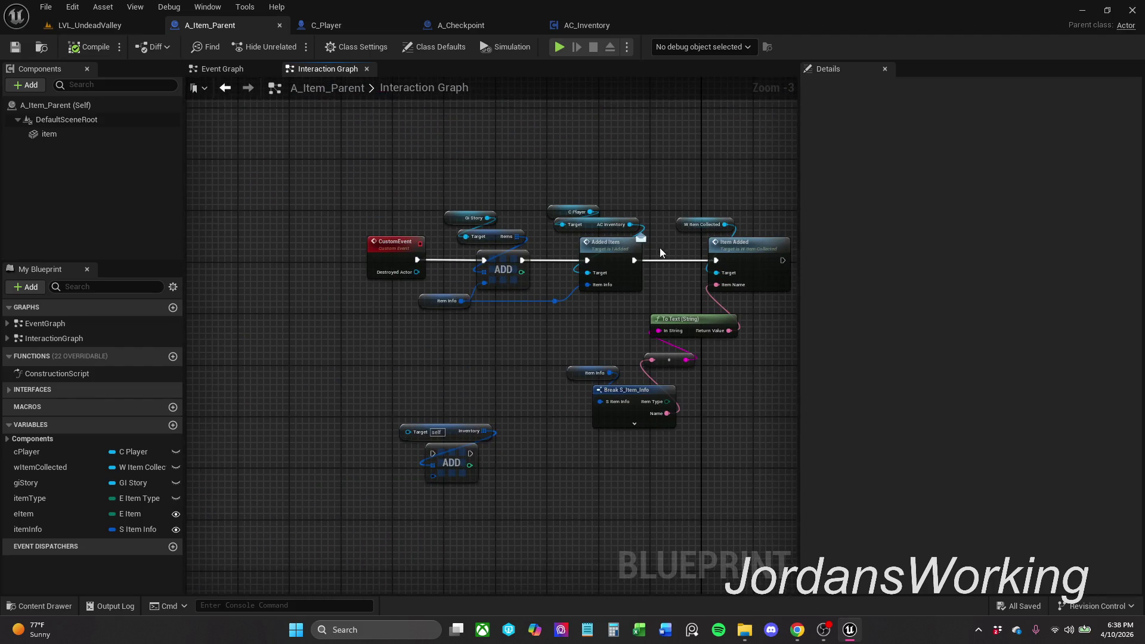
left_click_drag(660, 256, 481, 250)
left_click_drag(604, 255, 688, 256)
type("play")
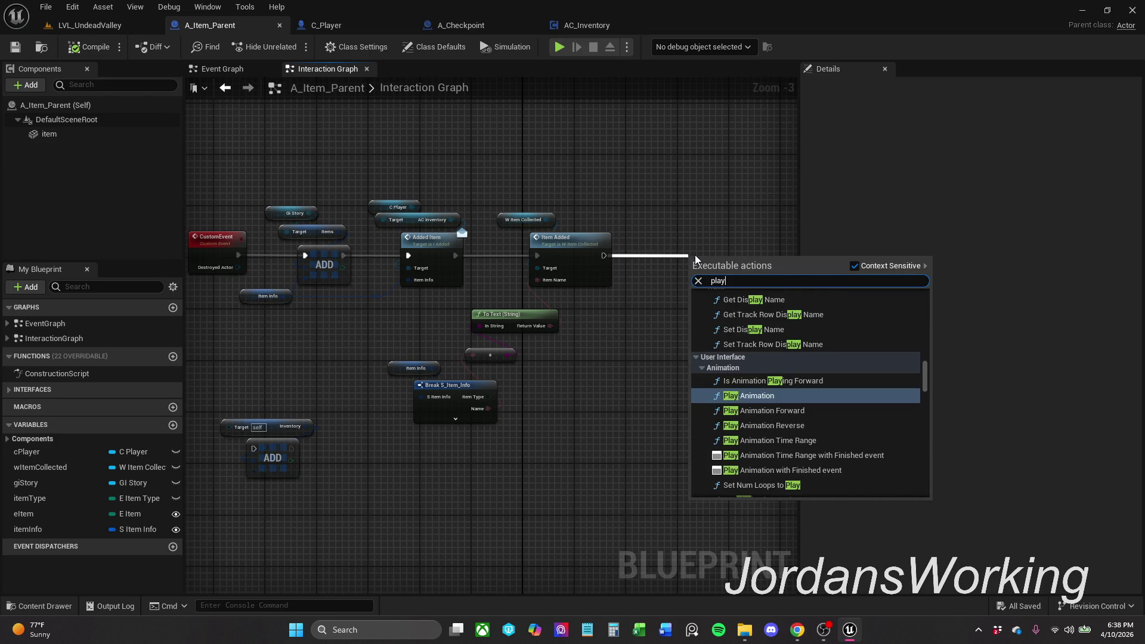
type(" s")
type("ound")
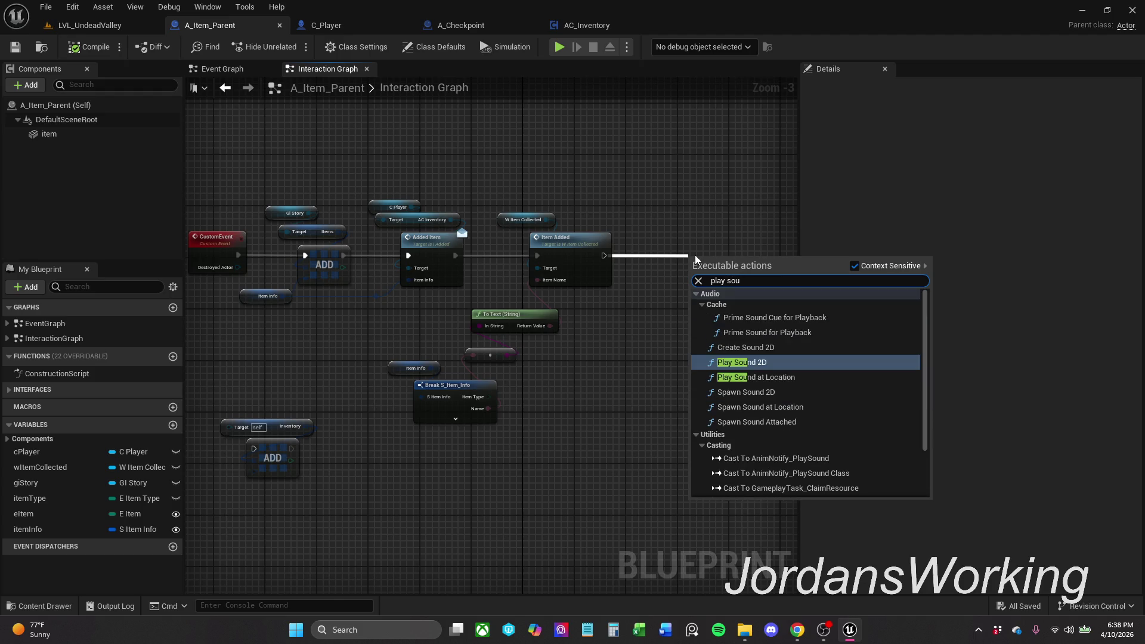
key("Return")
Step: Set the Play Sound 2D Sound to Click_on_Button and switch to LVL_UndeadValley
left_click_drag(729, 258, 711, 246)
left_click(711, 276)
left_click(785, 400)
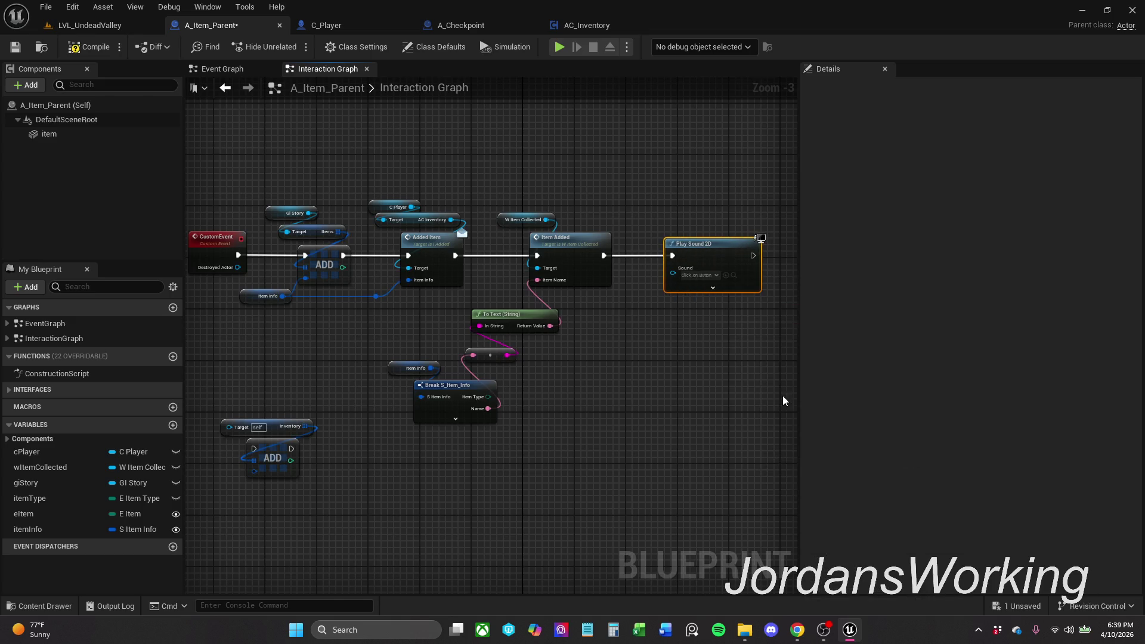
left_click(113, 27)
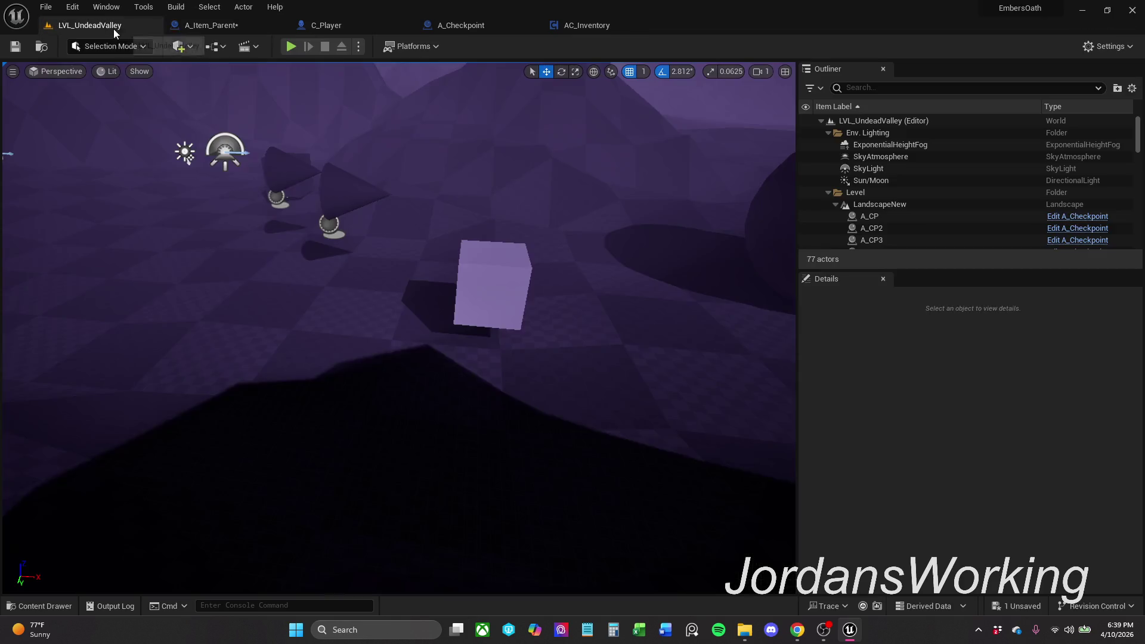
Step: Run a quick playtest to check the collected items, then stop it
left_click(291, 46)
key("w")
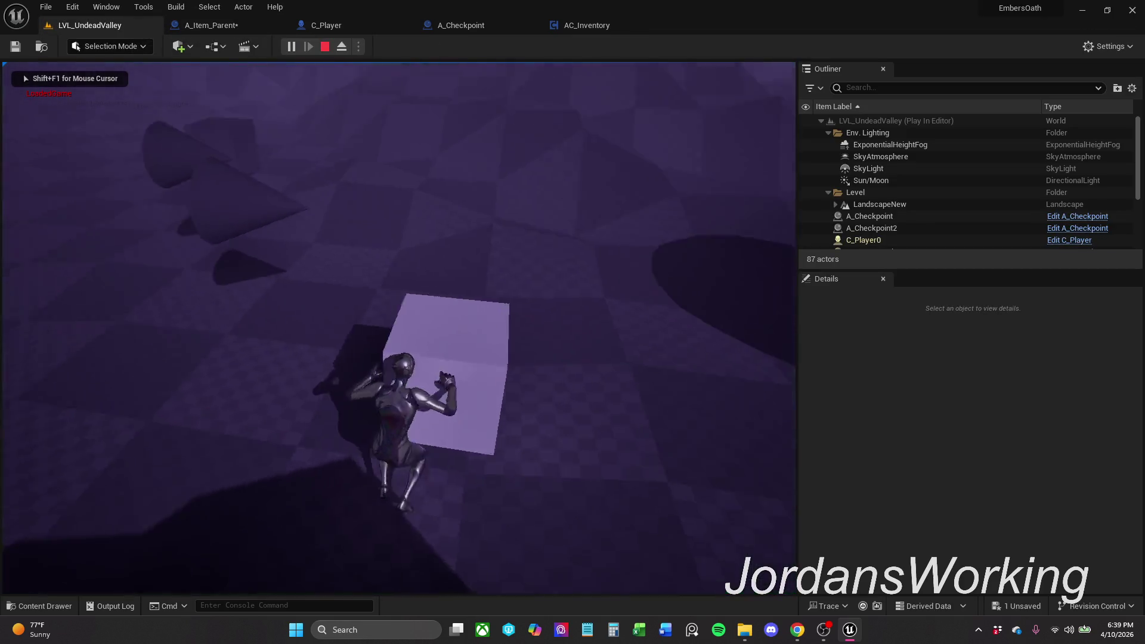
key("e")
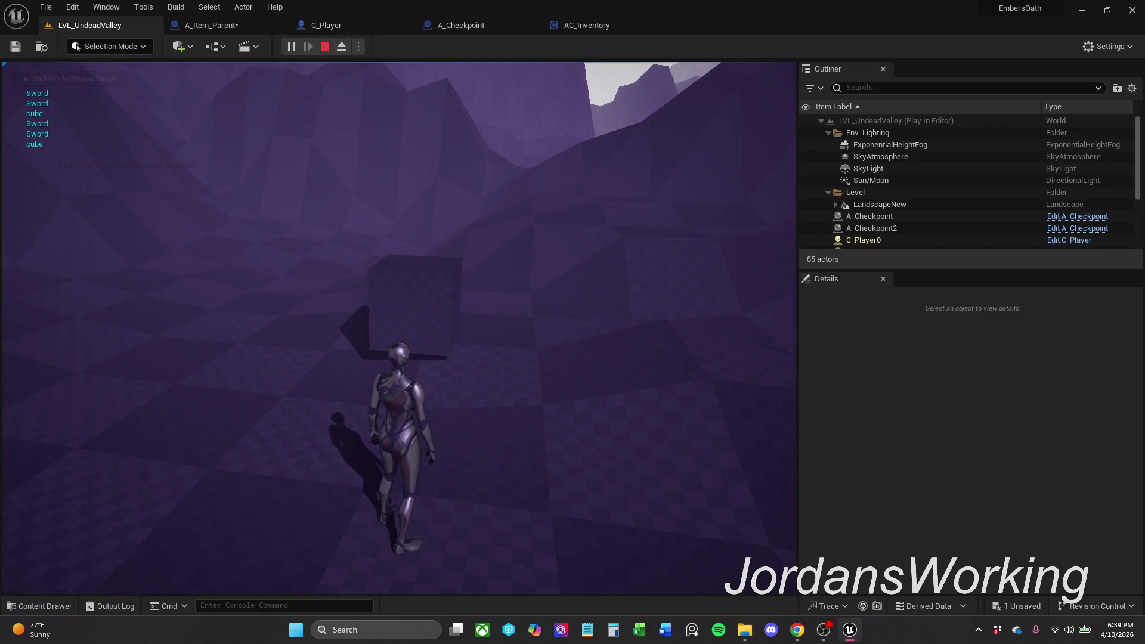
key("Escape")
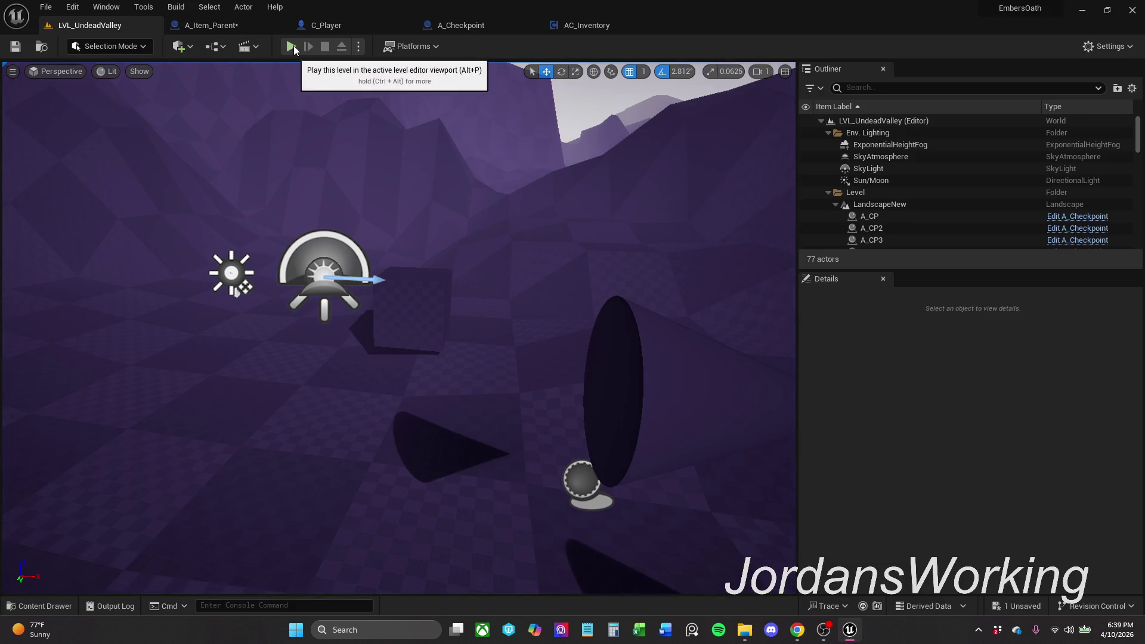
Step: Delete the old Player.sav file from the SaveGames folder
left_click(746, 630)
left_click_drag(396, 251, 460, 139)
key("Delete")
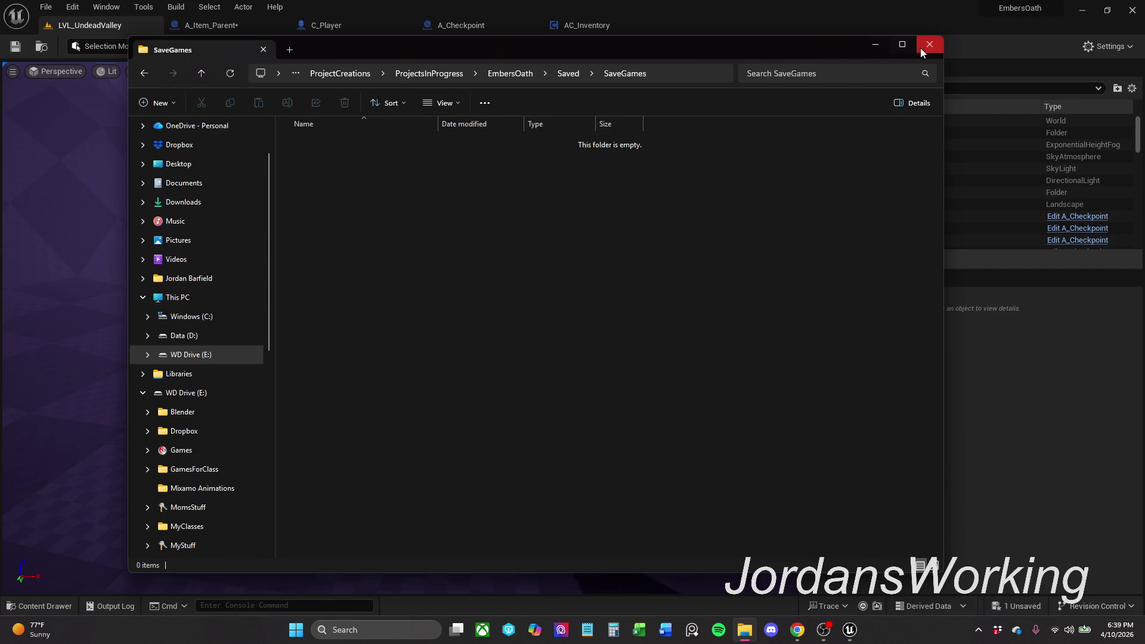
left_click(928, 43)
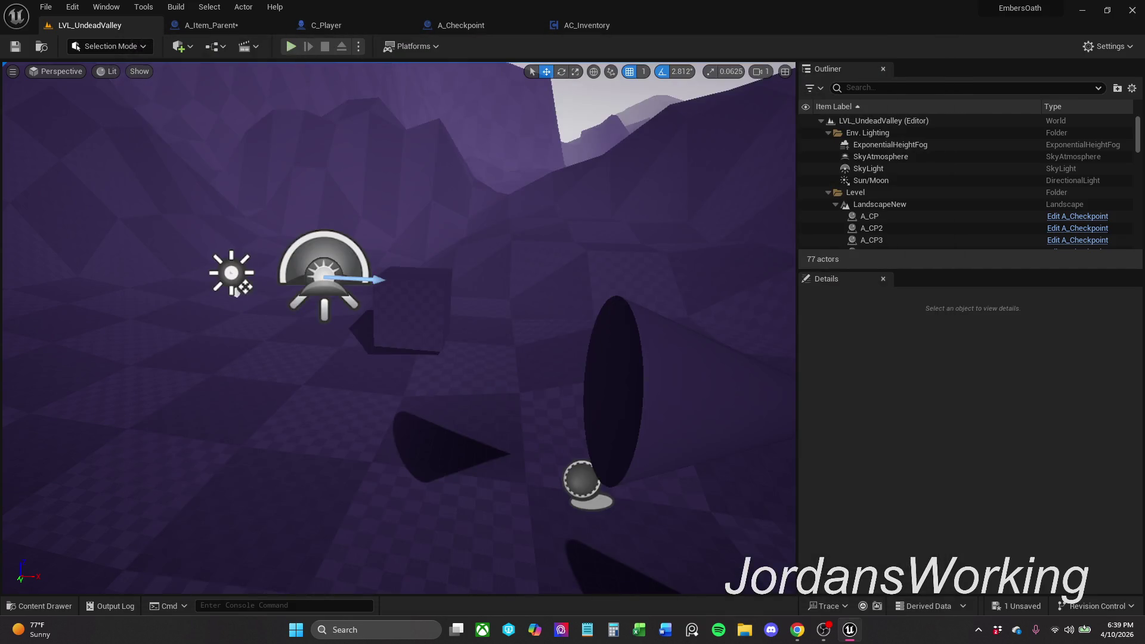
Step: Playtest again, collecting cubes and the sword across LVL_UndeadValley and LVL_Metrics
left_click(291, 46)
key("w")
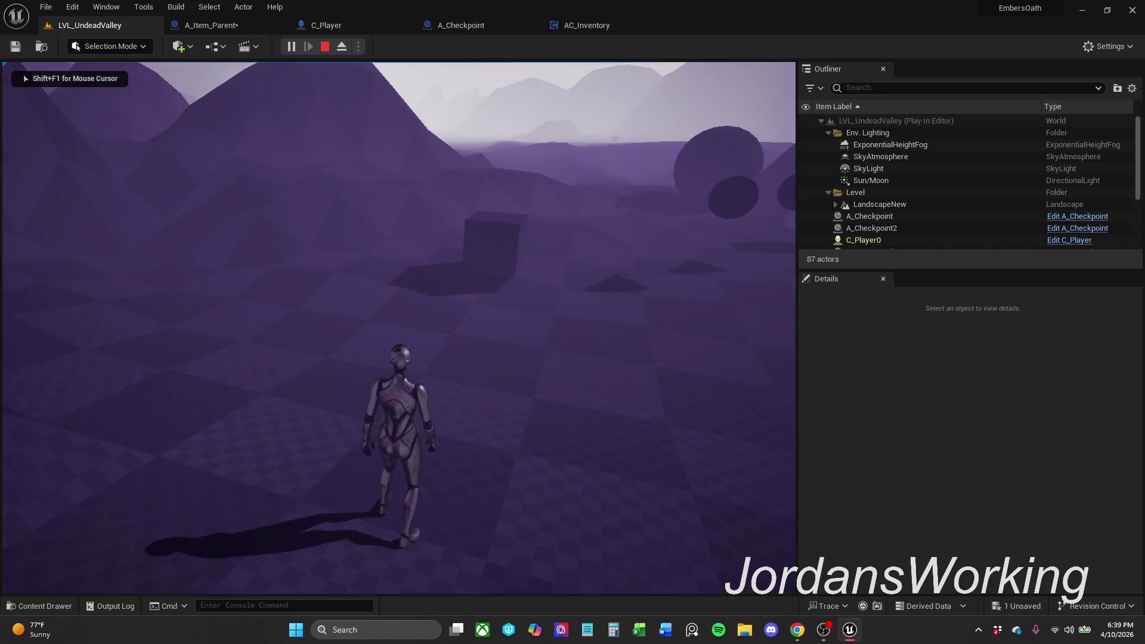
key("w")
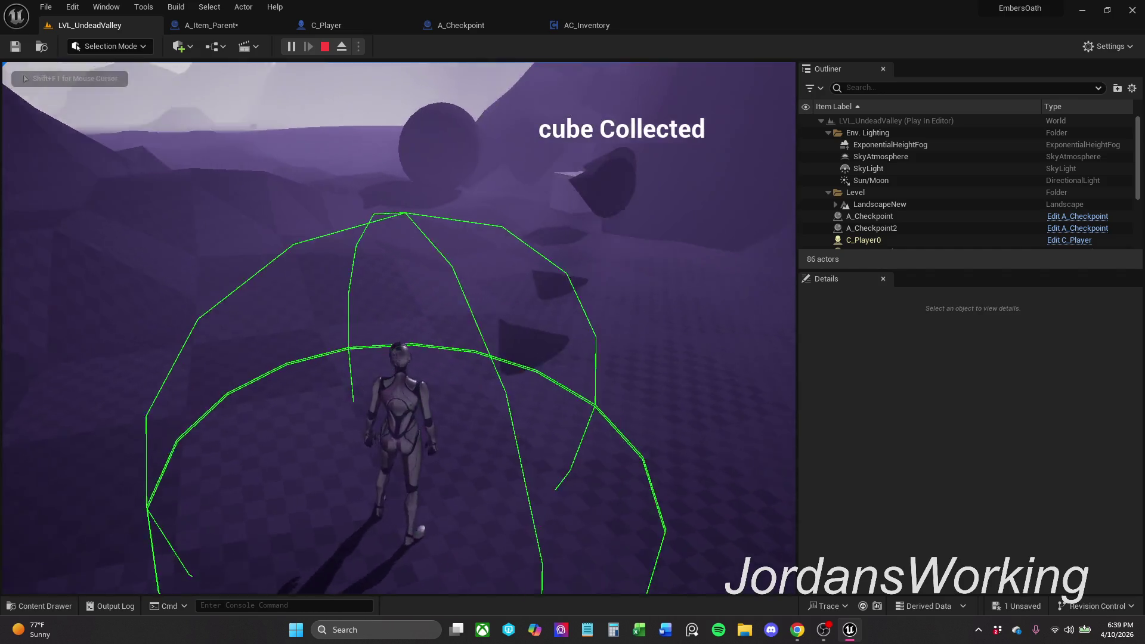
key("w")
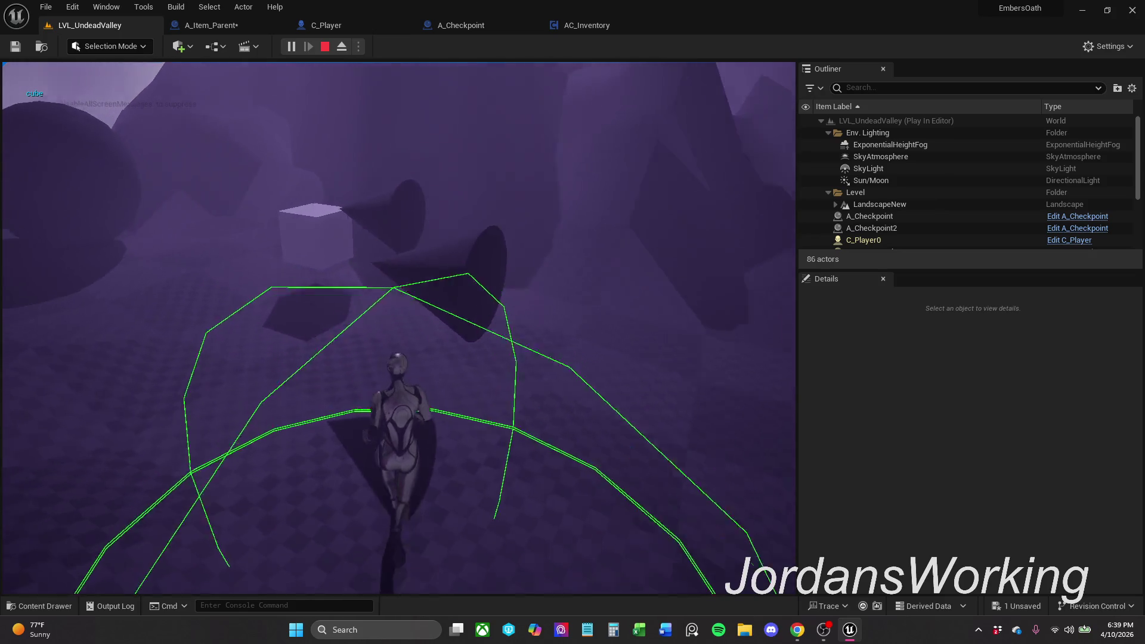
key("w")
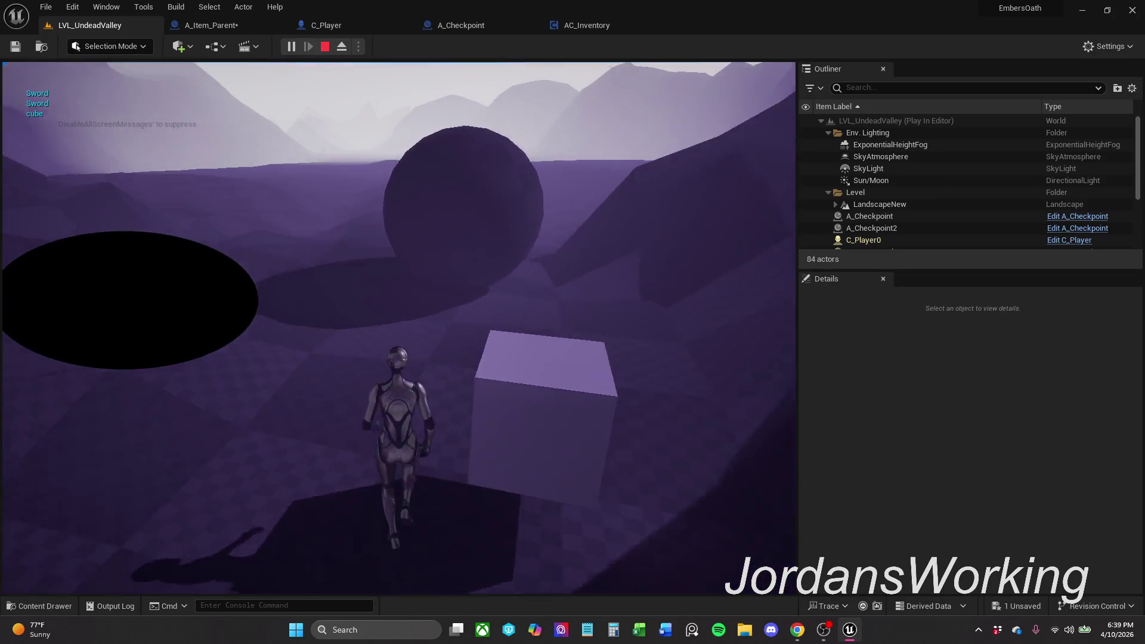
key("w")
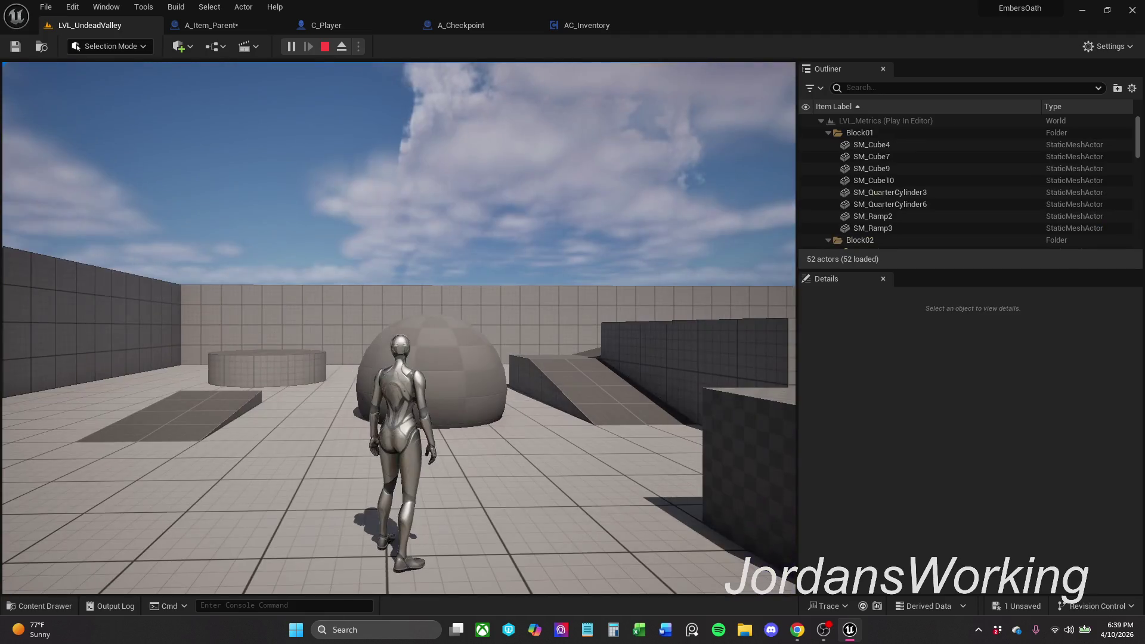
key("w")
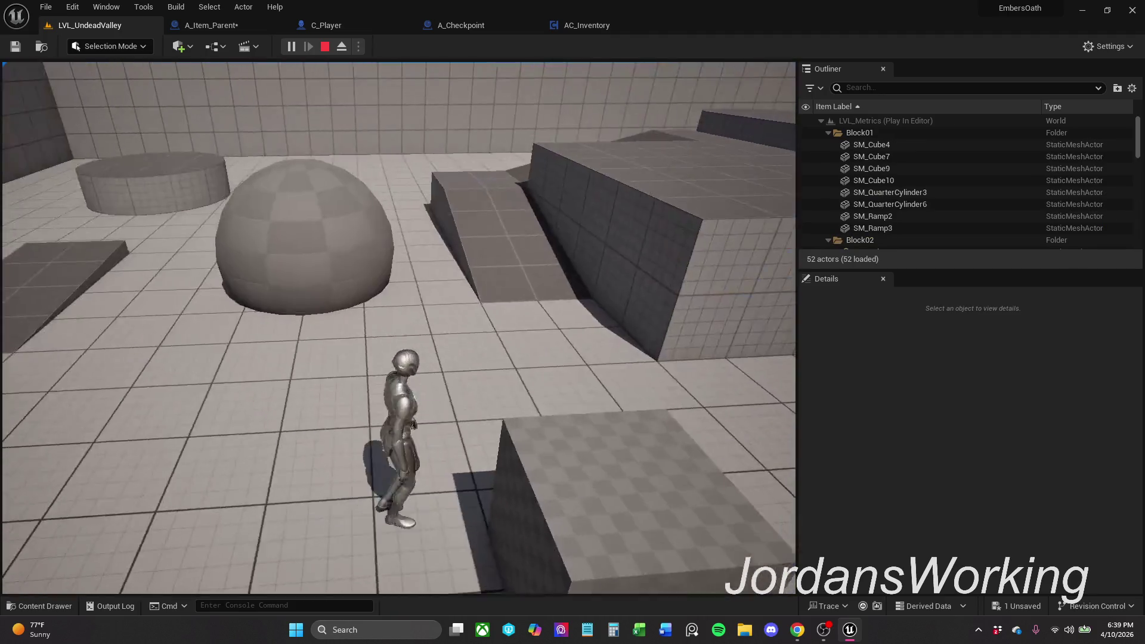
key("w")
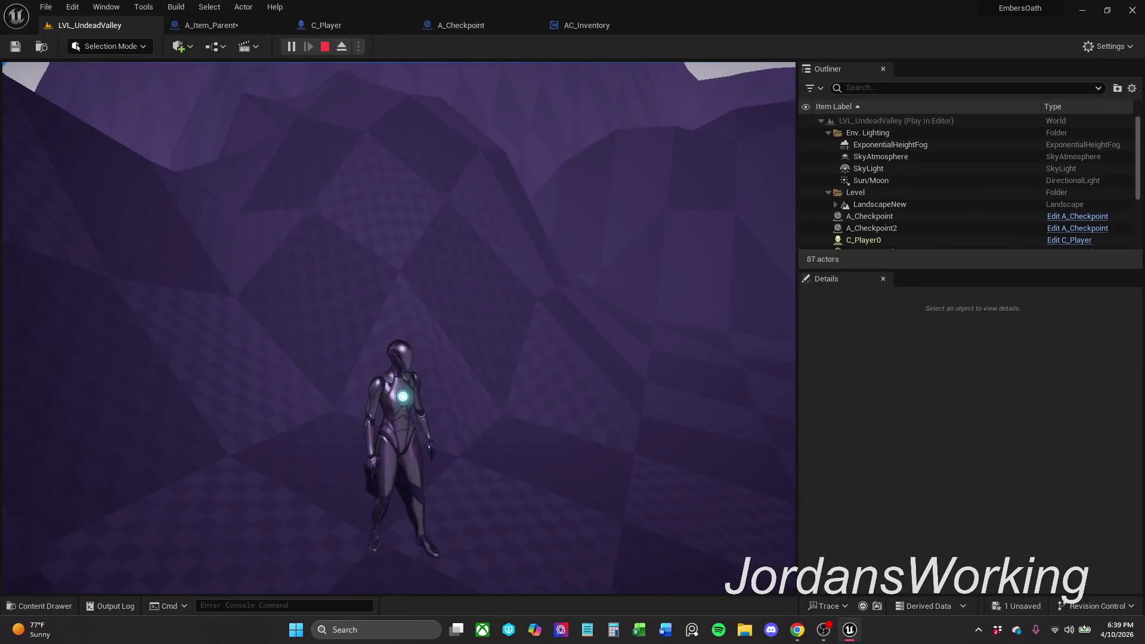
key("w")
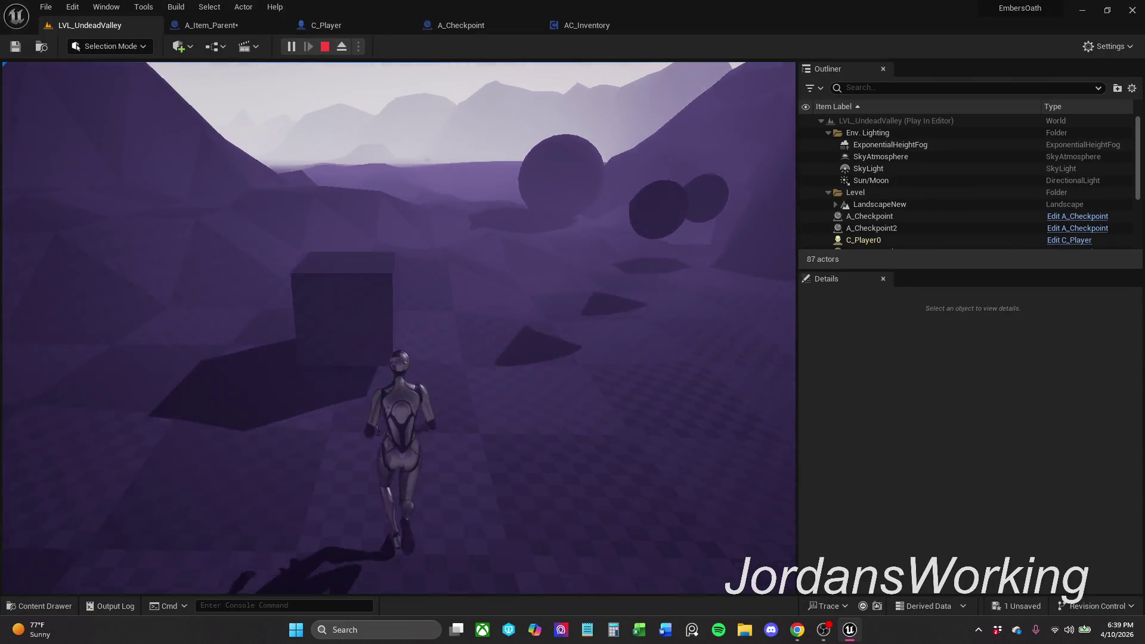
key("w")
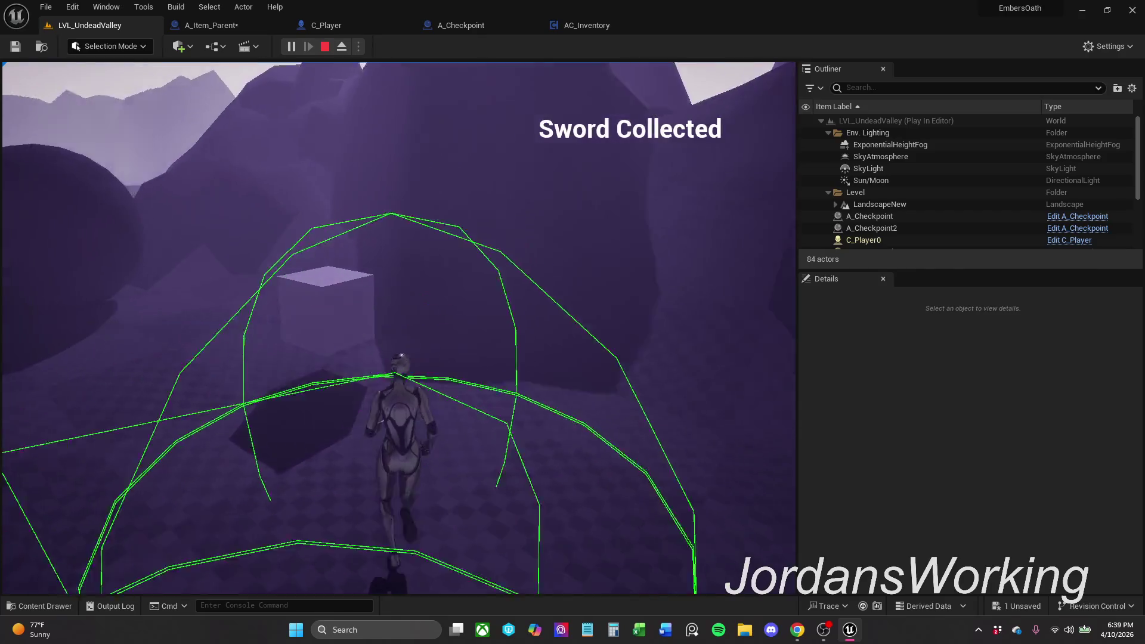
key("w")
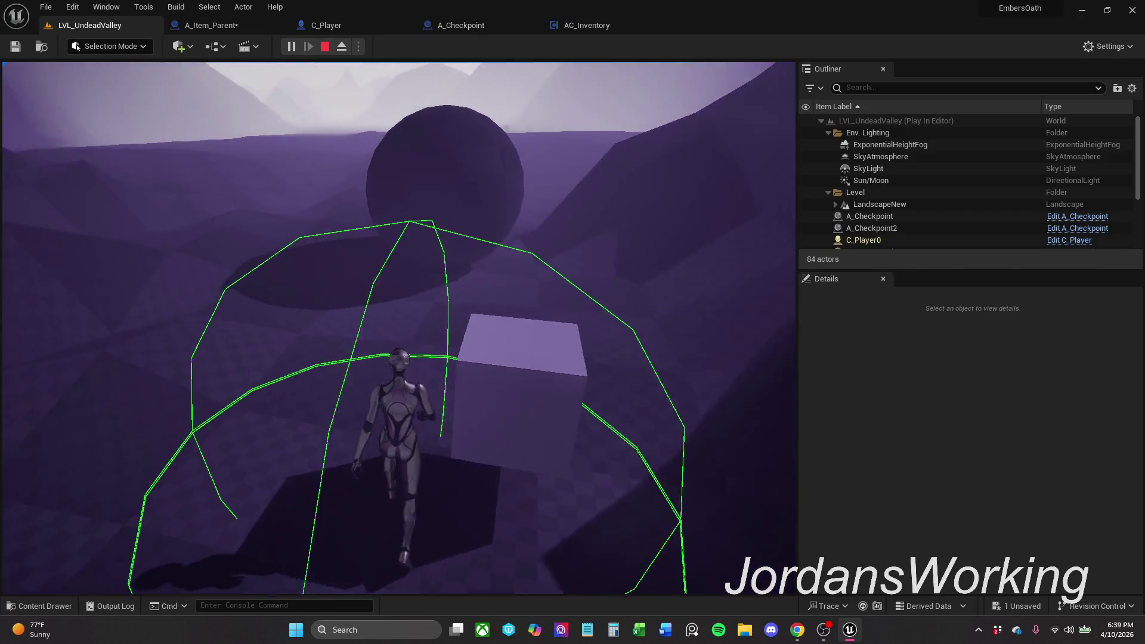
key("w")
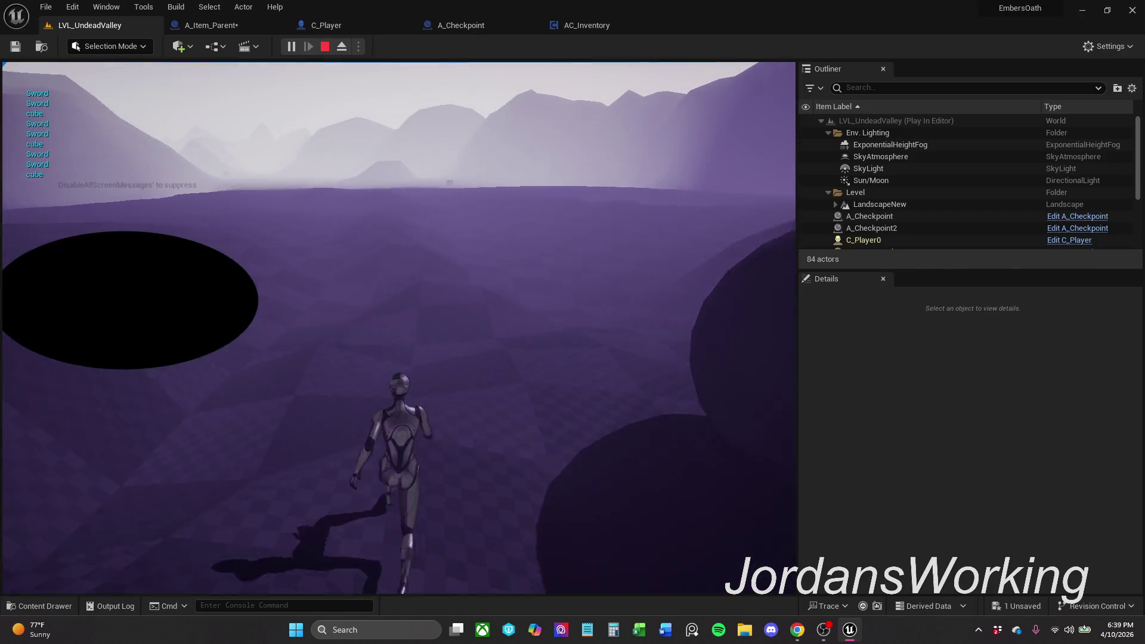
key("w")
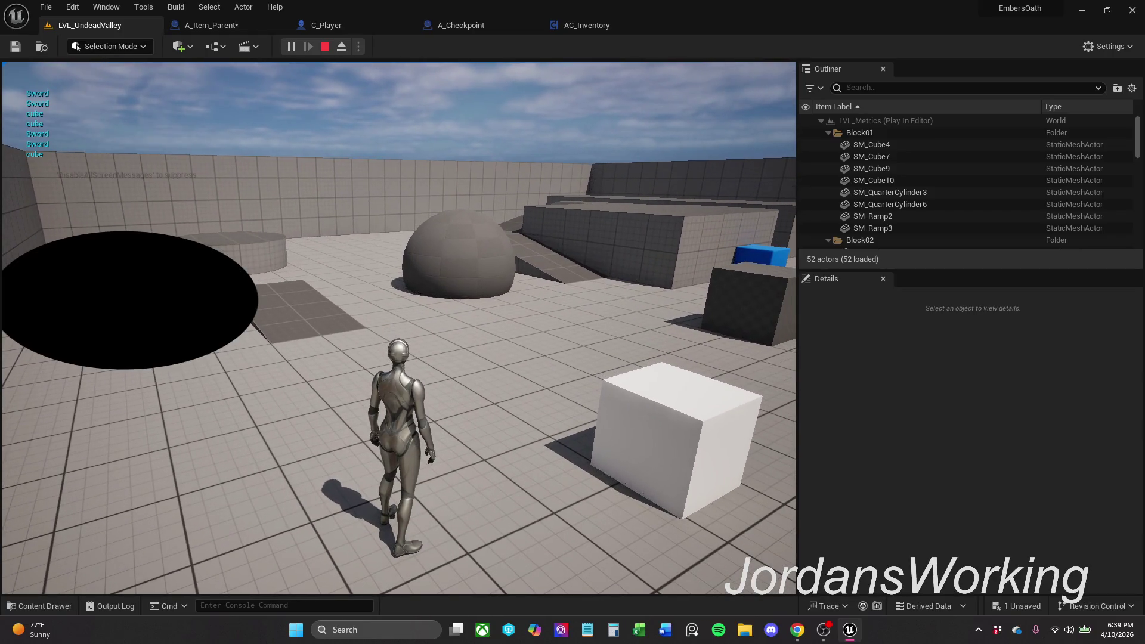
key("Escape")
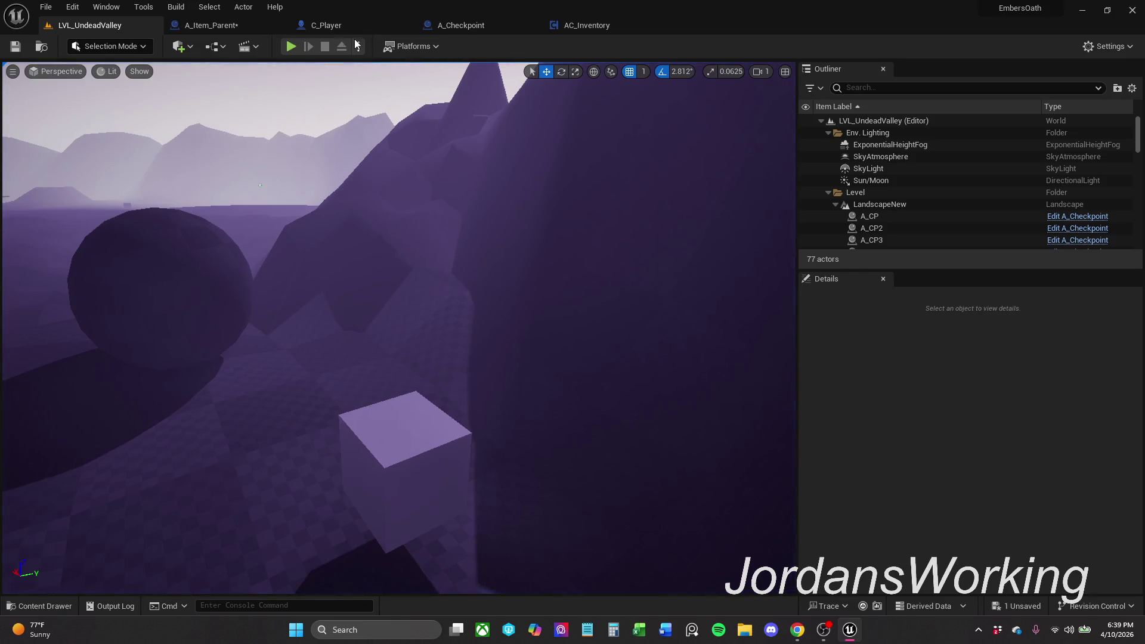
left_click(230, 27)
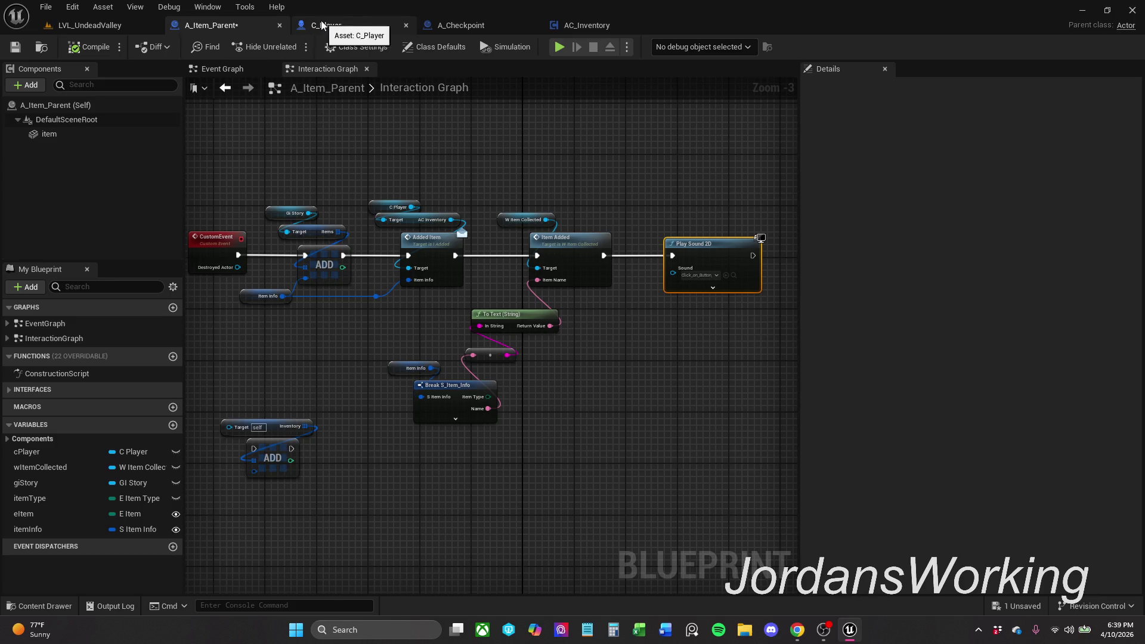
left_click(597, 27)
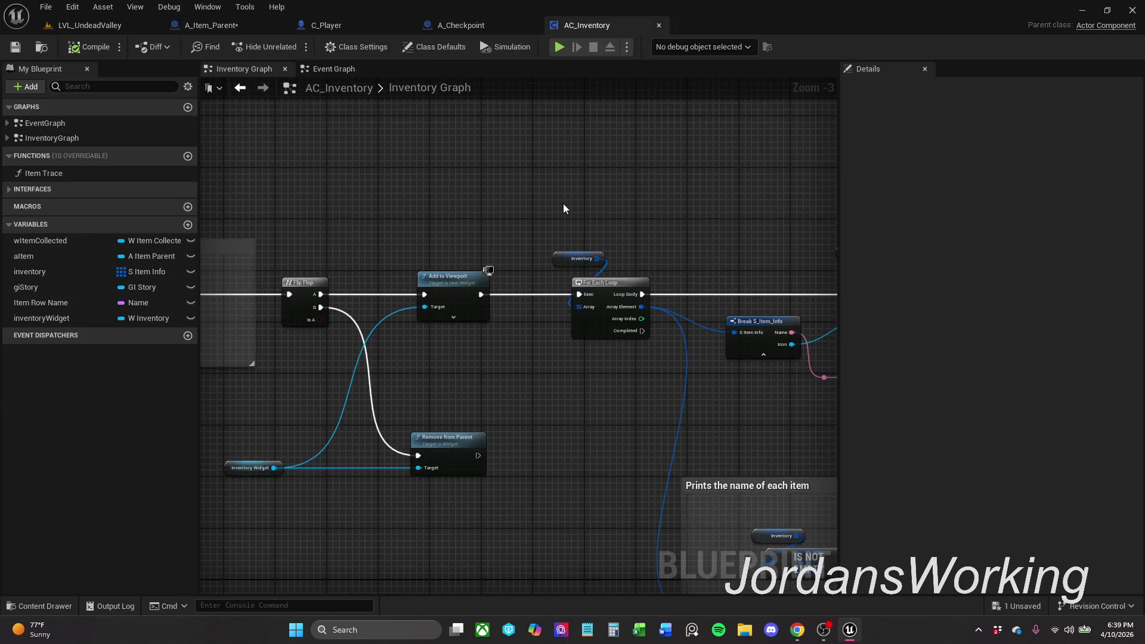
Step: Box-select the 'Prints the name of each item' comment with its For Each Loop nodes and delete it
left_click_drag(821, 223, 471, 216)
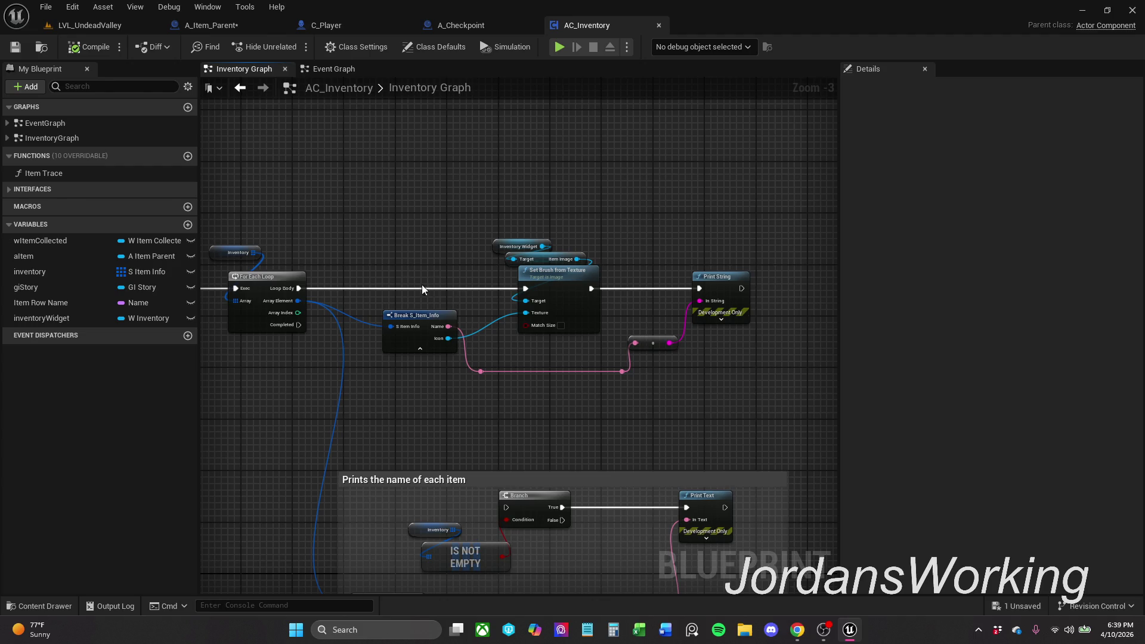
scroll(656, 238, "down", 1)
mouse_move(835, 203)
left_mouse_down()
mouse_move(631, 189)
mouse_move(534, 160)
mouse_move(526, 177)
left_mouse_up()
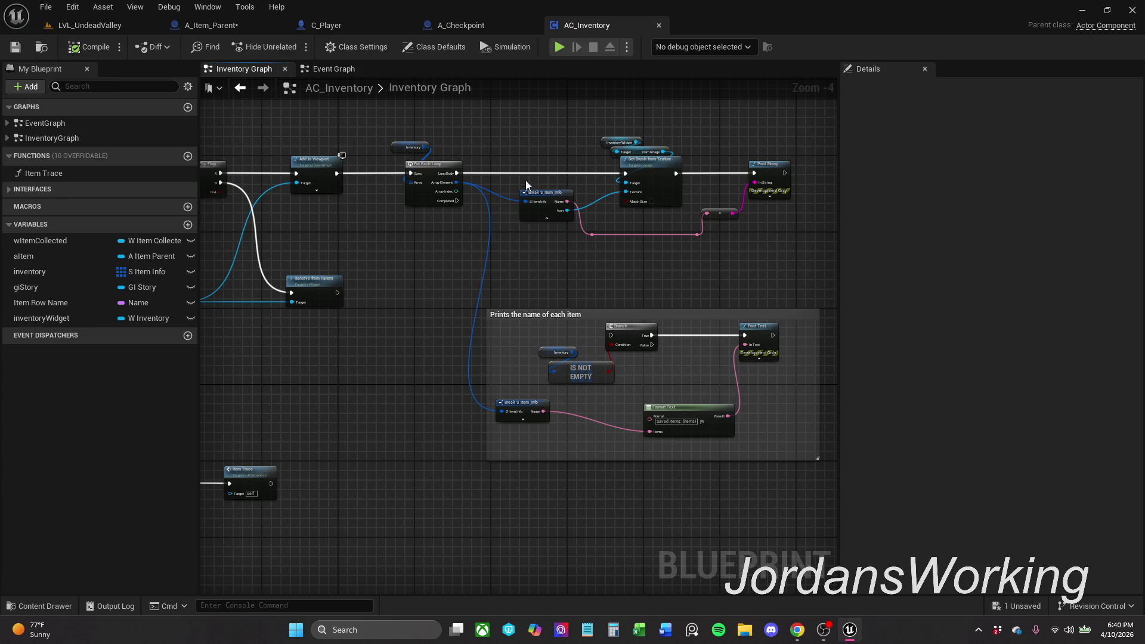
scroll(521, 341, "up", 1)
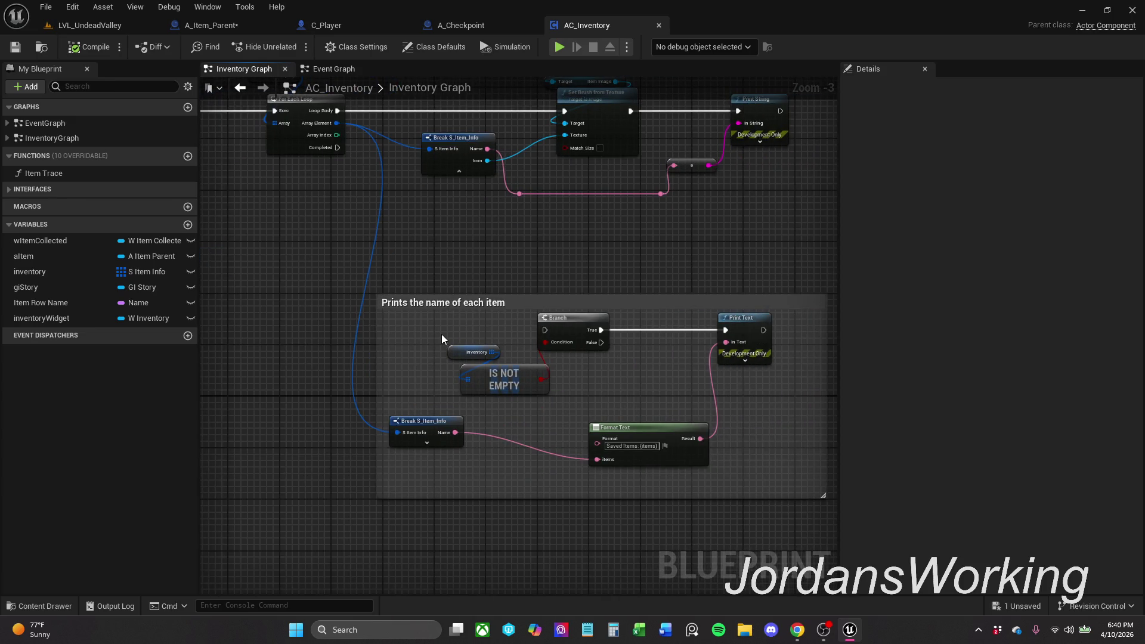
left_click_drag(587, 272, 555, 306)
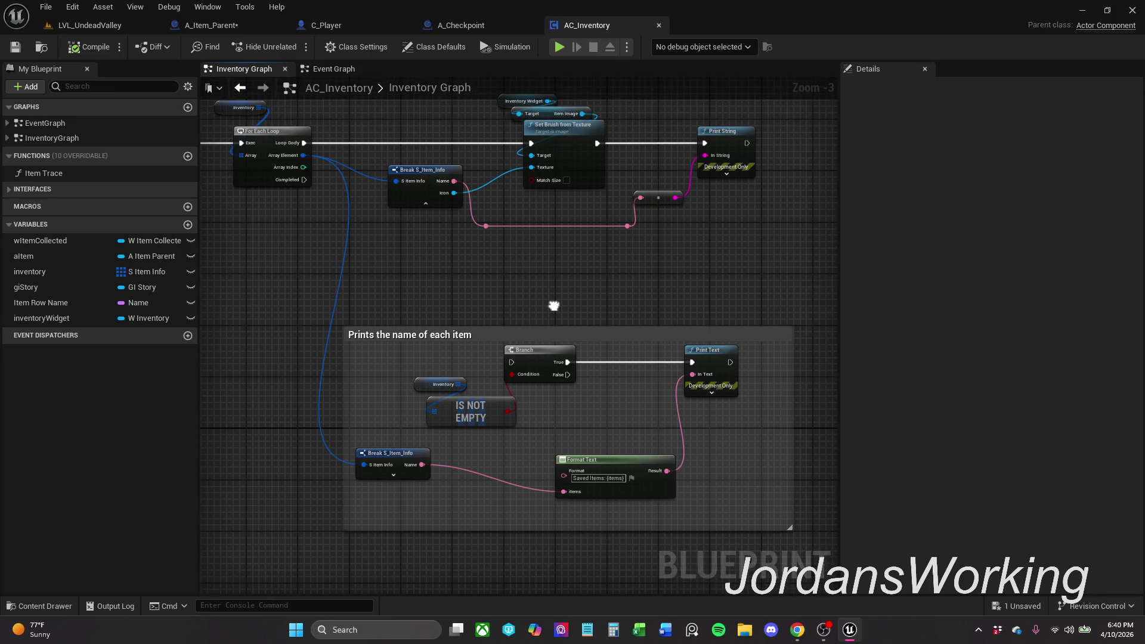
mouse_move(394, 292)
left_mouse_down()
mouse_move(665, 518)
mouse_move(800, 546)
left_mouse_up()
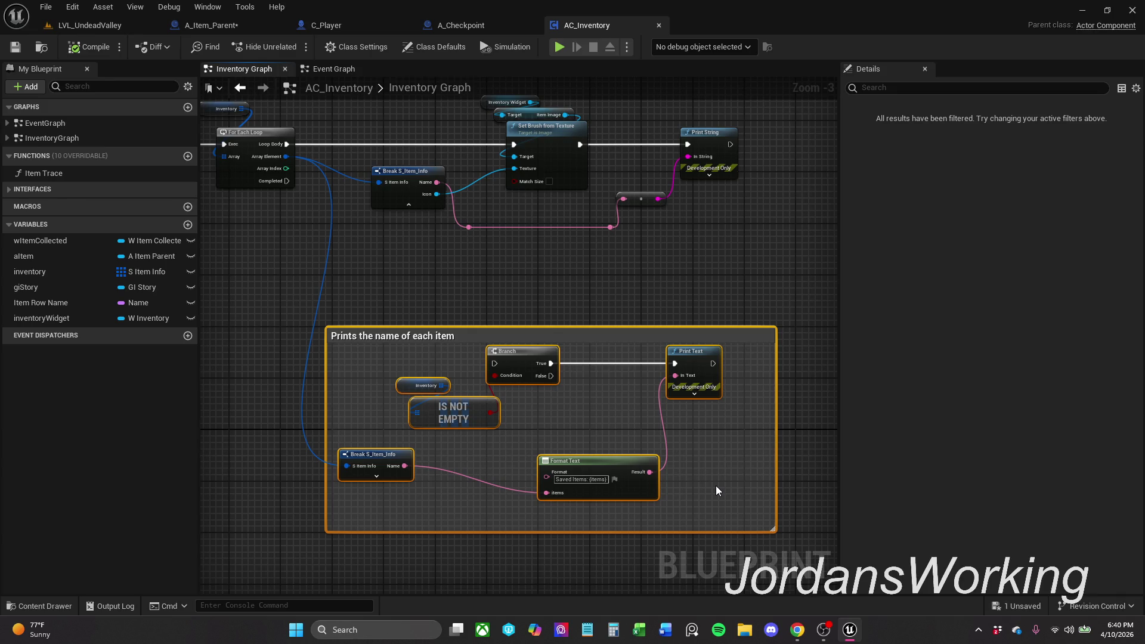
key("Delete")
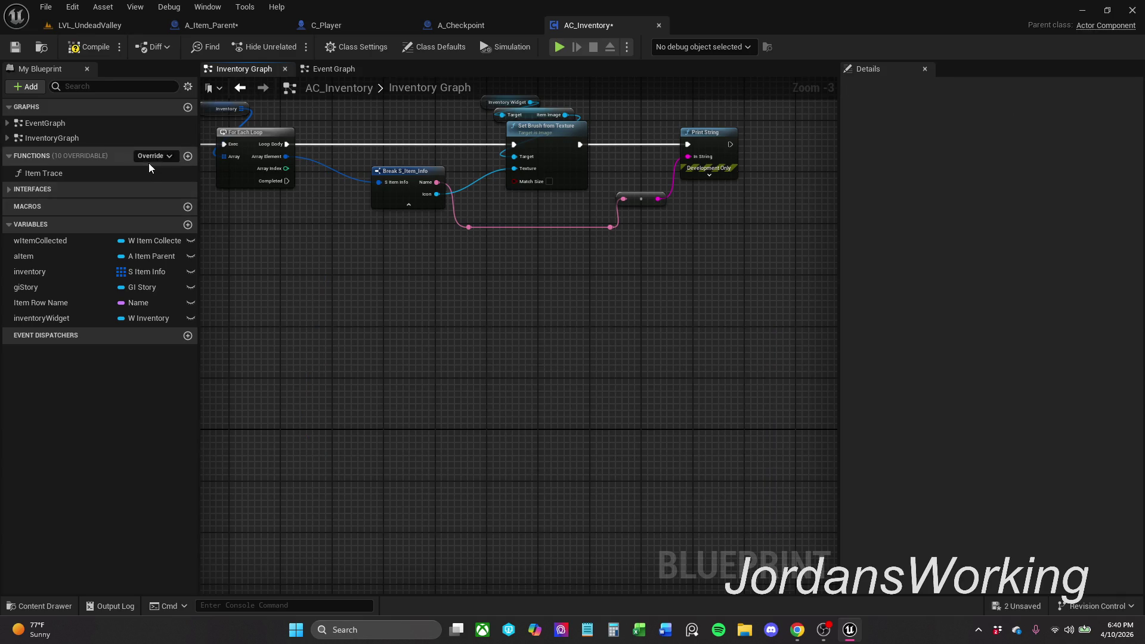
Step: Compile AC_Inventory, move the EnhancedInputAction and Item Trace nodes up-left, and save
left_click(72, 50)
mouse_move(477, 281)
left_mouse_down()
mouse_move(517, 284)
mouse_move(706, 388)
mouse_move(823, 230)
mouse_move(882, 222)
left_mouse_up()
scroll(720, 386, "down", 1)
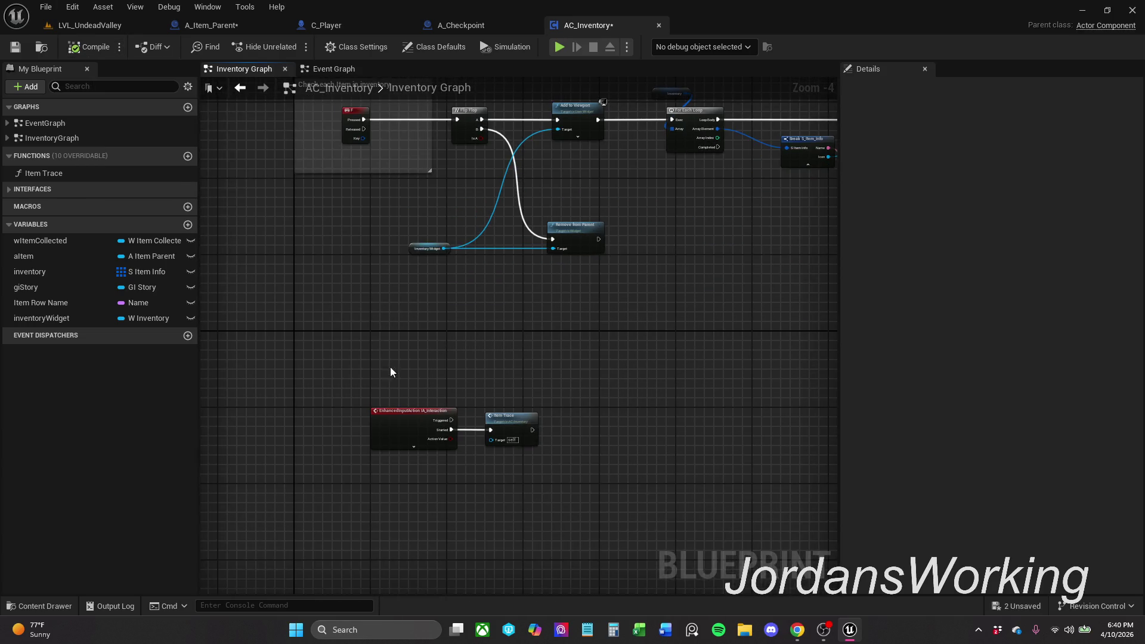
left_click_drag(383, 356, 495, 420)
left_click_drag(361, 306, 385, 384)
mouse_move(427, 501)
left_mouse_down()
mouse_move(360, 504)
mouse_move(333, 423)
mouse_move(350, 424)
left_mouse_up()
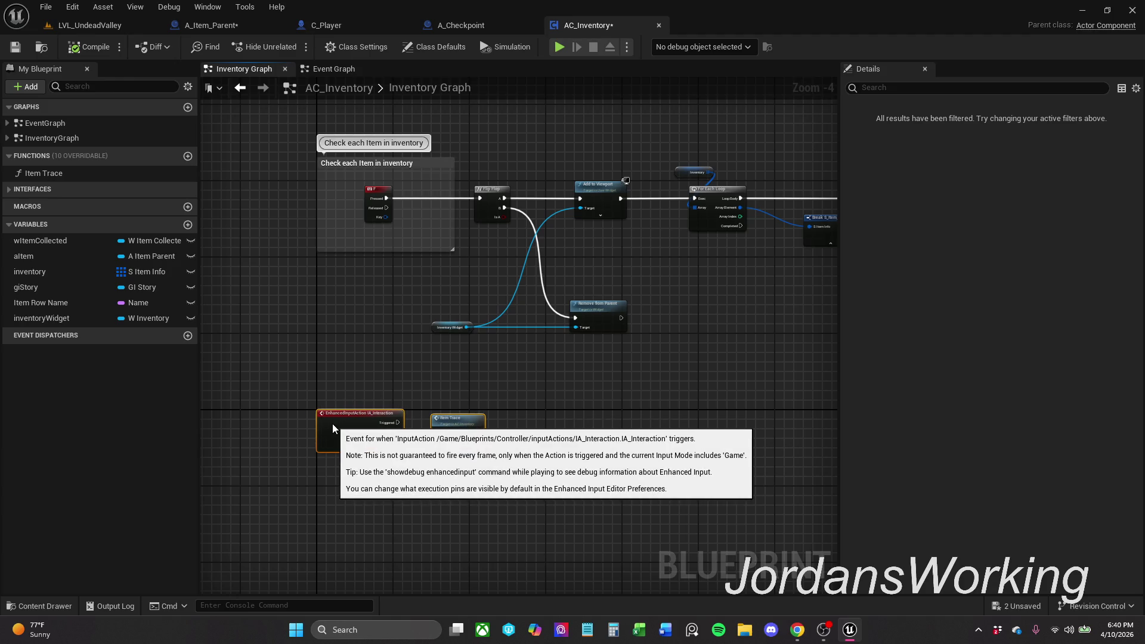
left_click(373, 345)
left_click_drag(356, 239, 334, 325)
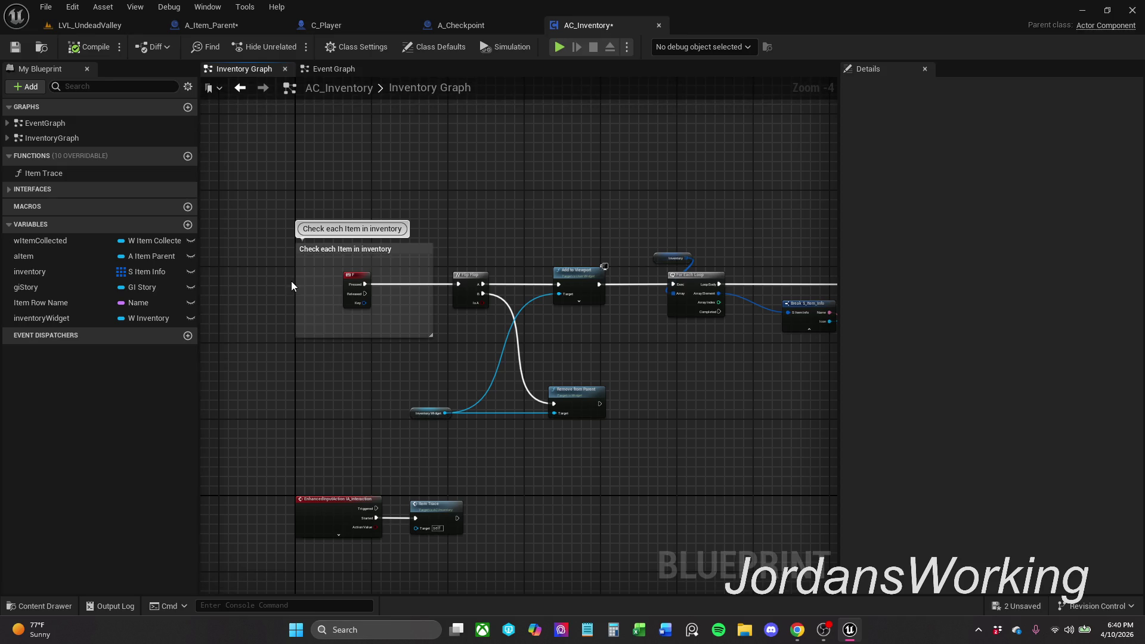
left_click(16, 47)
left_click(227, 26)
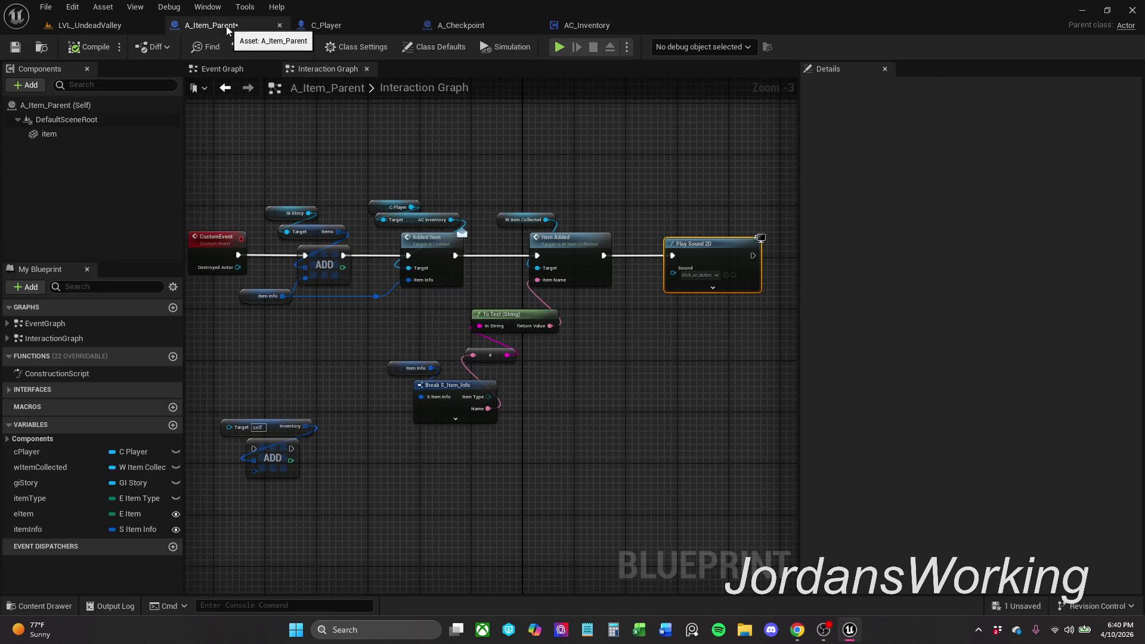
Step: Move the pink conversion node up-left and Item Info with Break S_Item_Info down-left, then save
left_click_drag(488, 245, 534, 142)
scroll(488, 288, "up", 1)
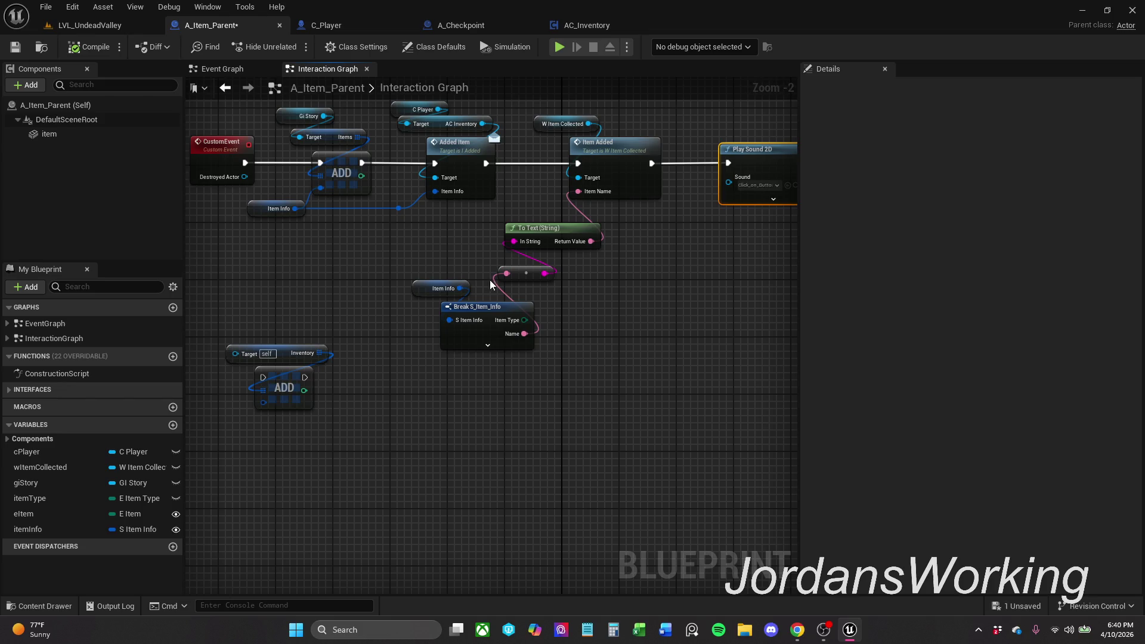
left_click_drag(524, 273, 481, 265)
mouse_move(399, 331)
left_mouse_down()
mouse_move(489, 289)
mouse_move(452, 342)
mouse_move(430, 349)
left_mouse_up()
left_click(16, 47)
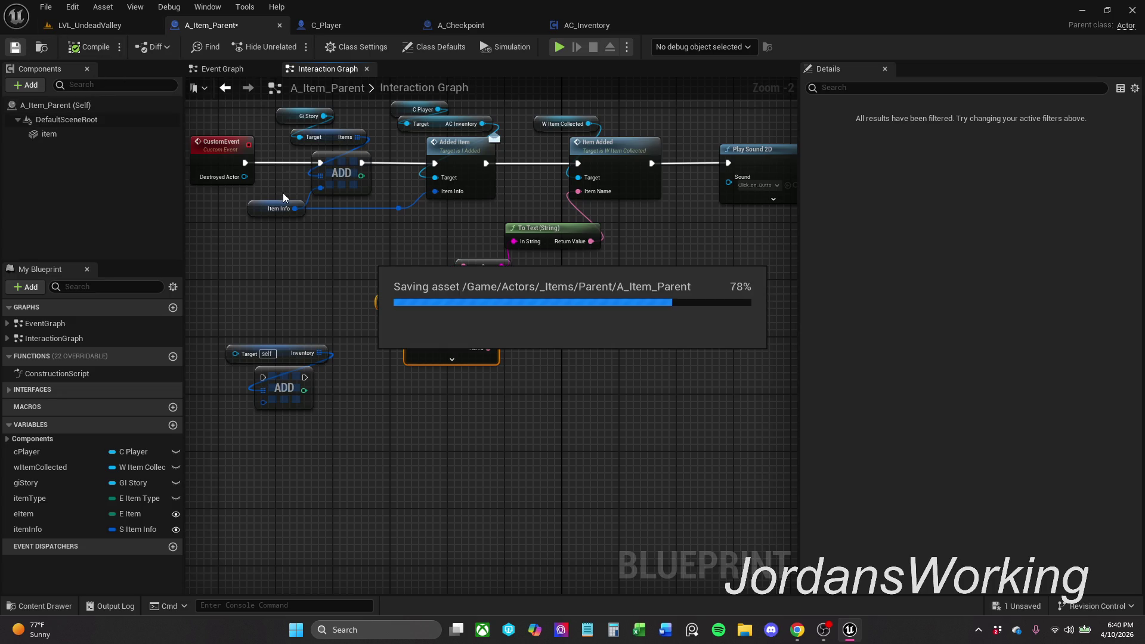
Step: Rename the custom event to ItemDestroyed in Details and save A_Item_Parent
mouse_move(339, 261)
left_mouse_down()
mouse_move(381, 289)
mouse_move(432, 432)
mouse_move(457, 367)
left_mouse_up()
scroll(432, 432, "down", 1)
mouse_move(558, 301)
left_mouse_down()
mouse_move(221, 430)
mouse_move(243, 401)
mouse_move(575, 327)
mouse_move(579, 343)
left_mouse_up()
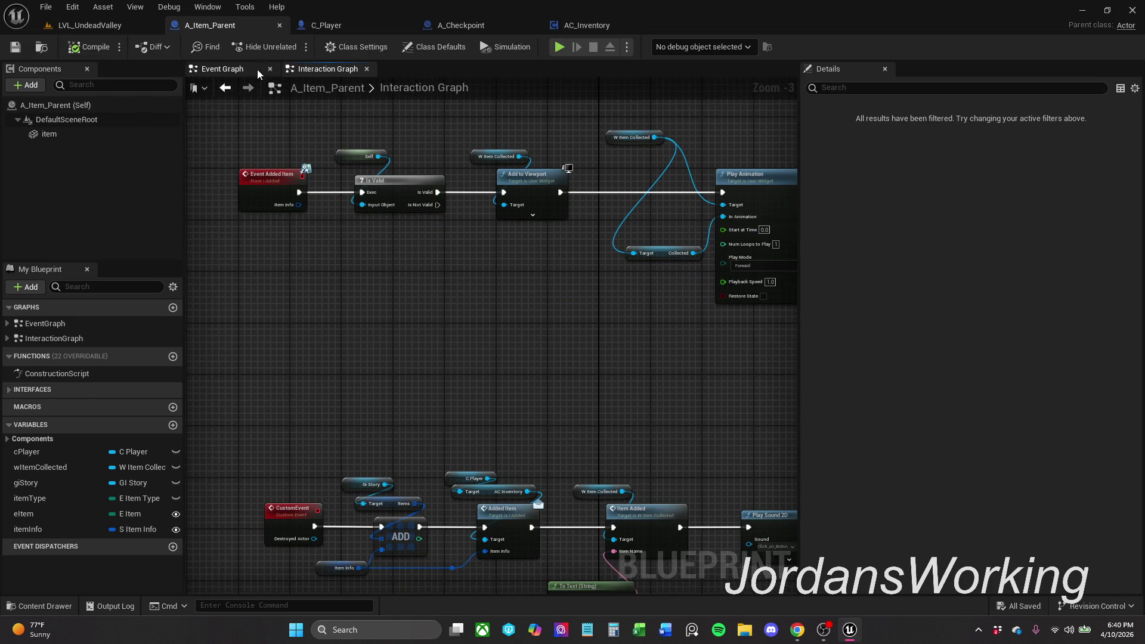
left_click(260, 68)
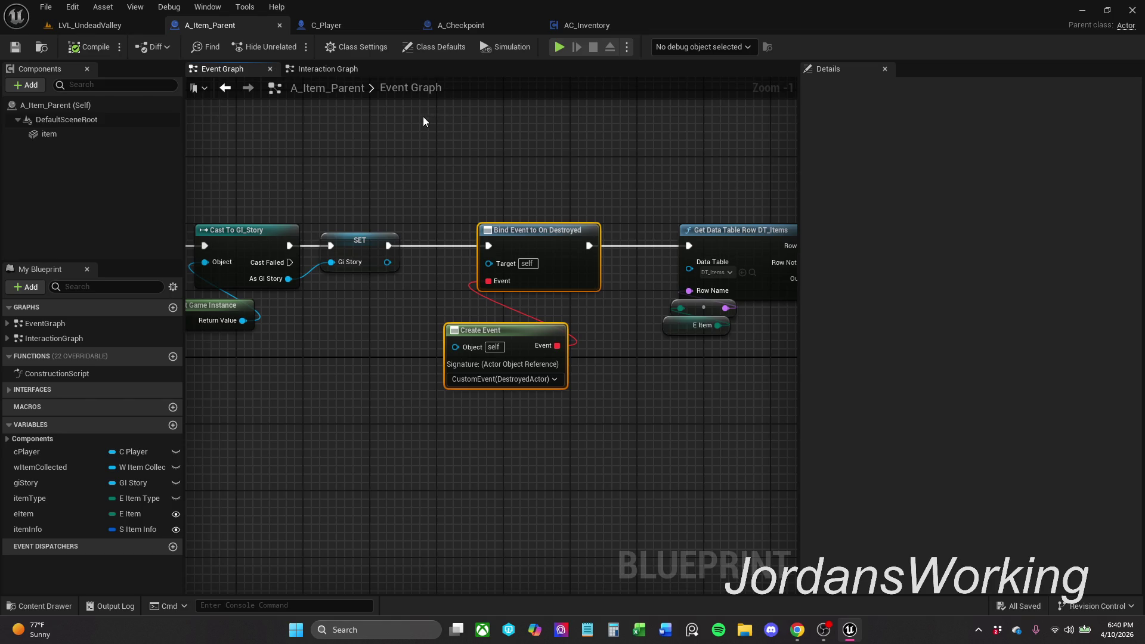
left_click(325, 69)
left_click_drag(361, 399, 380, 276)
left_click(314, 388)
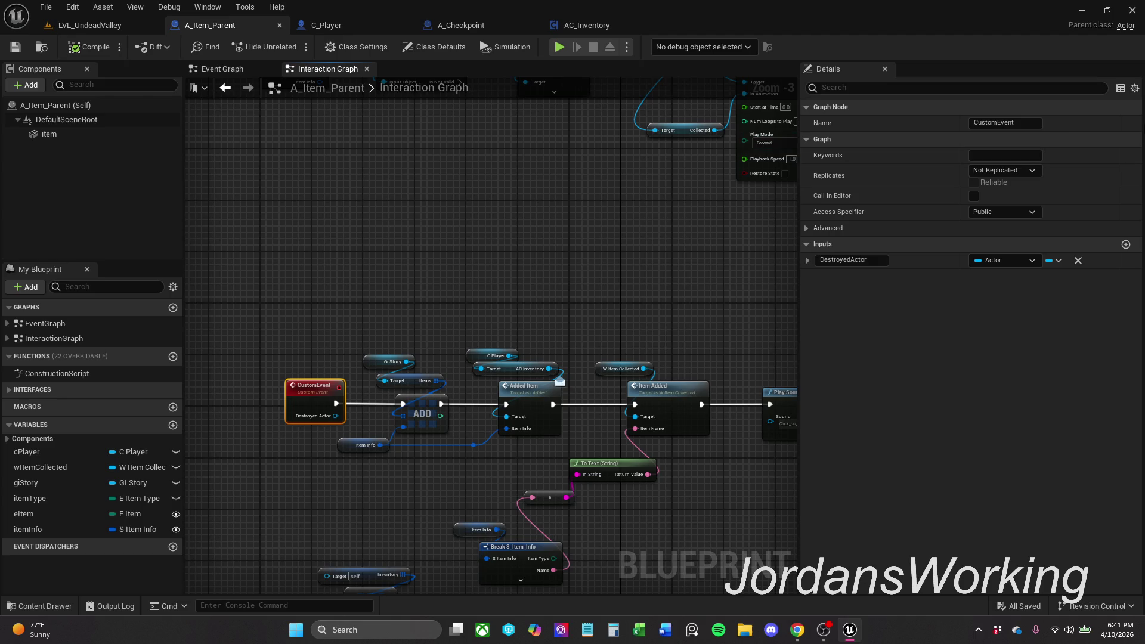
left_click(1026, 124)
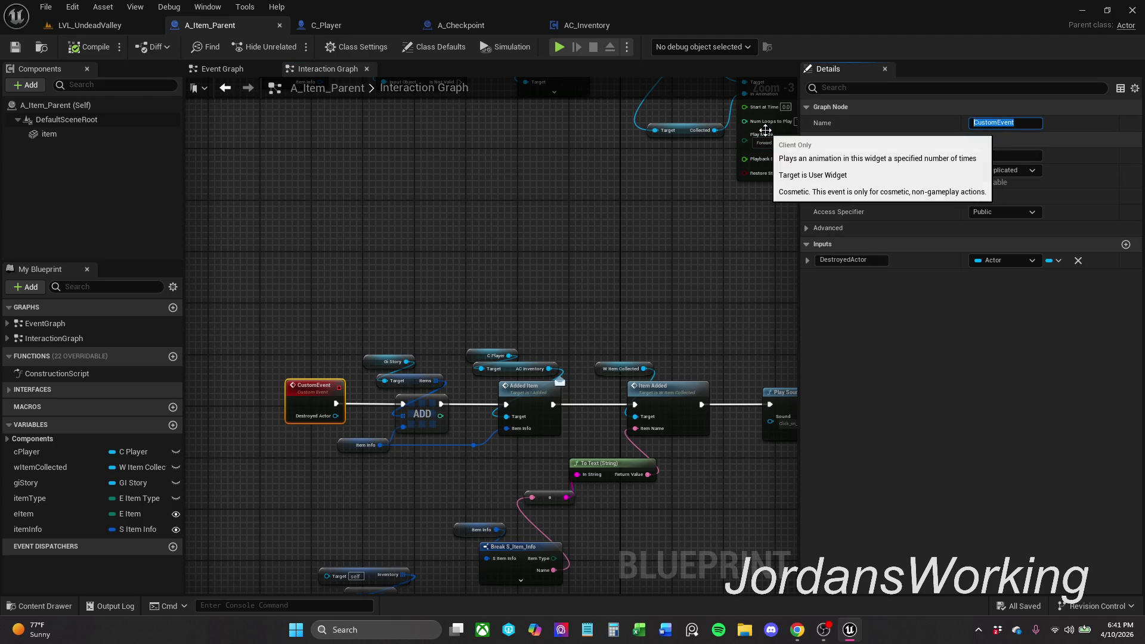
key("BackSpace")
type("emDestroyed")
key("Return")
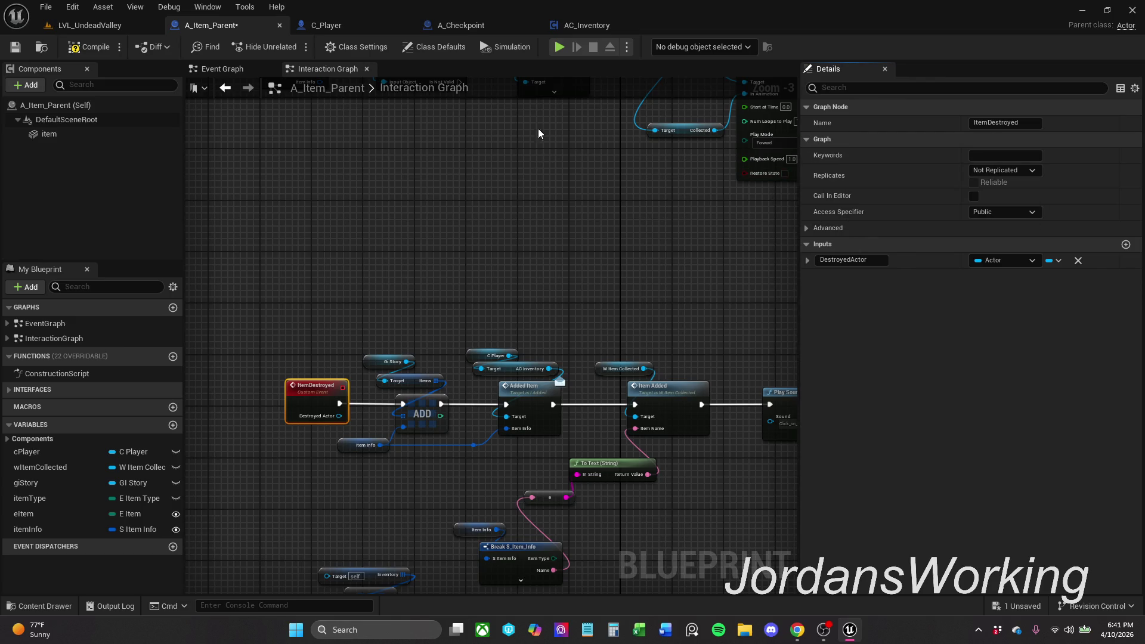
left_click(15, 46)
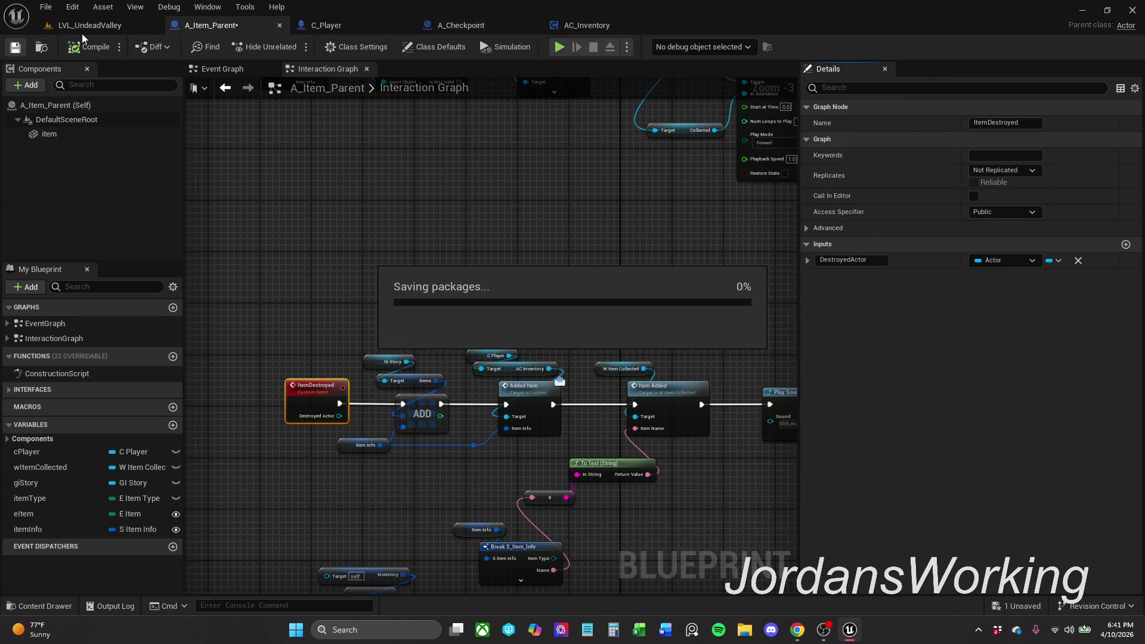
left_click(105, 26)
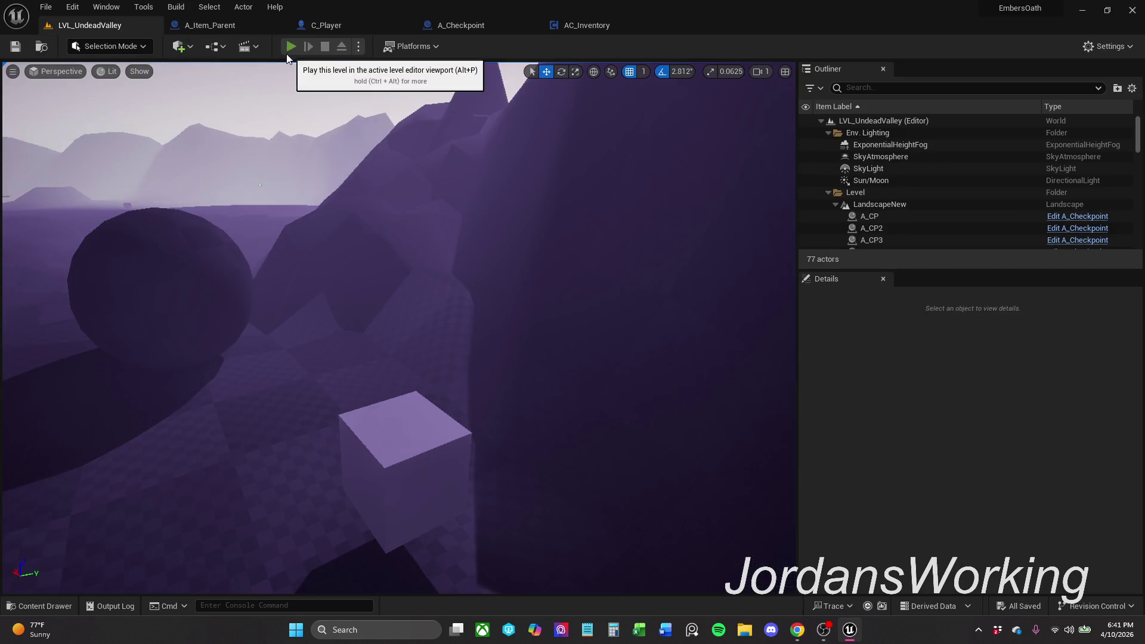
left_click(289, 46)
key("w")
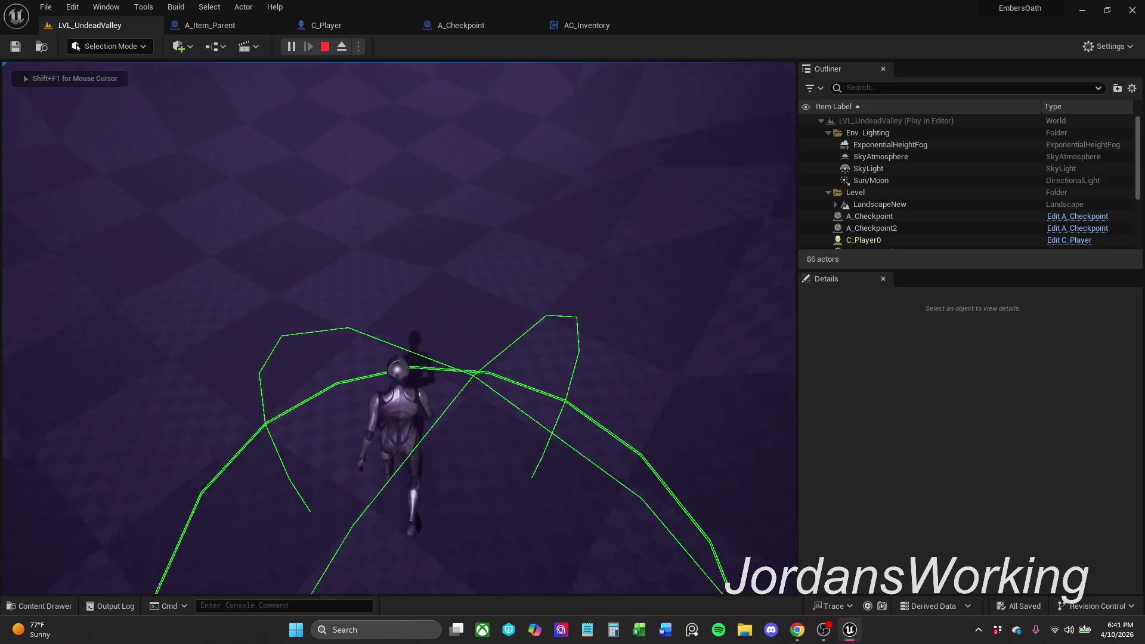
key("Escape")
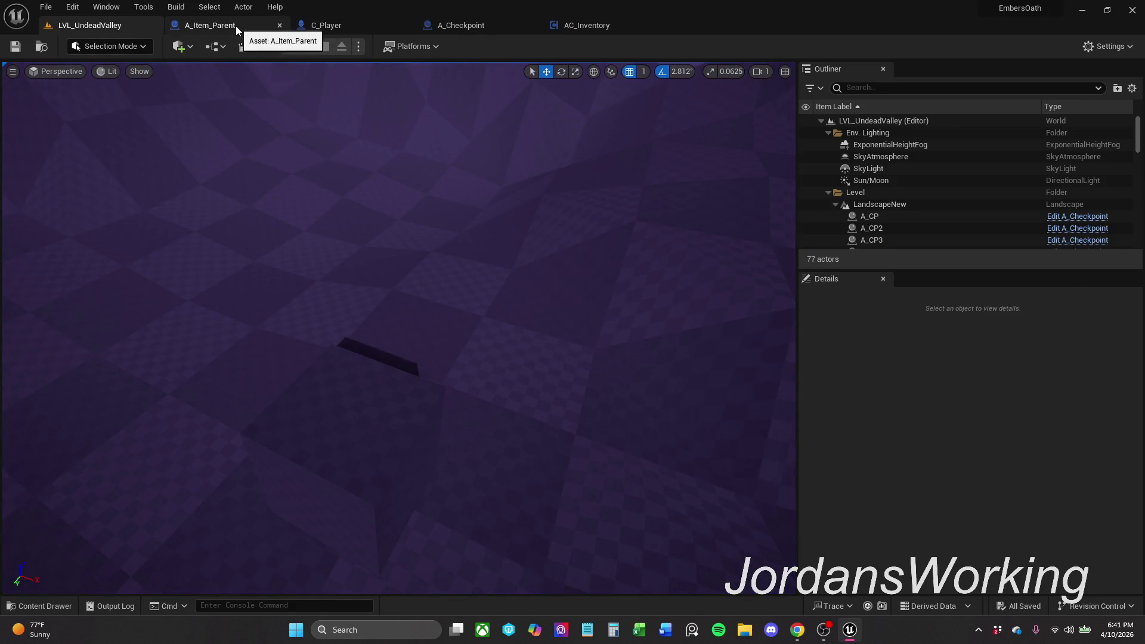
left_click(235, 26)
left_click_drag(459, 277, 367, 167)
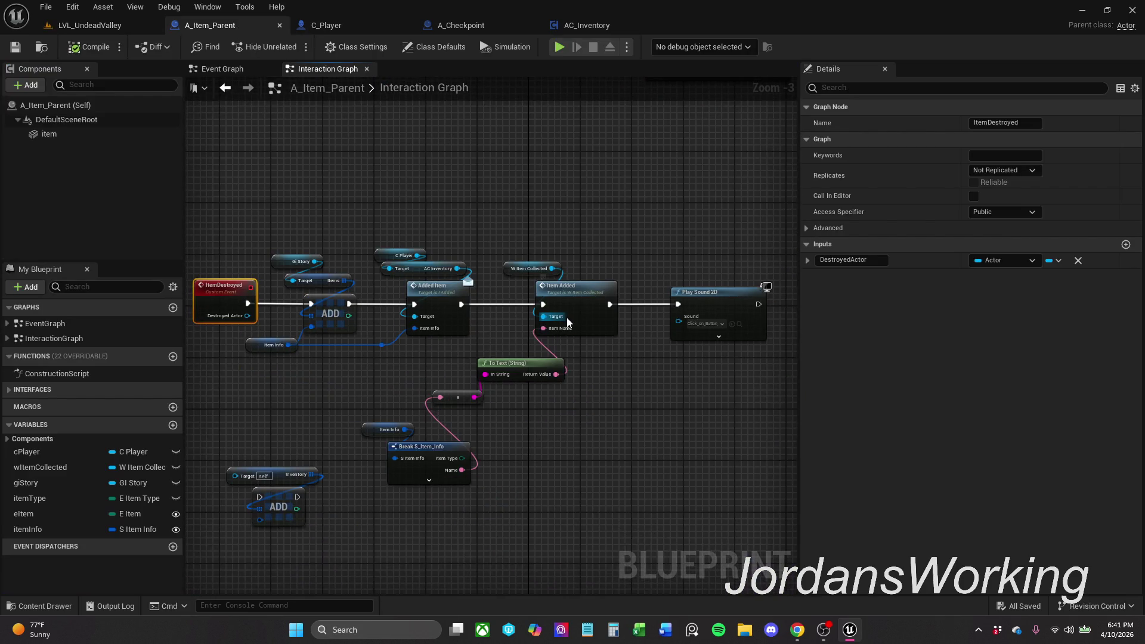
Step: Move Item Info and Break S_Item_Info into place, save A_Item_Parent, and review the interaction graph
mouse_move(350, 458)
left_mouse_down()
mouse_move(374, 455)
mouse_move(409, 411)
left_mouse_up()
mouse_move(442, 451)
left_mouse_down()
mouse_move(403, 443)
mouse_move(409, 425)
left_mouse_up()
left_click(589, 424)
left_click(15, 46)
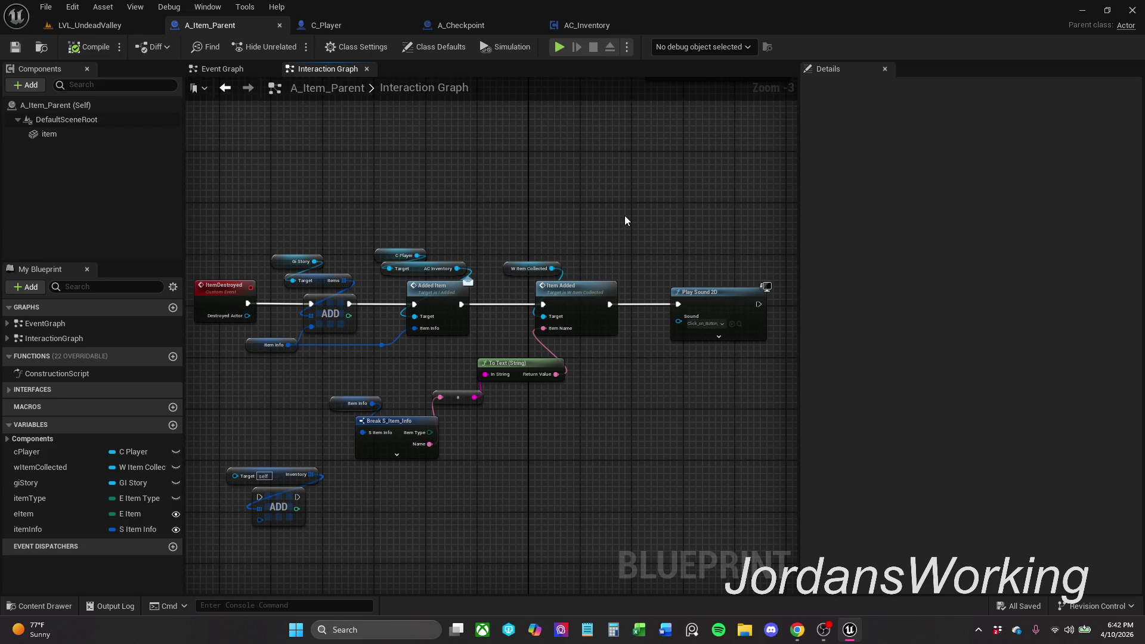
scroll(451, 246, "down", 2)
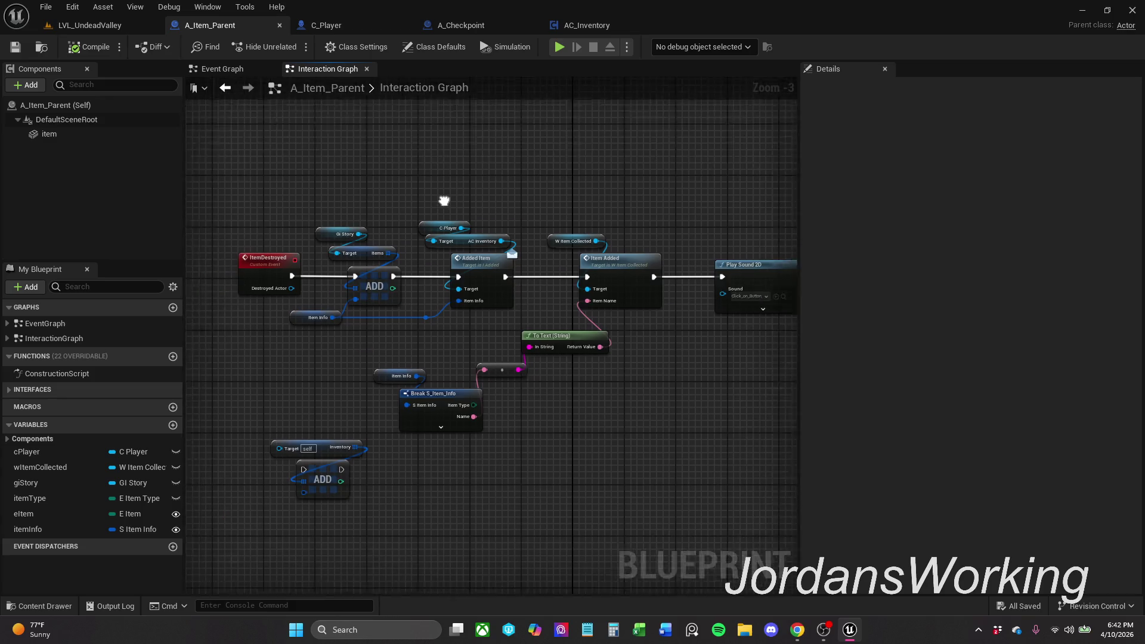
mouse_move(452, 246)
left_mouse_down()
mouse_move(429, 398)
mouse_move(424, 335)
mouse_move(422, 348)
mouse_move(266, 392)
mouse_move(328, 406)
mouse_move(360, 394)
left_mouse_up()
scroll(422, 348, "up", 1)
scroll(328, 405, "up", 1)
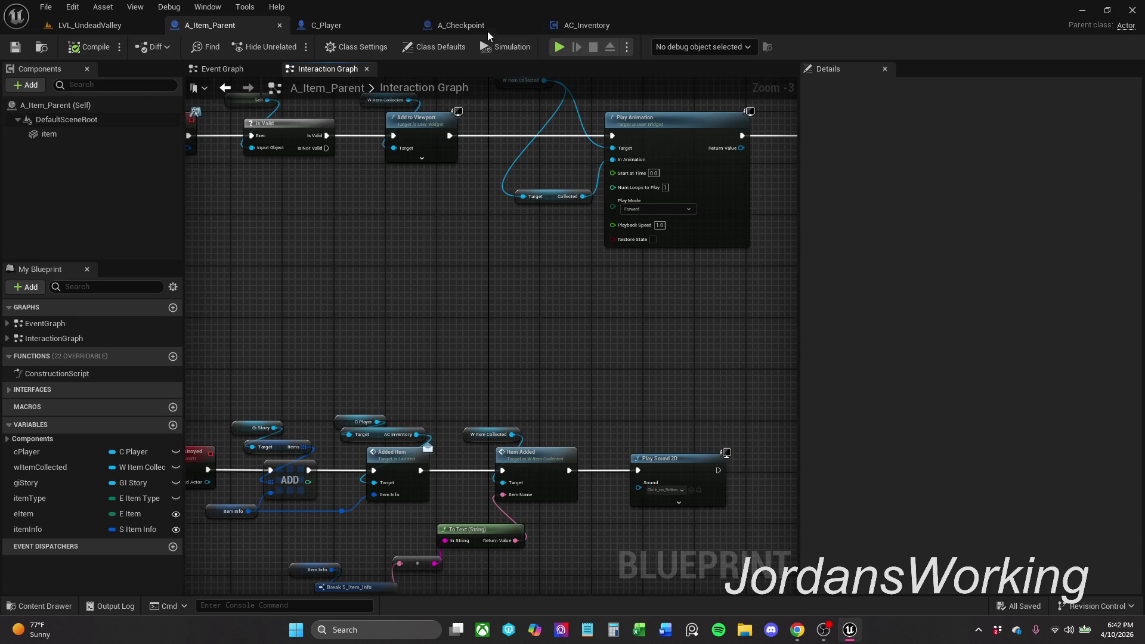
left_click(377, 27)
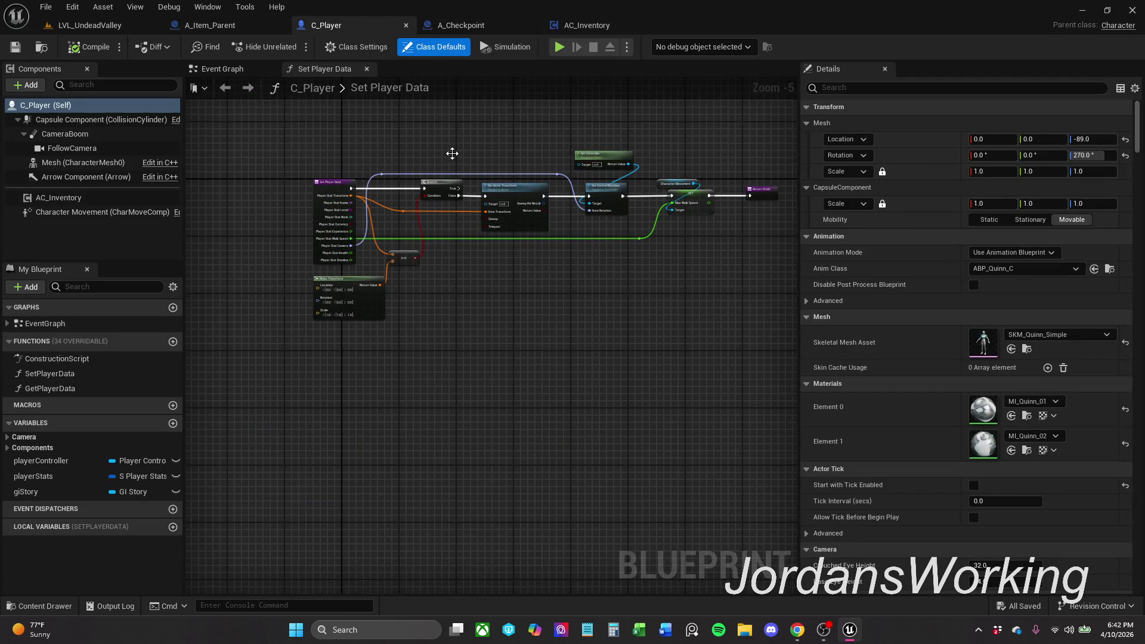
Step: In A_Checkpoint, shift the Gi Story, Save Data and Items variable nodes into place
left_click(468, 25)
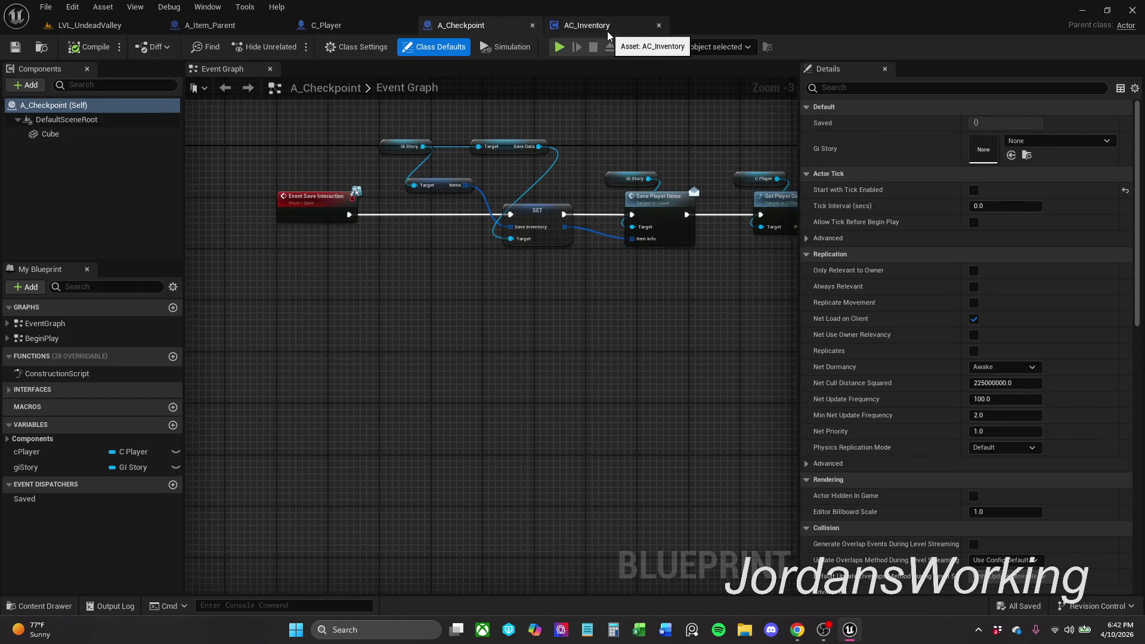
left_click_drag(399, 114, 481, 191)
mouse_move(527, 144)
left_mouse_down()
mouse_move(552, 144)
mouse_move(520, 147)
mouse_move(520, 168)
left_mouse_up()
left_click(517, 170)
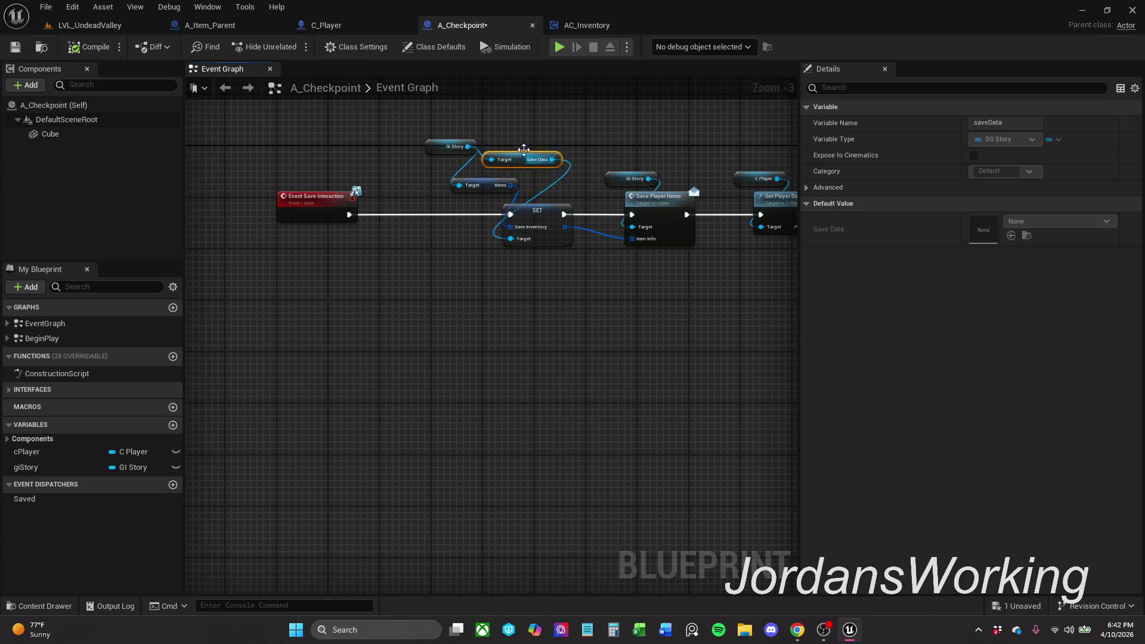
left_click(523, 155)
left_click(446, 150)
left_click(515, 135)
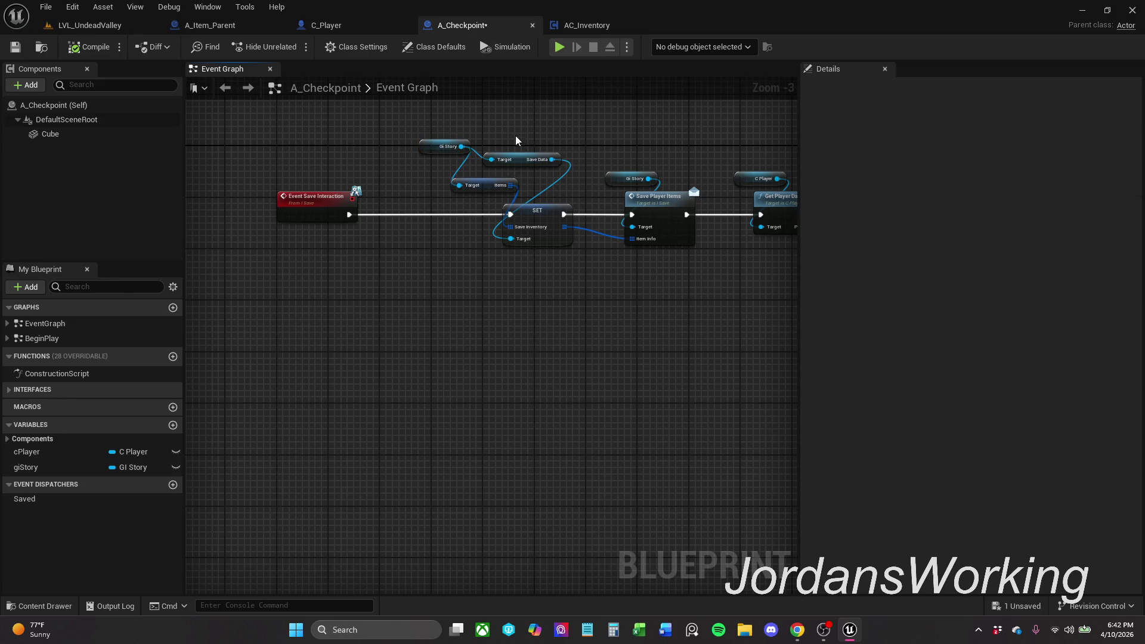
scroll(476, 136, "down", 2)
Step: Review the Save Player Items chain and save A_Checkpoint
mouse_move(373, 160)
left_mouse_down()
mouse_move(485, 230)
mouse_move(754, 266)
left_mouse_up()
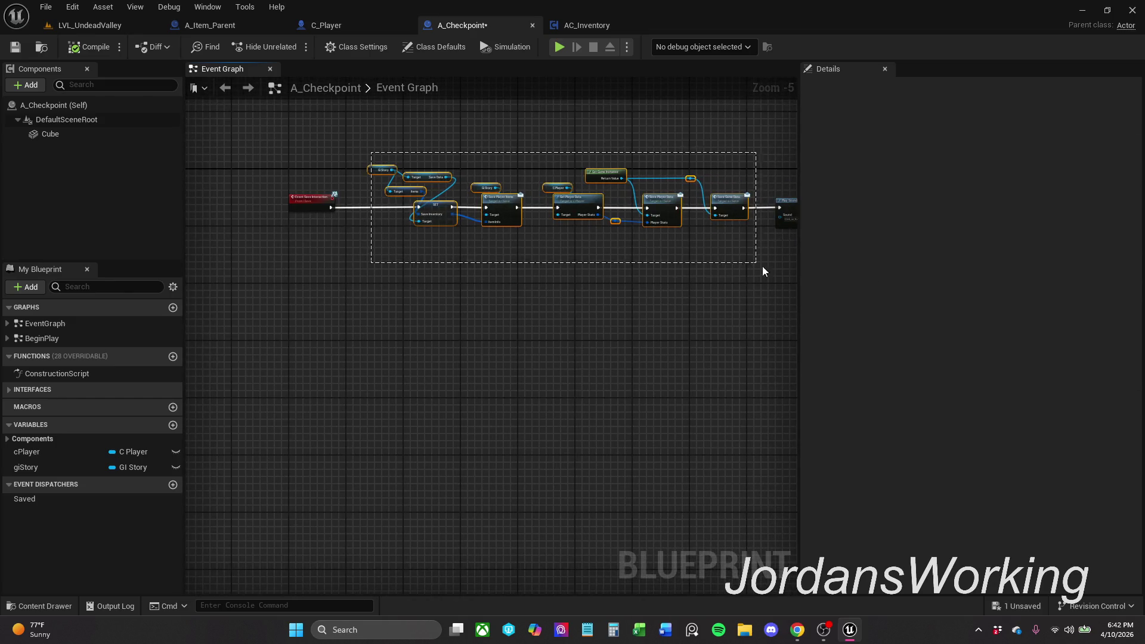
scroll(501, 195, "up", 3)
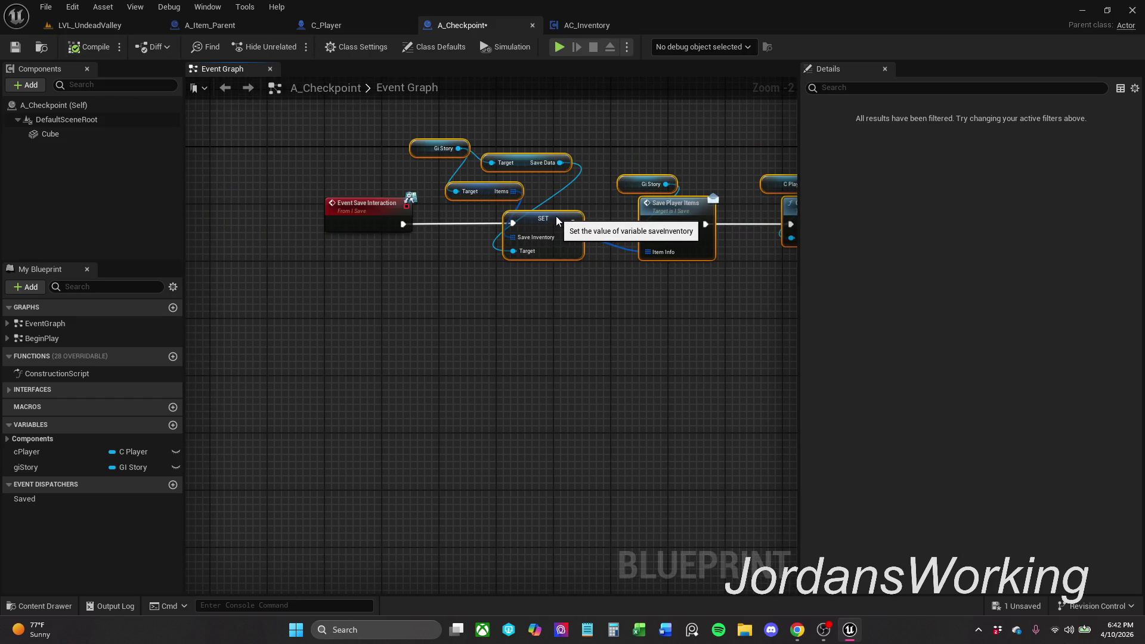
left_click(667, 155)
mouse_move(667, 155)
left_mouse_down()
mouse_move(535, 162)
mouse_move(541, 223)
left_mouse_up()
scroll(531, 159, "up", 3)
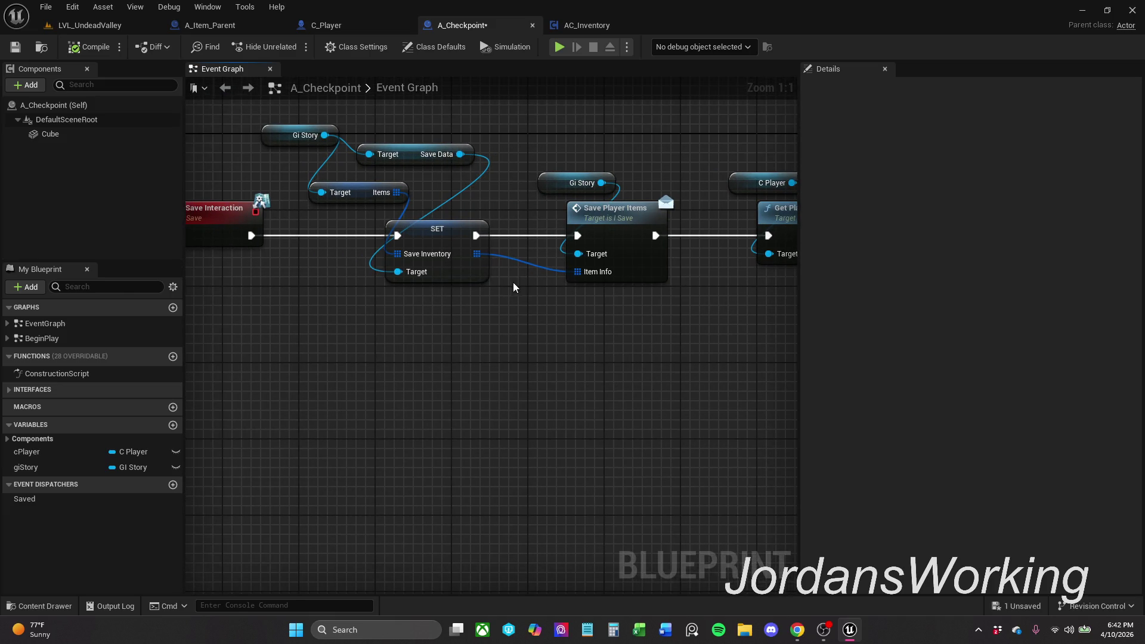
left_click_drag(519, 287, 454, 314)
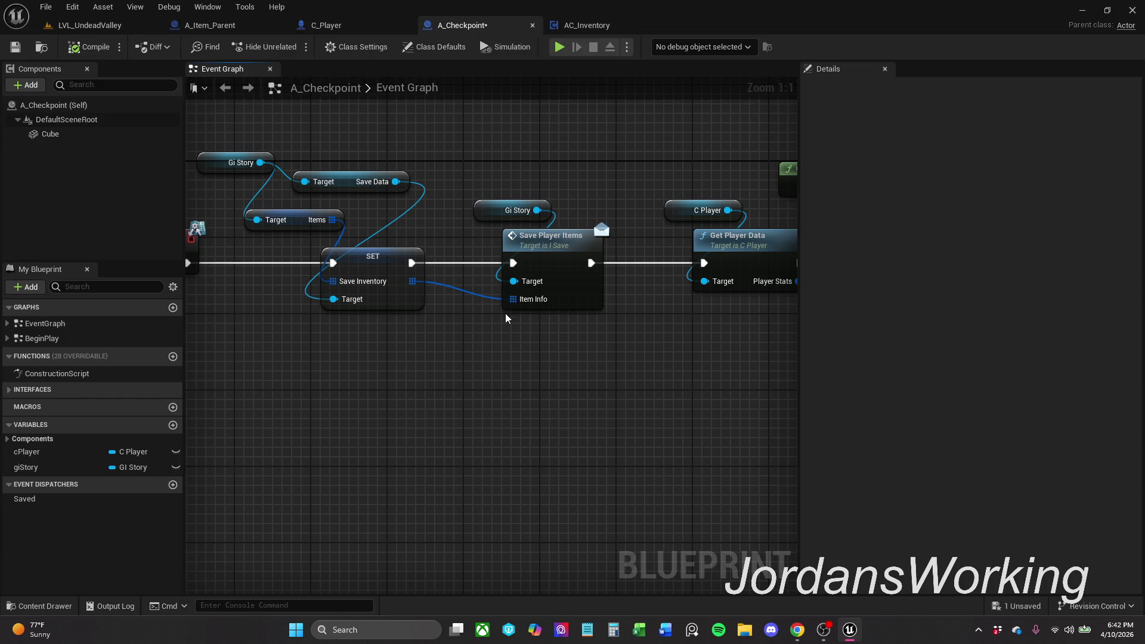
left_click(16, 47)
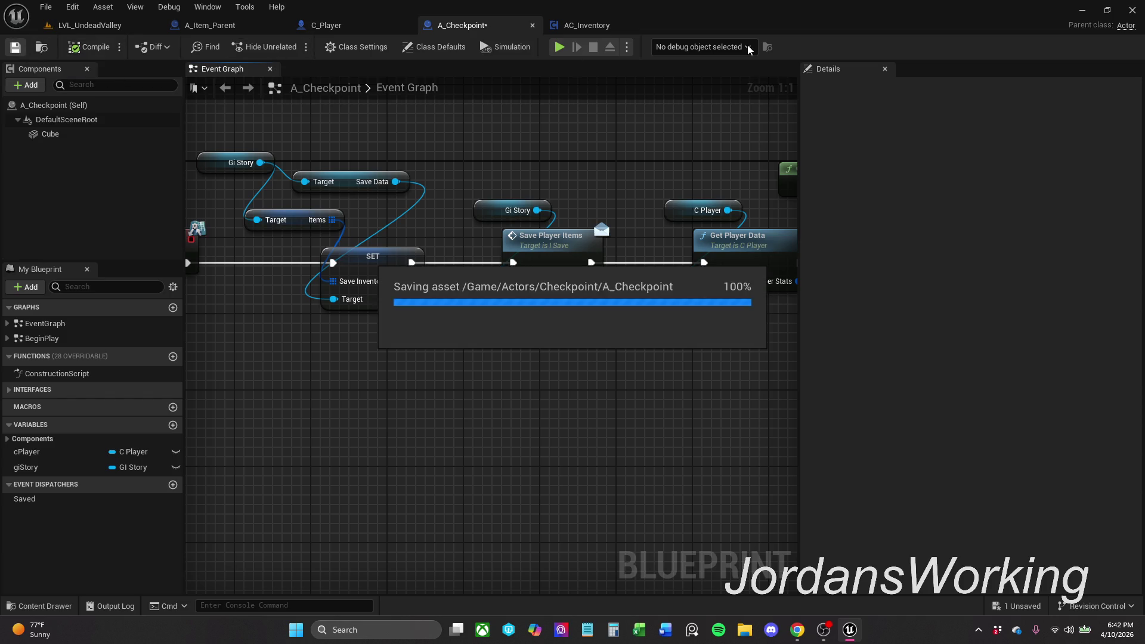
left_click(39, 606)
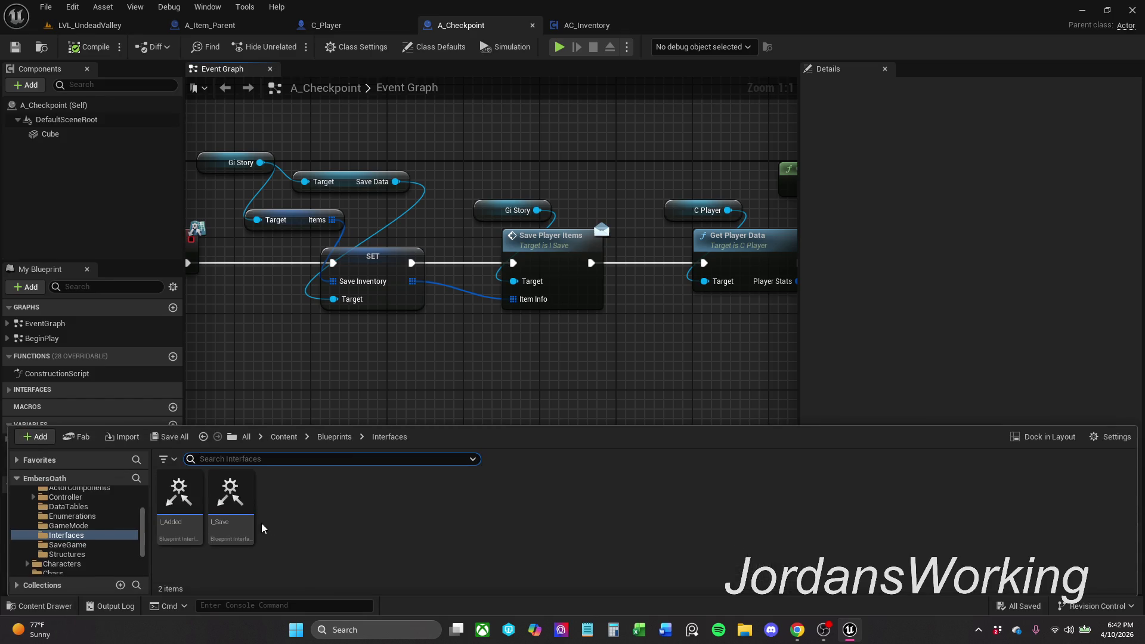
Step: Search the Content Drawer for 'GI', open GI_Story, and inspect its Save Data variable
left_click(335, 437)
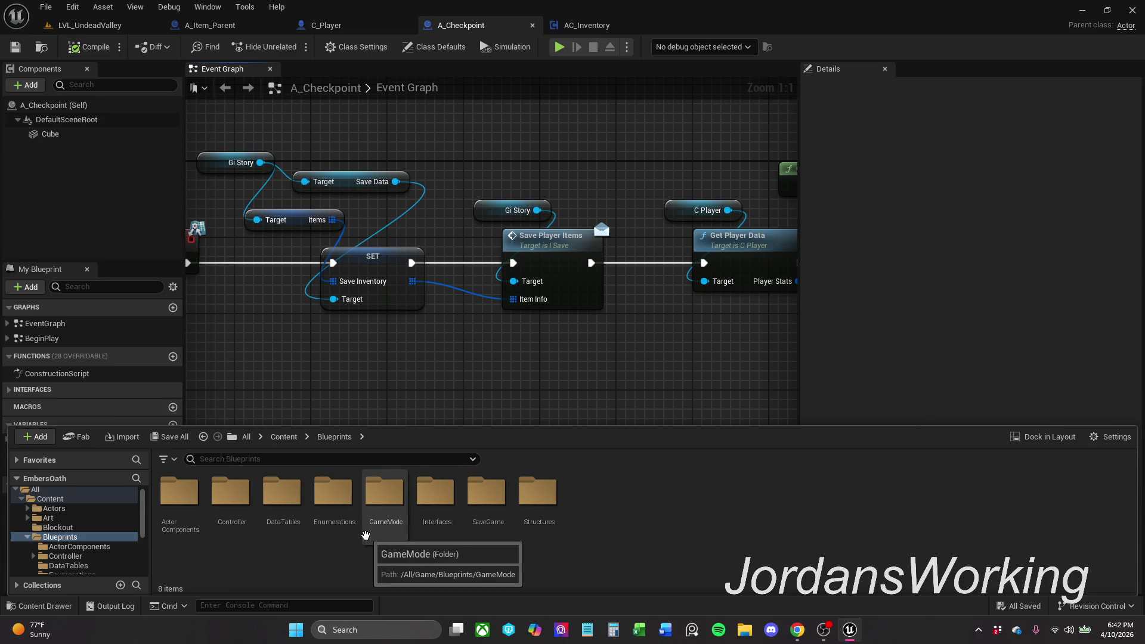
double_click(366, 535)
left_click(334, 436)
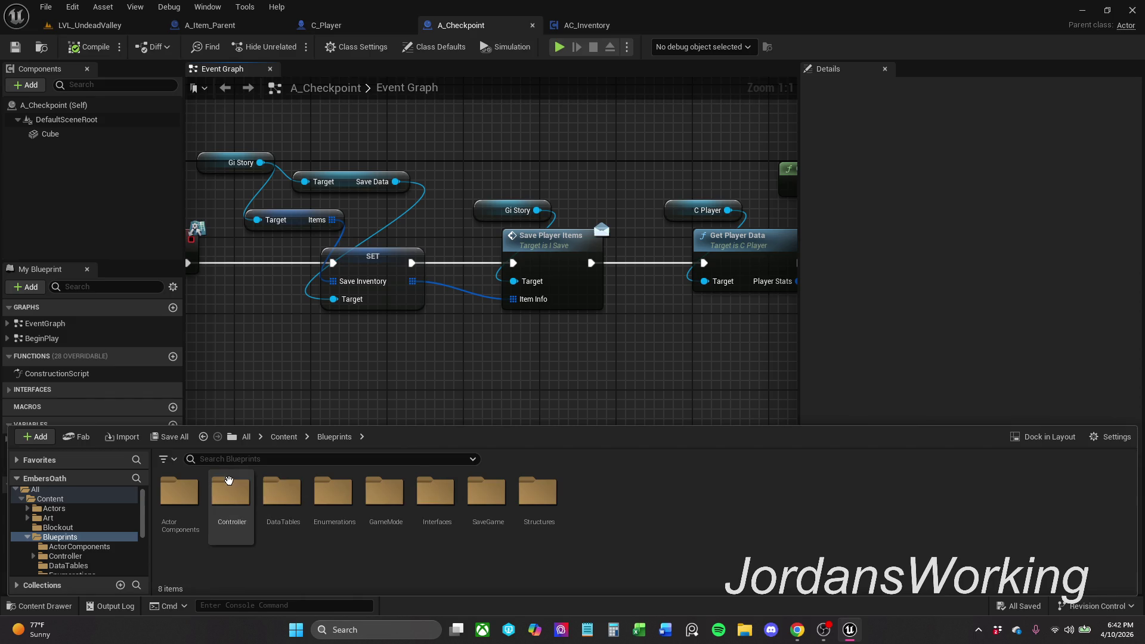
left_click(284, 436)
left_click(303, 463)
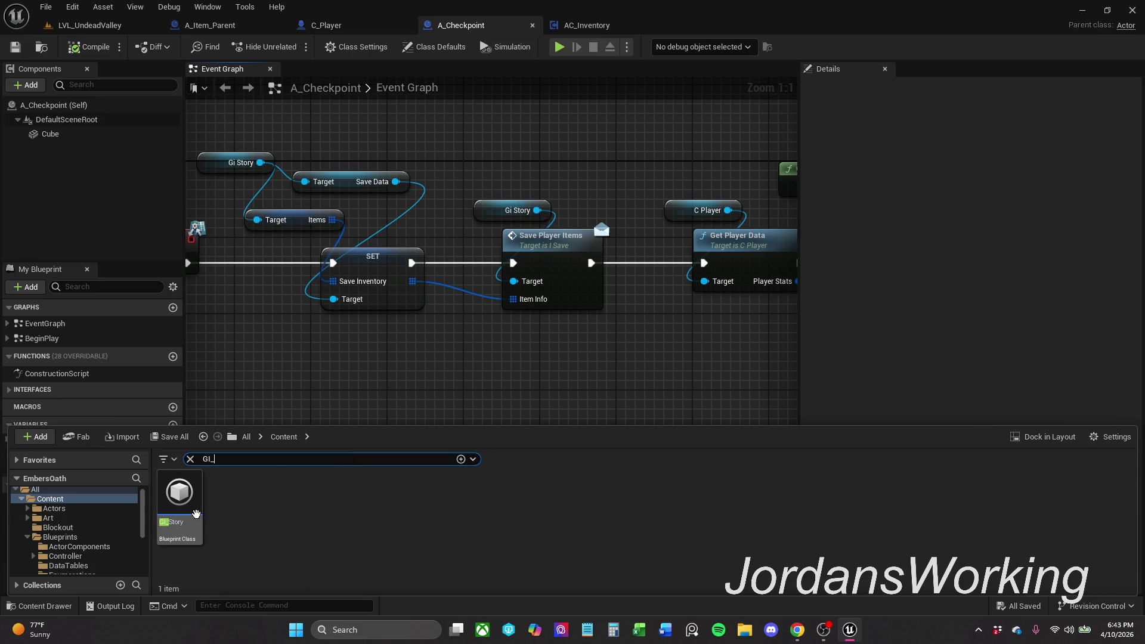
mouse_move(195, 514)
double_click(194, 514)
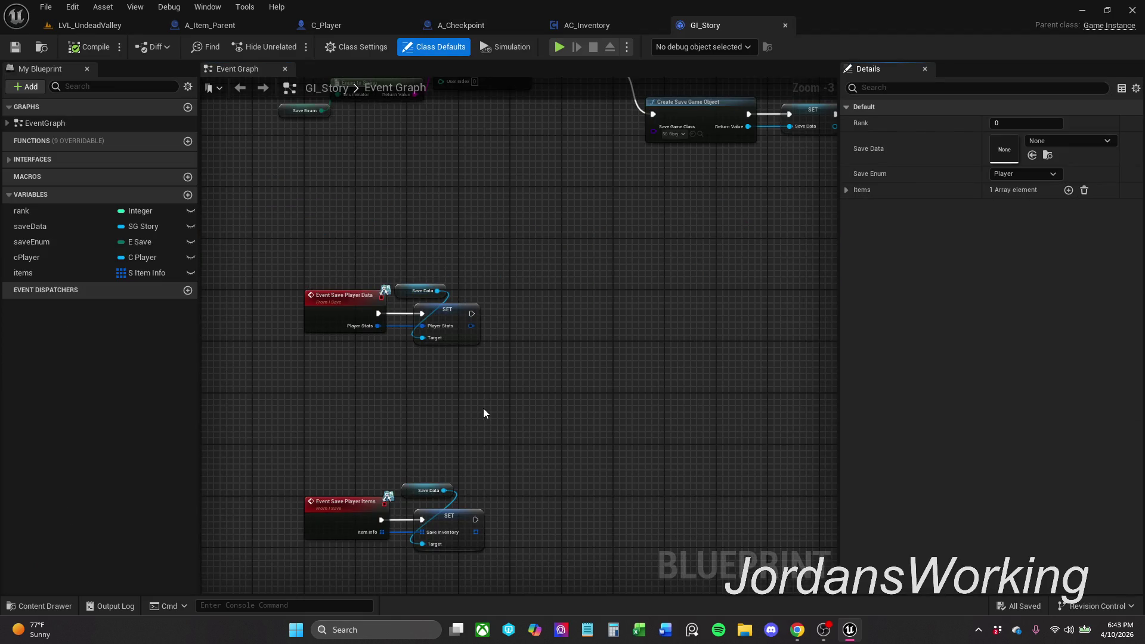
left_click(411, 430)
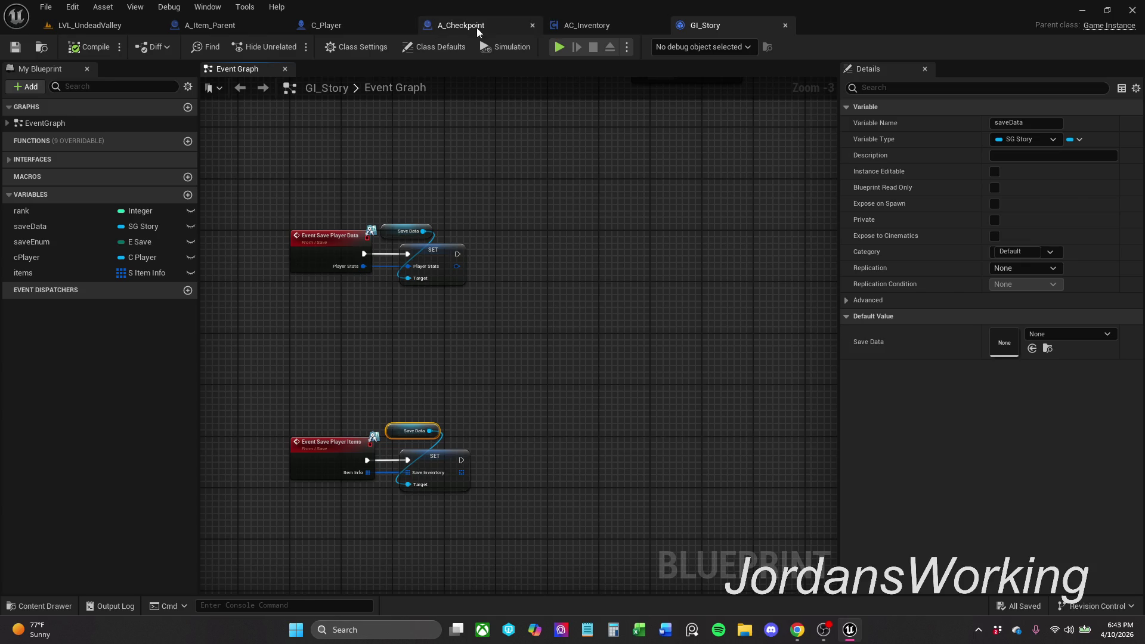
left_click(588, 29)
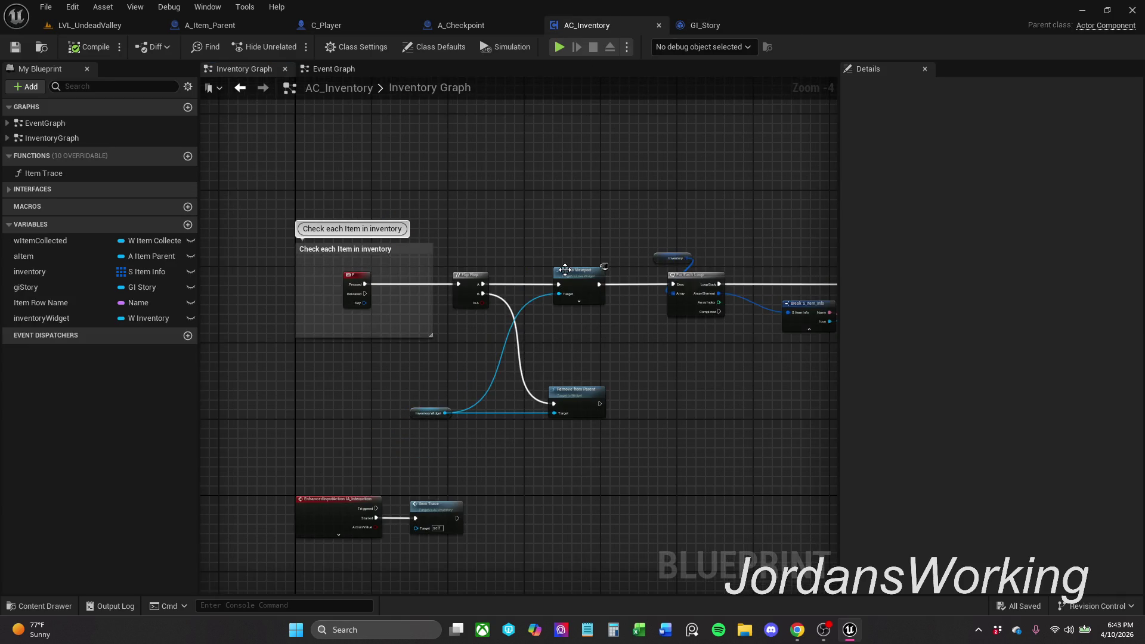
Step: In AC_Inventory's Event Graph, disconnect Save Inventory from the SET Inventory input
left_click(333, 69)
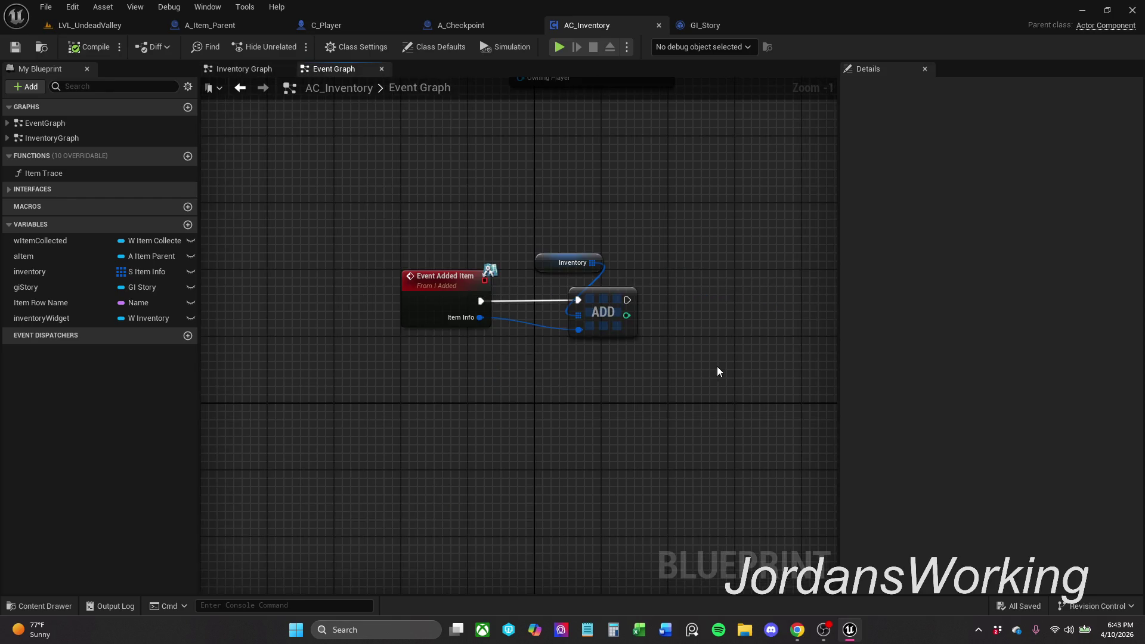
left_click_drag(616, 251, 594, 378)
scroll(595, 378, "down", 1)
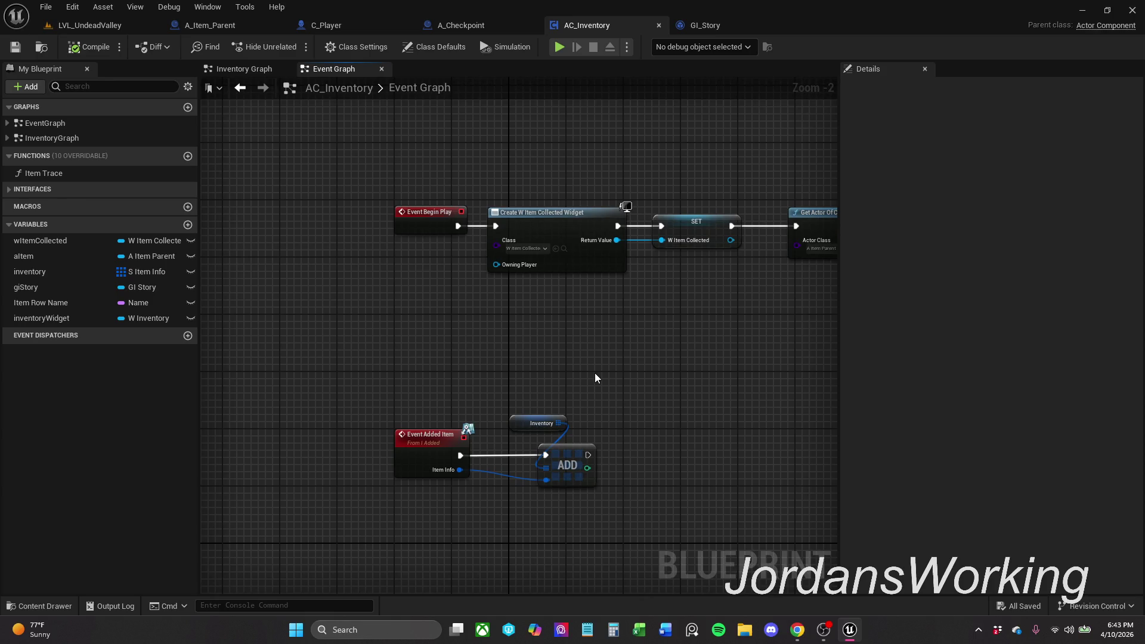
left_click_drag(709, 204, 220, 225)
mouse_move(817, 209)
left_mouse_down()
mouse_move(491, 194)
mouse_move(239, 193)
mouse_move(200, 204)
left_mouse_up()
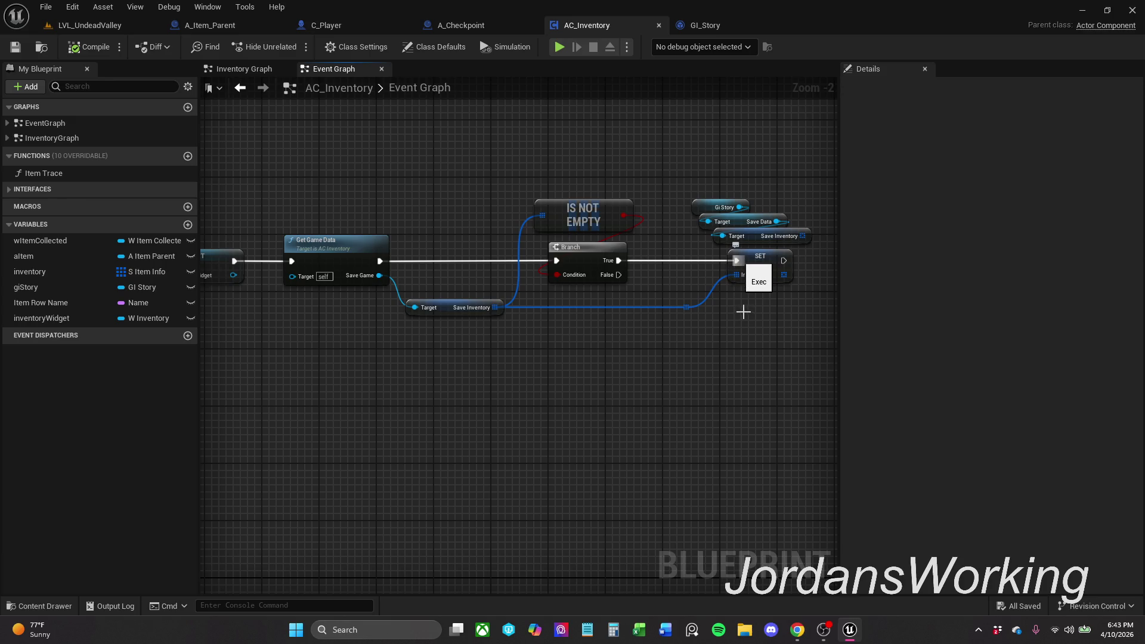
left_click(737, 275, "alt")
left_click(735, 322)
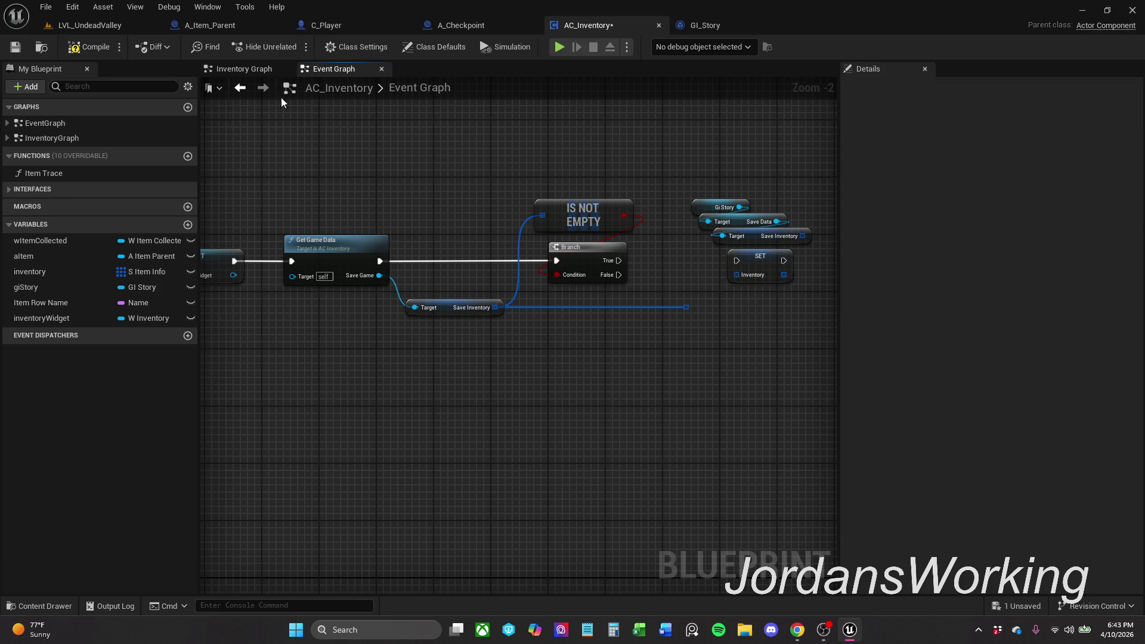
Step: Briefly playtest LVL_UndeadValley, then show GI_Story in File Explorer
left_click(107, 28)
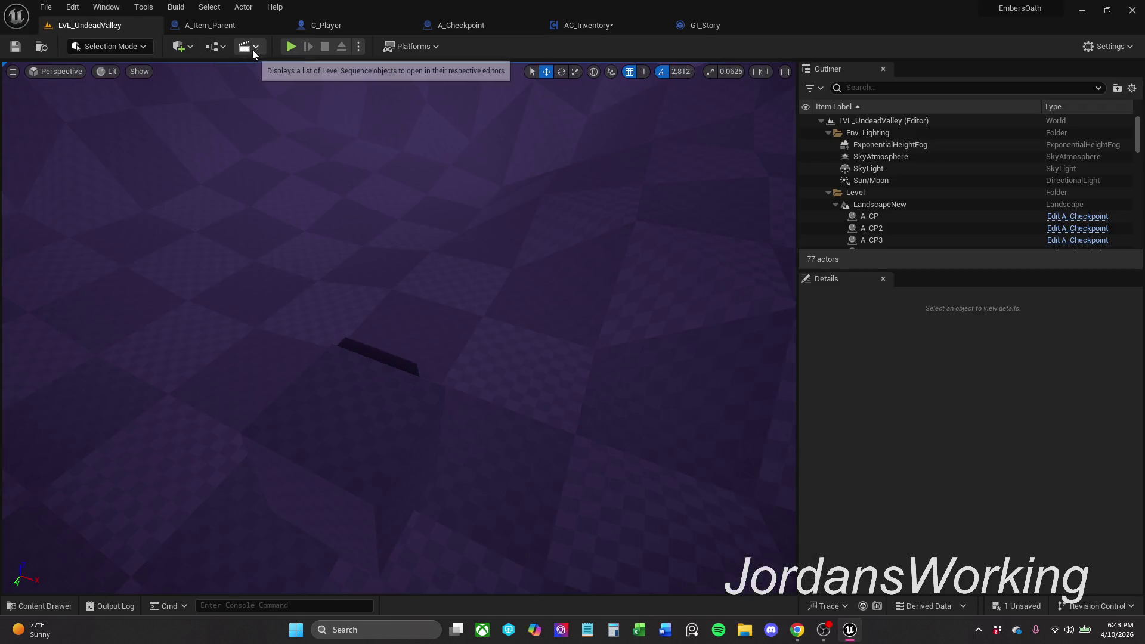
left_click(294, 46)
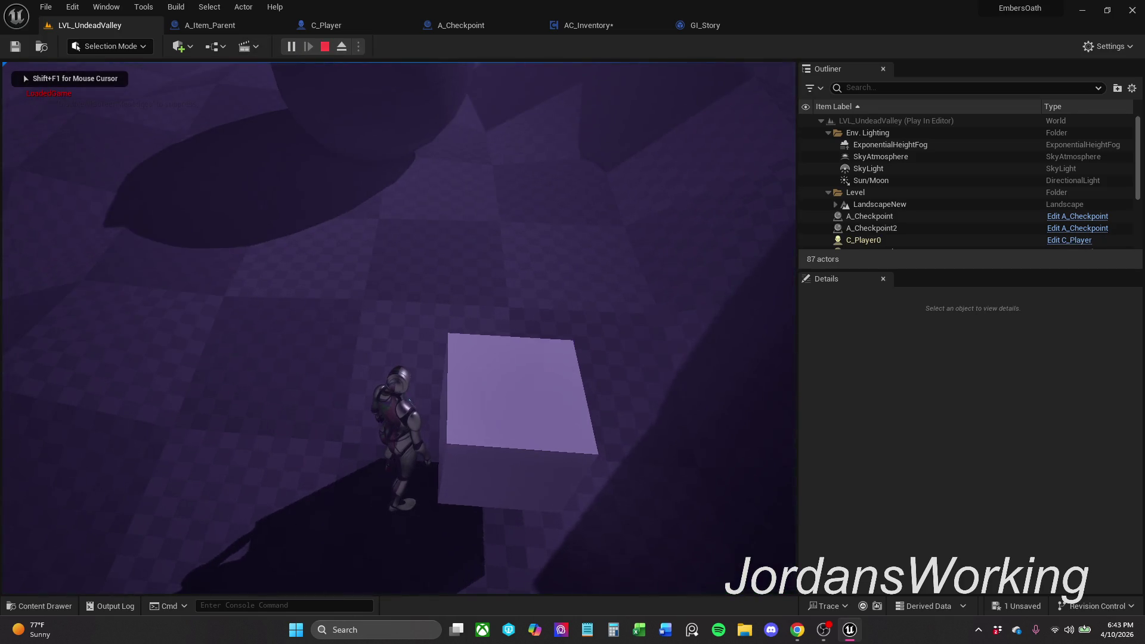
key("Escape")
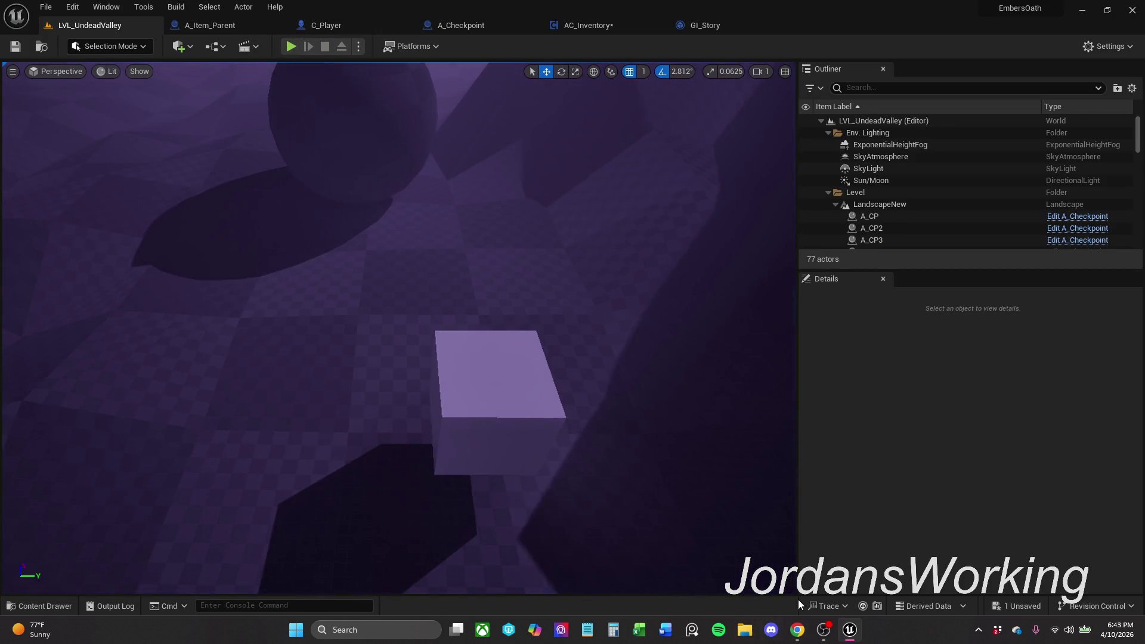
left_click(54, 607)
right_click(180, 514)
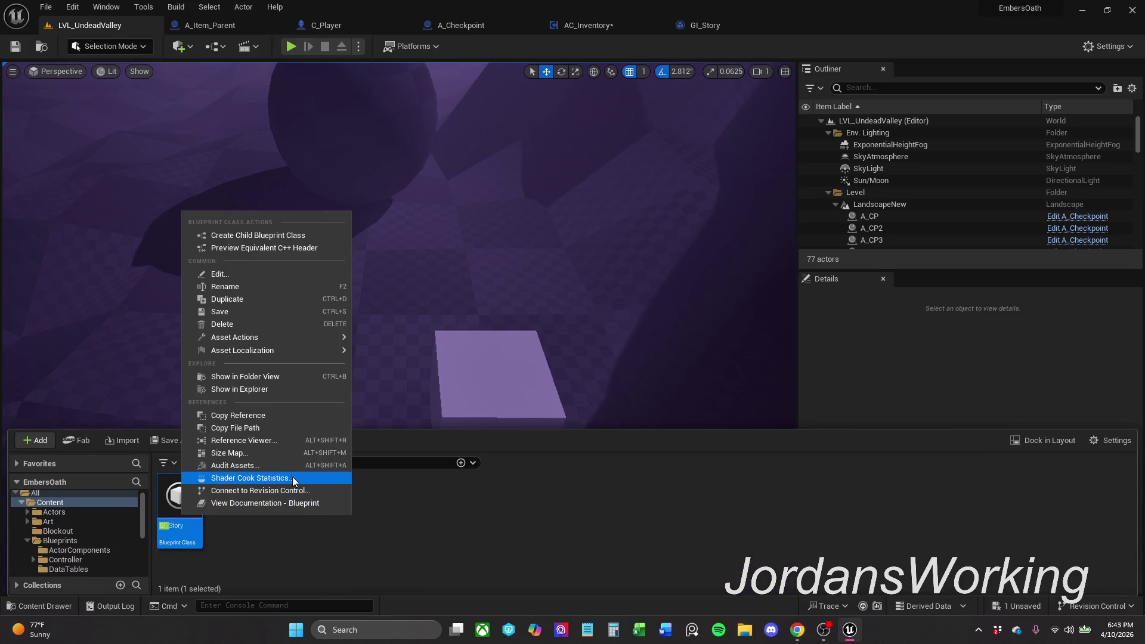
left_click(269, 389)
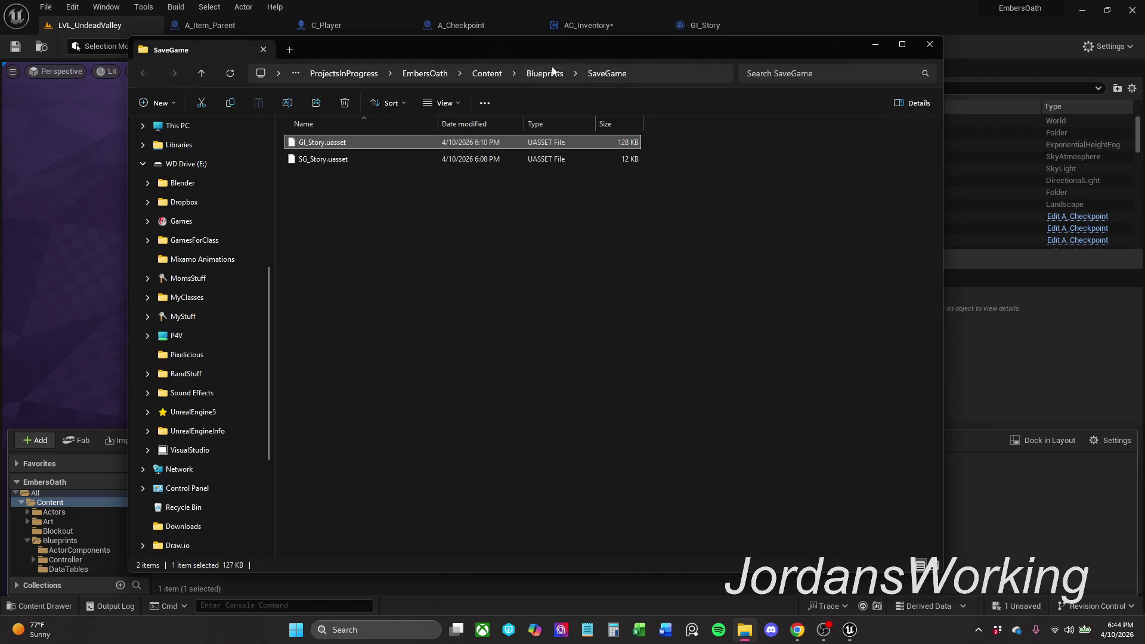
Step: Delete Player.sav from EmbersOath's Saved/SaveGames folder and minimize File Explorer
left_click(396, 73)
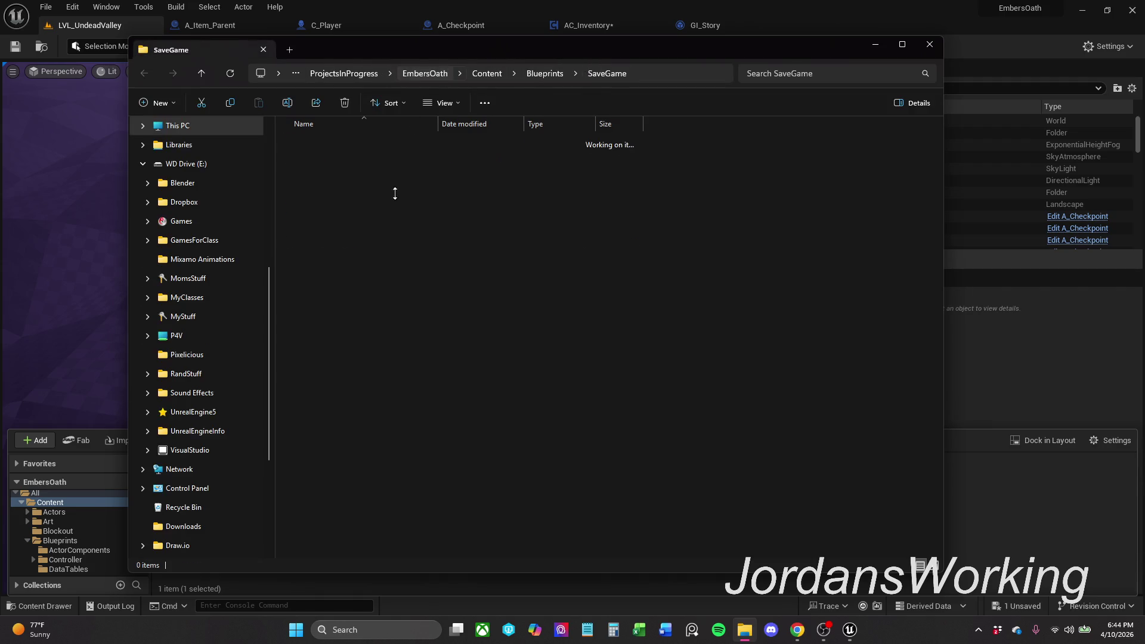
double_click(339, 223)
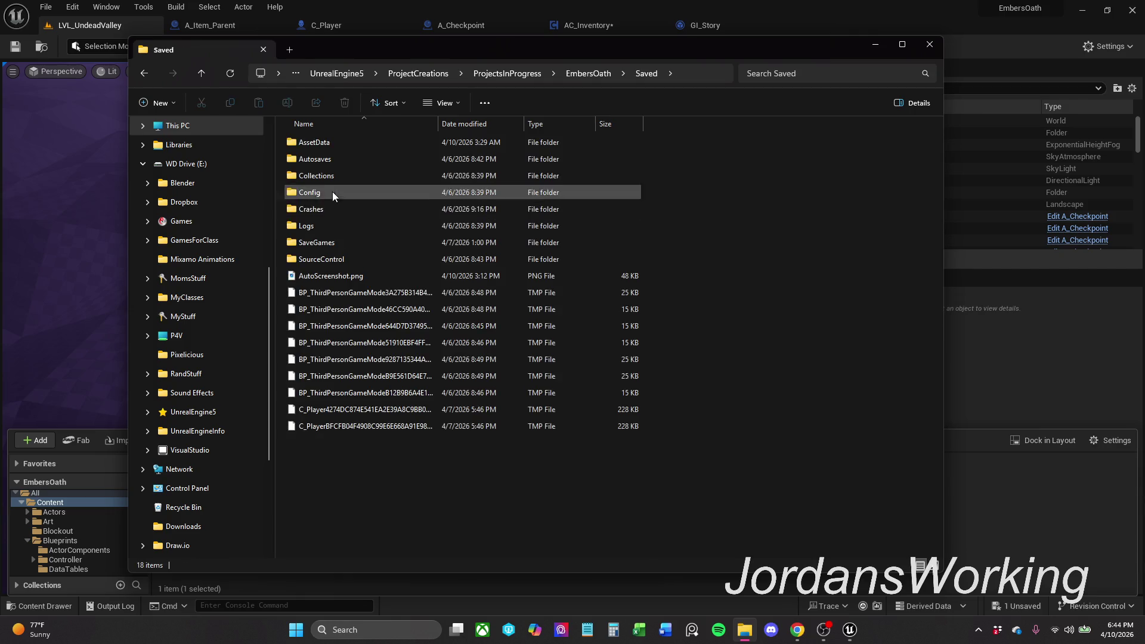
double_click(338, 244)
mouse_move(332, 199)
left_mouse_down()
mouse_move(370, 156)
mouse_move(377, 123)
left_mouse_up()
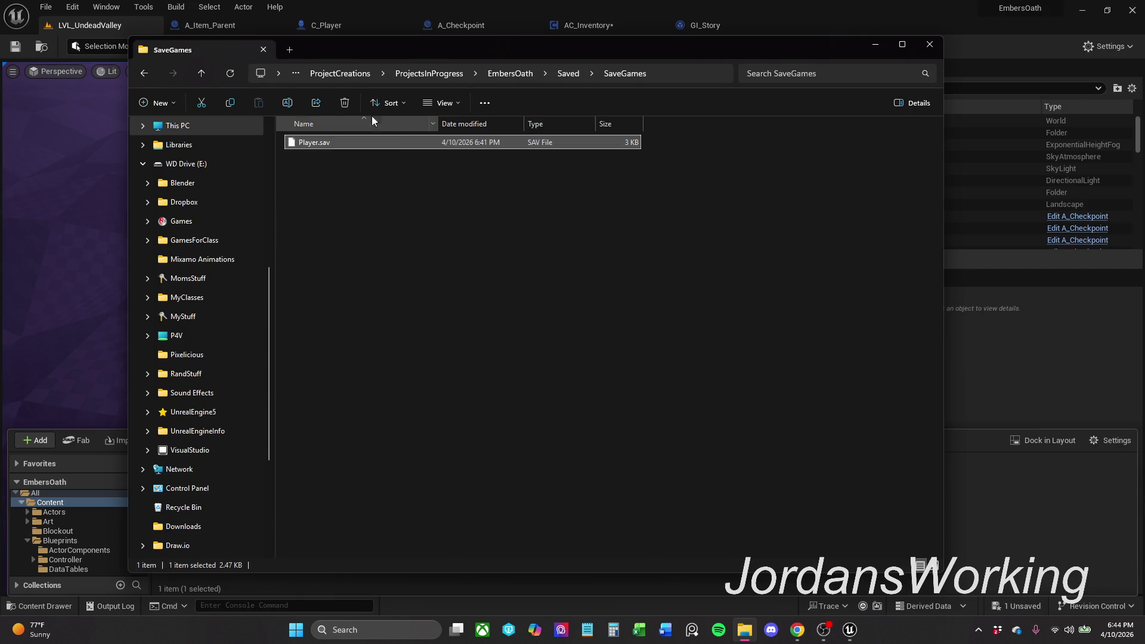
left_click(345, 103)
left_click(882, 51)
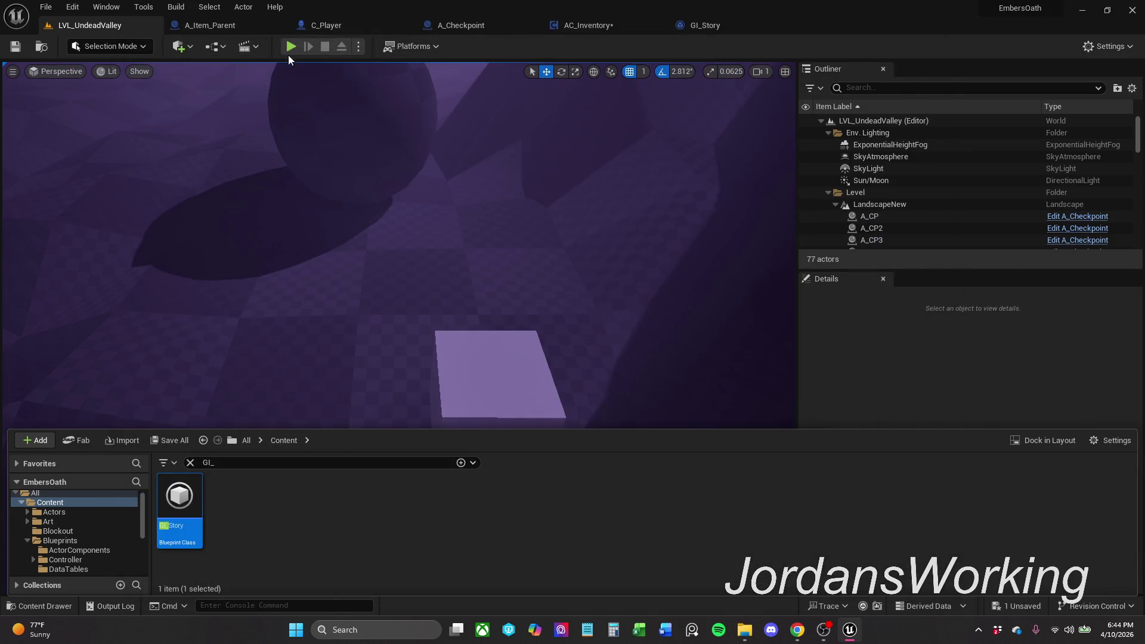
left_click(293, 46)
key("w")
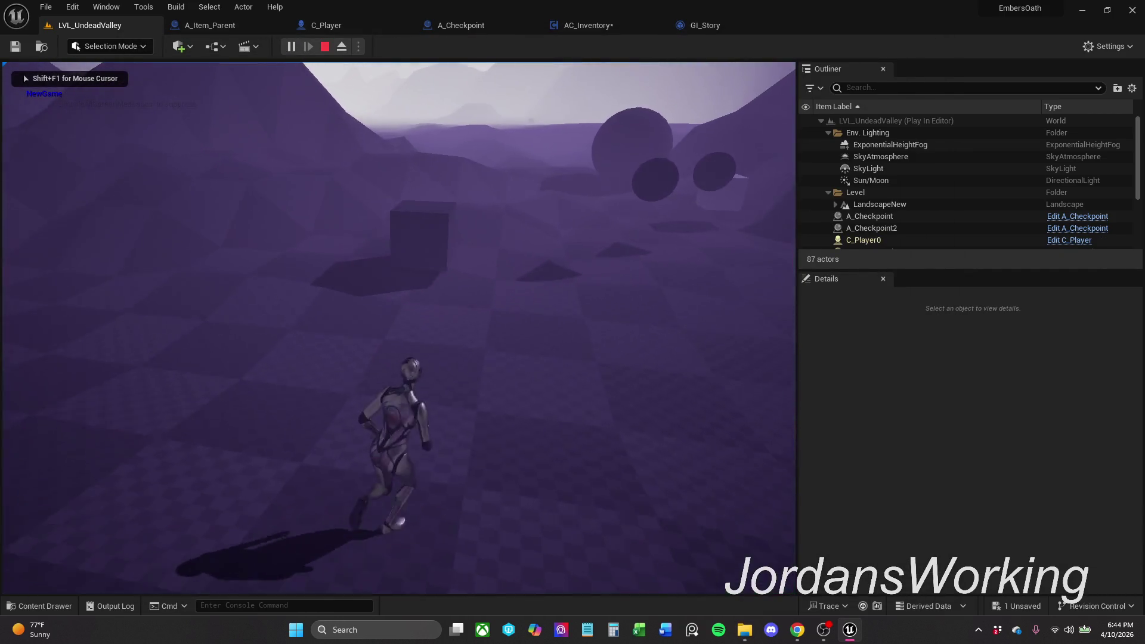
key("w")
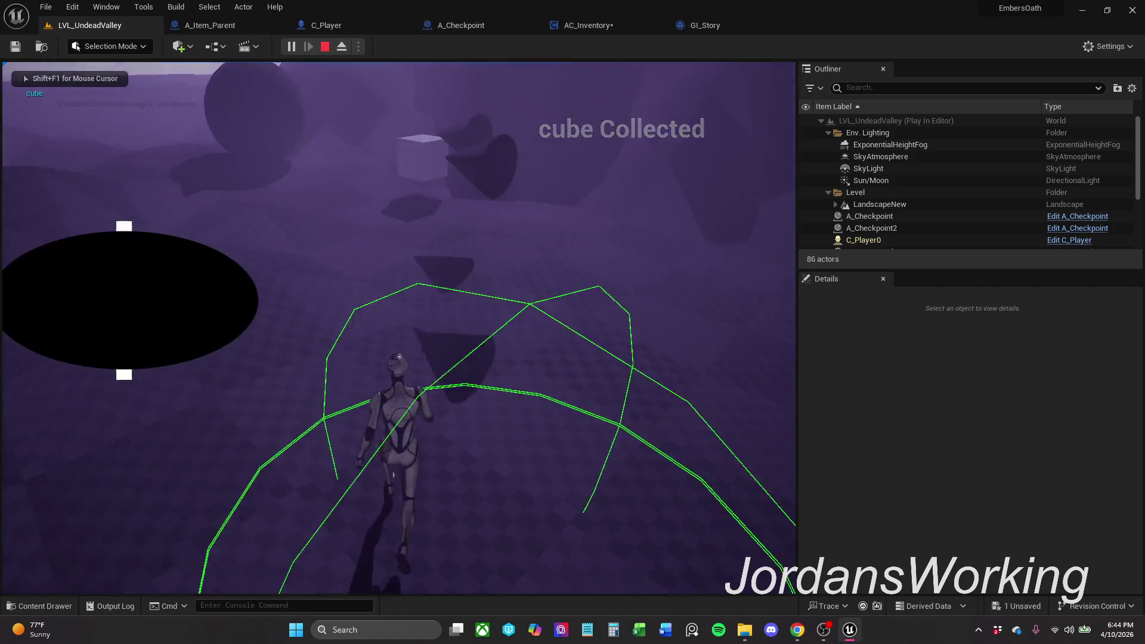
key("w")
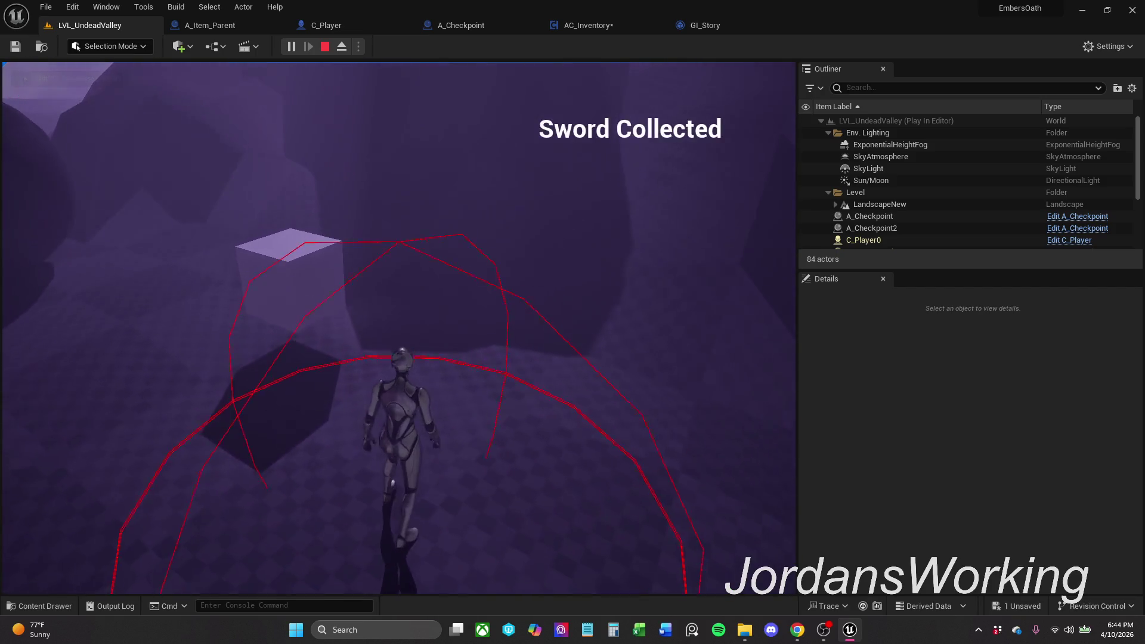
key("w")
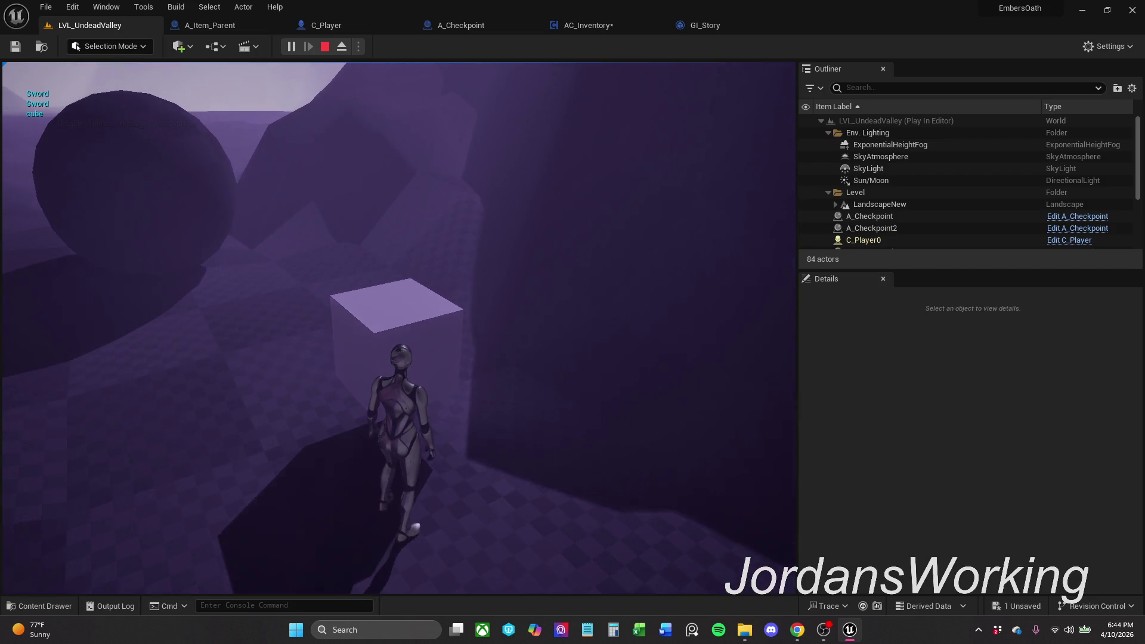
key("w")
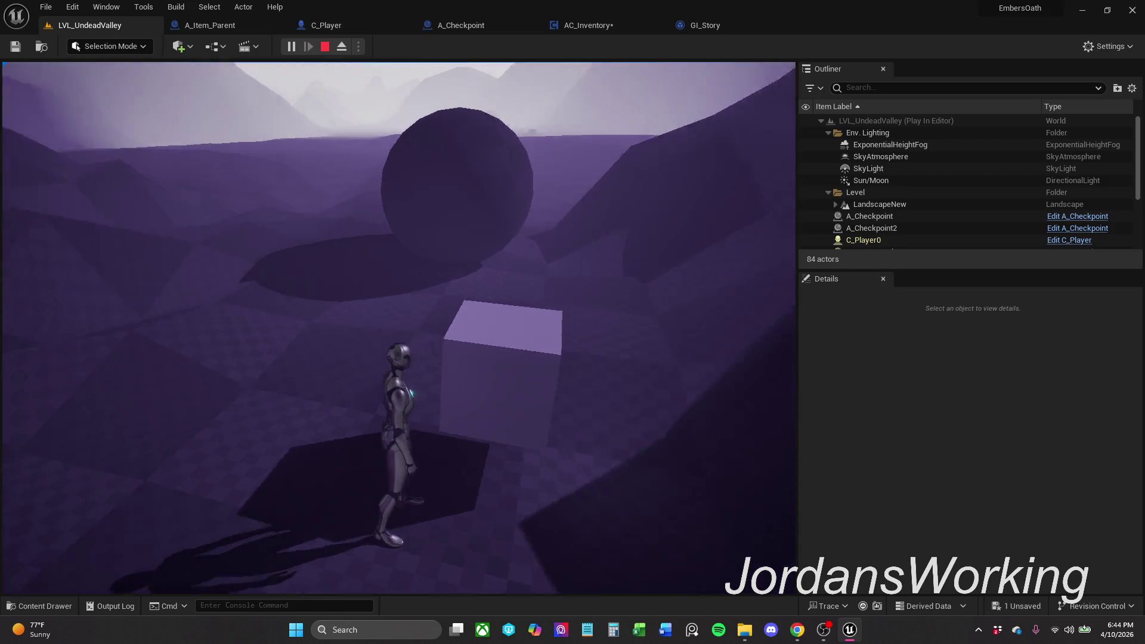
key("w")
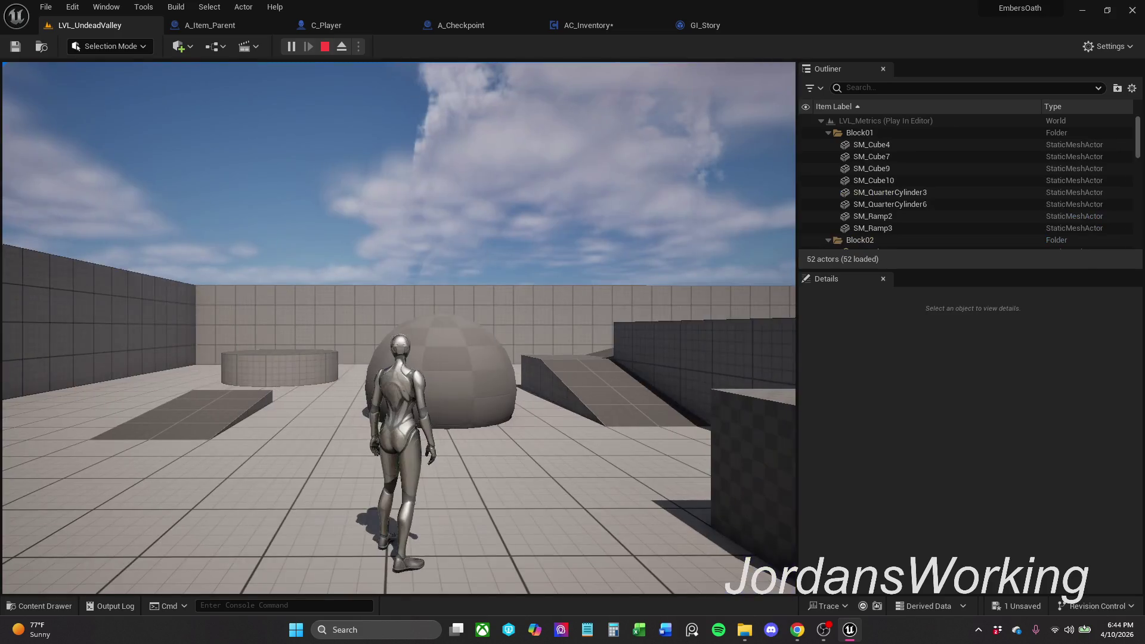
key("w")
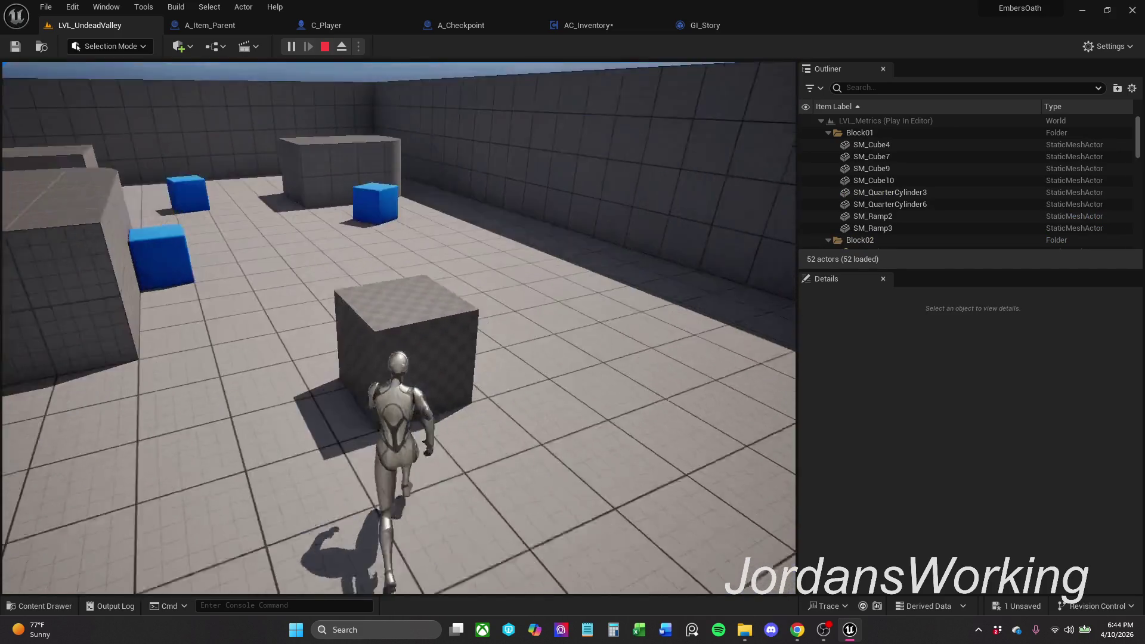
key("w")
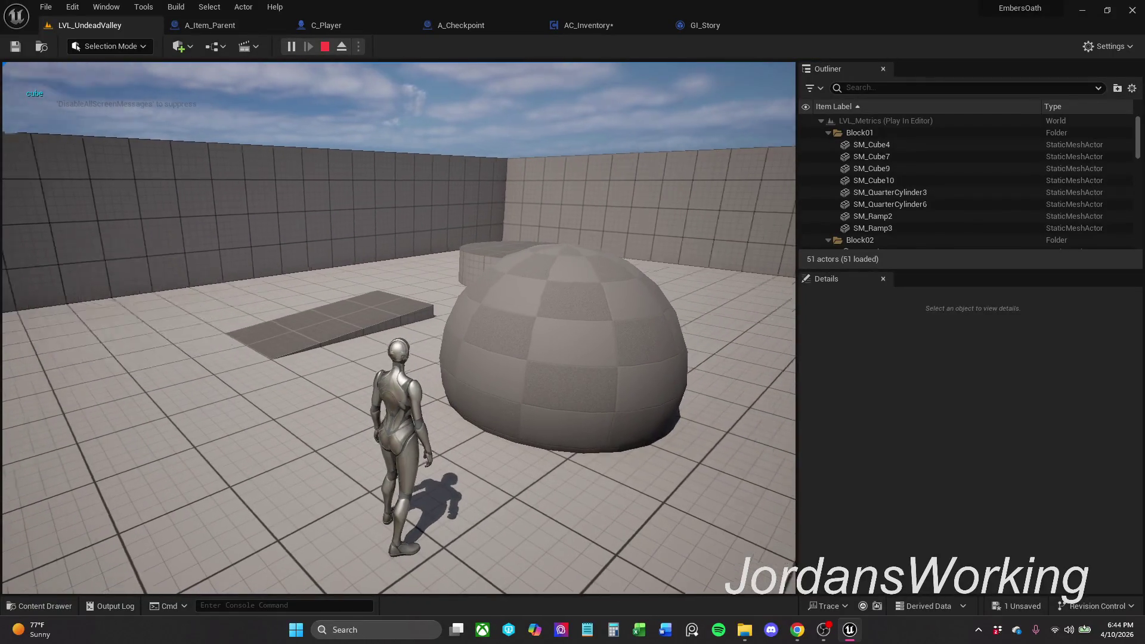
key("w")
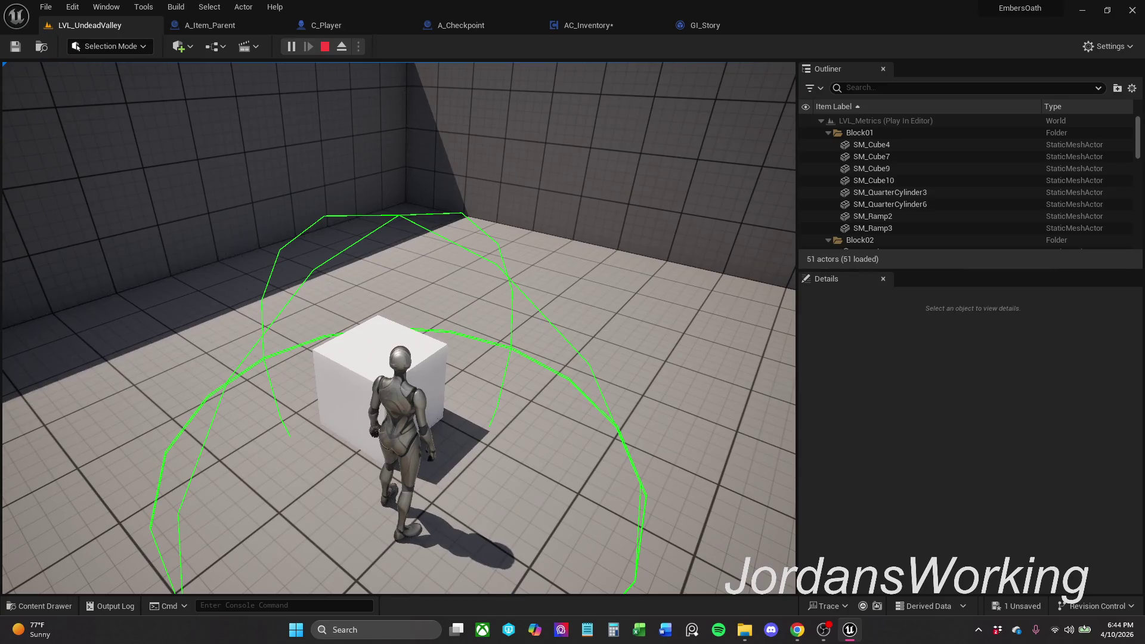
key("Escape")
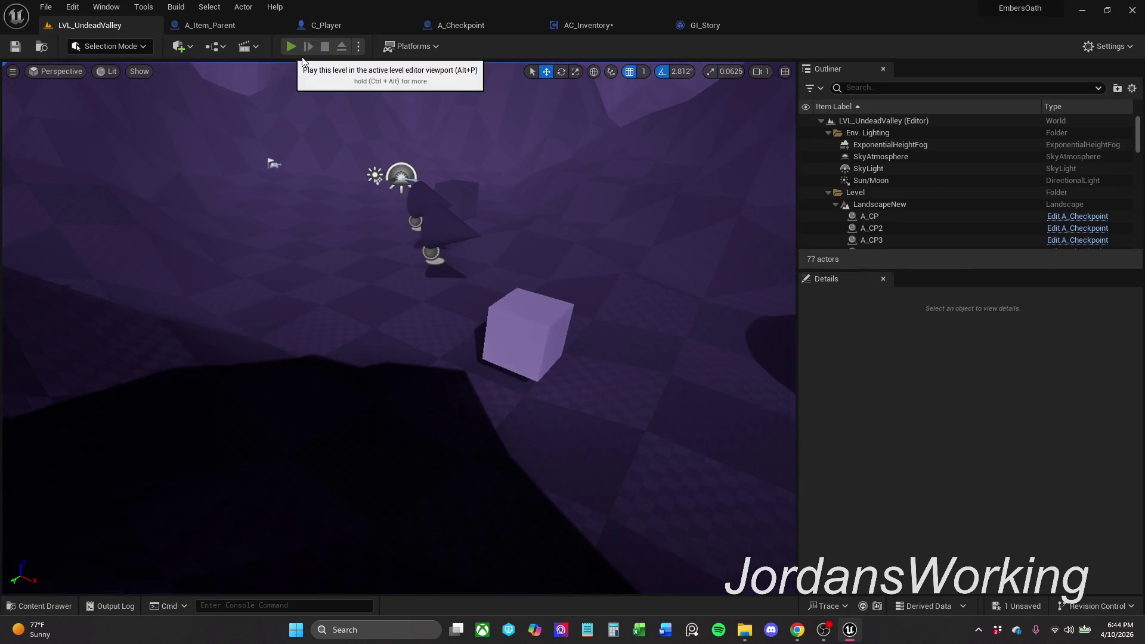
left_click(290, 47)
key("w")
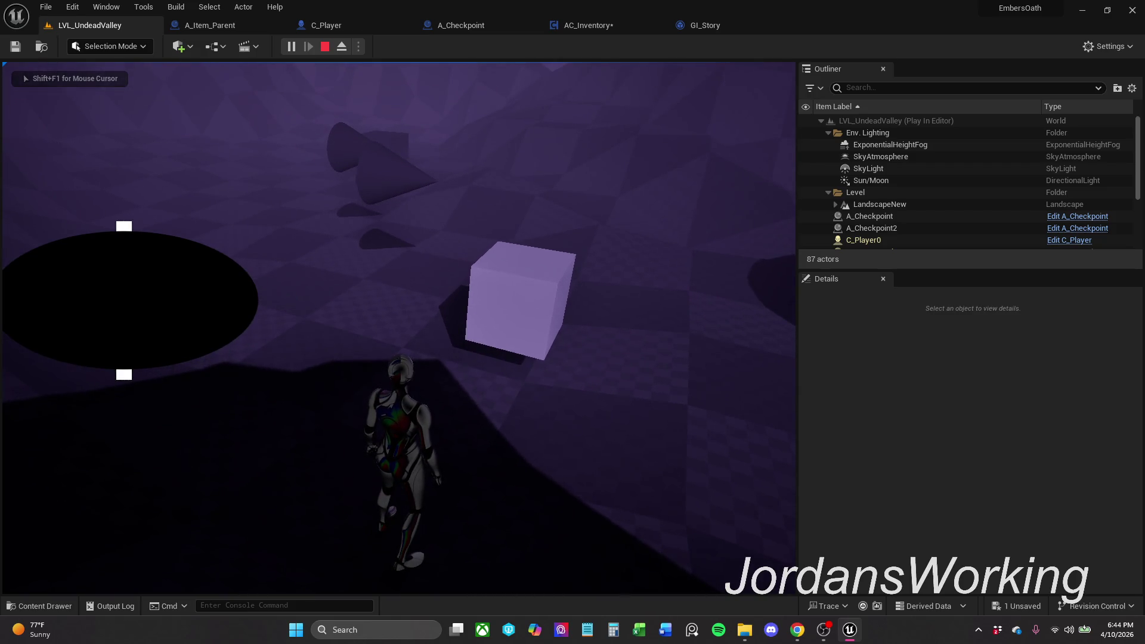
key("w")
key("e")
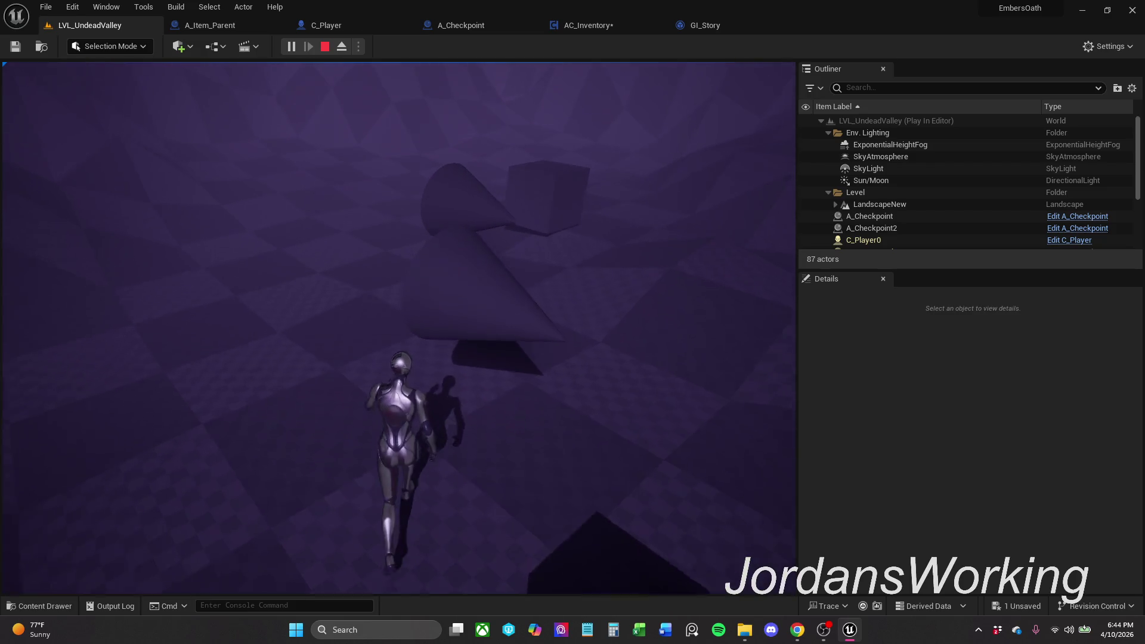
key("w")
key("e")
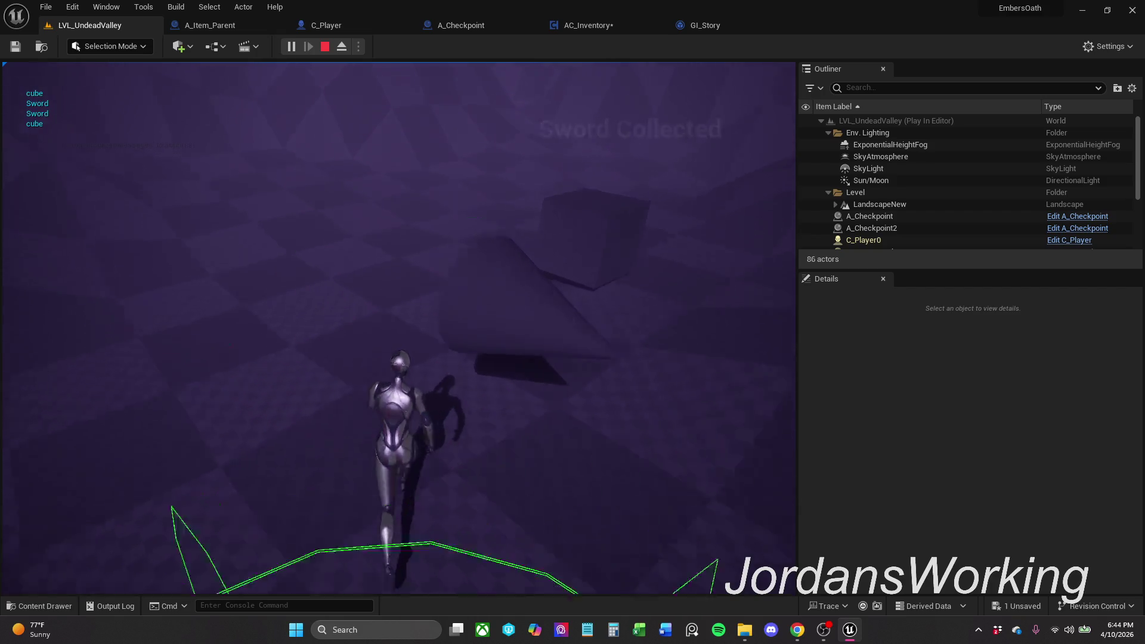
key("w")
key("e")
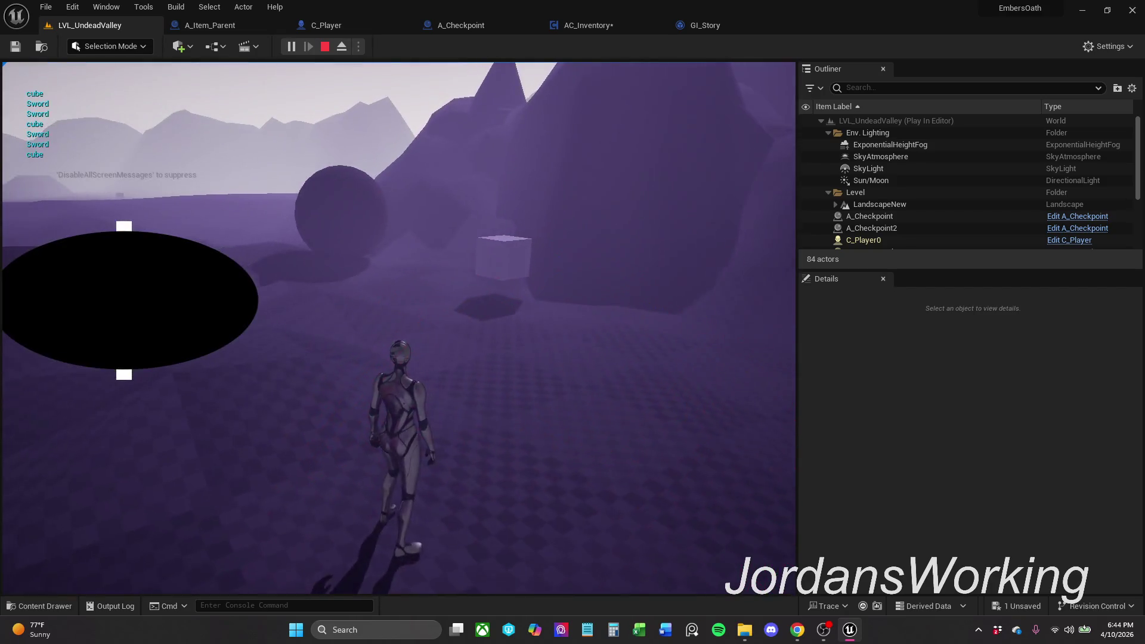
key("w")
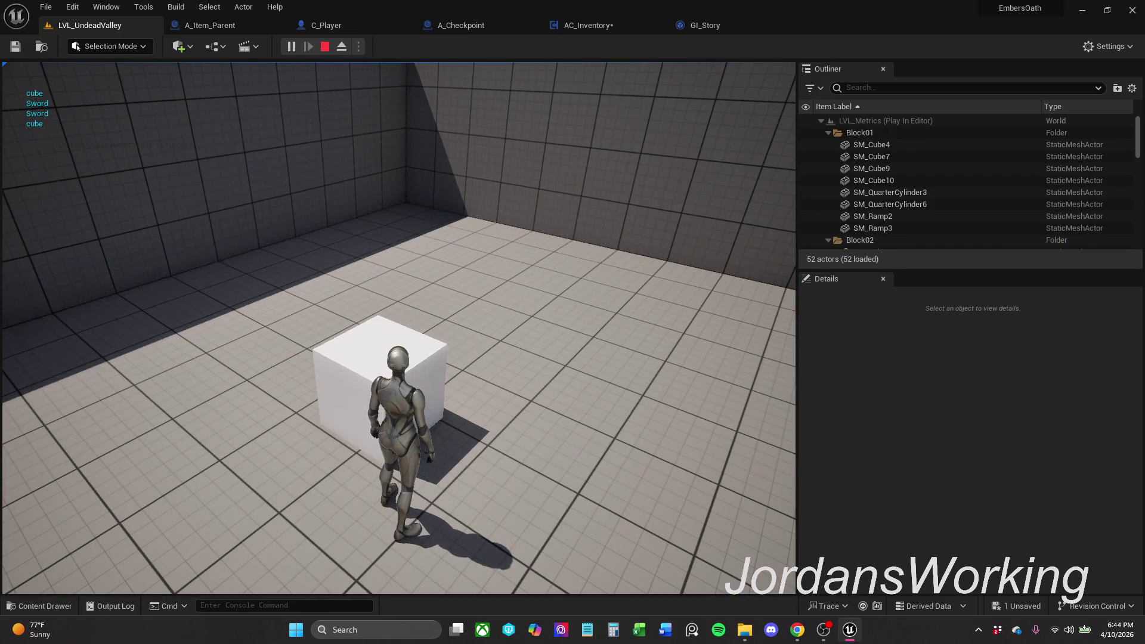
key("Escape")
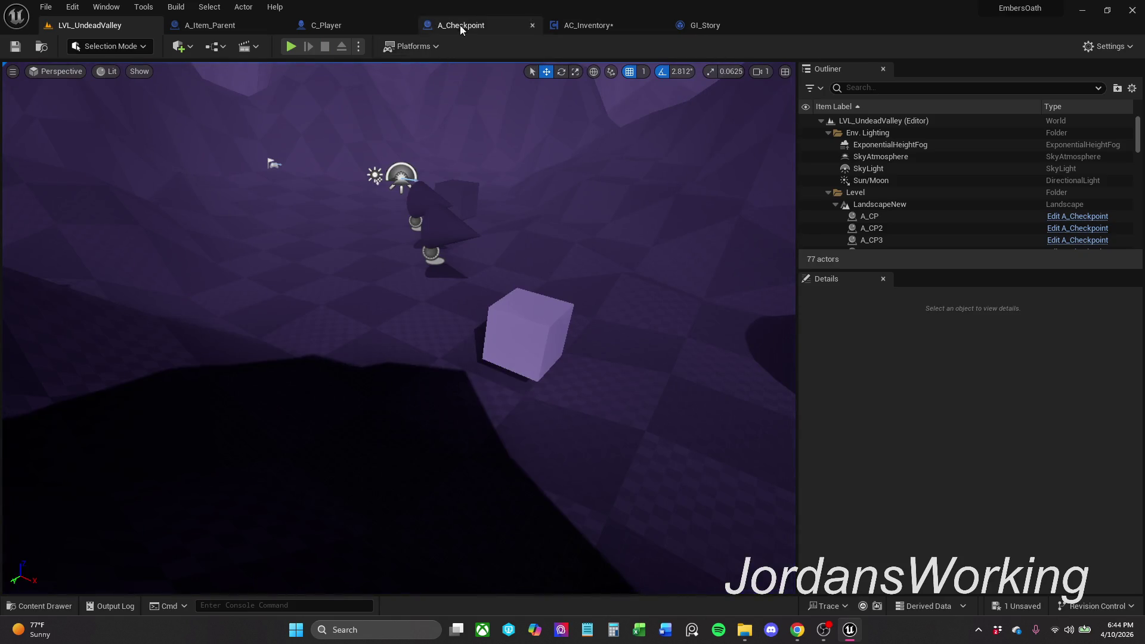
left_click(705, 25)
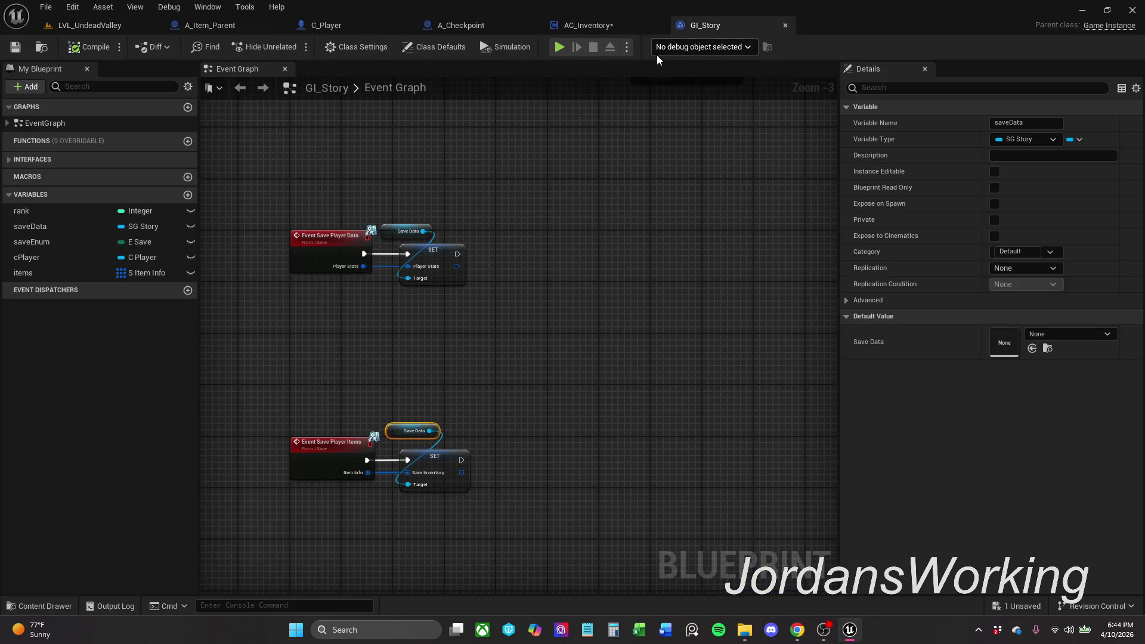
Step: Save all blueprints and show A_Item_Parent's Class Defaults
left_click(596, 26)
left_click(15, 47)
left_click(250, 25)
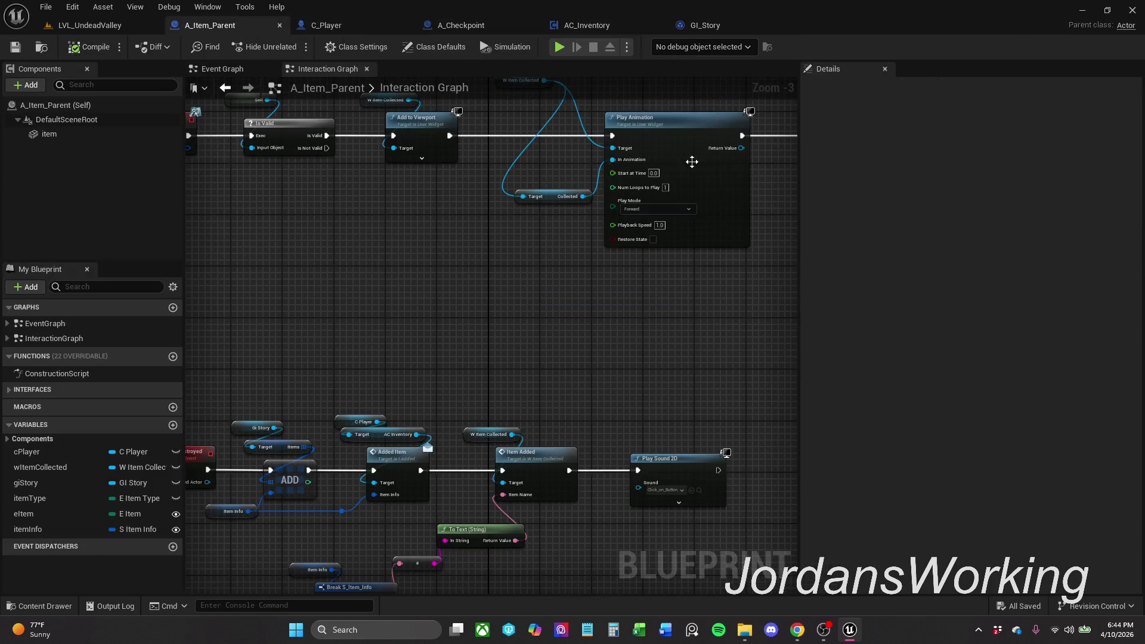
left_click(427, 48)
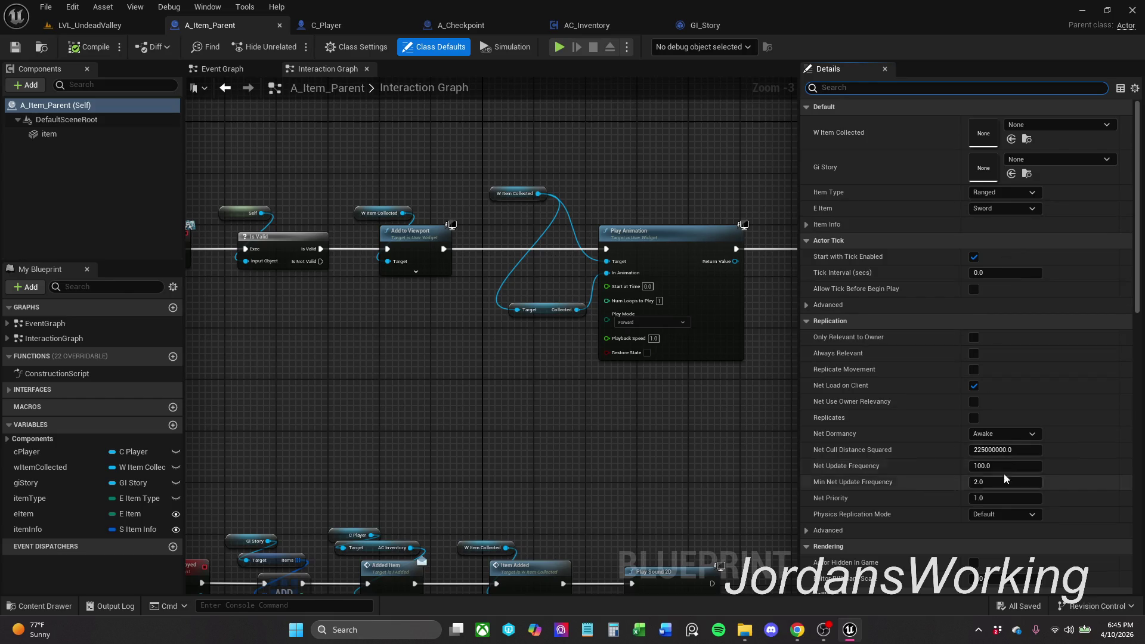
Step: Keep Physics Replication Mode at Default and turn off Start with Tick Enabled
scroll(906, 450, "down", 3)
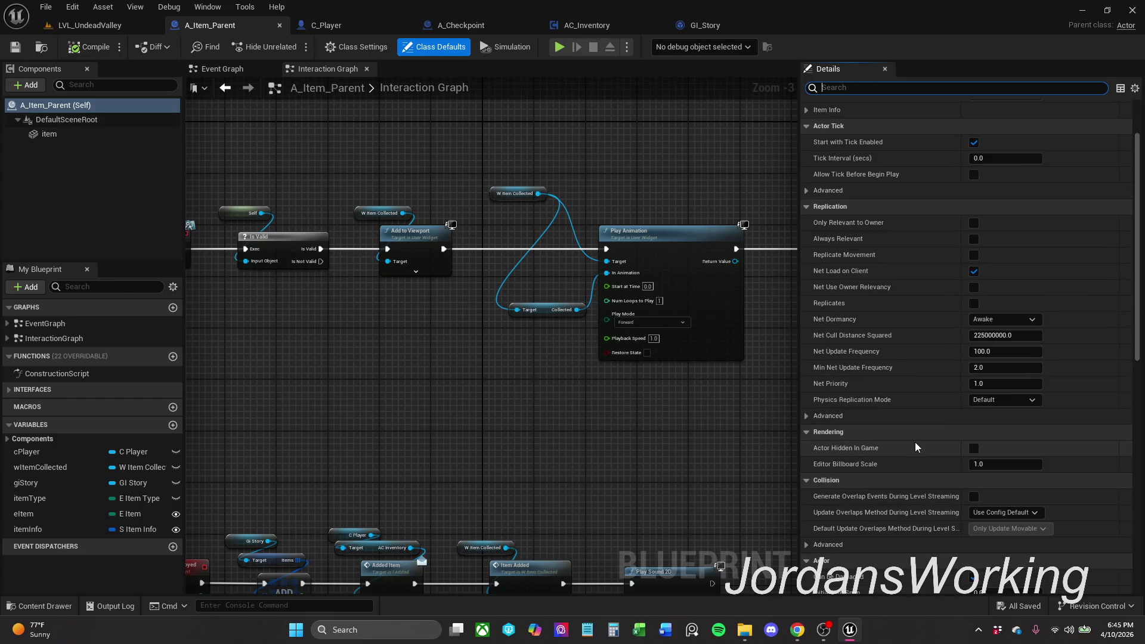
left_click(1016, 399)
left_click(1022, 401)
left_click(1022, 398)
left_click(1022, 398)
scroll(1000, 488, "down", 3)
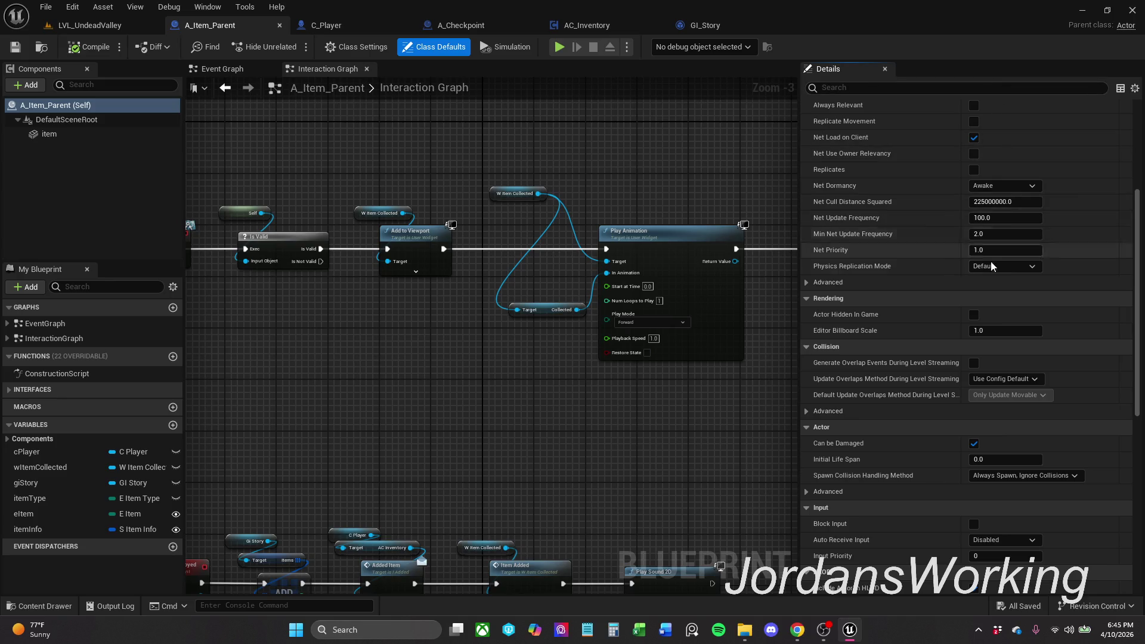
scroll(1019, 307, "up", 2)
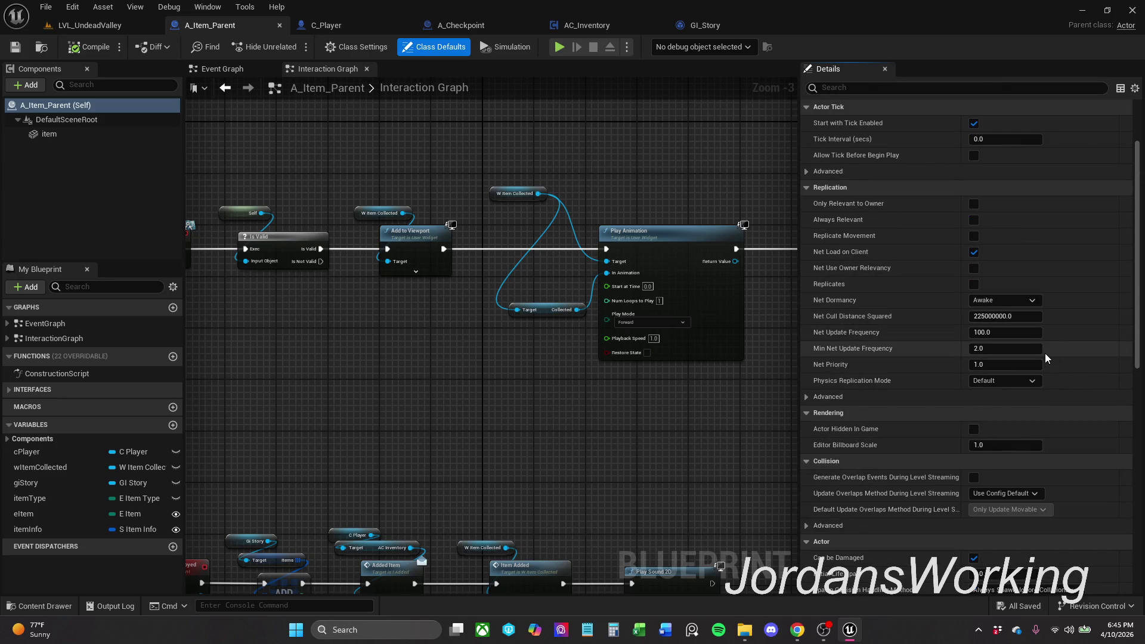
scroll(1045, 353, "up", 3)
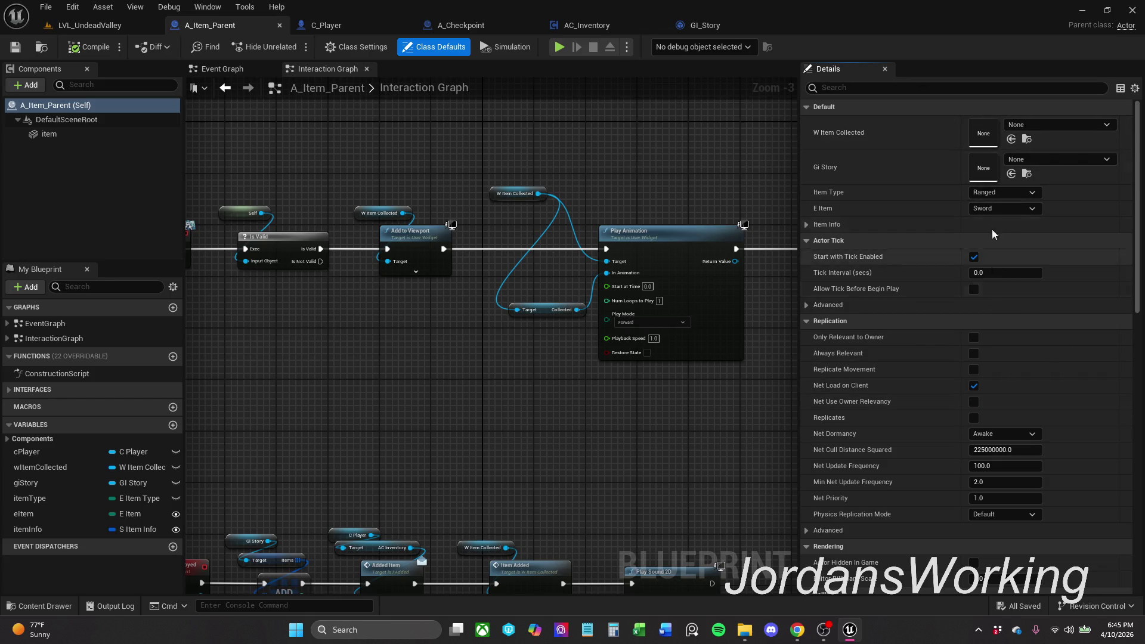
left_click(975, 258)
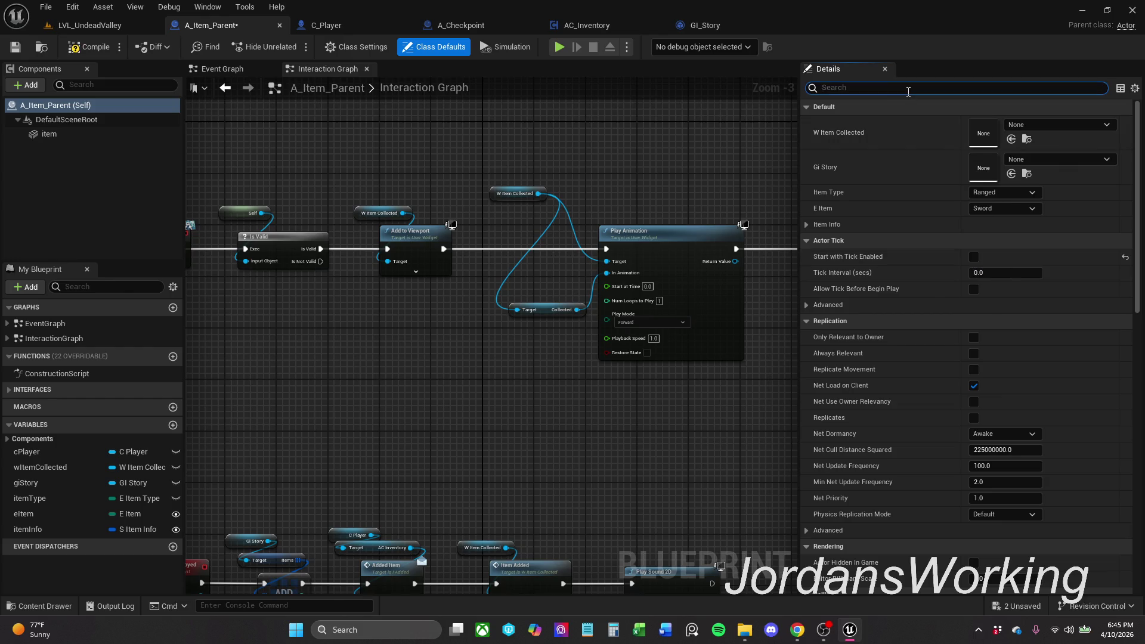
Step: Adjust the Details filter, compile and save A_Item_Parent, and select the item component
type("rep")
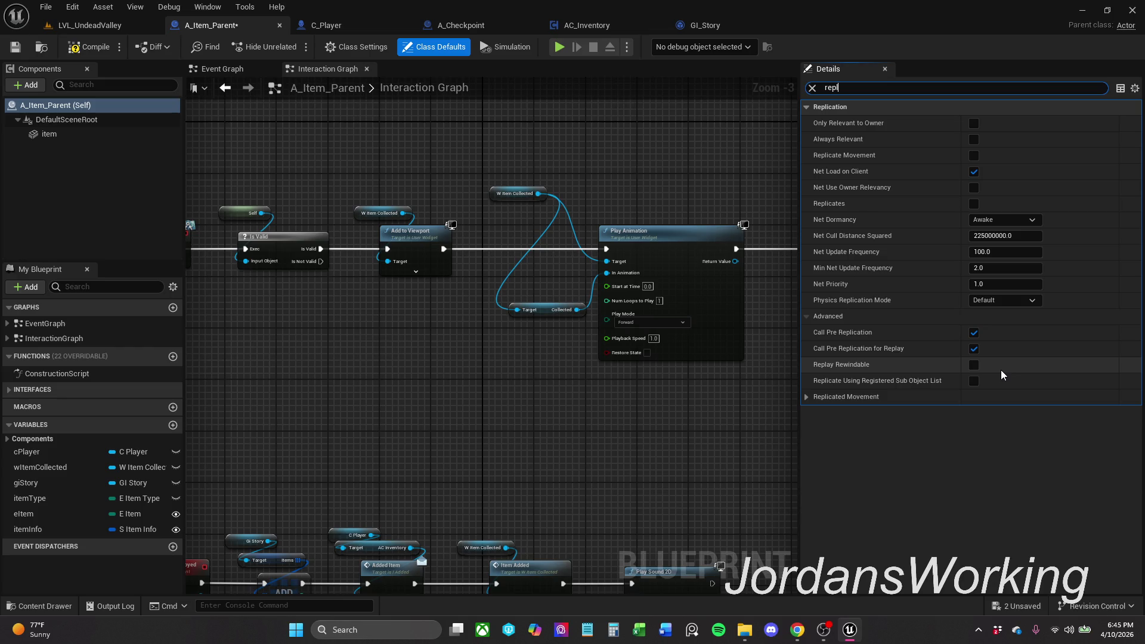
key("BackSpace")
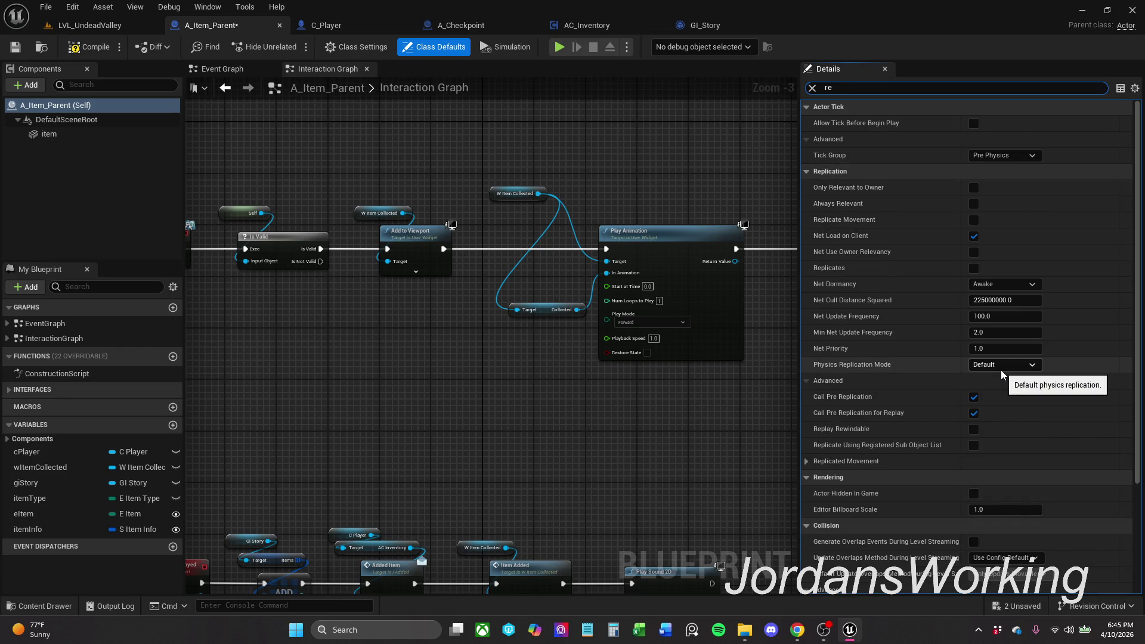
key("BackSpace")
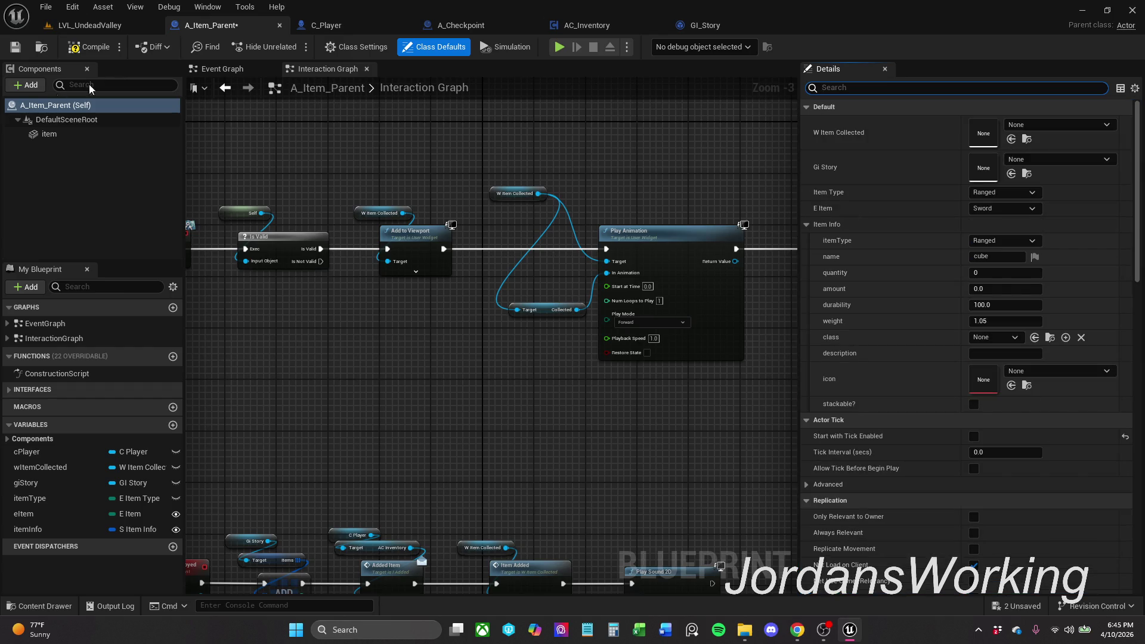
left_click(85, 52)
left_click(21, 47)
left_click(46, 135)
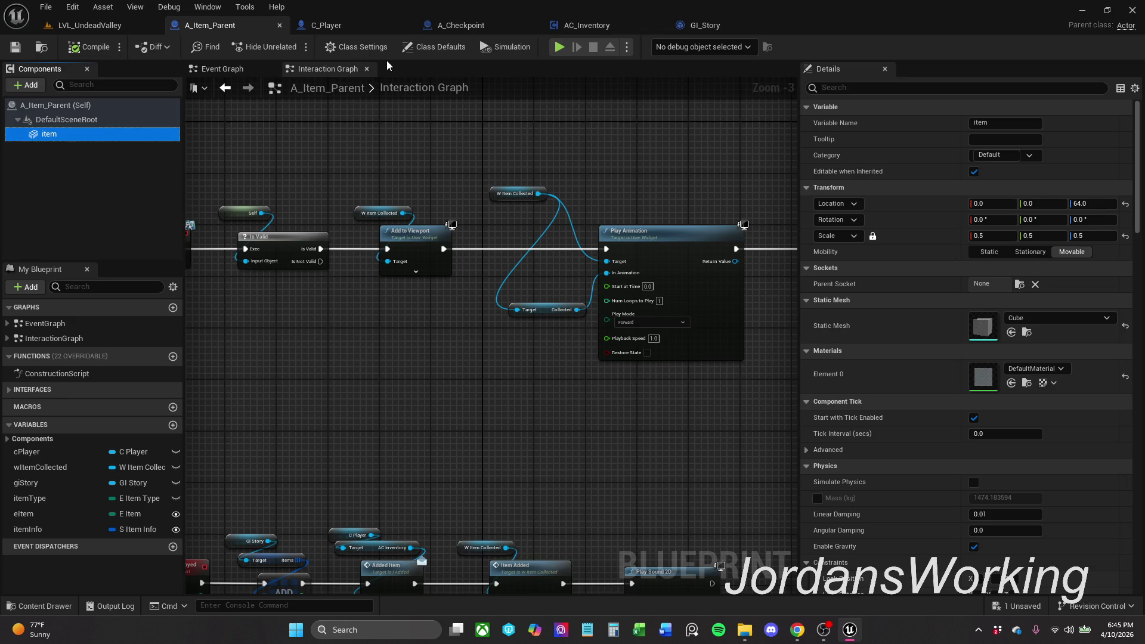
Step: Move the loose Inventory and ADD nodes lower in the Interaction Graph and save
scroll(549, 167, "down", 5)
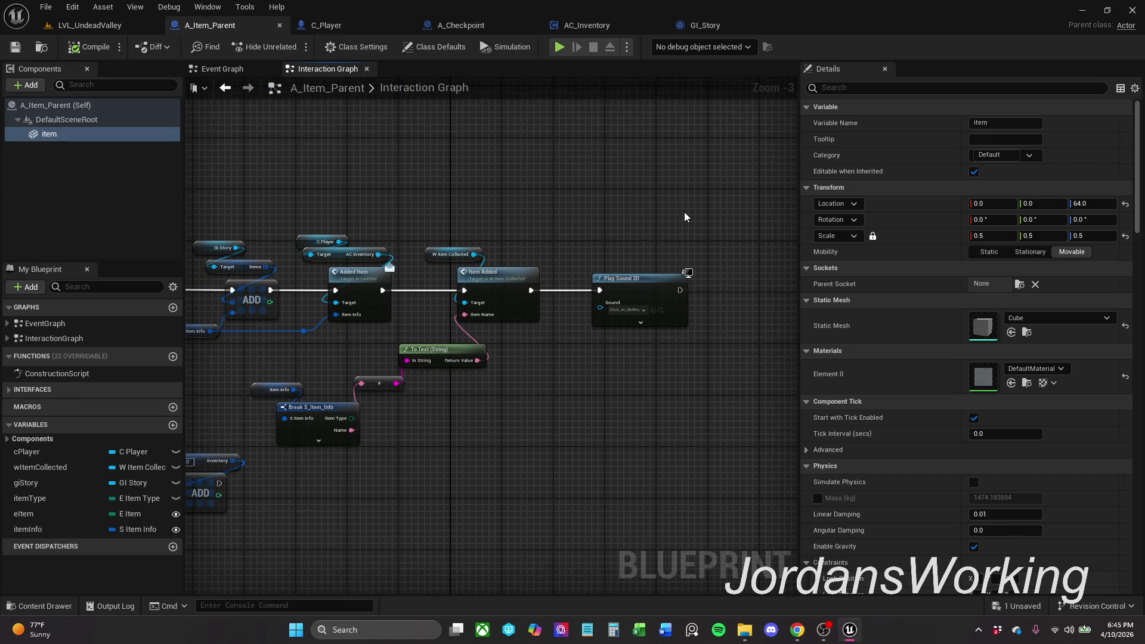
scroll(685, 212, "down", 5)
left_click_drag(382, 301, 305, 389)
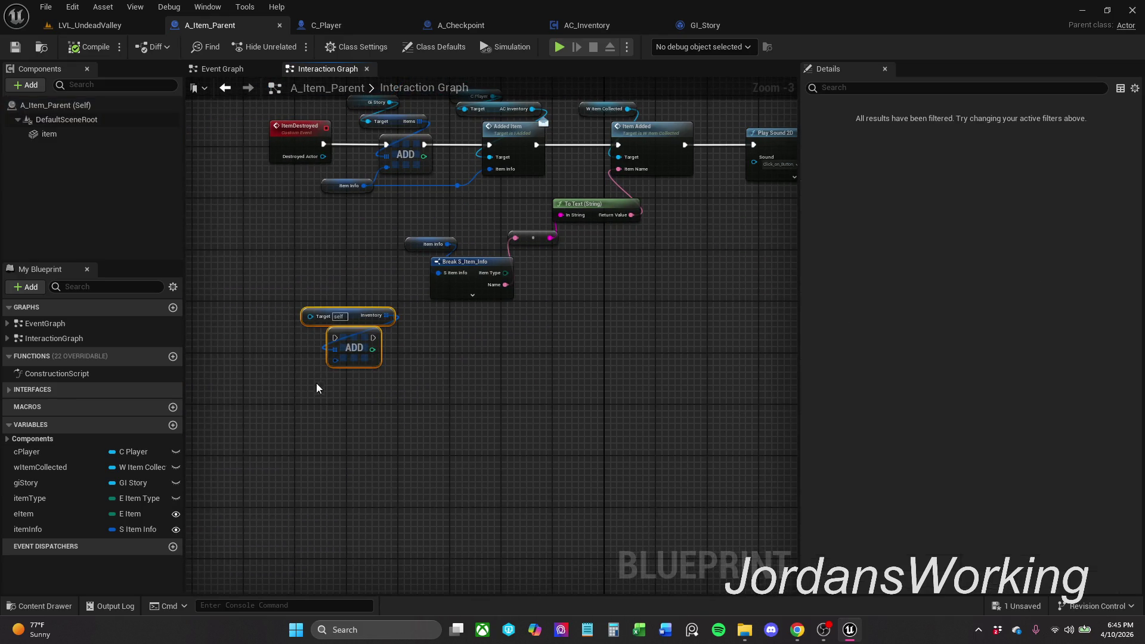
mouse_move(359, 352)
left_mouse_down()
mouse_move(367, 392)
mouse_move(334, 383)
left_mouse_up()
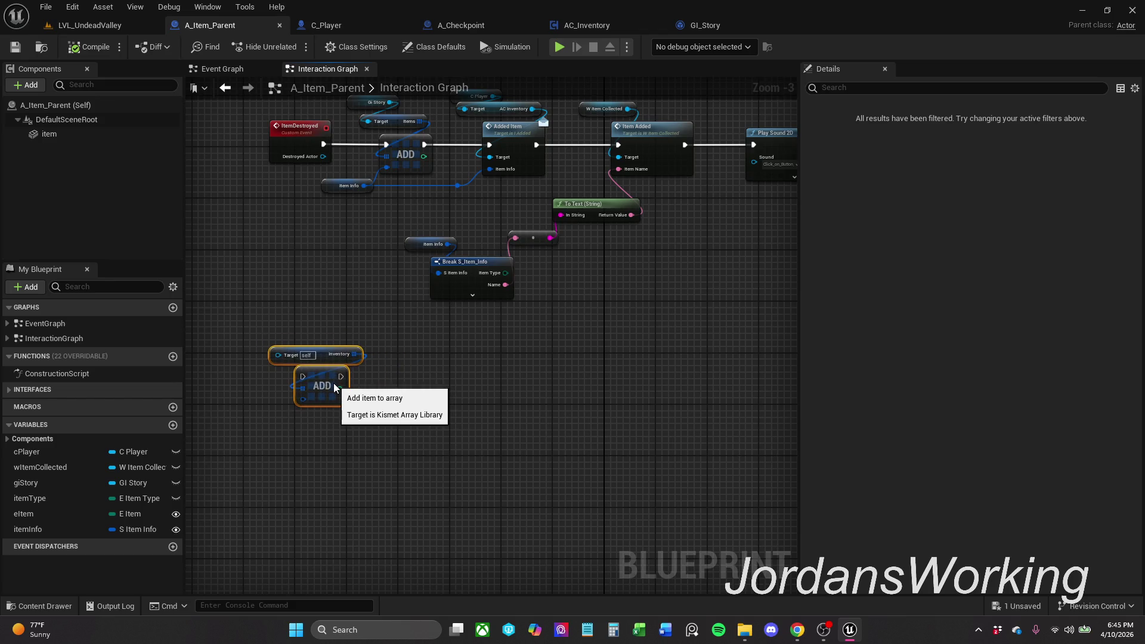
left_click(398, 367)
scroll(423, 376, "down", 1)
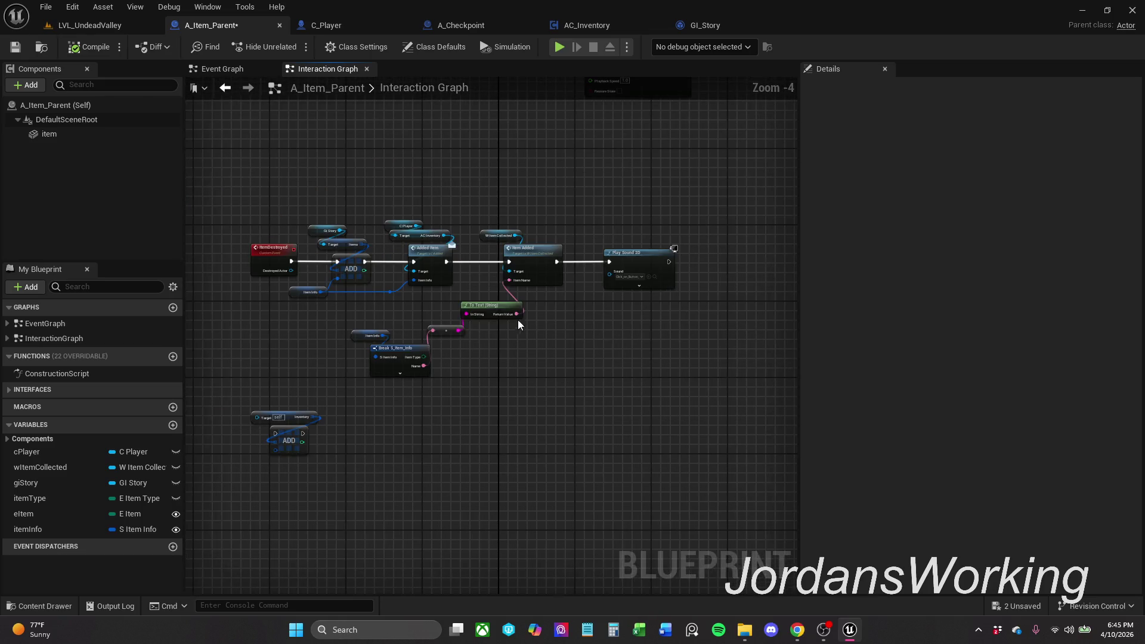
scroll(593, 309, "up", 2)
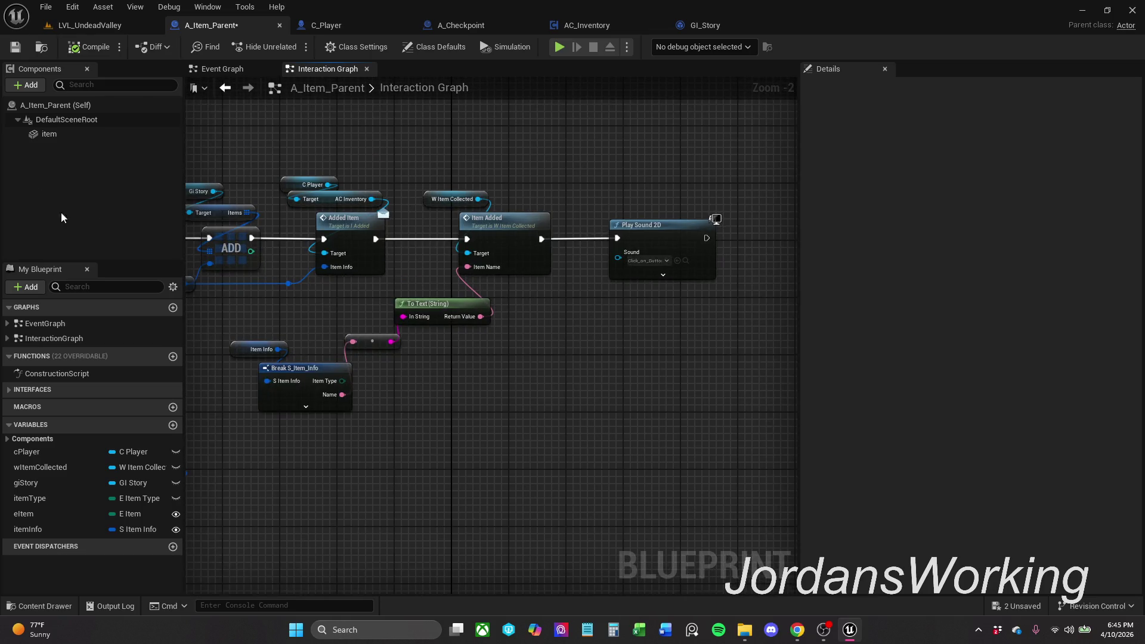
left_click(15, 46)
Step: Align Play Sound 2D with the event chain, closer to Item Added, and save again
mouse_move(675, 234)
left_mouse_down()
mouse_move(696, 228)
mouse_move(685, 234)
left_mouse_up()
left_click(672, 210)
scroll(698, 192, "down", 1)
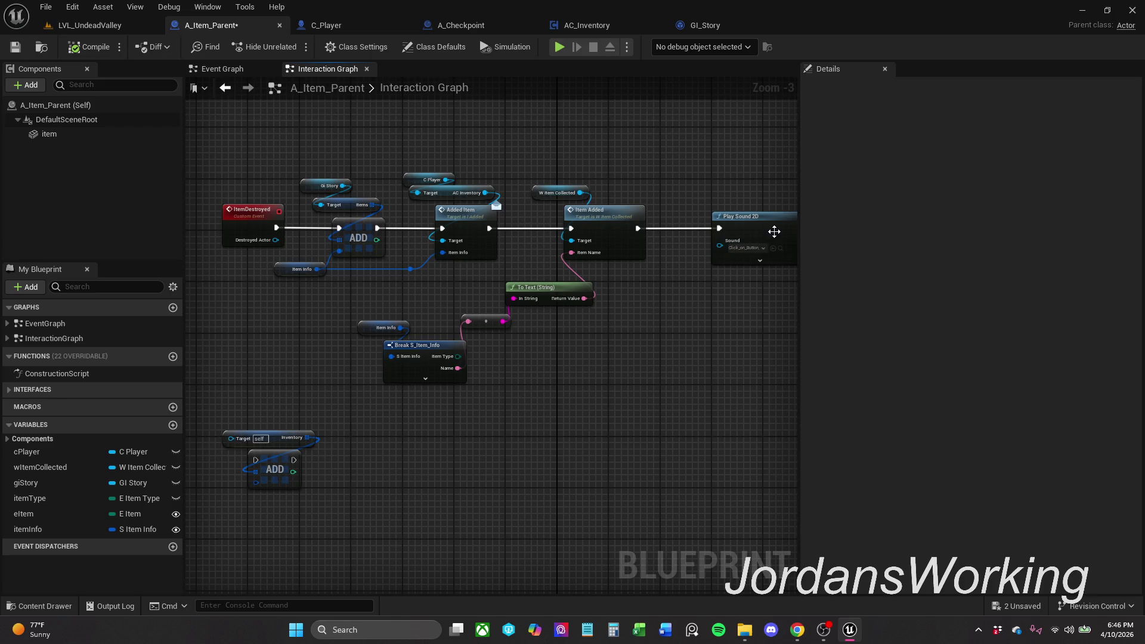
left_click_drag(772, 233, 746, 232)
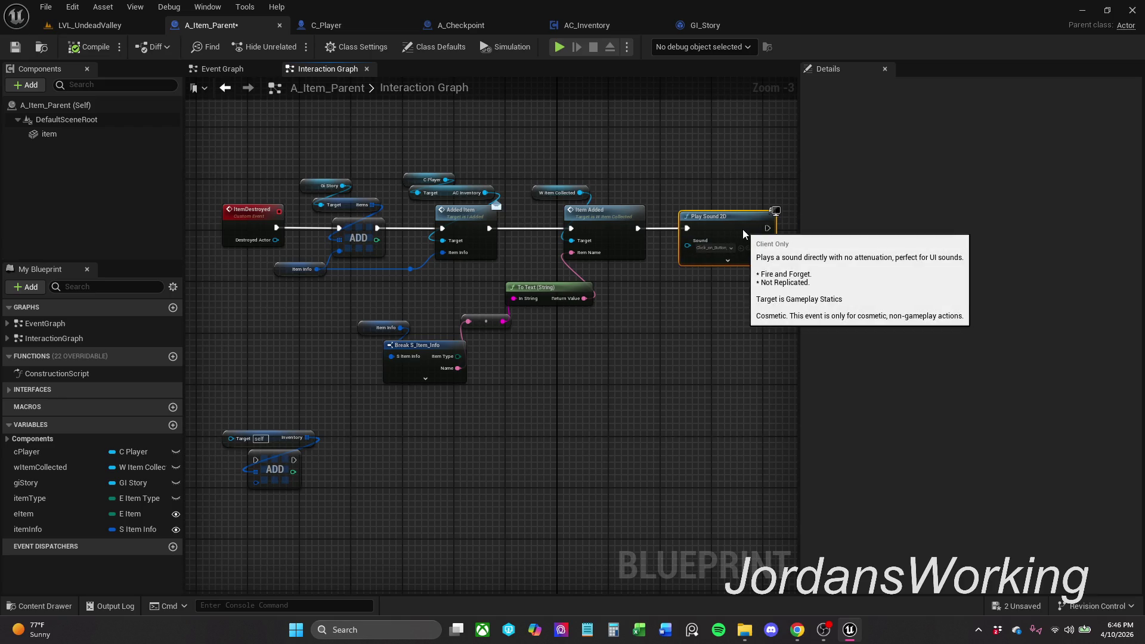
left_click(15, 47)
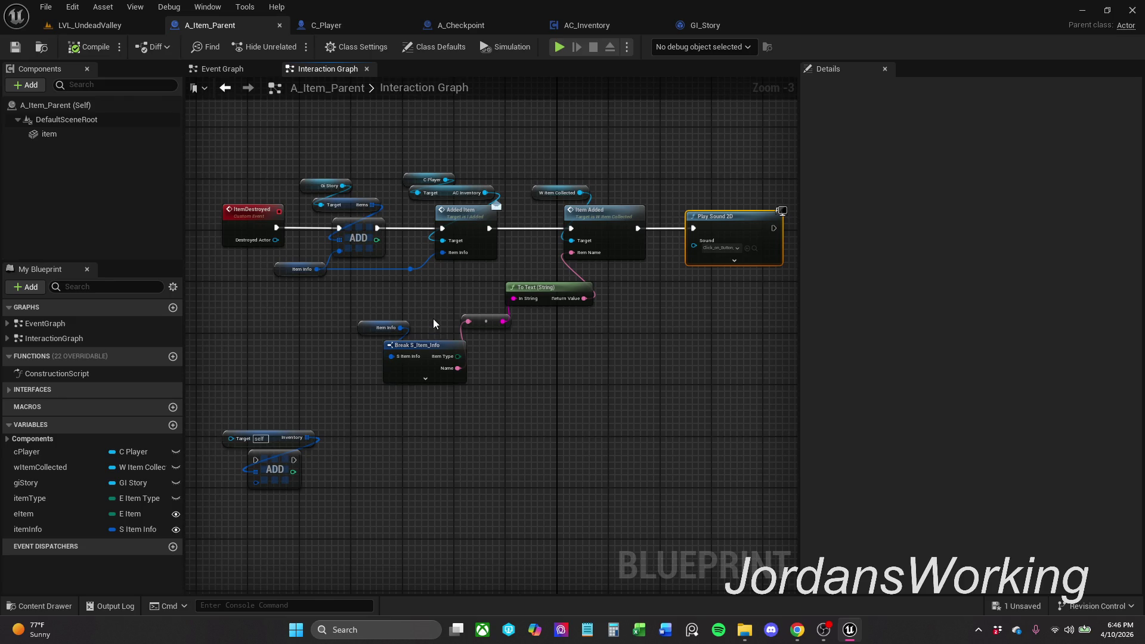
left_click(437, 371)
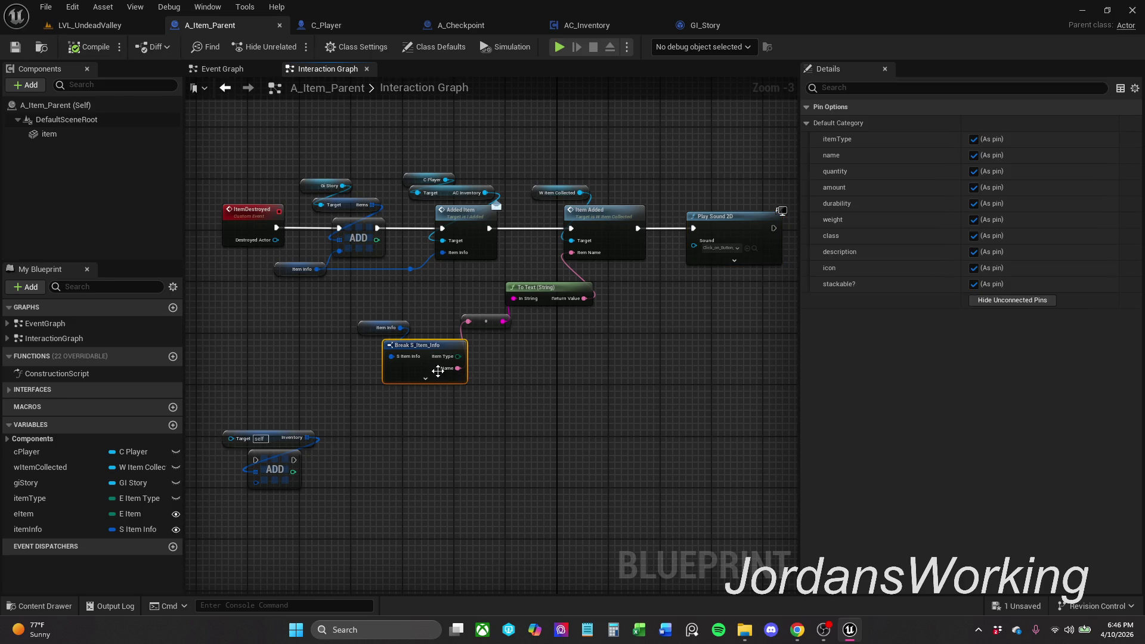
Step: Hide unused Break S_Item_Info pins, place Item Info and Break under To Text, compile and save
left_click(1020, 301)
left_click(365, 328, "ctrl")
mouse_move(403, 346)
left_mouse_down()
mouse_move(402, 321)
mouse_move(410, 332)
left_mouse_up()
left_click(501, 392)
mouse_move(464, 291)
left_mouse_down()
mouse_move(507, 321)
mouse_move(477, 292)
mouse_move(435, 314)
mouse_move(437, 348)
left_mouse_up()
left_click(506, 368)
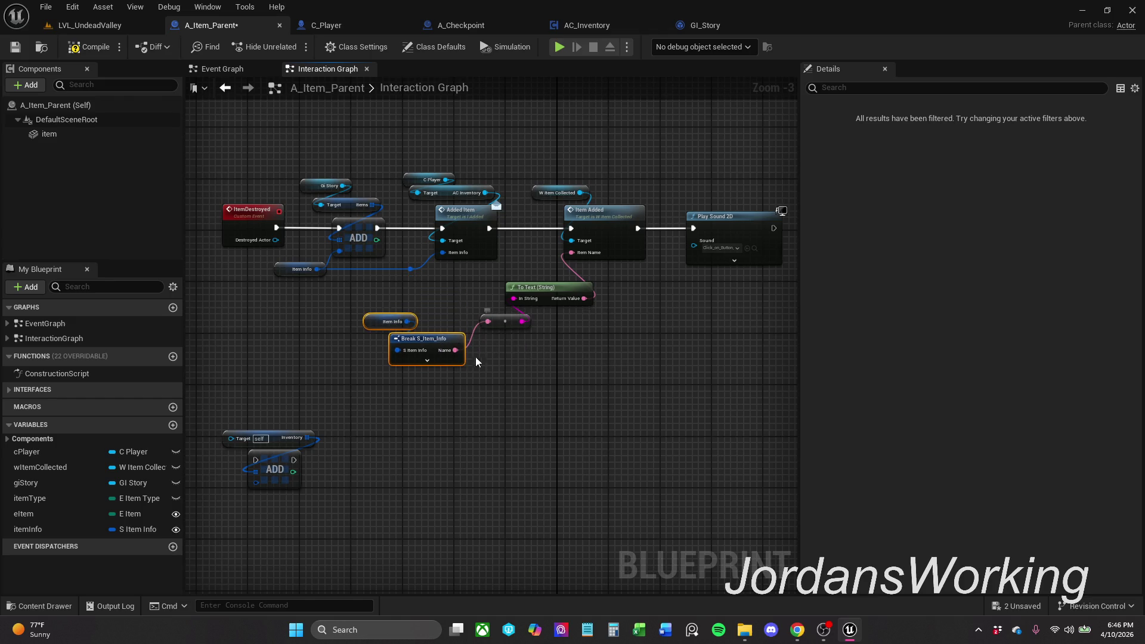
mouse_move(394, 340)
left_mouse_down()
mouse_move(445, 341)
mouse_move(388, 341)
mouse_move(441, 398)
mouse_move(435, 379)
left_mouse_up()
left_click(501, 279)
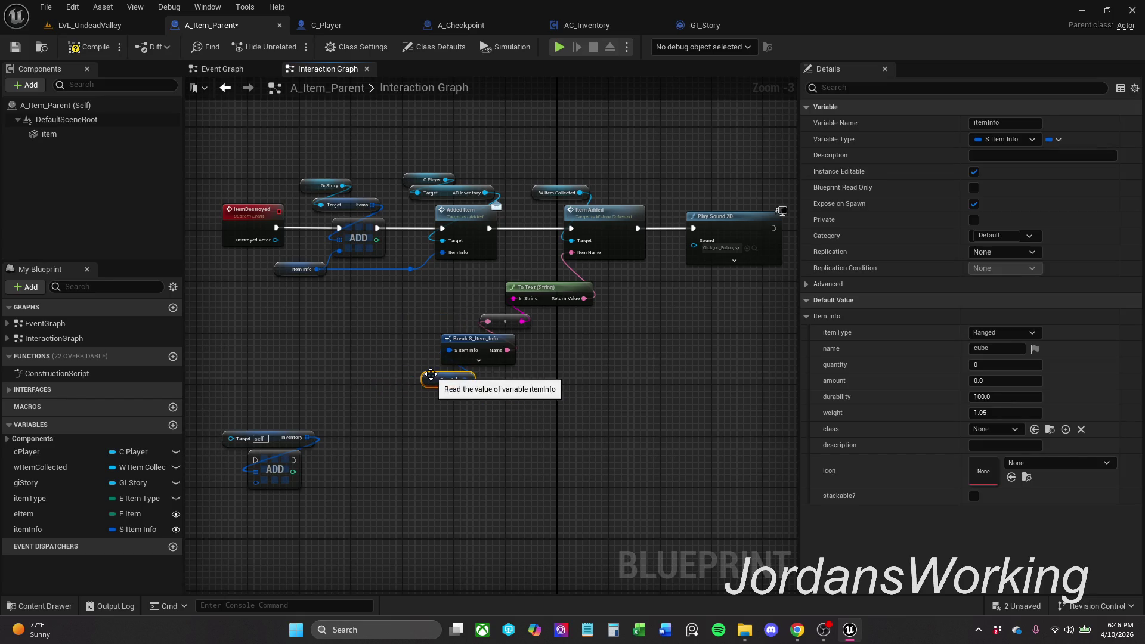
left_click(78, 49)
key("ctrl+s")
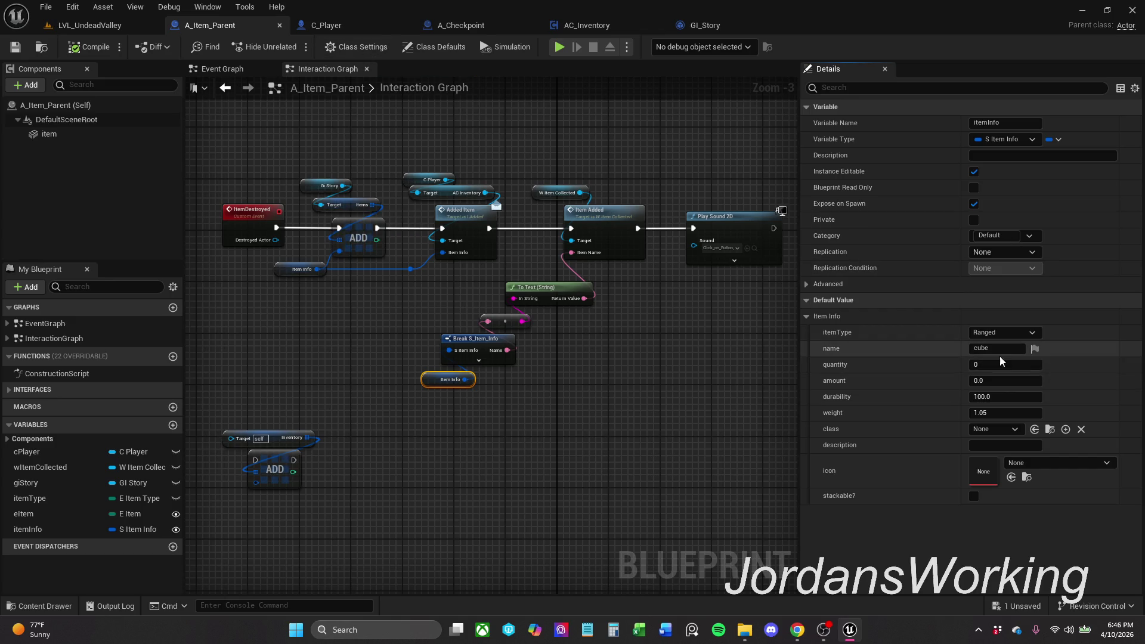
Step: Leave Item Info's item type at Ranged, review the Inventory and ADD nodes, then view C_Player's Set Player Data
left_click(1002, 334)
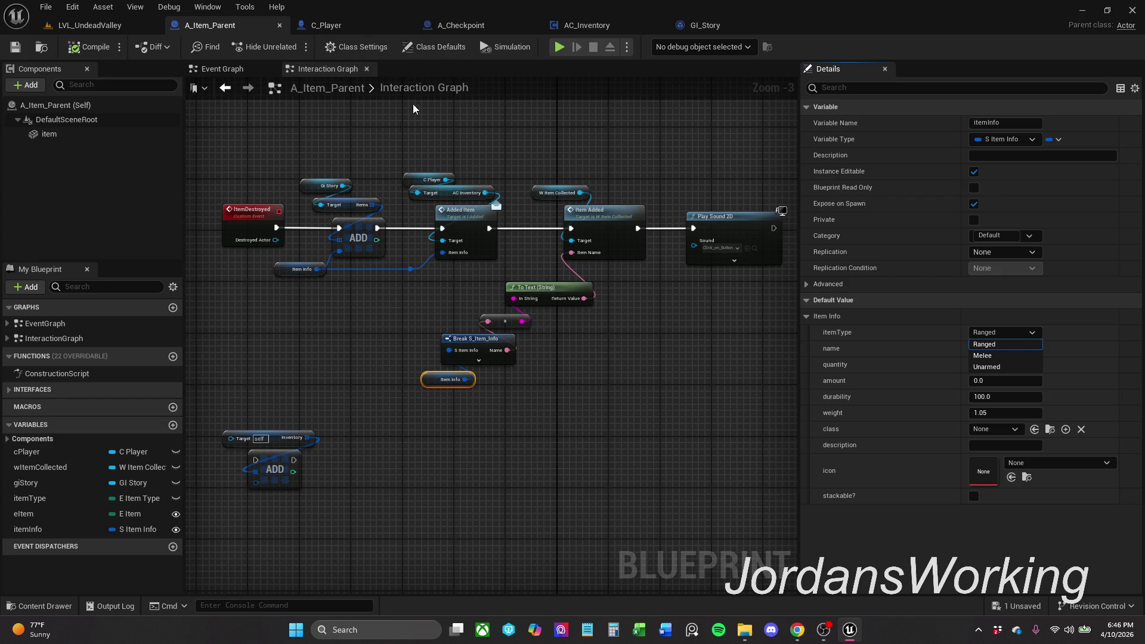
left_click(352, 147)
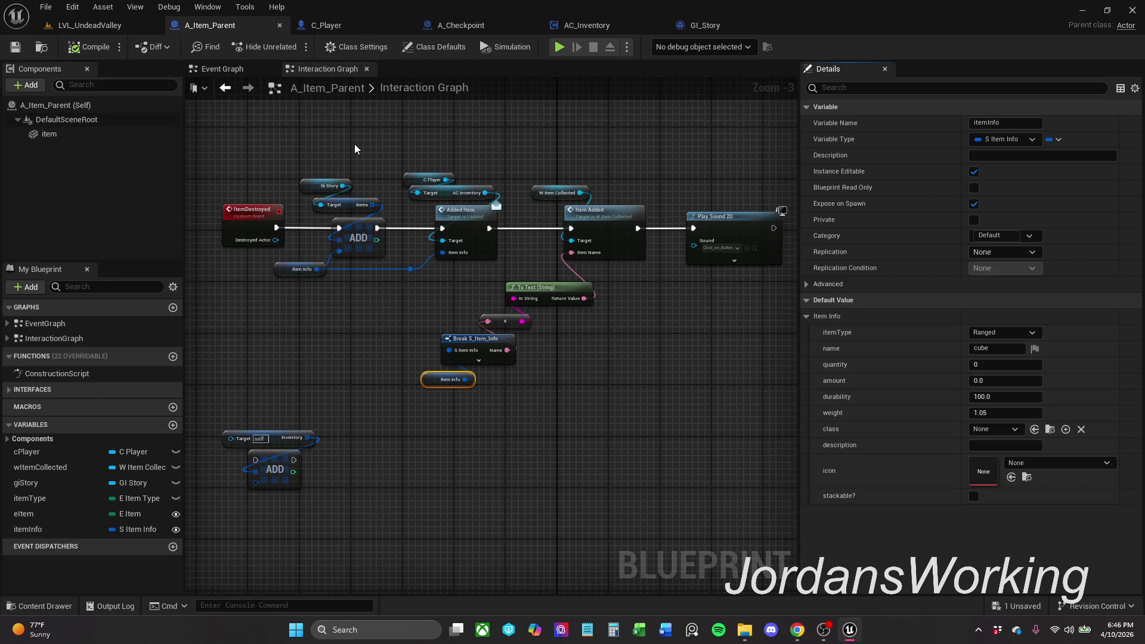
scroll(388, 230, "down", 1)
scroll(350, 306, "up", 3)
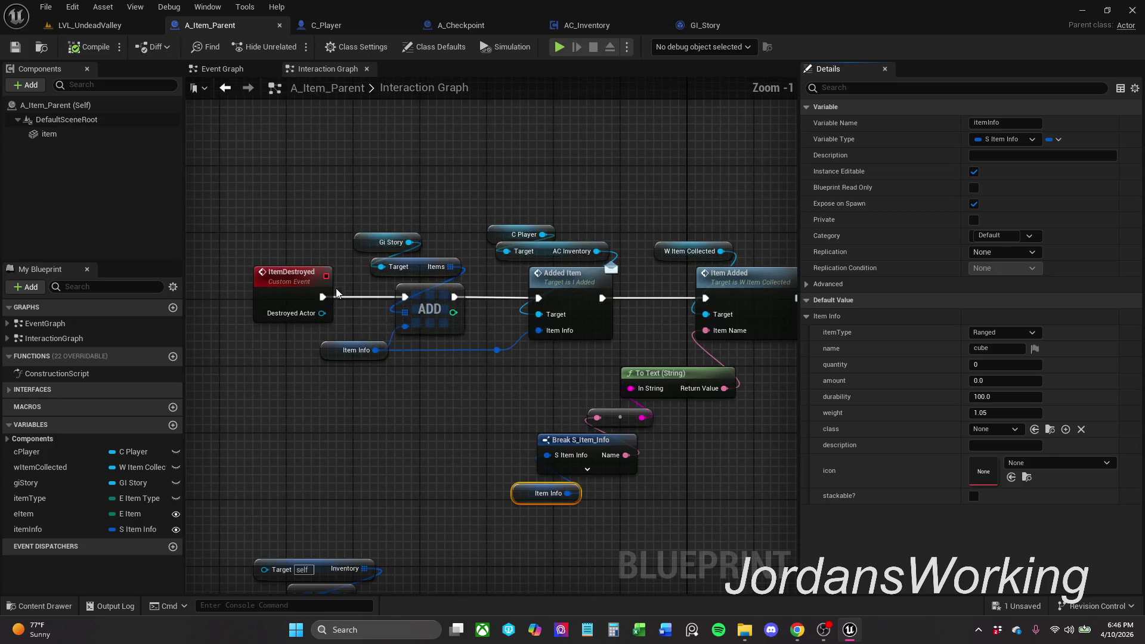
mouse_move(322, 314)
left_mouse_down()
mouse_move(356, 280)
mouse_move(364, 199)
mouse_move(322, 314)
left_mouse_up()
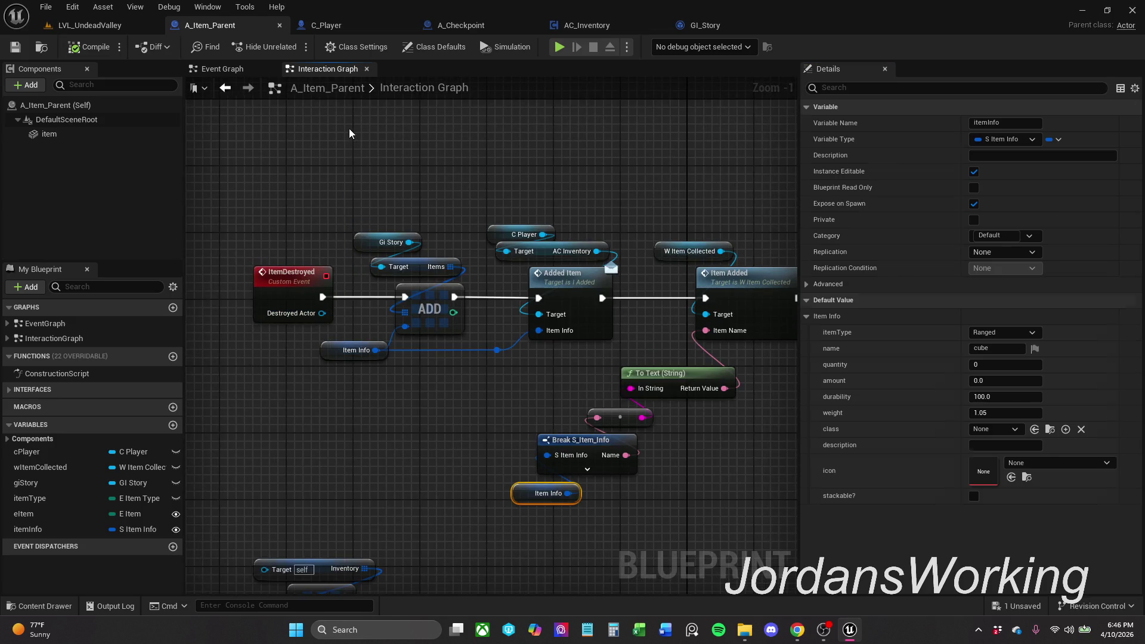
left_click_drag(381, 403, 278, 532)
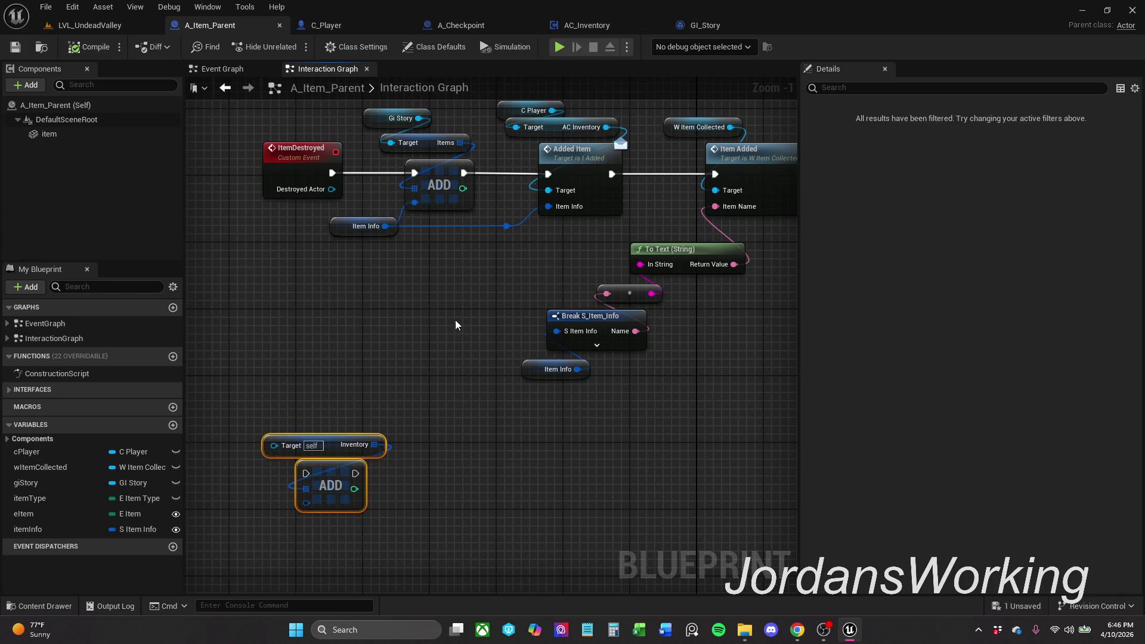
left_click_drag(456, 319, 440, 374)
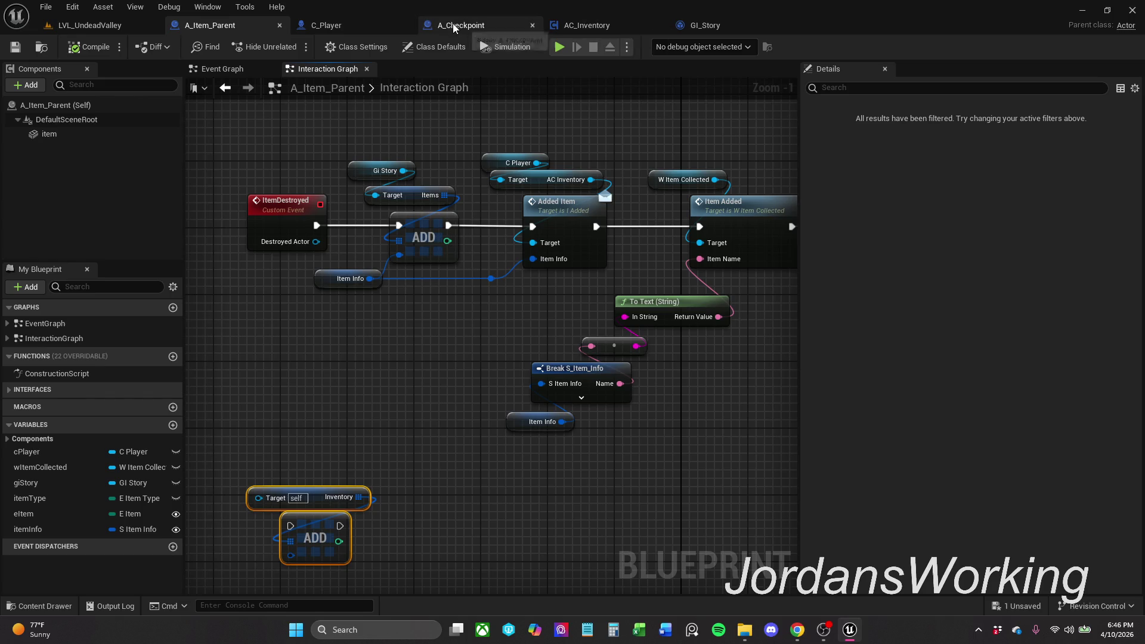
left_click(351, 25)
left_click_drag(447, 132, 366, 187)
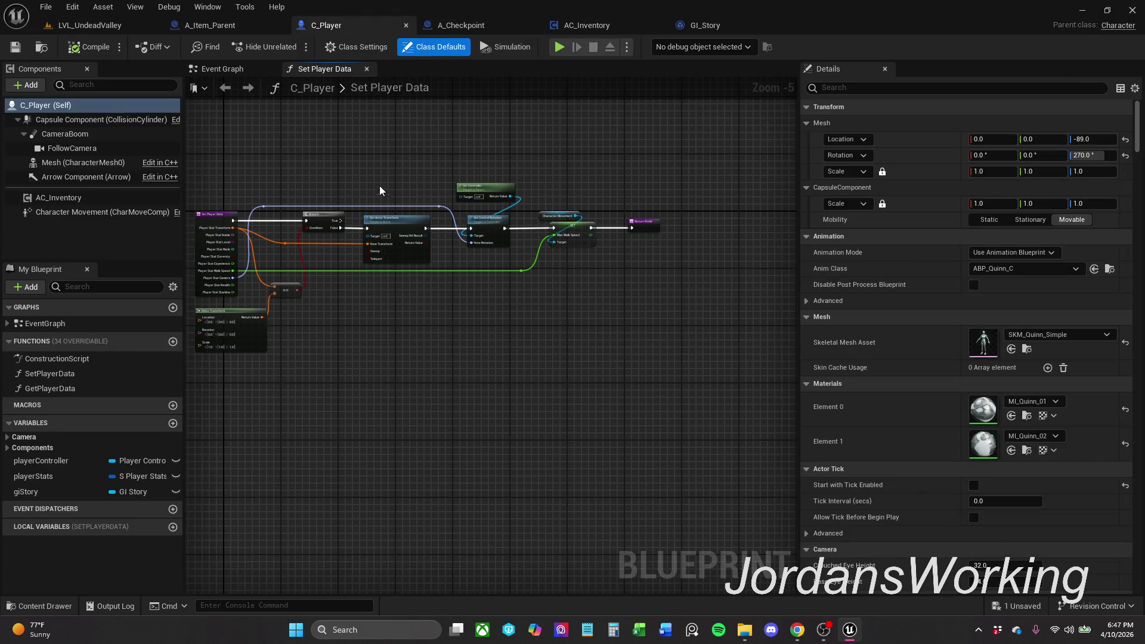
Step: Browse C_Player's Event Graph around Save Inventory and Set Player Data
scroll(384, 208, "up", 3)
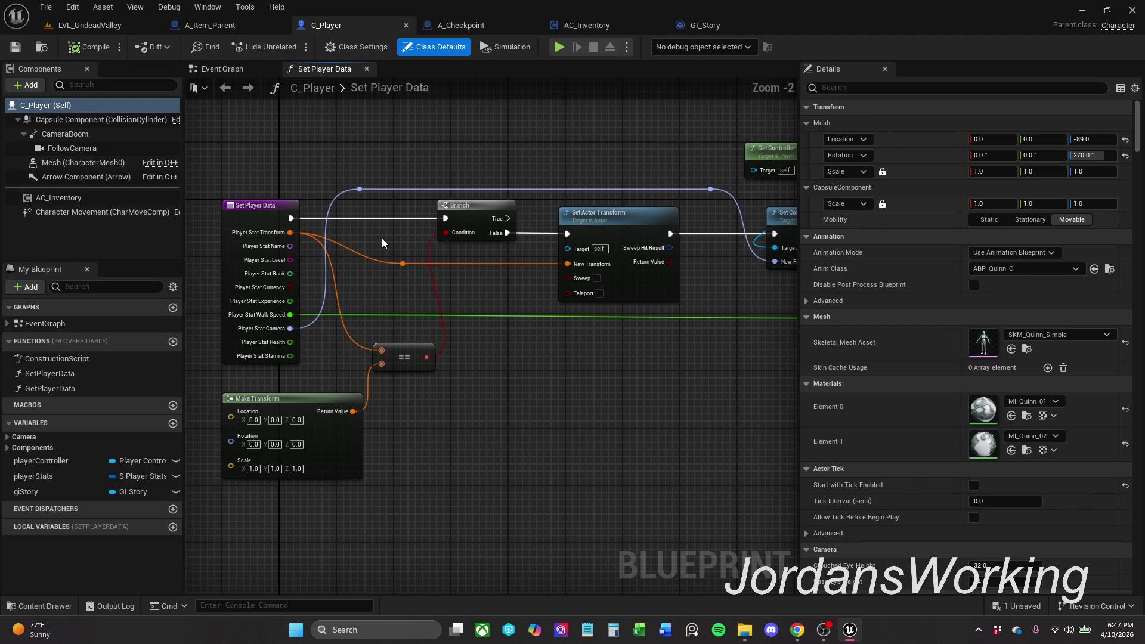
left_click(209, 64)
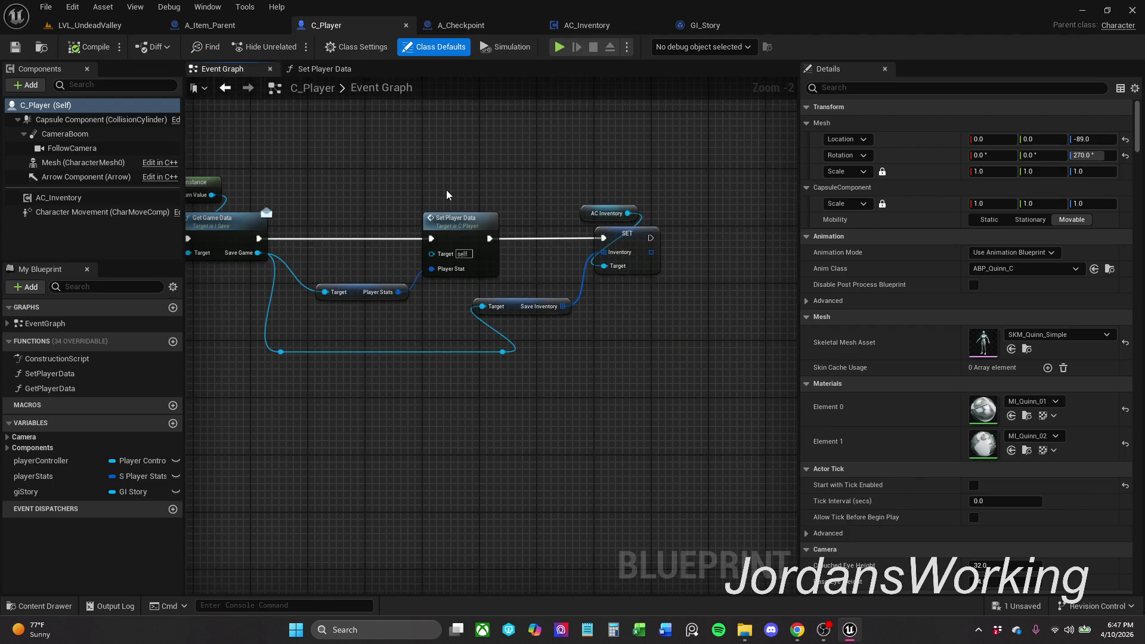
left_click_drag(477, 211, 628, 199)
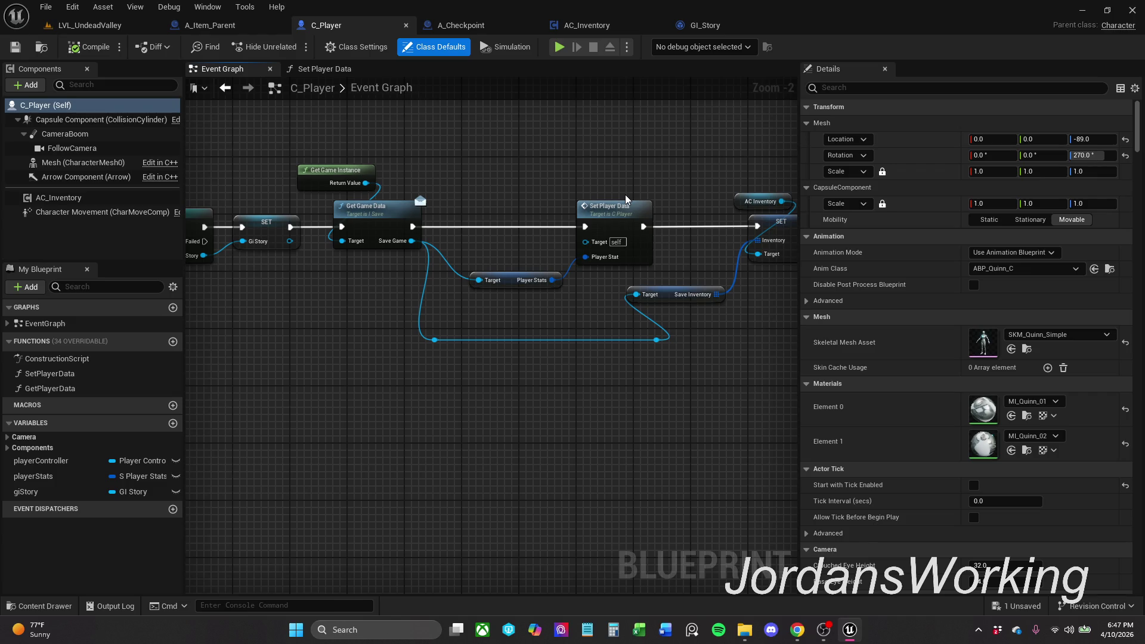
mouse_move(505, 220)
left_mouse_down()
mouse_move(446, 216)
mouse_move(497, 218)
left_mouse_up()
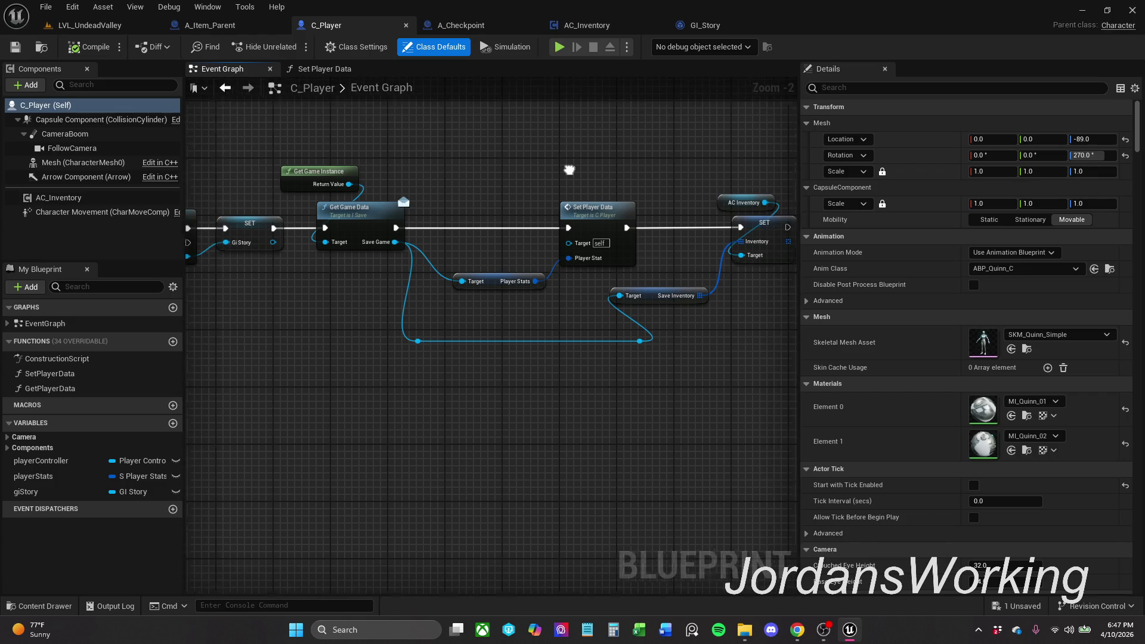
left_click_drag(702, 292, 596, 272)
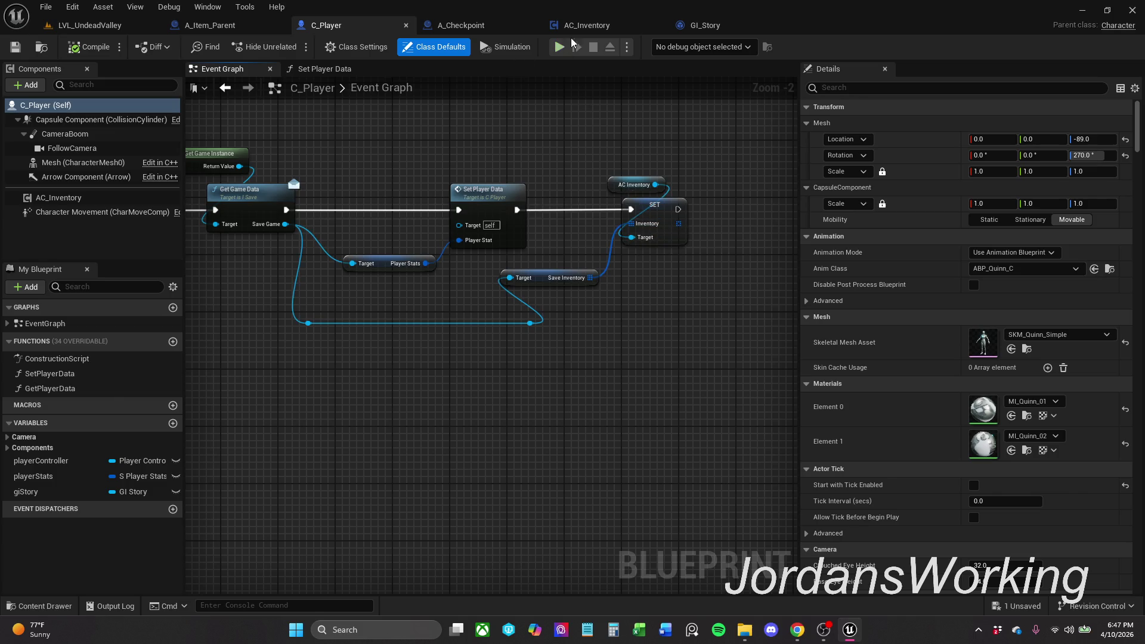
Step: Review AC_Inventory's Inventory Graph and Is Not Empty Branch, and move its tab before A_Checkpoint
left_click(587, 25)
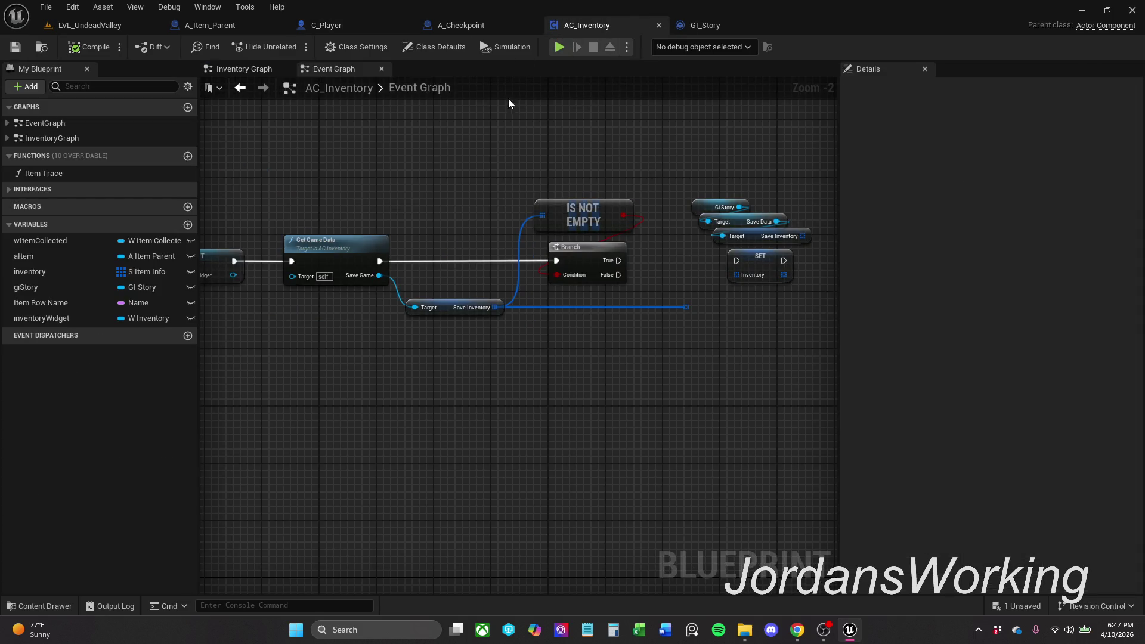
left_click(262, 71)
mouse_move(581, 262)
left_mouse_down()
mouse_move(491, 227)
mouse_move(468, 199)
mouse_move(521, 93)
mouse_move(519, 129)
left_mouse_up()
left_click(337, 69)
scroll(473, 192, "up", 2)
mouse_move(473, 191)
left_mouse_down()
mouse_move(678, 209)
mouse_move(488, 175)
mouse_move(524, 223)
mouse_move(462, 212)
mouse_move(686, 268)
mouse_move(714, 240)
mouse_move(271, 238)
mouse_move(489, 217)
mouse_move(750, 230)
mouse_move(643, 218)
mouse_move(562, 117)
mouse_move(593, 115)
mouse_move(511, 120)
mouse_move(501, 177)
mouse_move(350, 201)
mouse_move(476, 270)
left_mouse_up()
scroll(524, 222, "down", 1)
scroll(366, 253, "up", 1)
left_click_drag(366, 252, 487, 243)
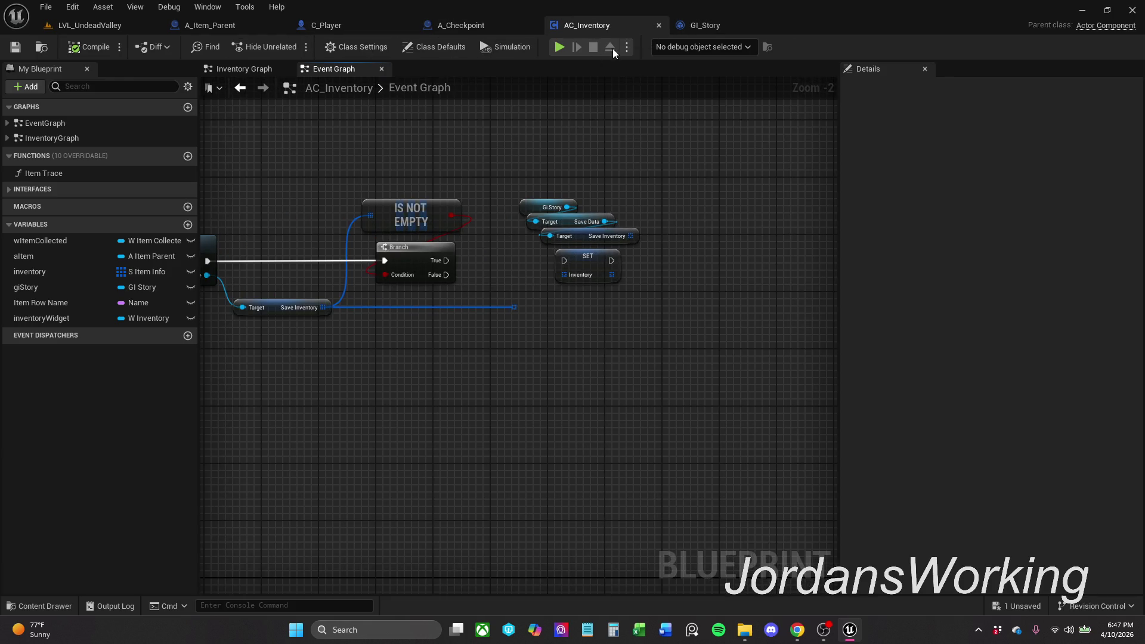
left_click_drag(607, 26, 429, 21)
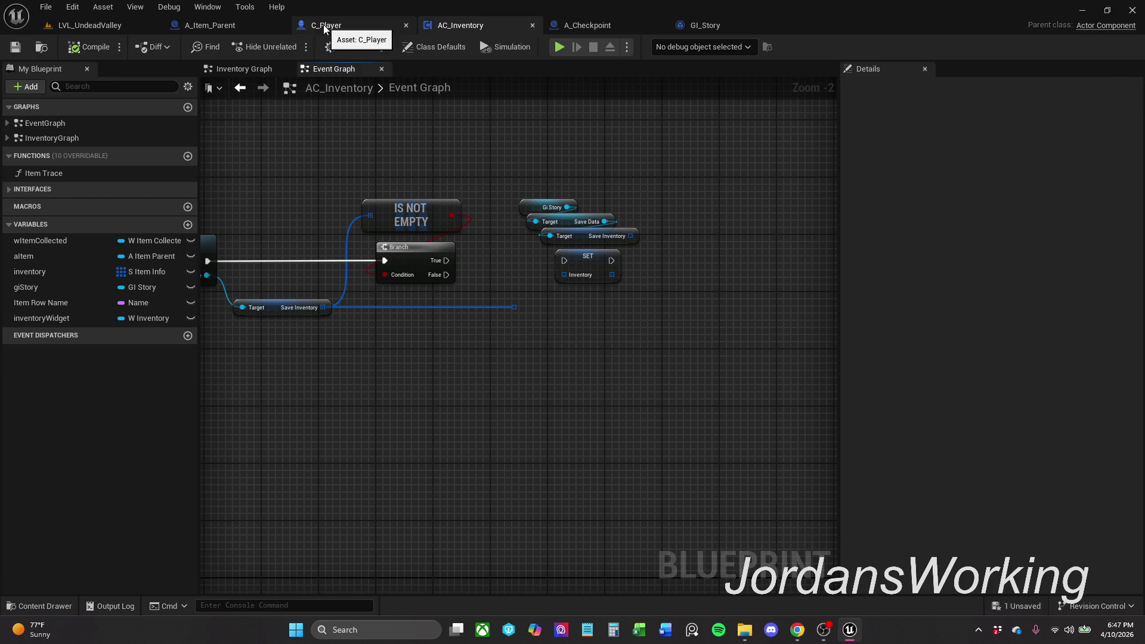
Step: Recompile C_Player and return to the LVL_UndeadValley level editor
left_click(327, 25)
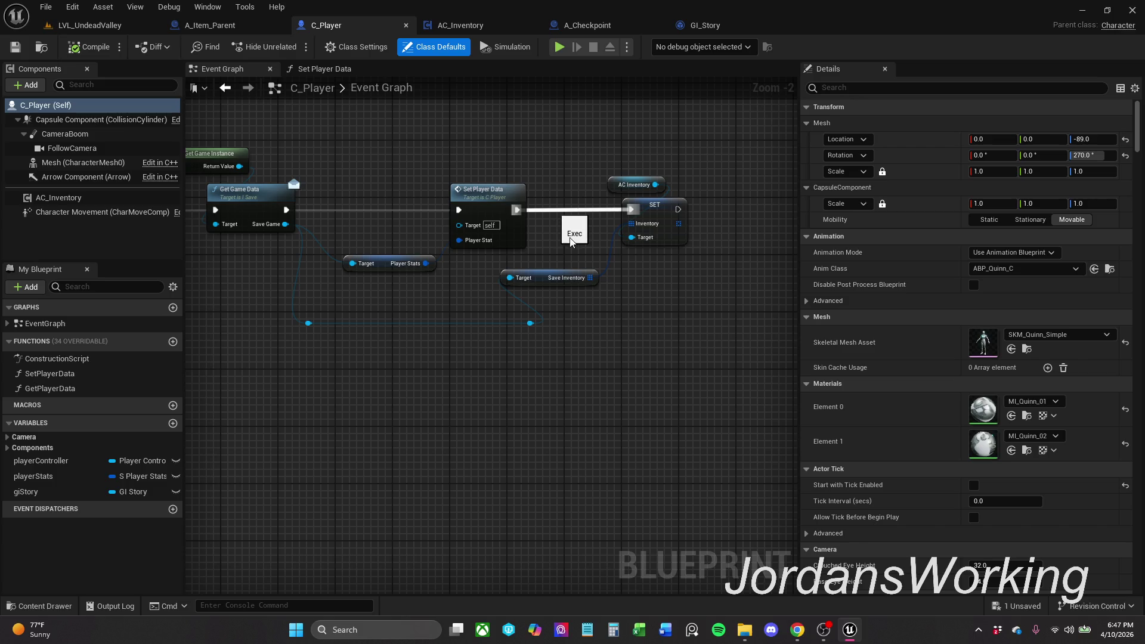
left_click(96, 47)
left_click(91, 26)
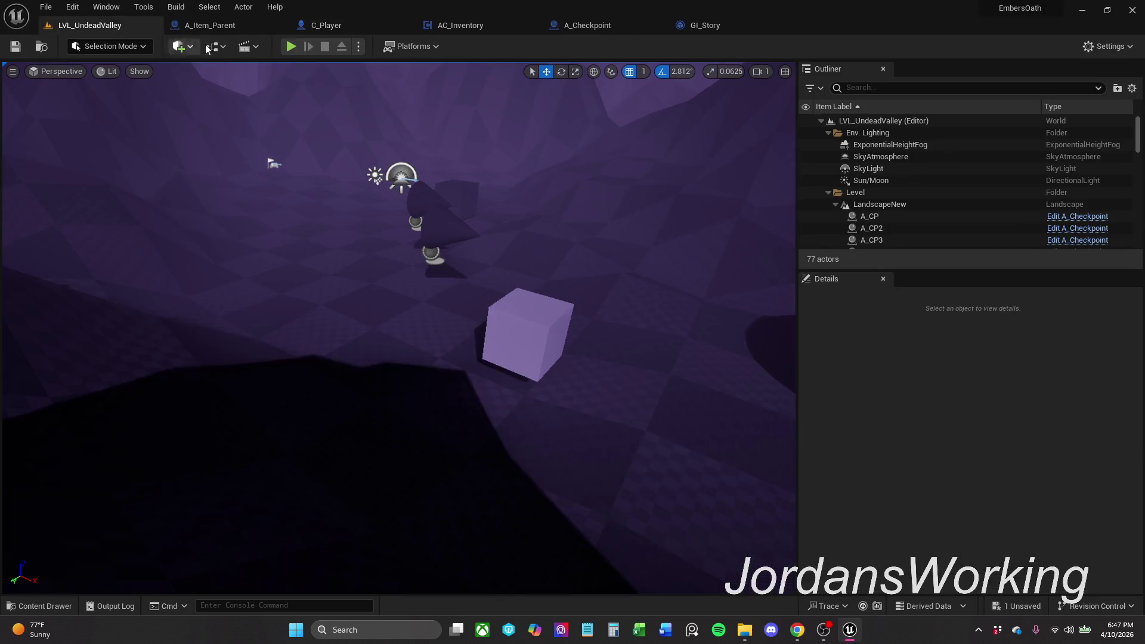
Step: Run a quick play test, then delete Player.sav from the SaveGames folder
left_click(294, 50)
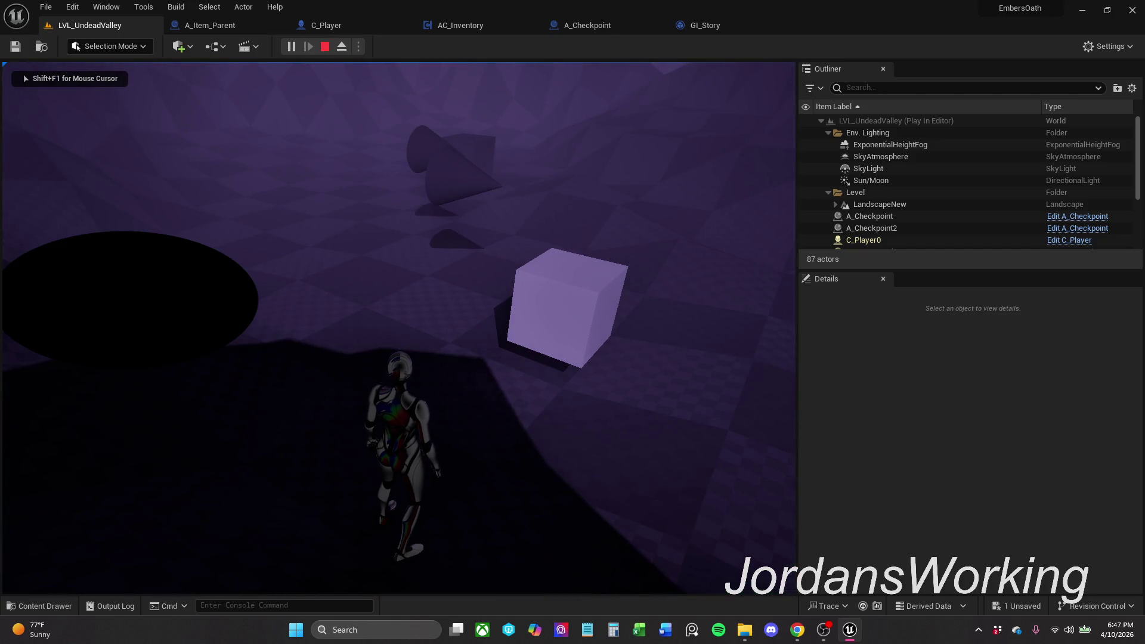
key("Escape")
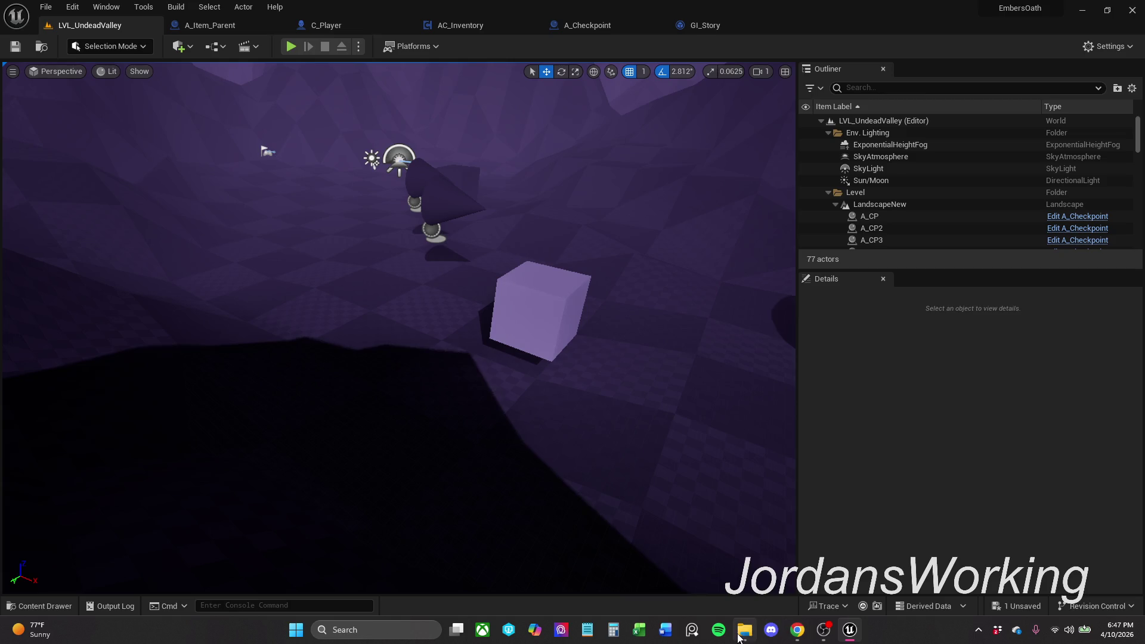
left_click(750, 637)
mouse_move(341, 216)
left_mouse_down()
mouse_move(420, 122)
mouse_move(353, 118)
left_mouse_up()
key("Delete")
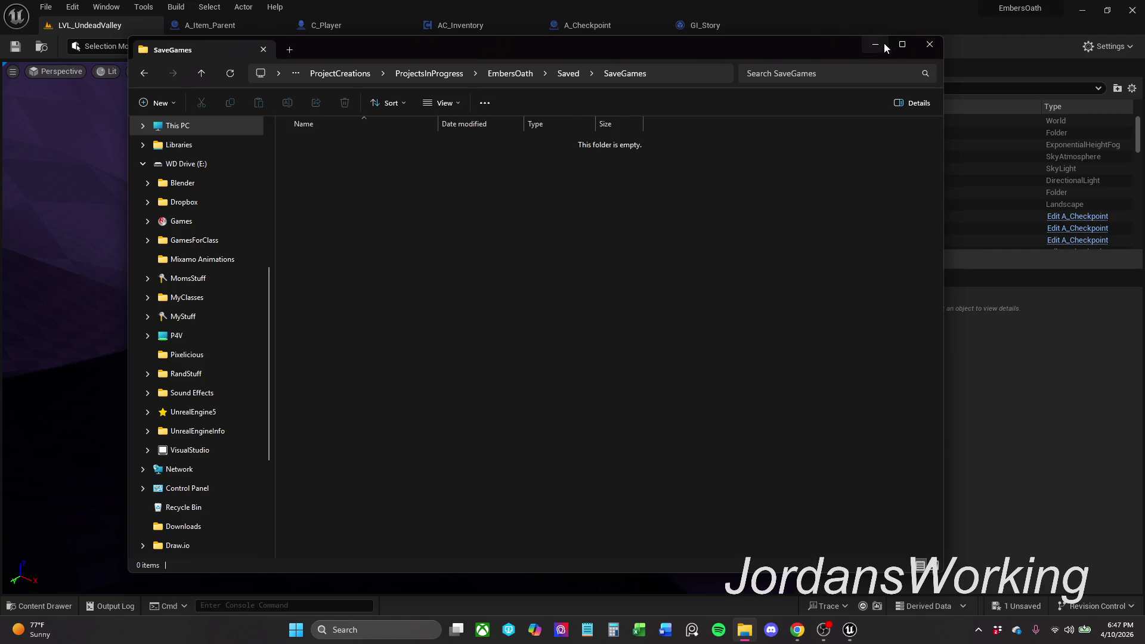
left_click(876, 44)
Step: Play test without a save, collecting the cube and Sword items and entering LVL_Metrics
left_click(295, 48)
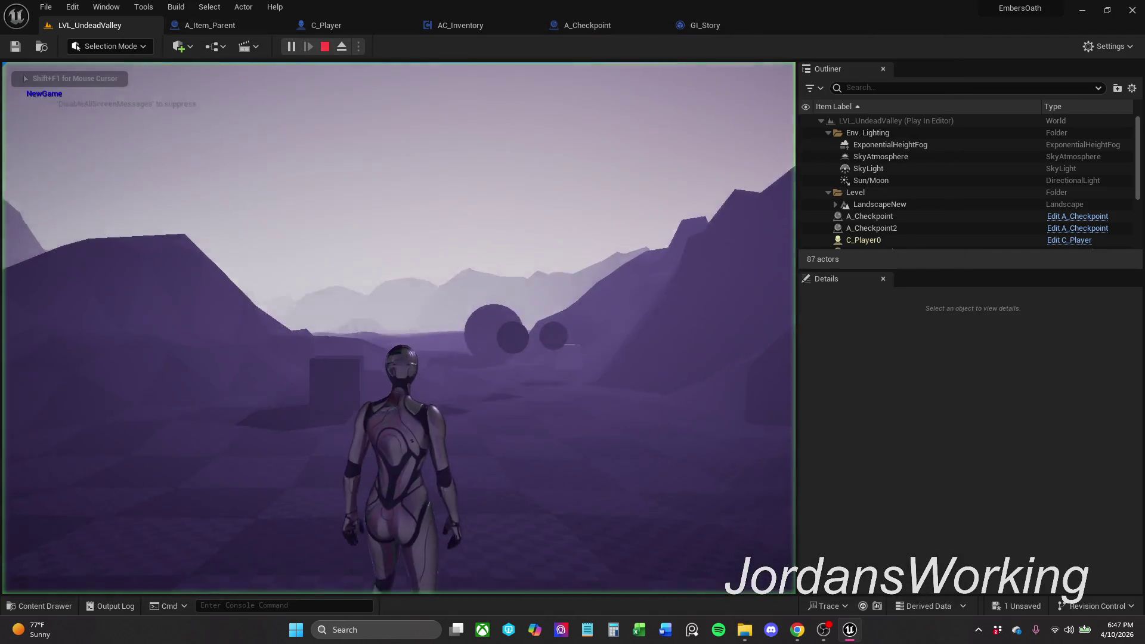
key("e")
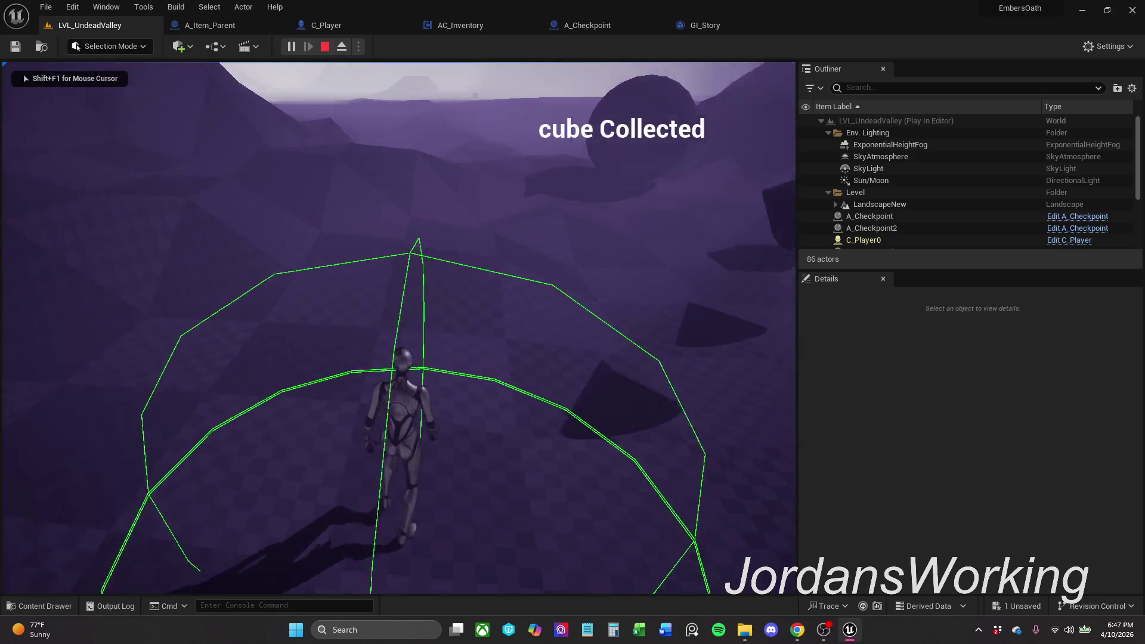
key("e")
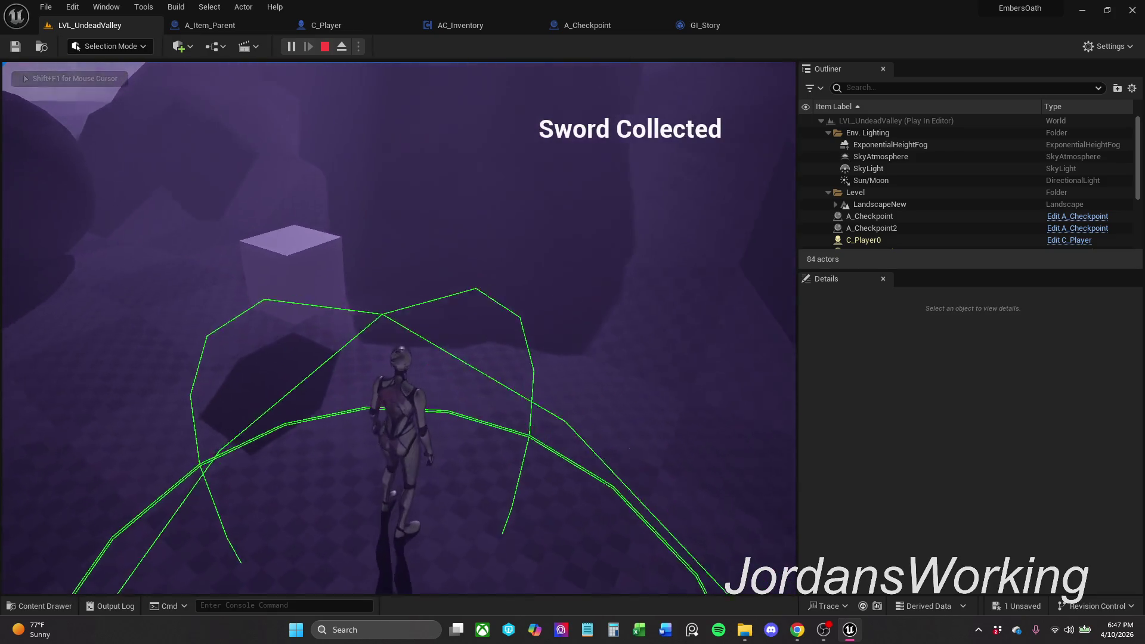
key("e")
key("w")
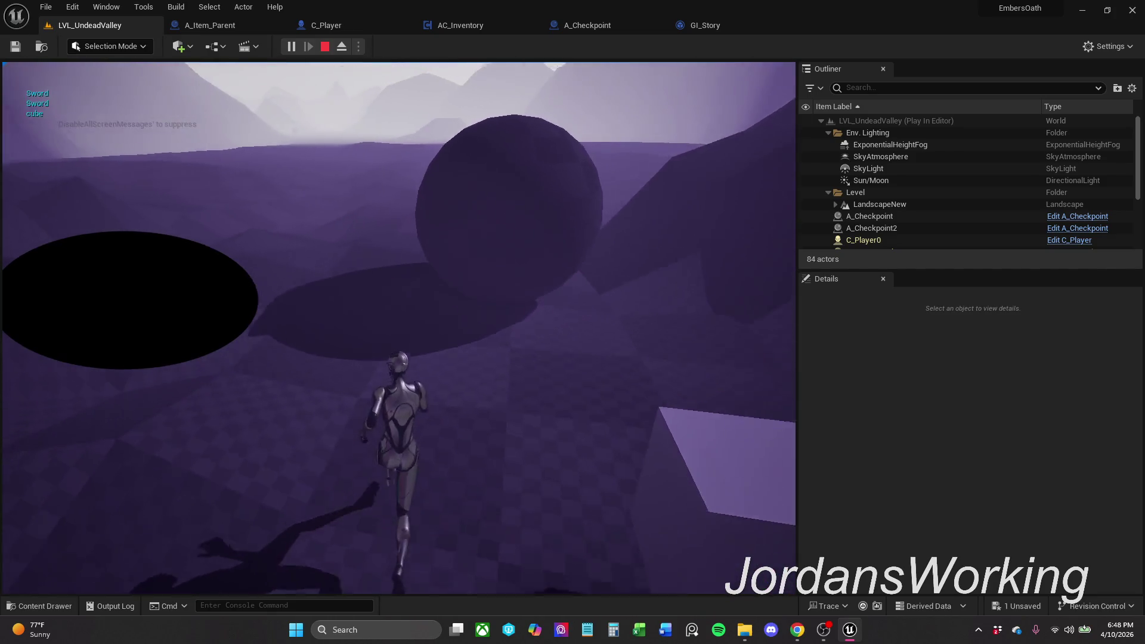
key("e")
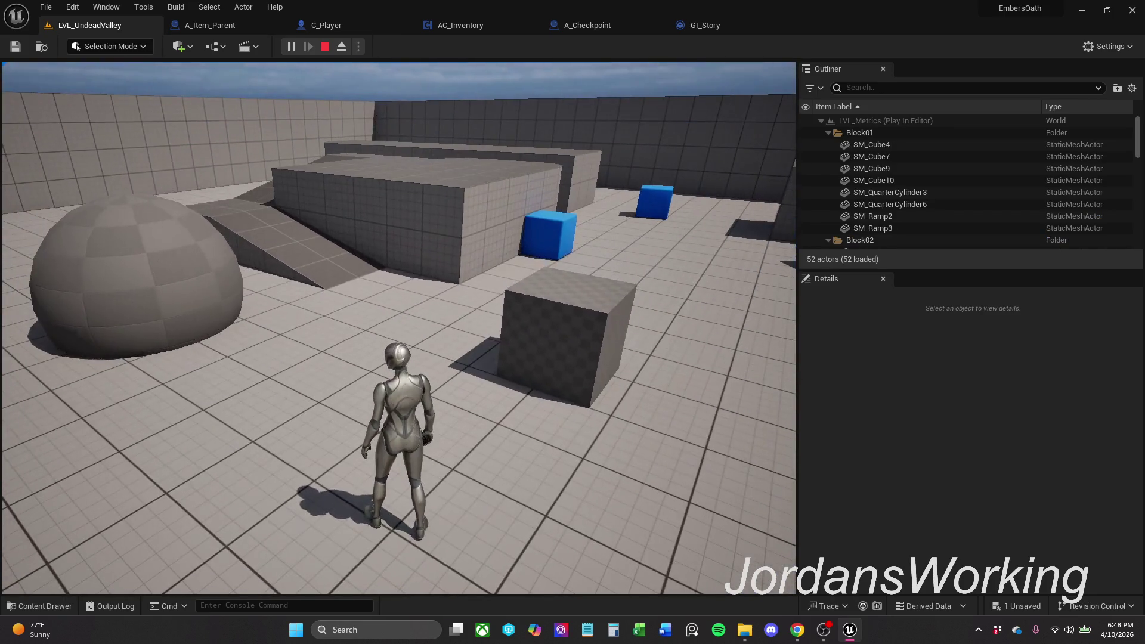
key("Escape")
Step: Run two more play tests collecting the cube and Sword, stopping each with Esc
left_click(290, 46)
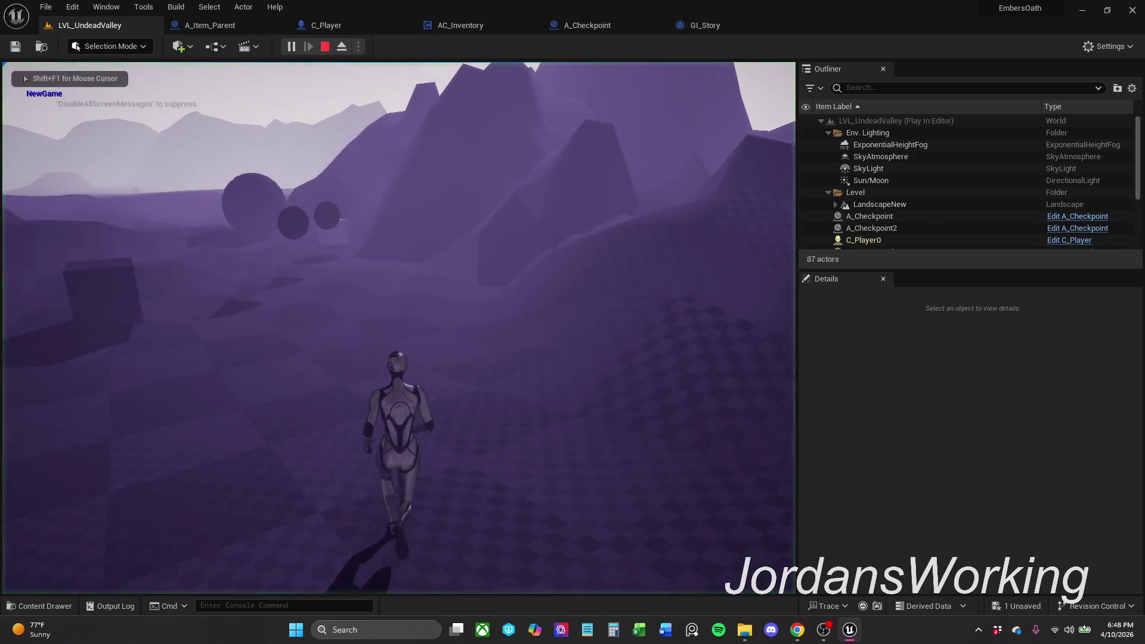
key("w")
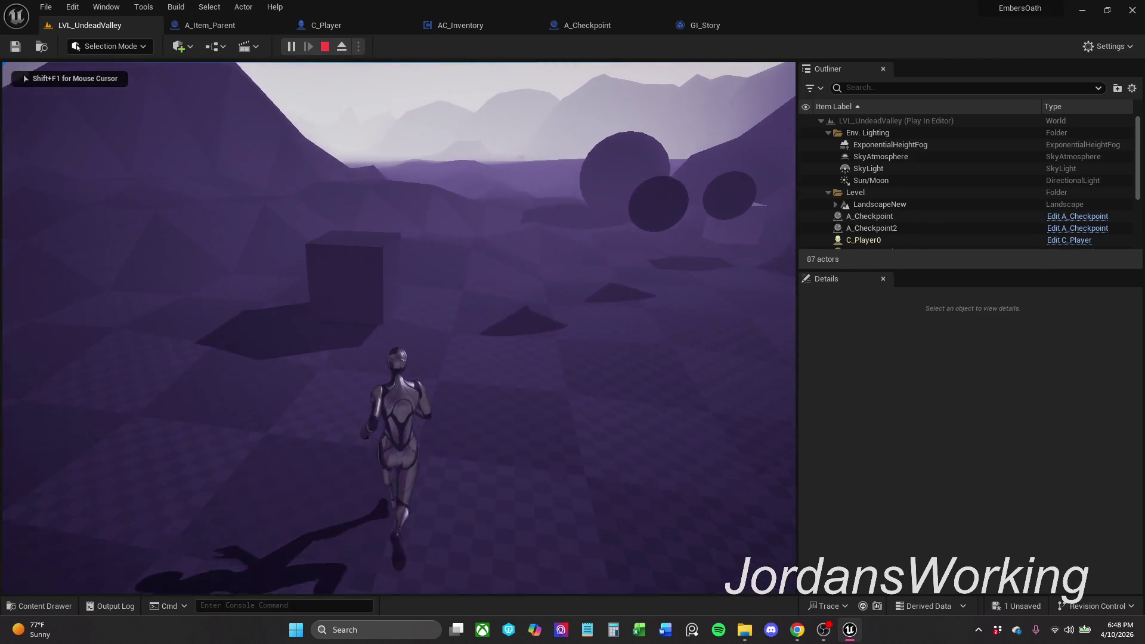
key("w")
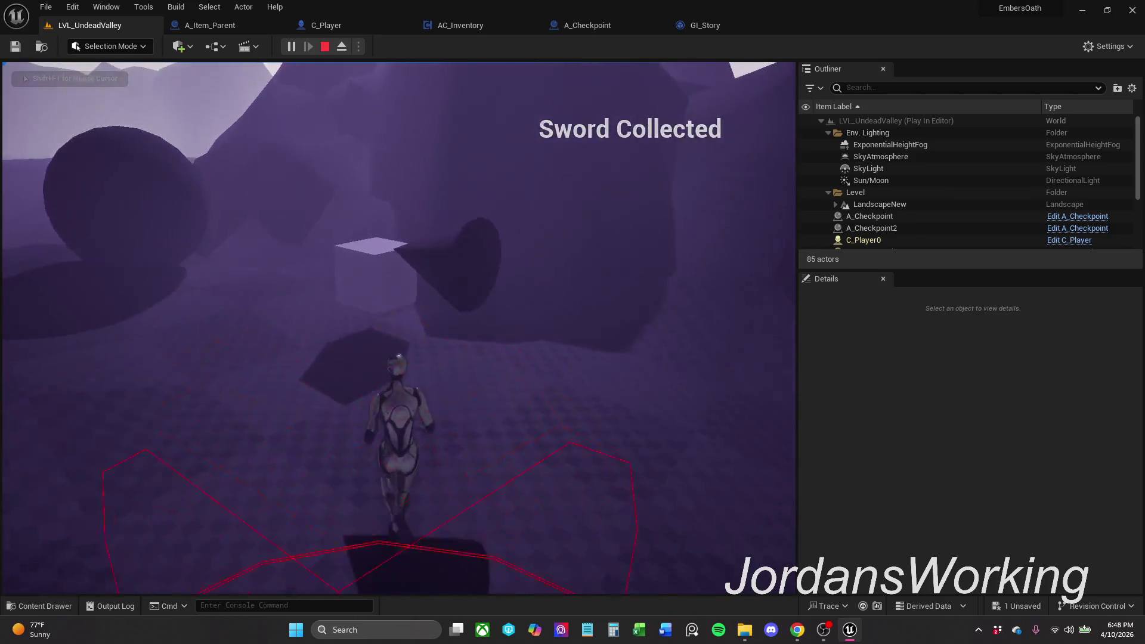
key("w")
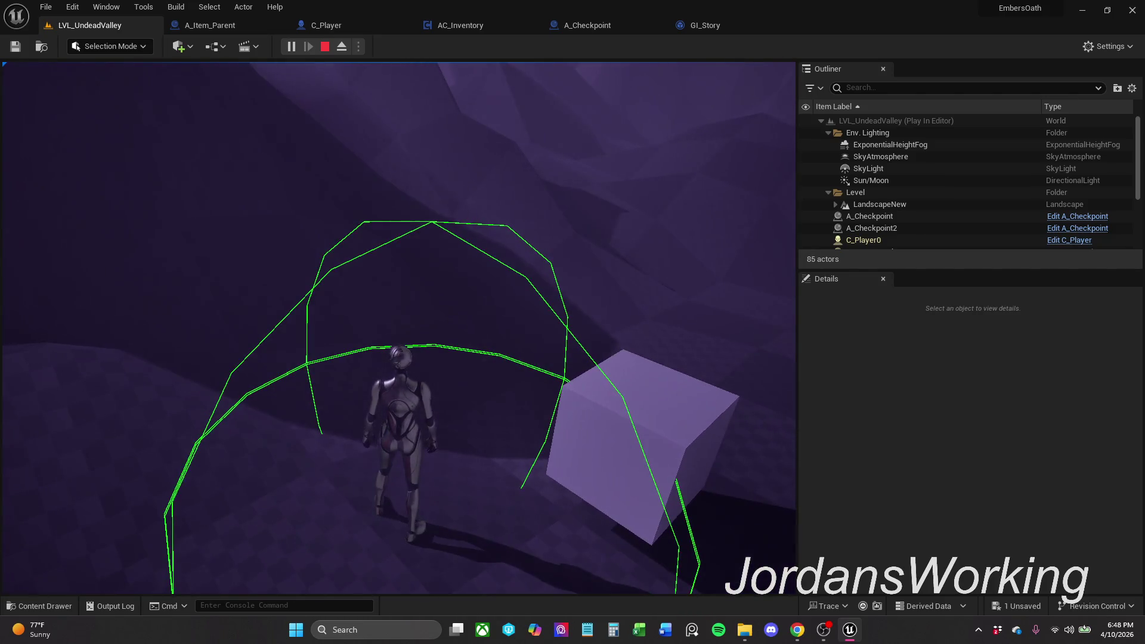
key("Escape")
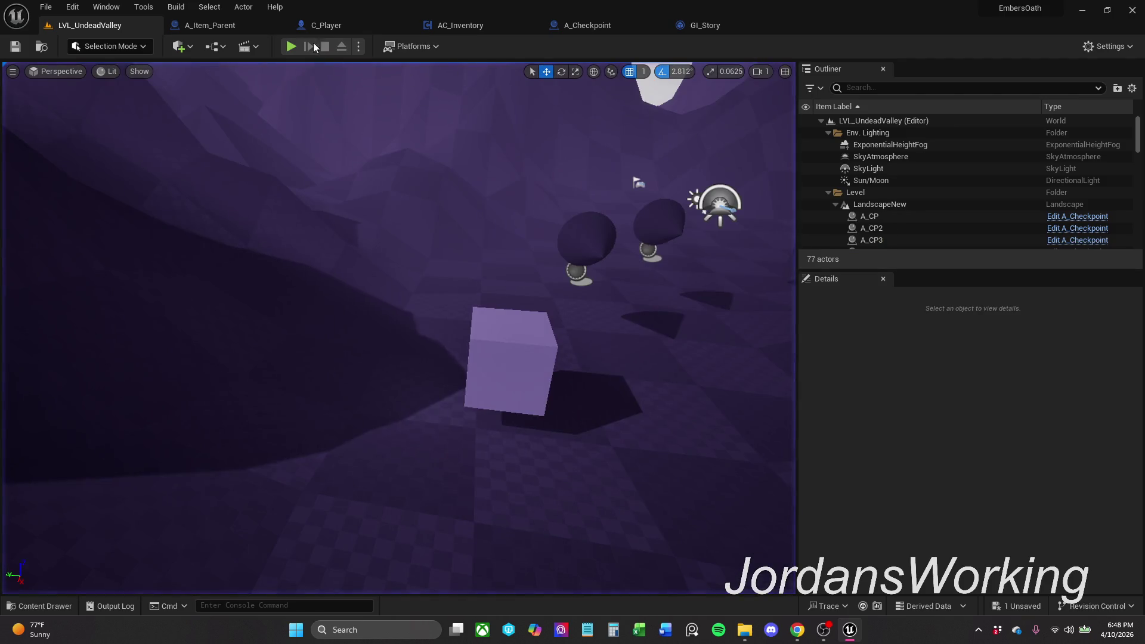
left_click(306, 52)
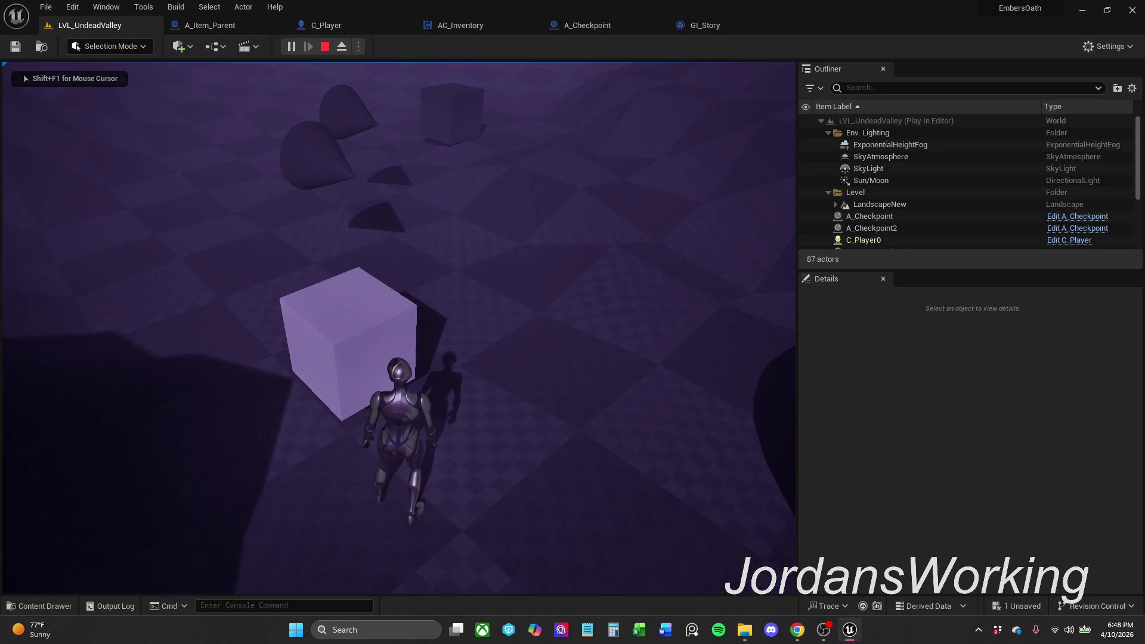
key("Escape")
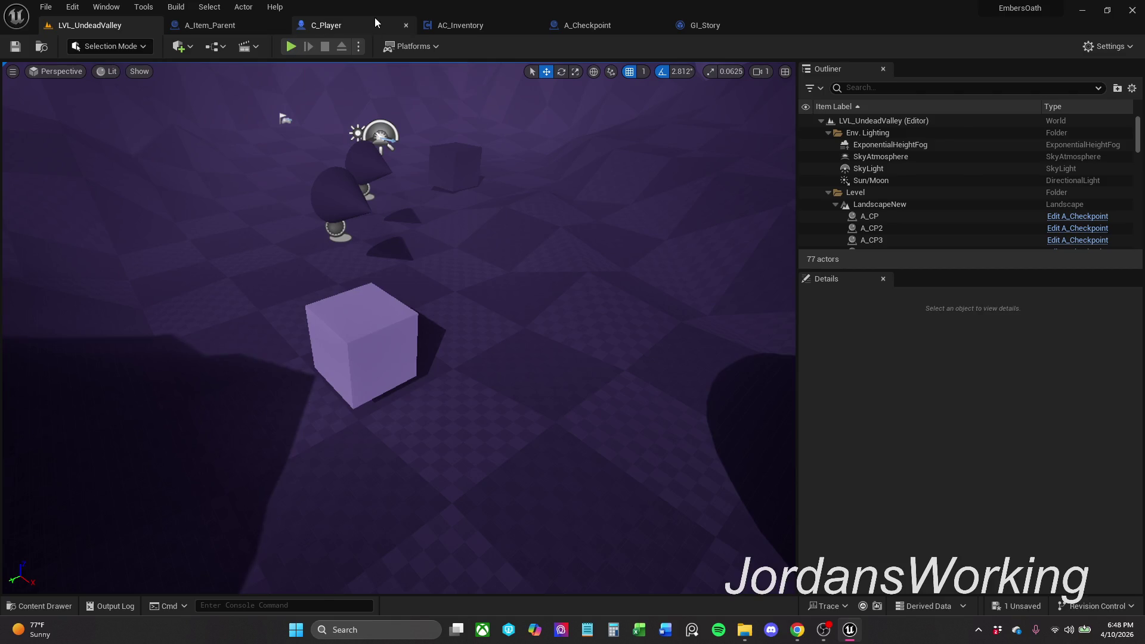
Step: Review AC_Inventory's Cast and Create Widget chain and its Inventory Graph For Each Loop
left_click(351, 25)
left_click(482, 25)
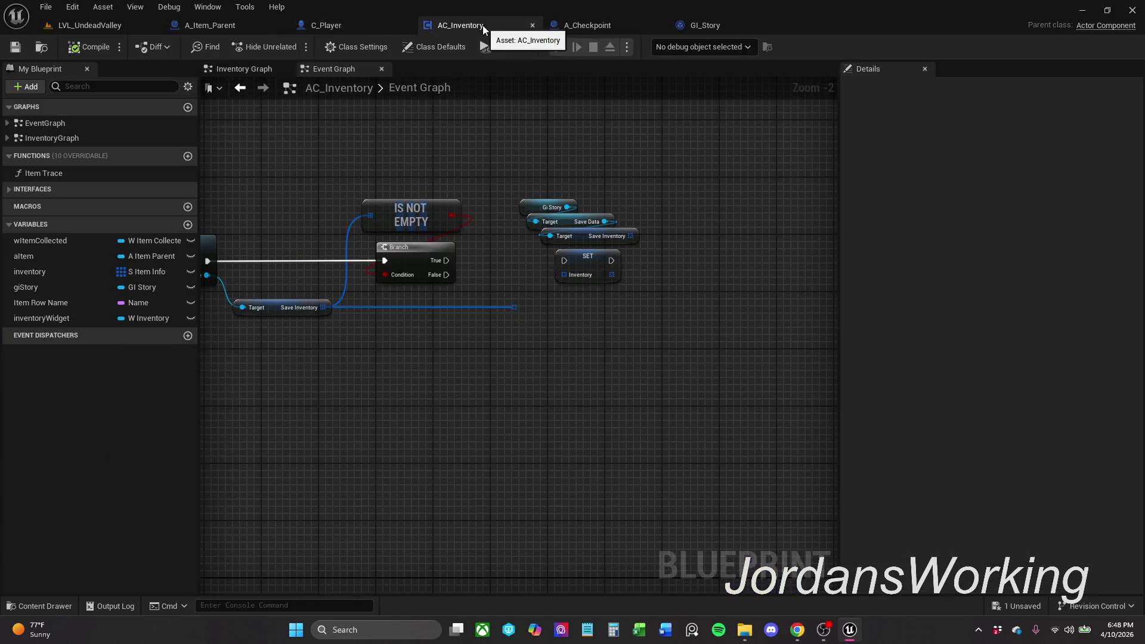
mouse_move(405, 161)
left_mouse_down()
mouse_move(631, 192)
mouse_move(507, 269)
mouse_move(489, 265)
mouse_move(668, 230)
mouse_move(537, 245)
left_mouse_up()
scroll(624, 191, "down", 1)
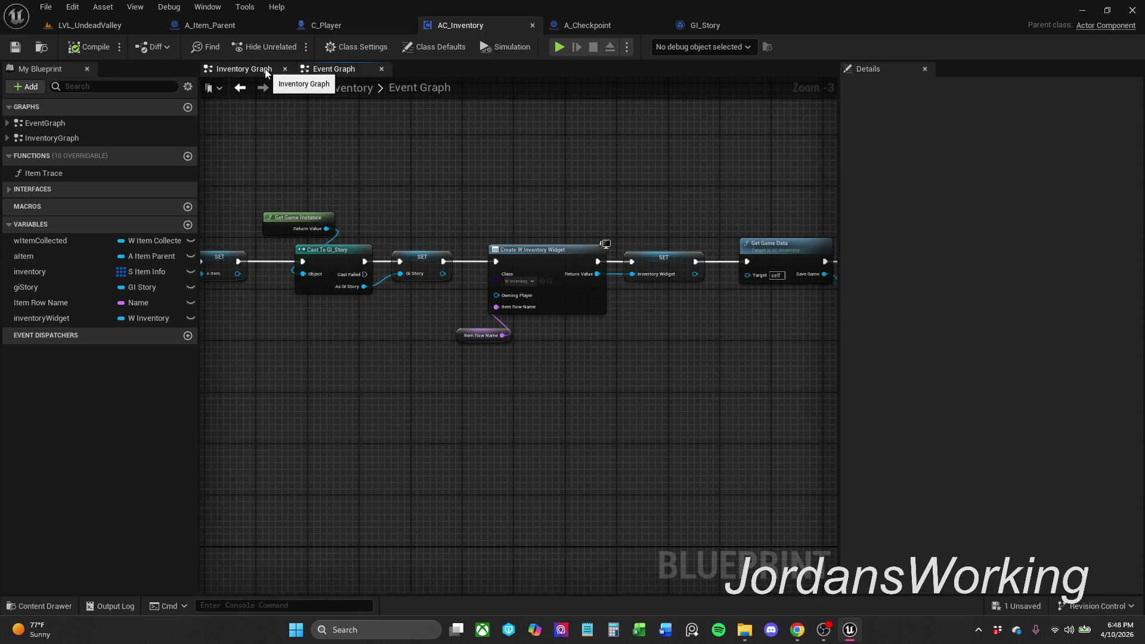
left_click(241, 68)
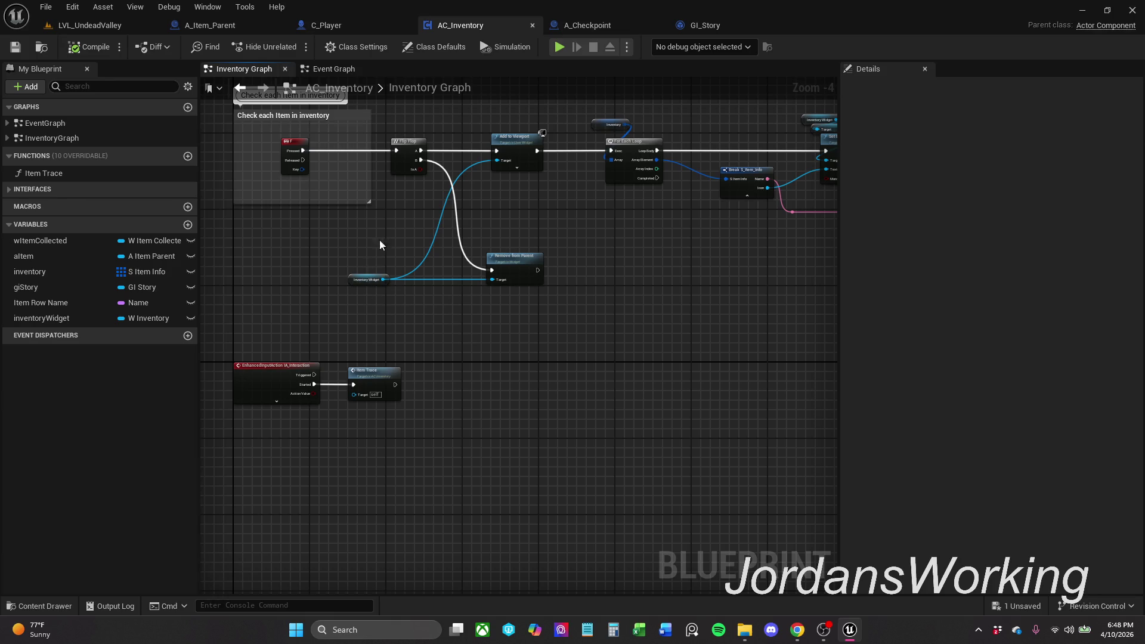
left_click_drag(376, 250, 346, 273)
scroll(365, 253, "up", 2)
left_click_drag(581, 279, 301, 315)
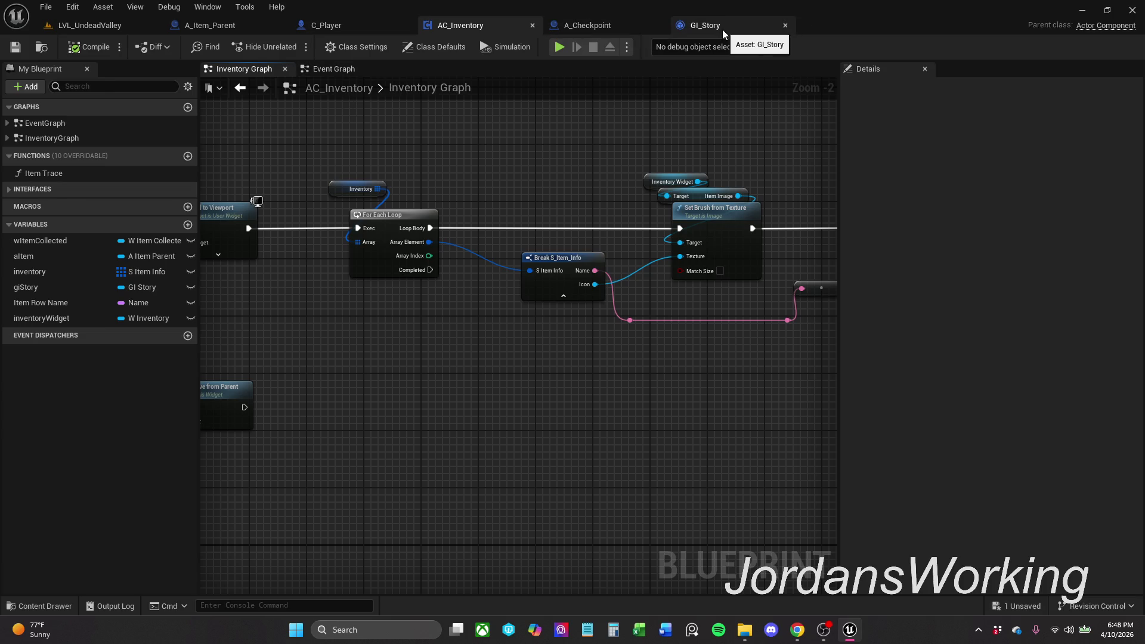
Step: Check A_Checkpoint and C_Player, then zoom AC_Inventory's Event Graph onto the Save Inventory Branch check
left_click(606, 29)
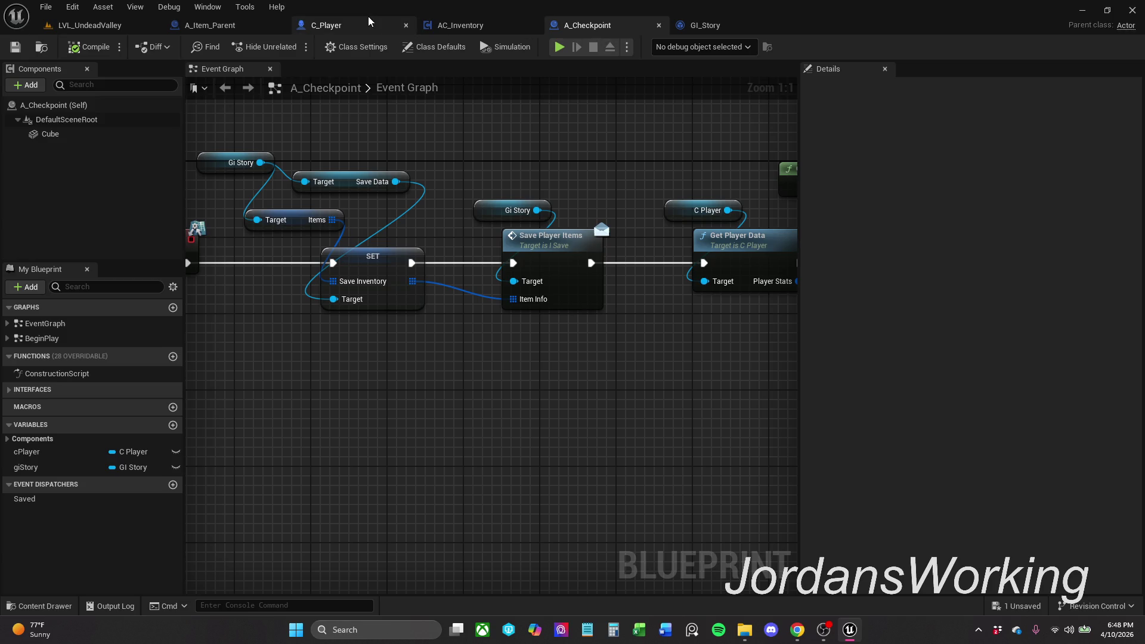
left_click(344, 21)
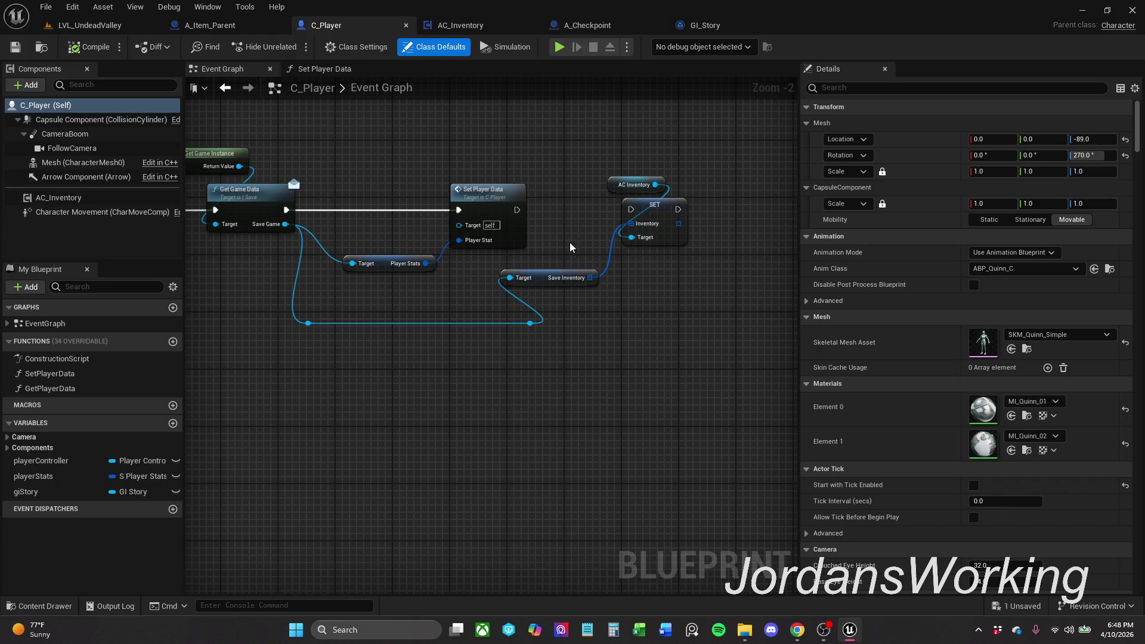
left_click_drag(571, 247, 616, 276)
left_click(481, 27)
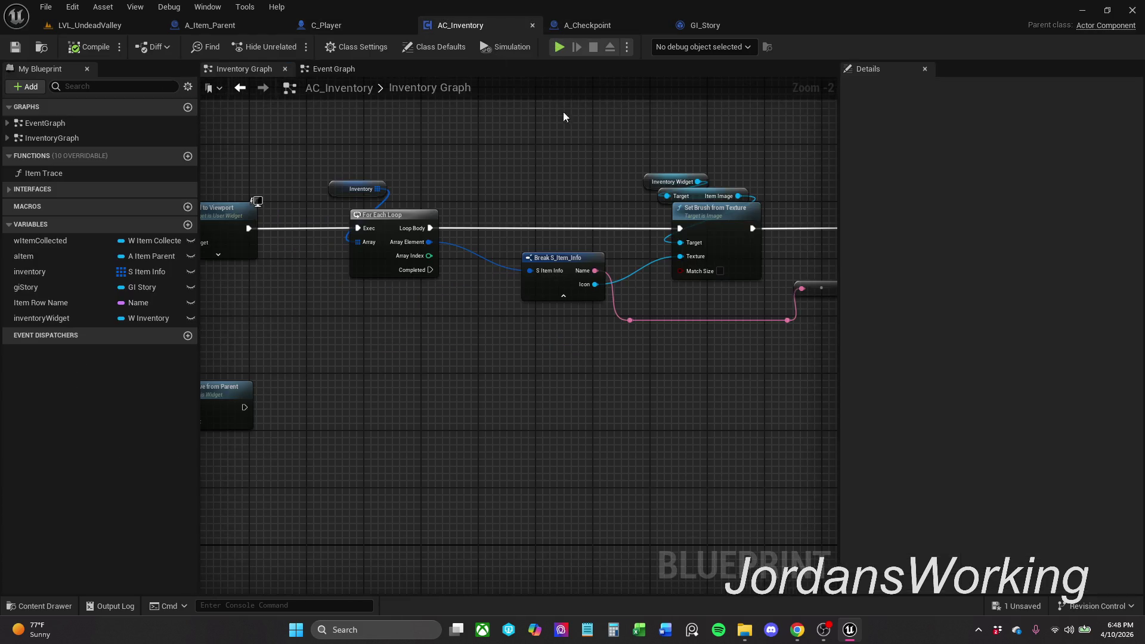
scroll(610, 184, "down", 1)
mouse_move(609, 184)
left_mouse_down()
mouse_move(647, 107)
mouse_move(701, 187)
mouse_move(757, 209)
mouse_move(768, 199)
left_mouse_up()
mouse_move(574, 488)
left_mouse_down()
mouse_move(582, 404)
mouse_move(527, 460)
mouse_move(583, 410)
mouse_move(518, 502)
mouse_move(672, 324)
mouse_move(660, 371)
mouse_move(509, 345)
mouse_move(542, 285)
mouse_move(772, 187)
mouse_move(593, 148)
left_mouse_up()
scroll(660, 370, "down", 2)
left_click(352, 69)
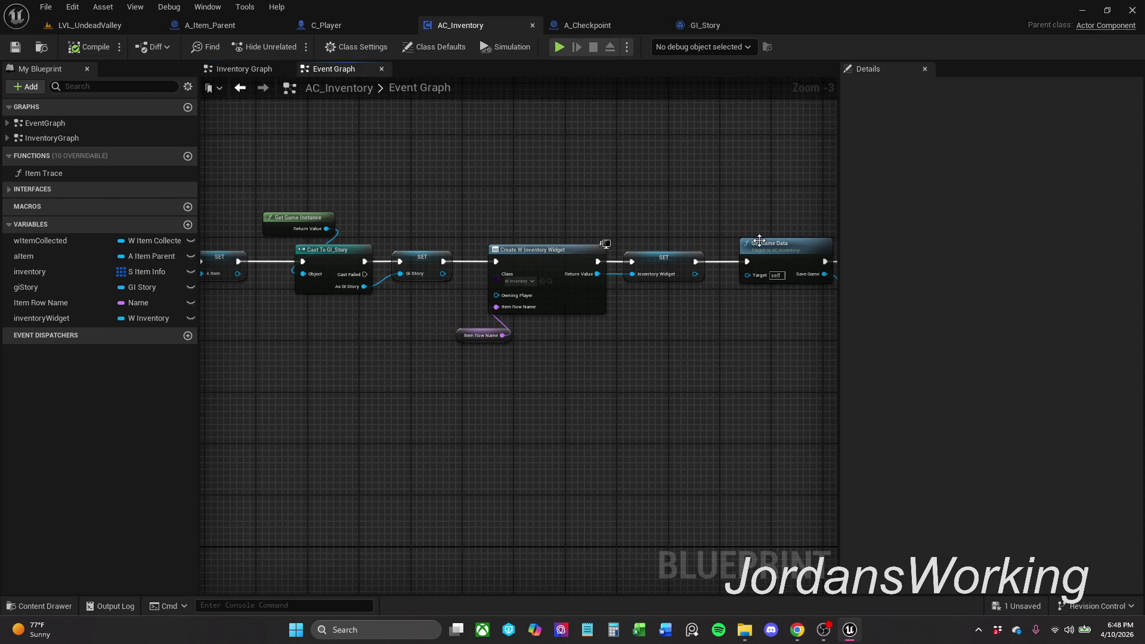
scroll(628, 231, "up", 2)
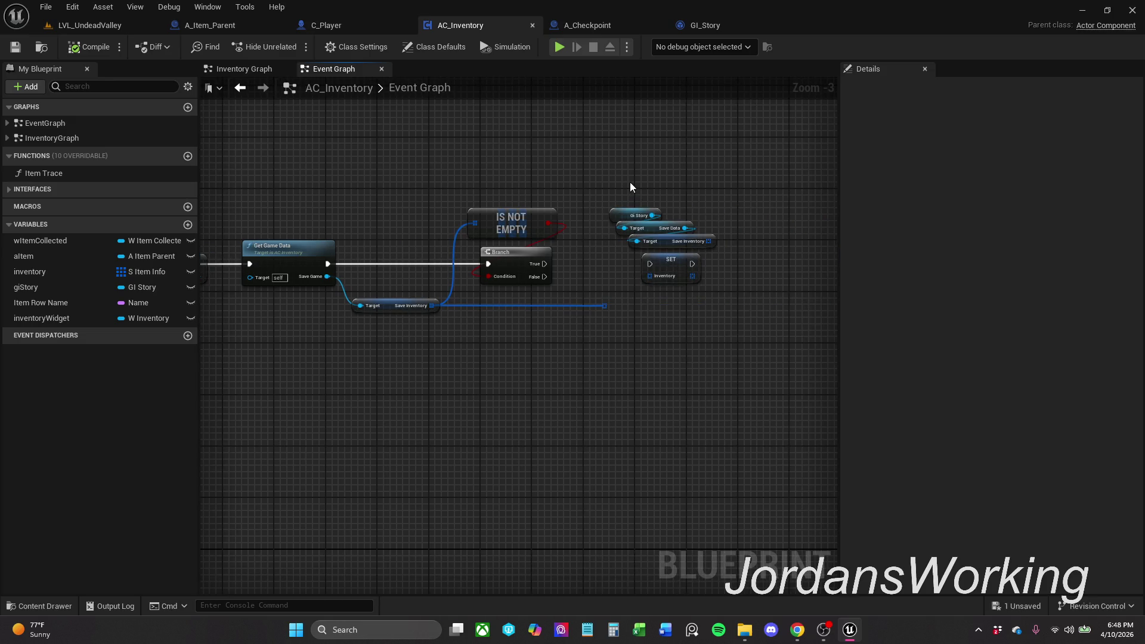
scroll(674, 221, "up", 2)
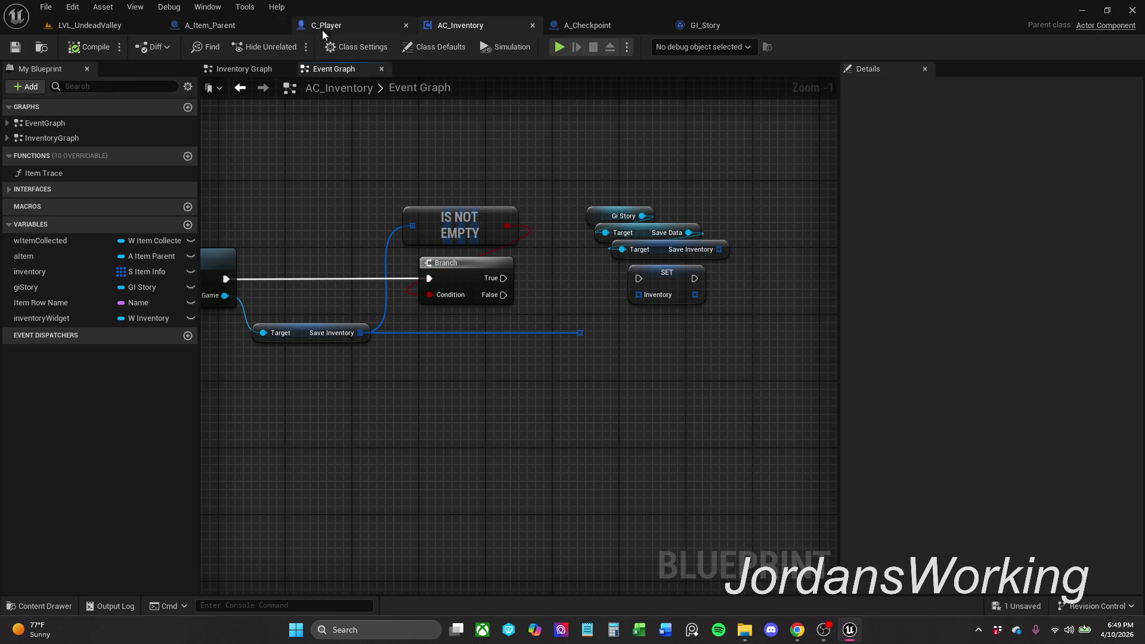
Step: Reorder the tabs so C_Player follows AC_Inventory, then open GI_Story's Event Graph
left_click(355, 29)
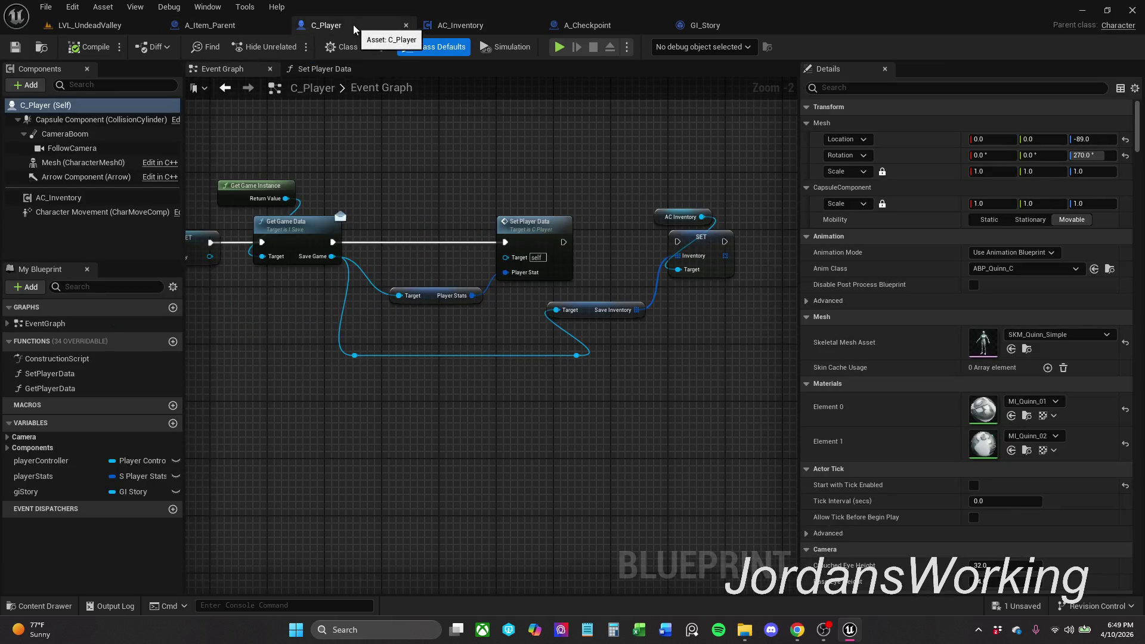
left_click(516, 25)
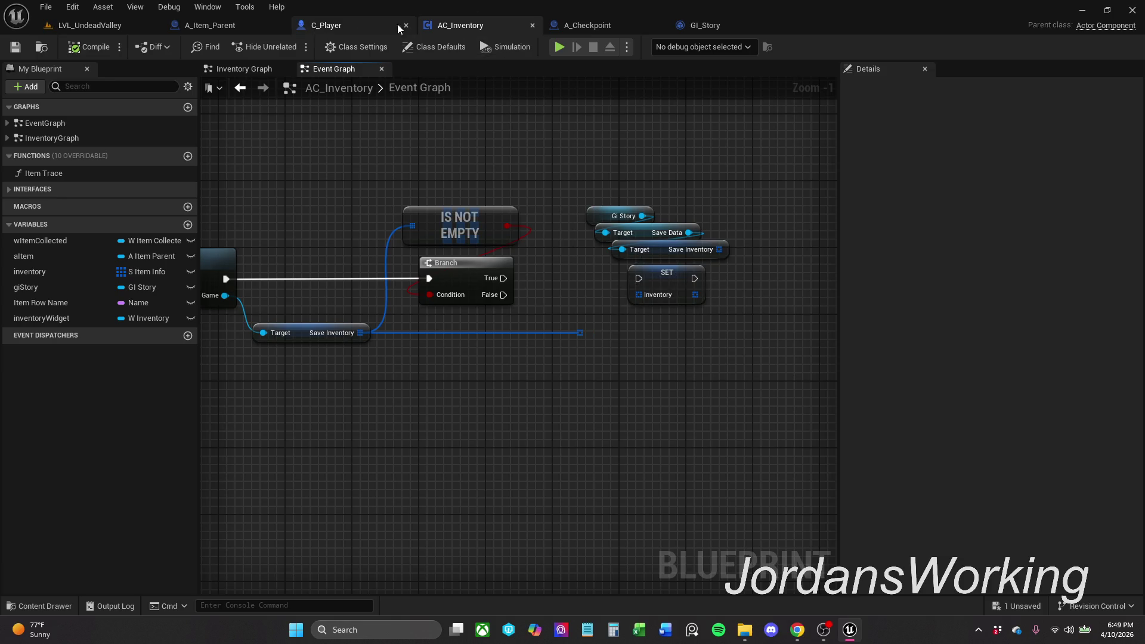
left_click_drag(388, 25, 499, 31)
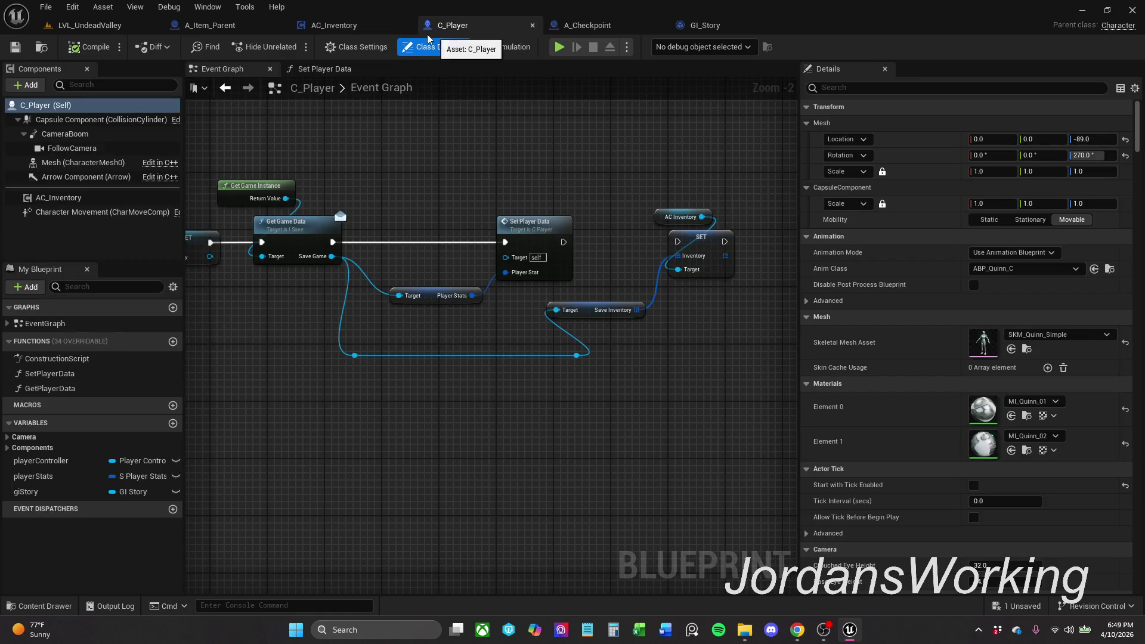
left_click(337, 24)
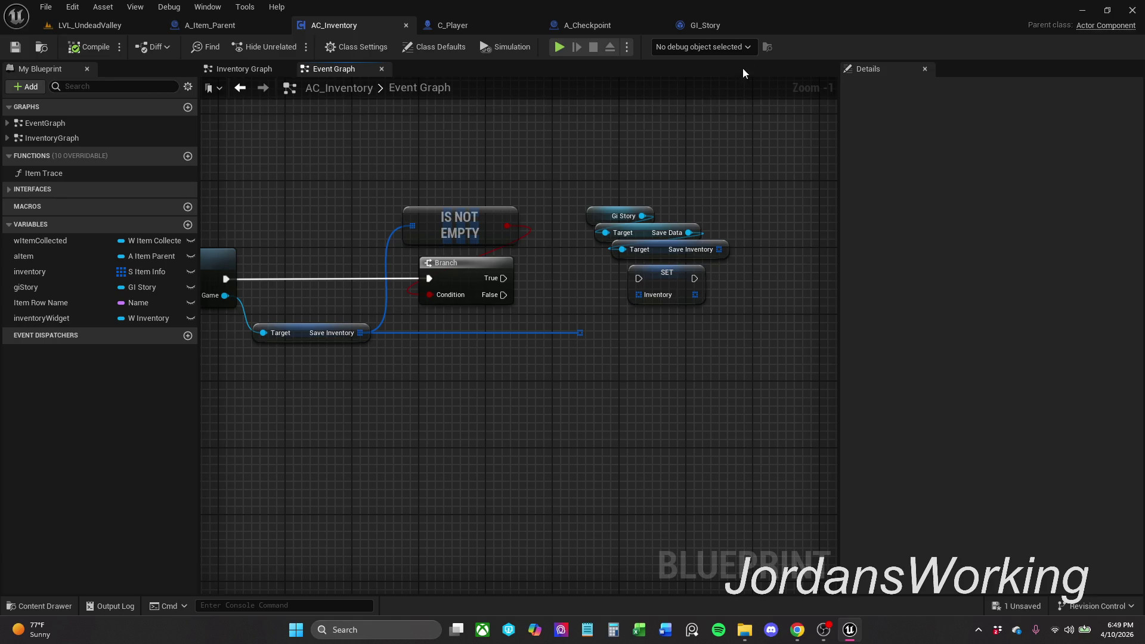
left_click(722, 26)
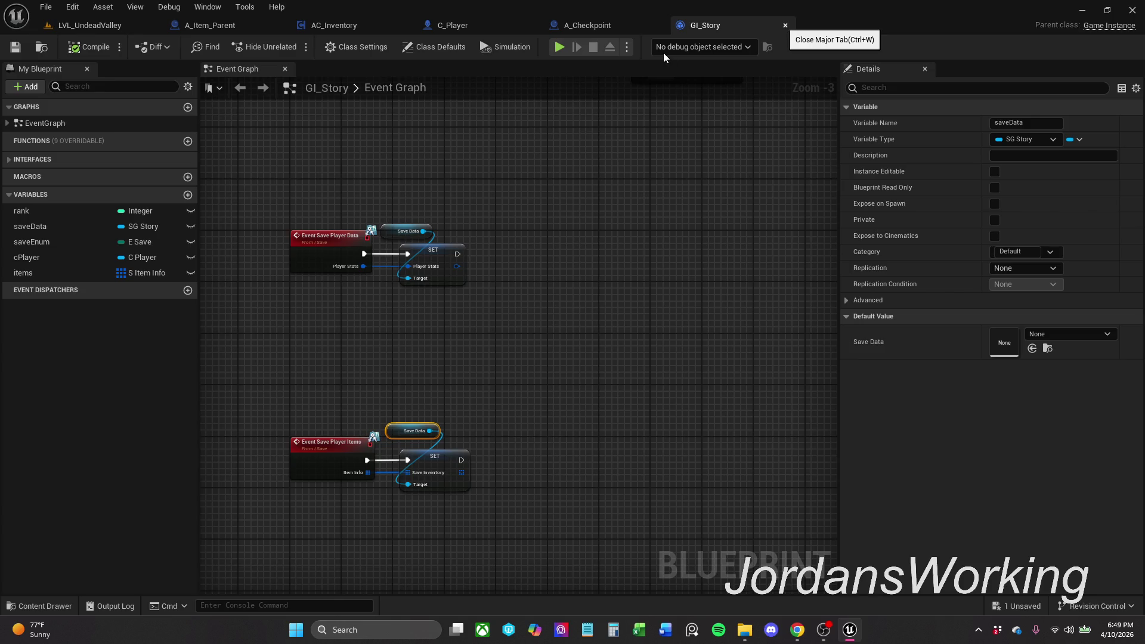
Step: Close GI_Story and move the A_Checkpoint tab right after the level tab
key("ctrl+w")
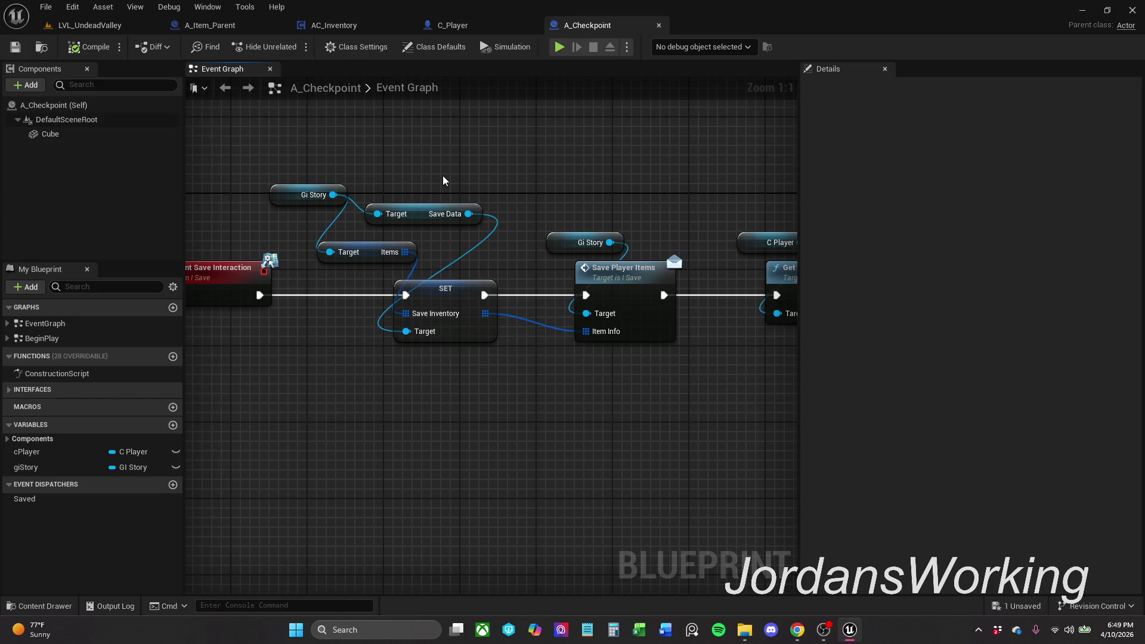
scroll(451, 173, "down", 1)
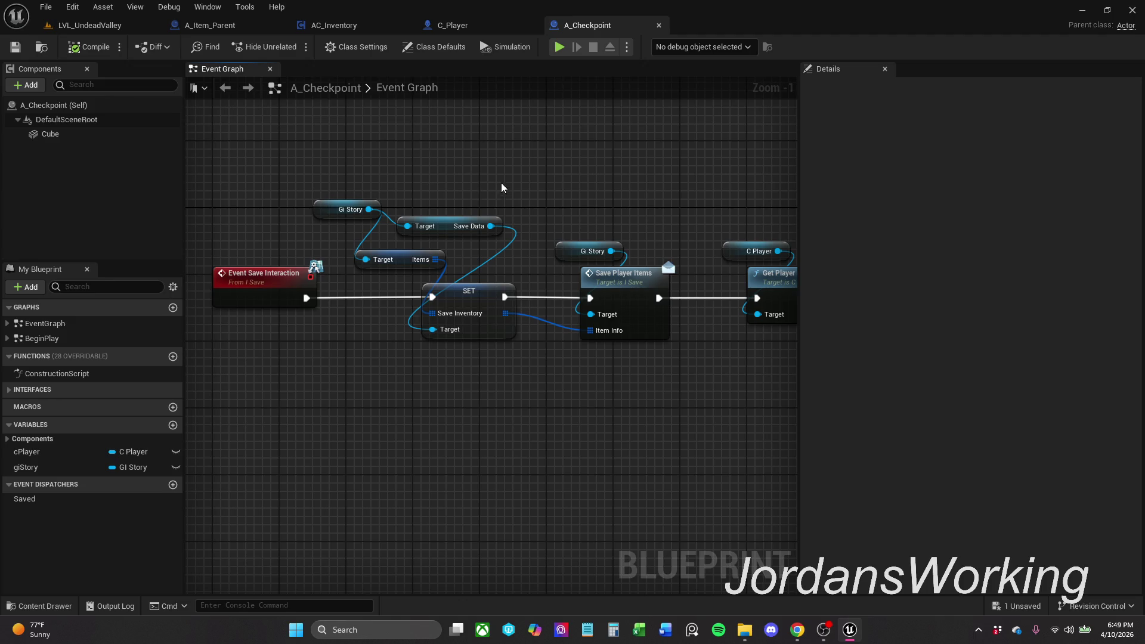
left_click_drag(424, 121, 443, 155)
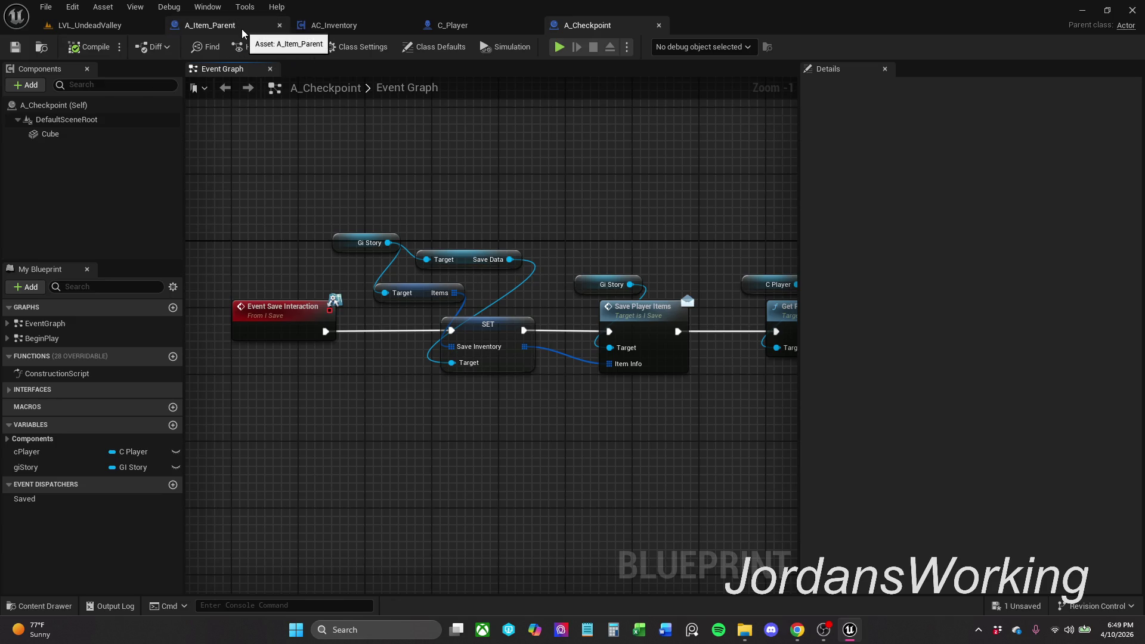
left_click_drag(597, 25, 231, 30)
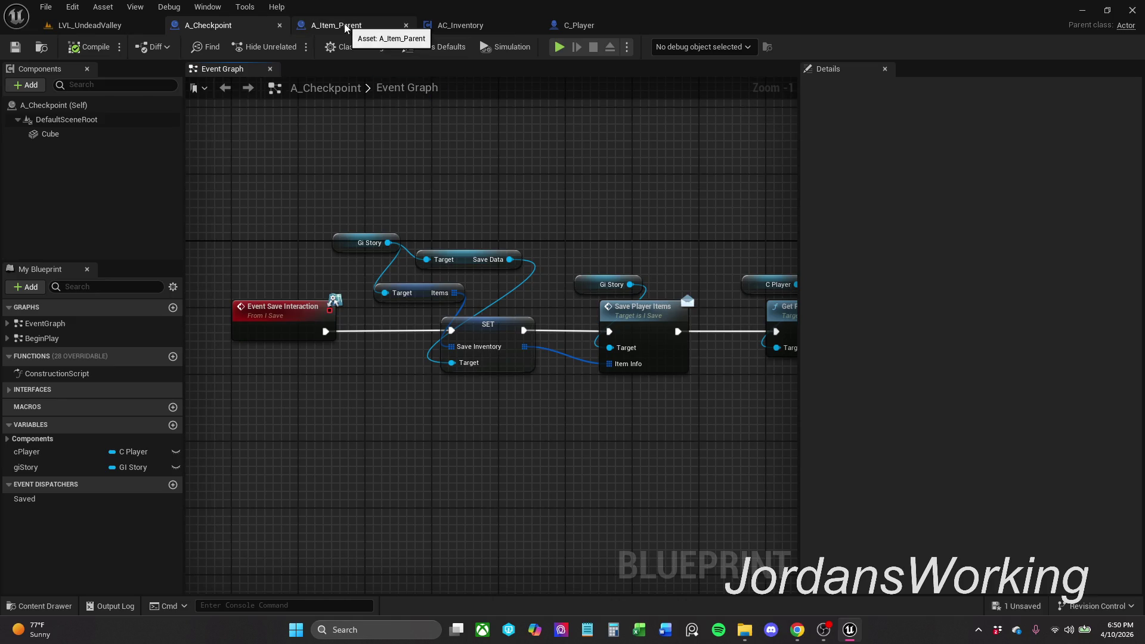
Step: Review AC_Inventory's Get Game Data and SET nodes and its commented Inventory Graph chain
left_click(471, 25)
left_click_drag(442, 202, 714, 150)
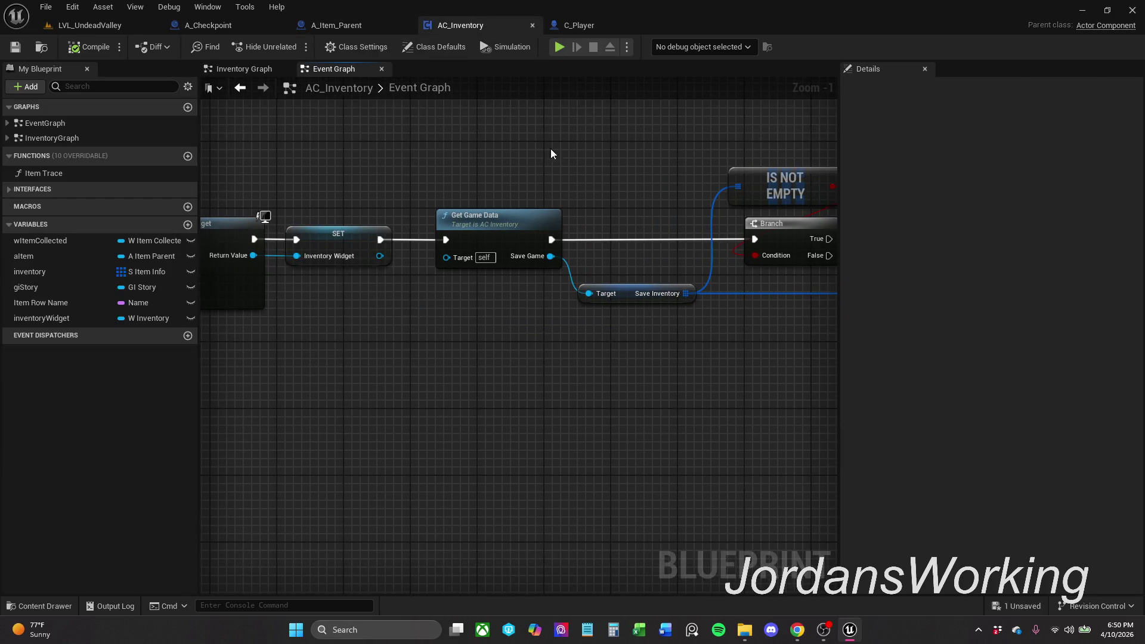
left_click(244, 70)
mouse_move(499, 191)
left_mouse_down()
mouse_move(554, 334)
mouse_move(419, 321)
mouse_move(723, 278)
left_mouse_up()
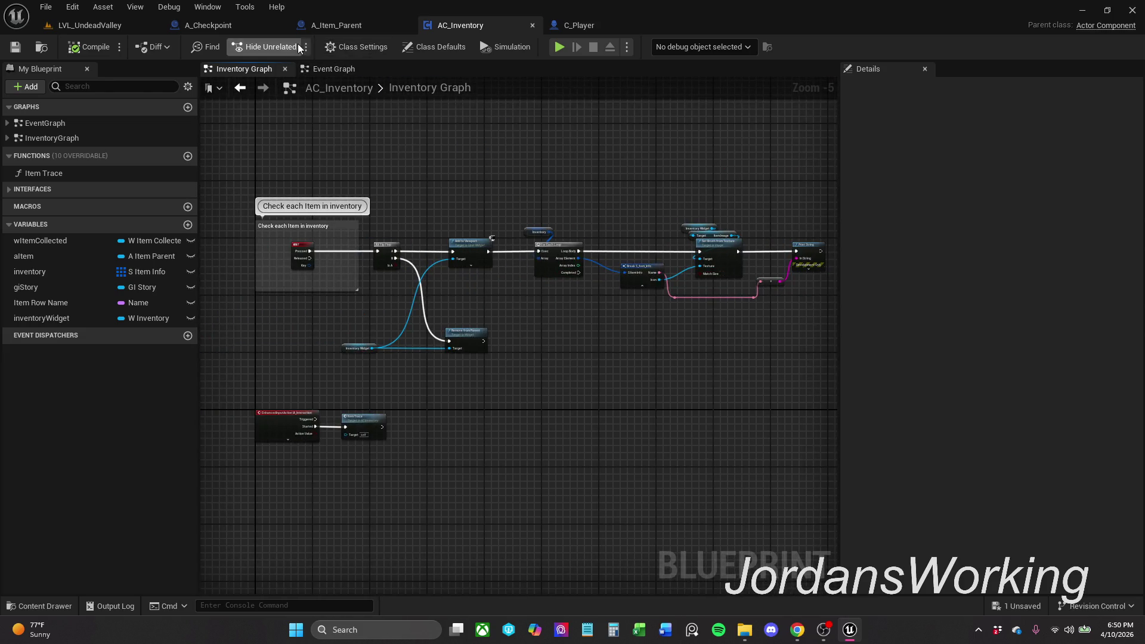
Step: Look over A_Checkpoint's save event graph
left_click(208, 25)
left_click_drag(427, 197, 403, 175)
mouse_move(482, 236)
left_mouse_down()
mouse_move(619, 249)
mouse_move(335, 213)
mouse_move(696, 204)
left_mouse_up()
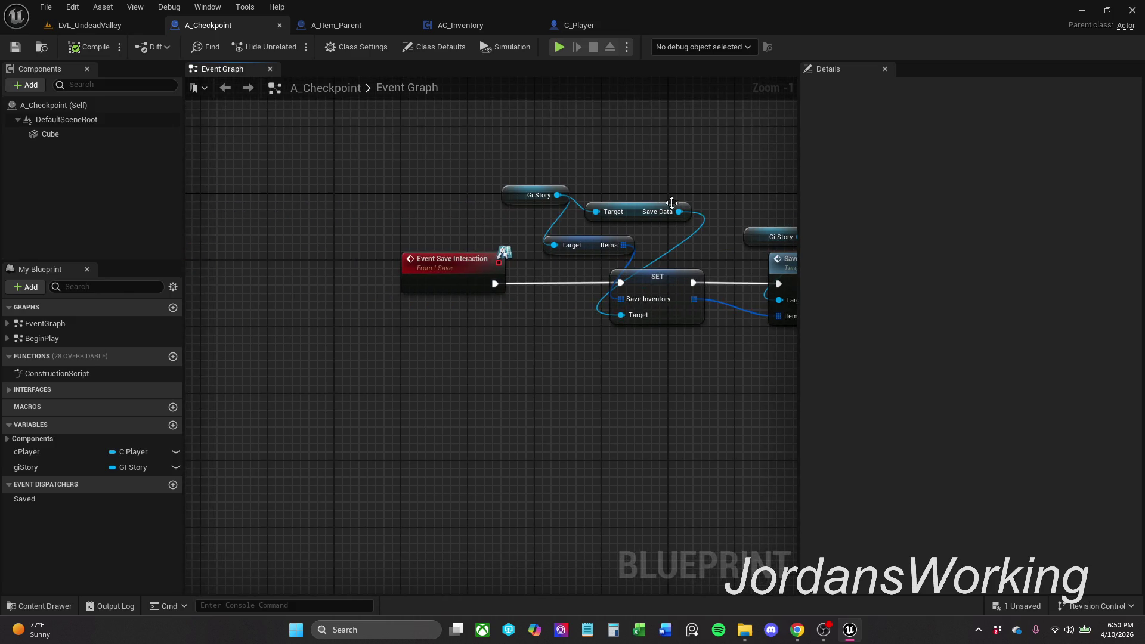
mouse_move(464, 239)
left_mouse_down()
mouse_move(422, 281)
mouse_move(401, 340)
mouse_move(399, 244)
left_mouse_up()
scroll(402, 340, "down", 1)
scroll(400, 241, "up", 1)
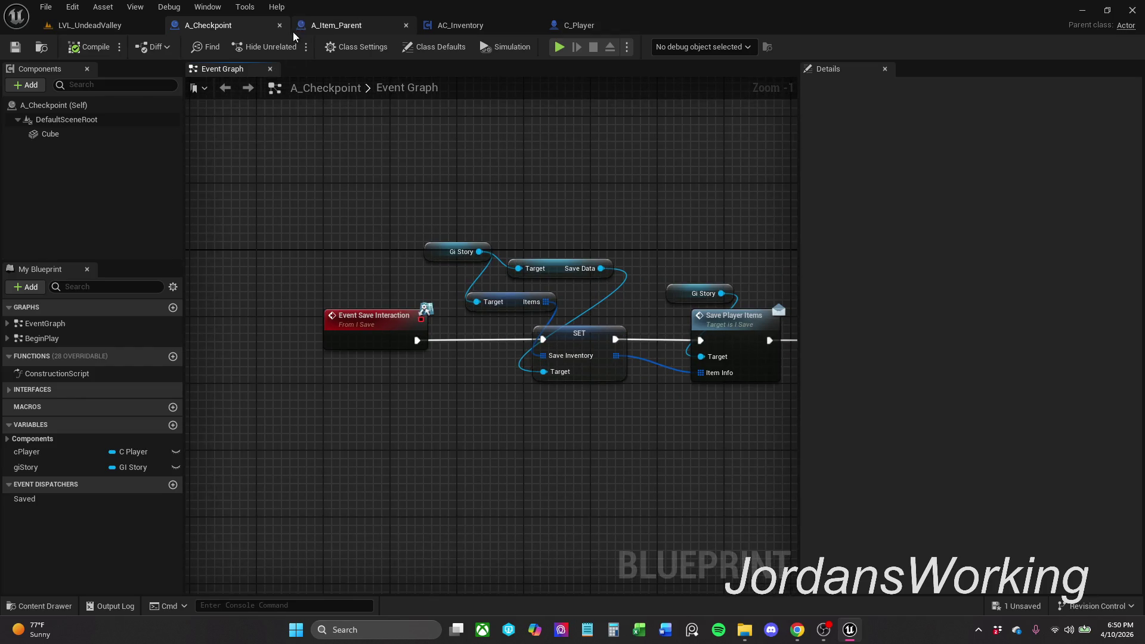
Step: Review C_Player's graph and AC_Inventory's Item Trace function, then return to A_Checkpoint's player data nodes
left_click(565, 26)
mouse_move(442, 200)
left_mouse_down()
mouse_move(718, 179)
mouse_move(725, 218)
left_mouse_up()
left_click(474, 24)
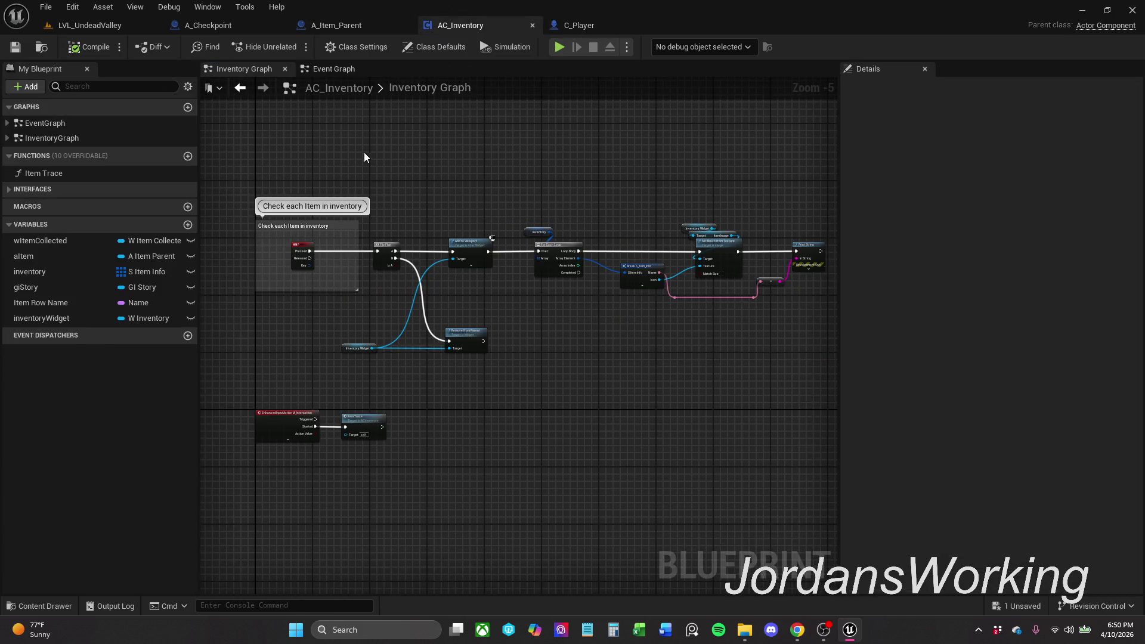
left_click(349, 70)
left_click(240, 88)
double_click(63, 171)
scroll(479, 201, "down", 2)
scroll(502, 257, "up", 4)
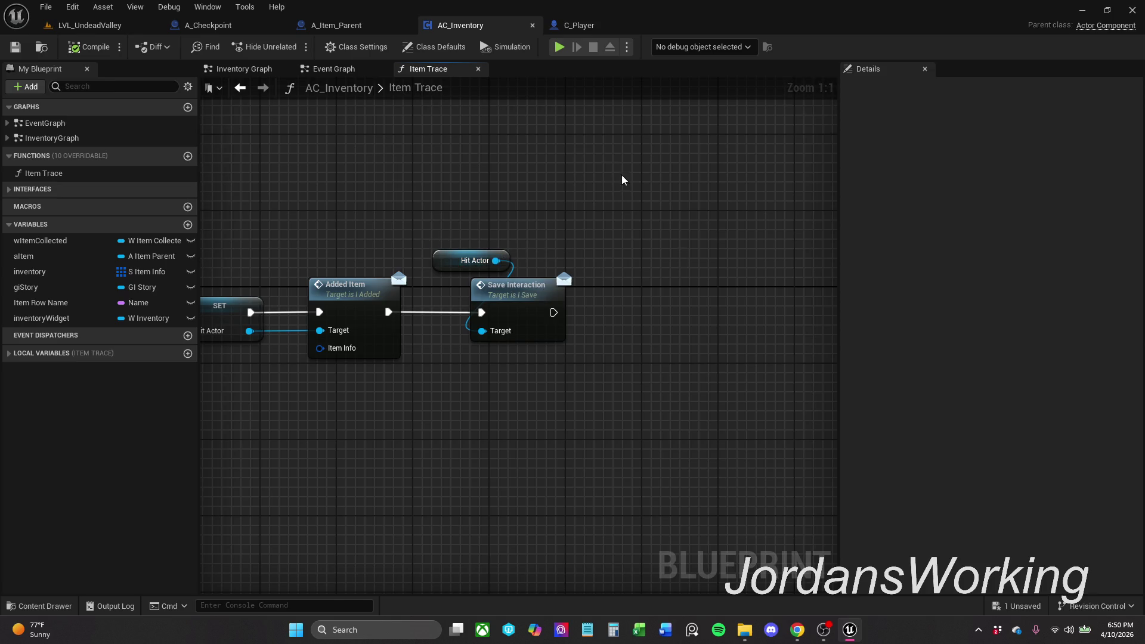
left_click(266, 28)
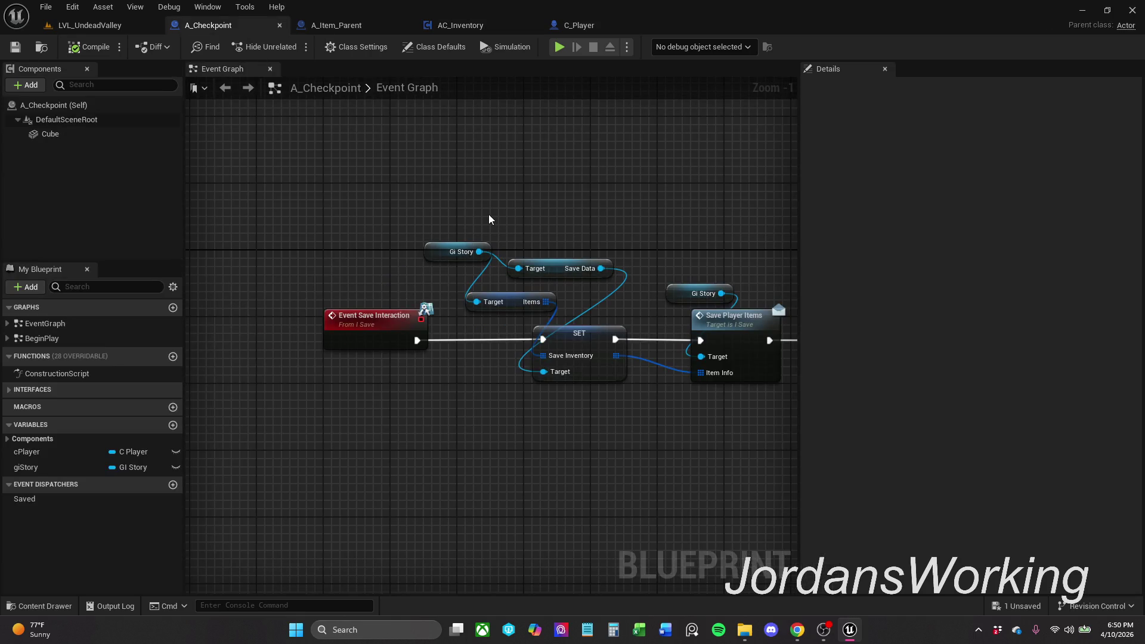
left_click_drag(489, 216, 366, 187)
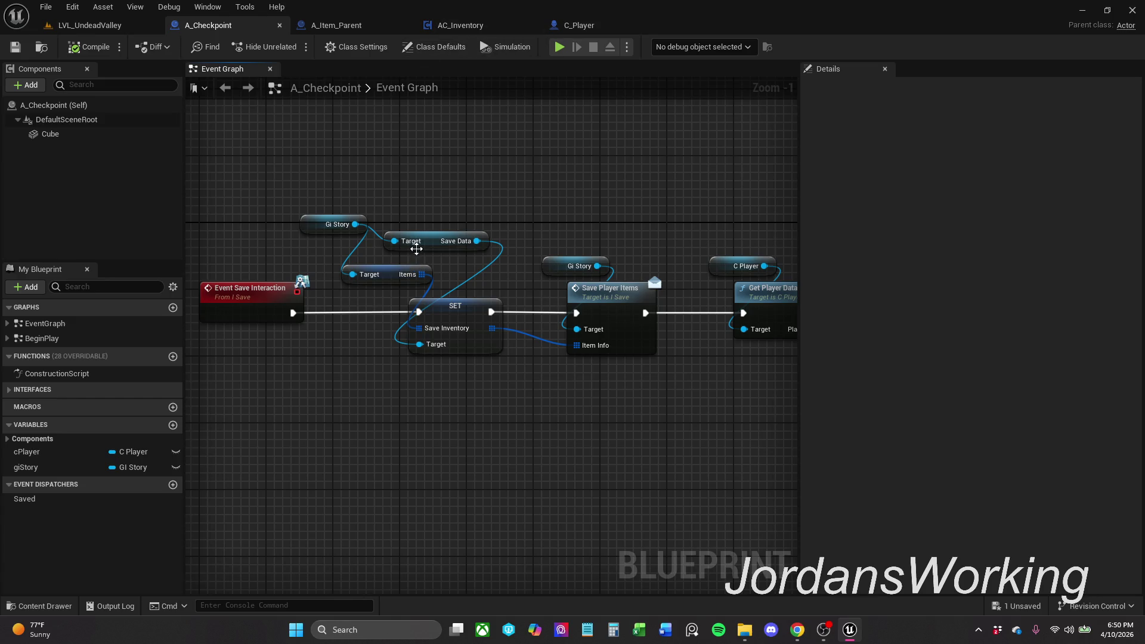
Step: Shift A_Checkpoint's Save Data getter slightly left, then inspect the Items getter
mouse_move(432, 243)
left_mouse_down()
mouse_move(398, 245)
mouse_move(411, 249)
left_mouse_up()
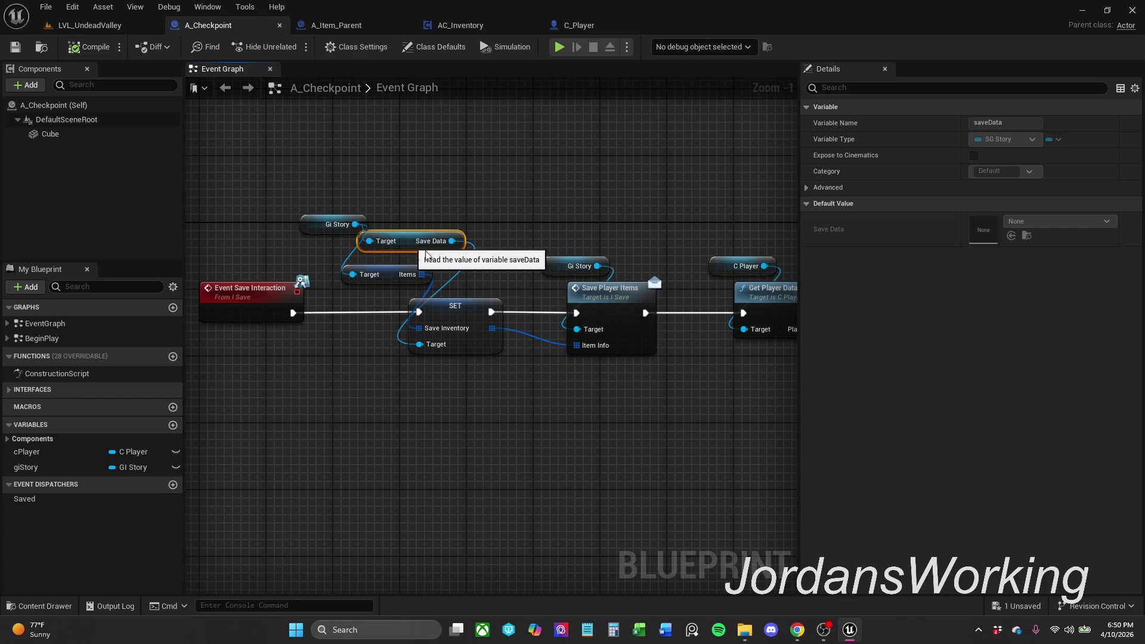
left_click(466, 241)
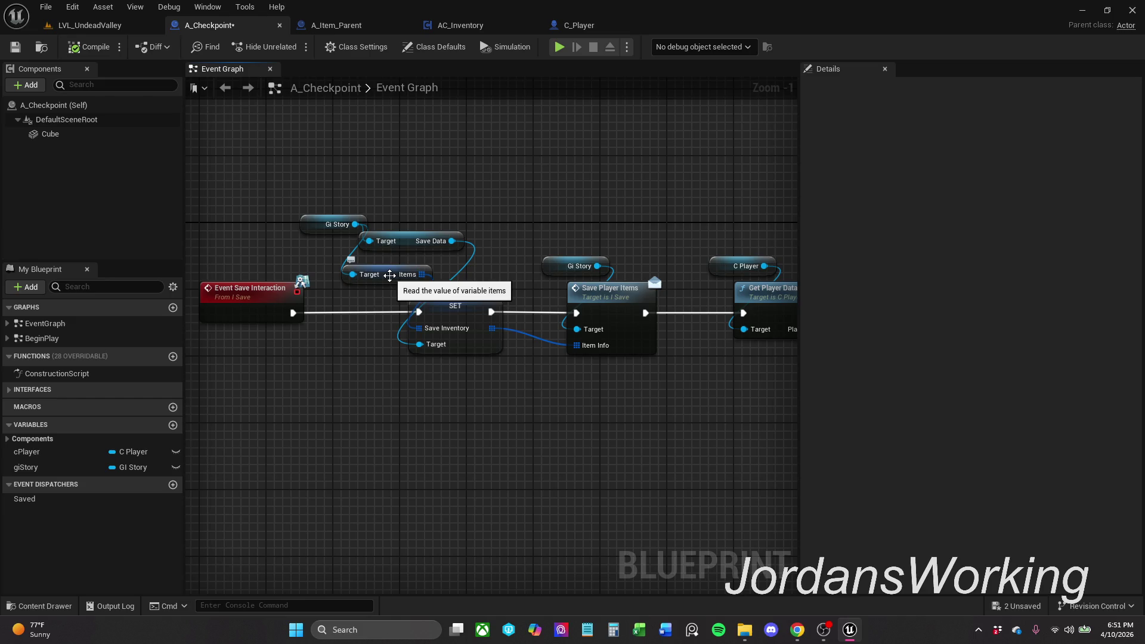
left_click(390, 275)
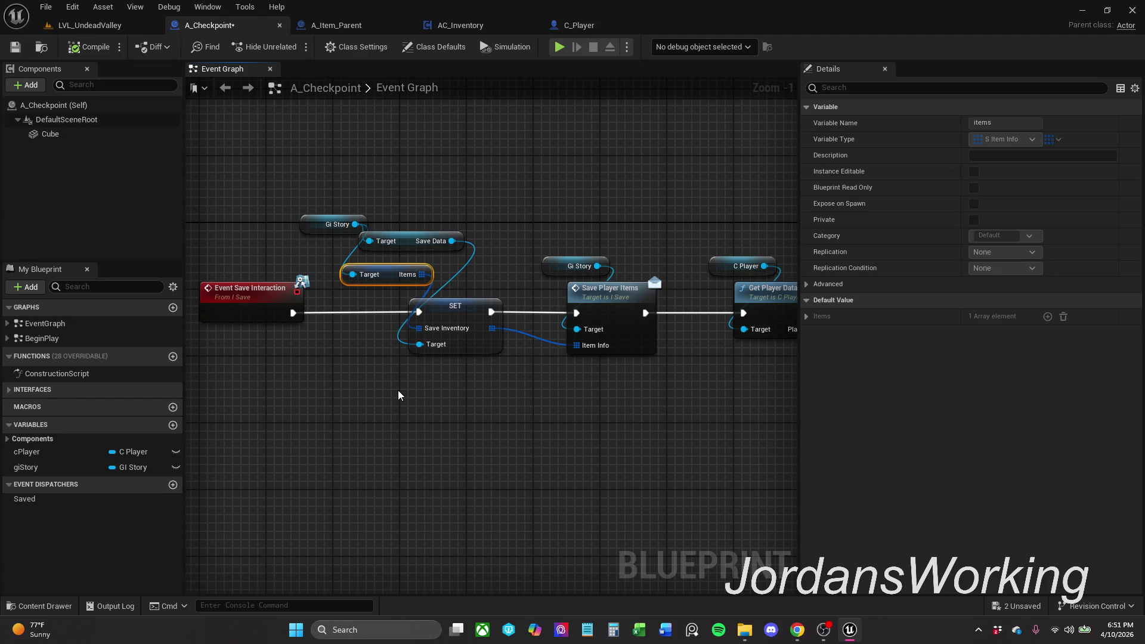
Step: Inspect the items getter in A_Item_Parent's Interaction Graph
left_click(353, 22)
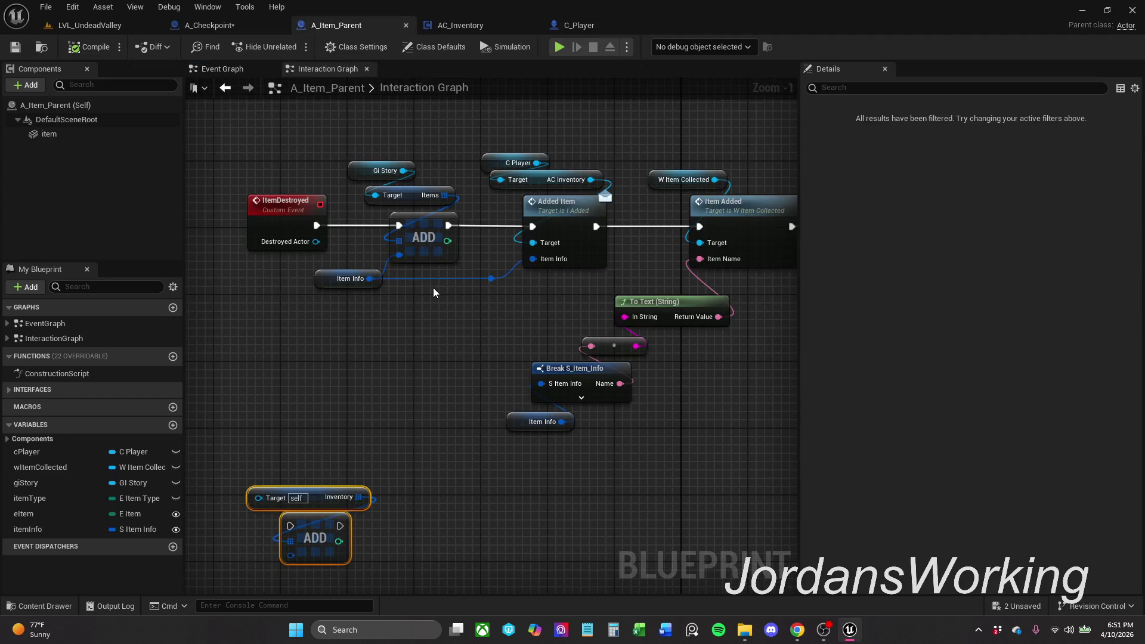
left_click_drag(447, 289, 429, 342)
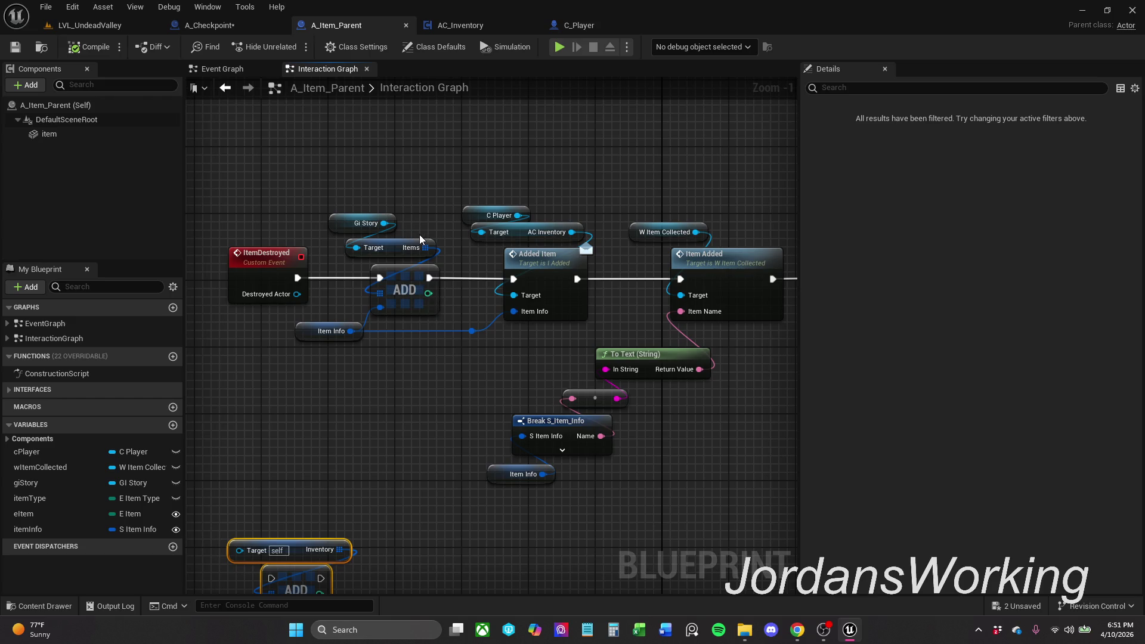
mouse_move(407, 174)
left_mouse_down()
mouse_move(435, 378)
mouse_move(402, 188)
left_mouse_up()
left_click(411, 259)
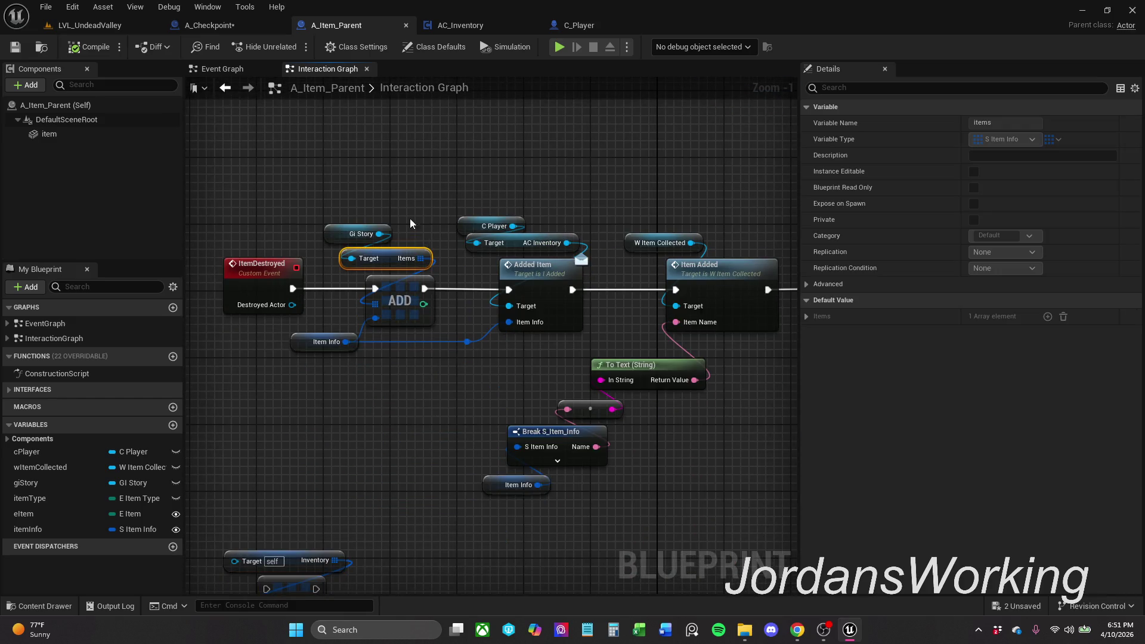
left_click(423, 183)
mouse_move(422, 183)
left_mouse_down()
mouse_move(427, 223)
mouse_move(431, 176)
left_mouse_up()
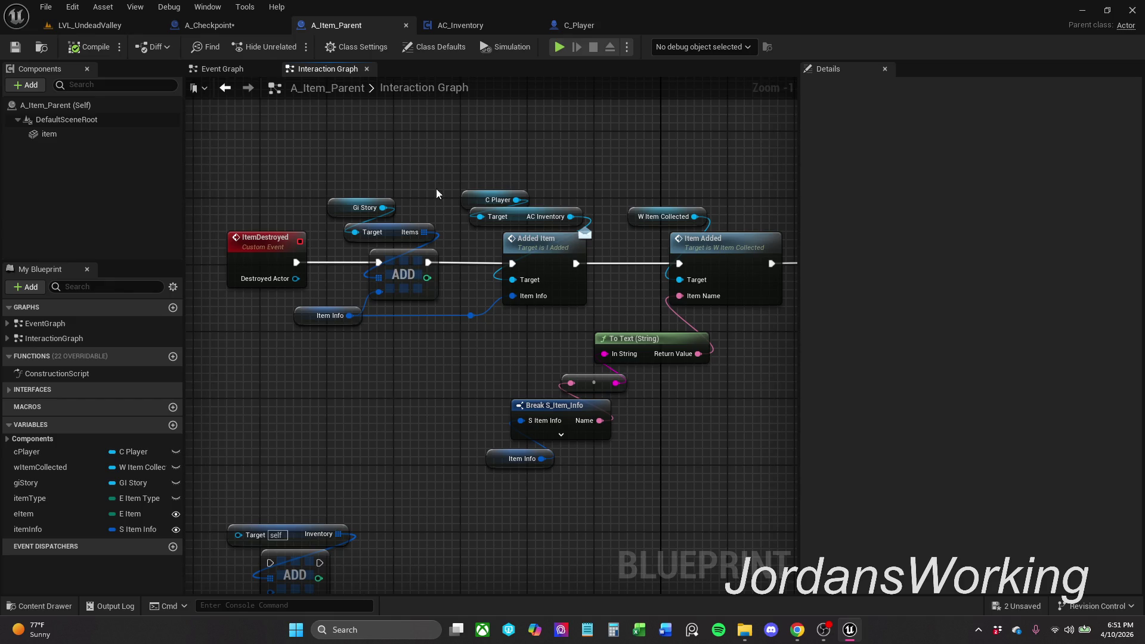
left_click(417, 232)
left_click(414, 190)
Step: Pan to the ItemDestroyed chain feeding ADD, Added Item and Item Added, then deselect
mouse_move(342, 139)
left_mouse_down()
mouse_move(384, 496)
mouse_move(348, 577)
mouse_move(348, 564)
left_mouse_up()
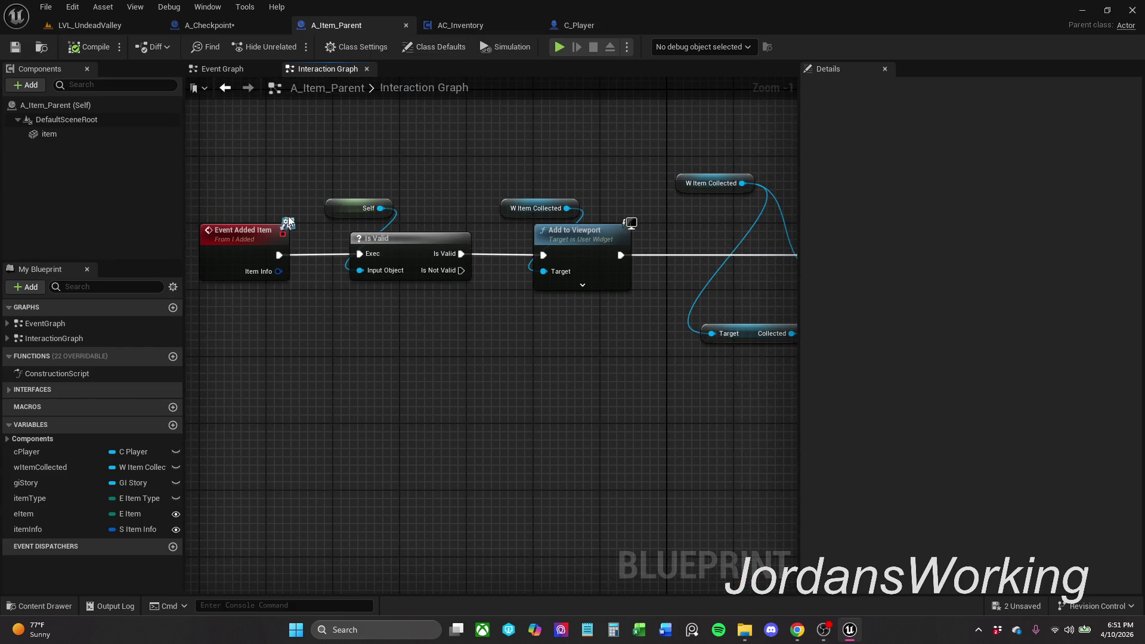
mouse_move(463, 394)
left_mouse_down()
mouse_move(416, 414)
mouse_move(517, 222)
left_mouse_up()
left_click_drag(415, 293, 420, 169)
mouse_move(244, 186)
left_mouse_down()
mouse_move(329, 274)
mouse_move(358, 286)
left_mouse_up()
mouse_move(412, 335)
left_mouse_down()
mouse_move(281, 377)
mouse_move(350, 299)
left_mouse_up()
left_click(351, 391)
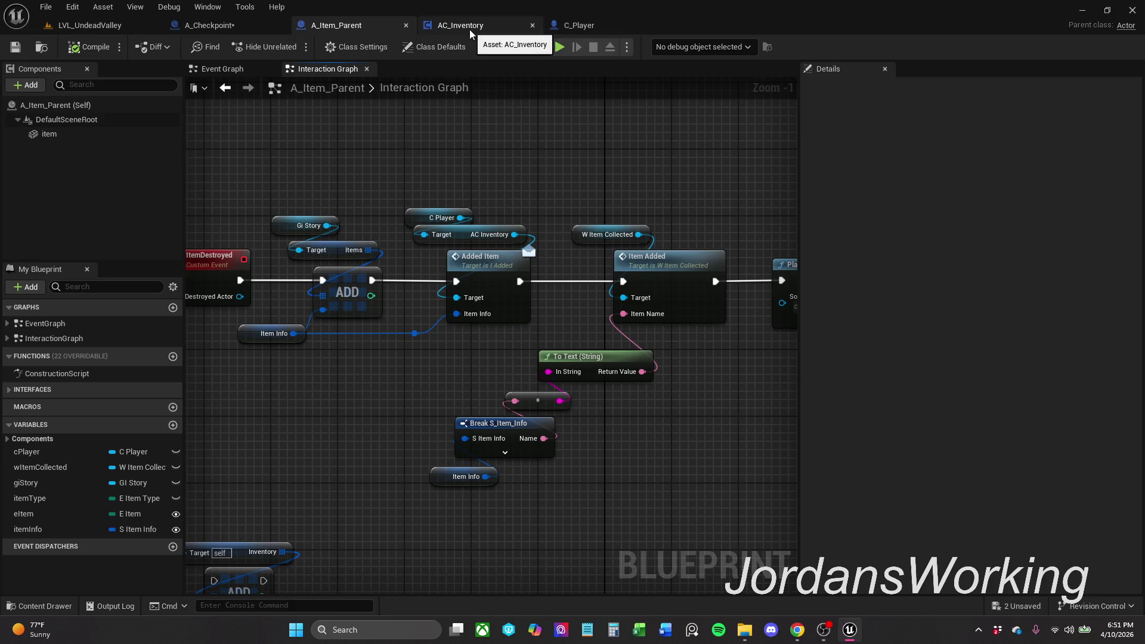
Step: Flip through A_Checkpoint and AC_Inventory graphs, checking the inventory variable's default value
left_click(223, 28)
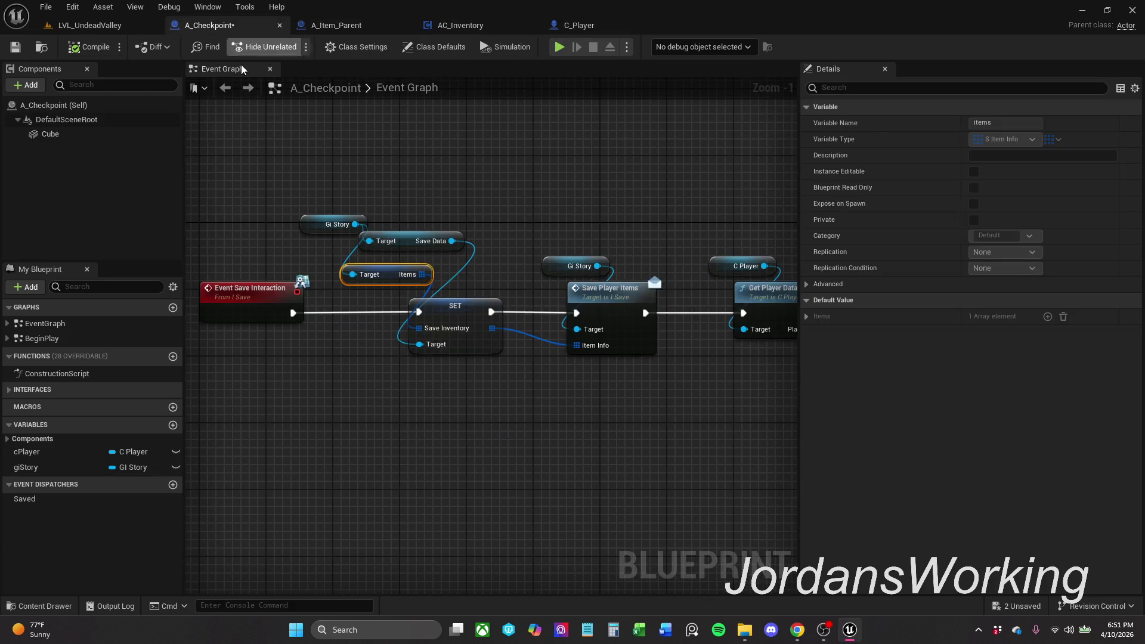
left_click(344, 26)
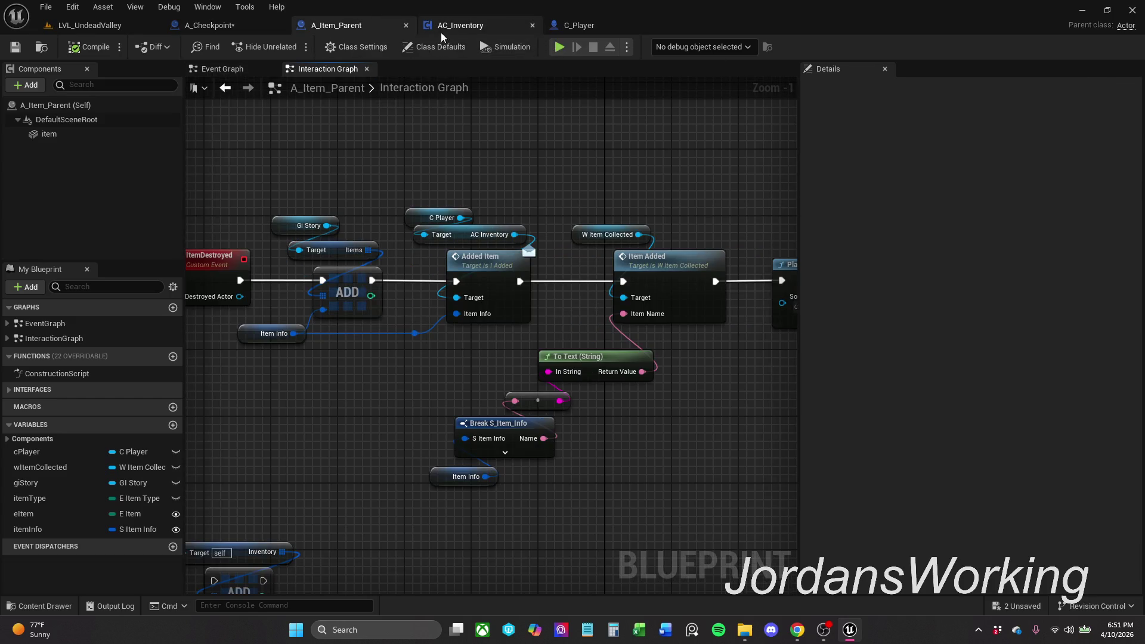
left_click(471, 25)
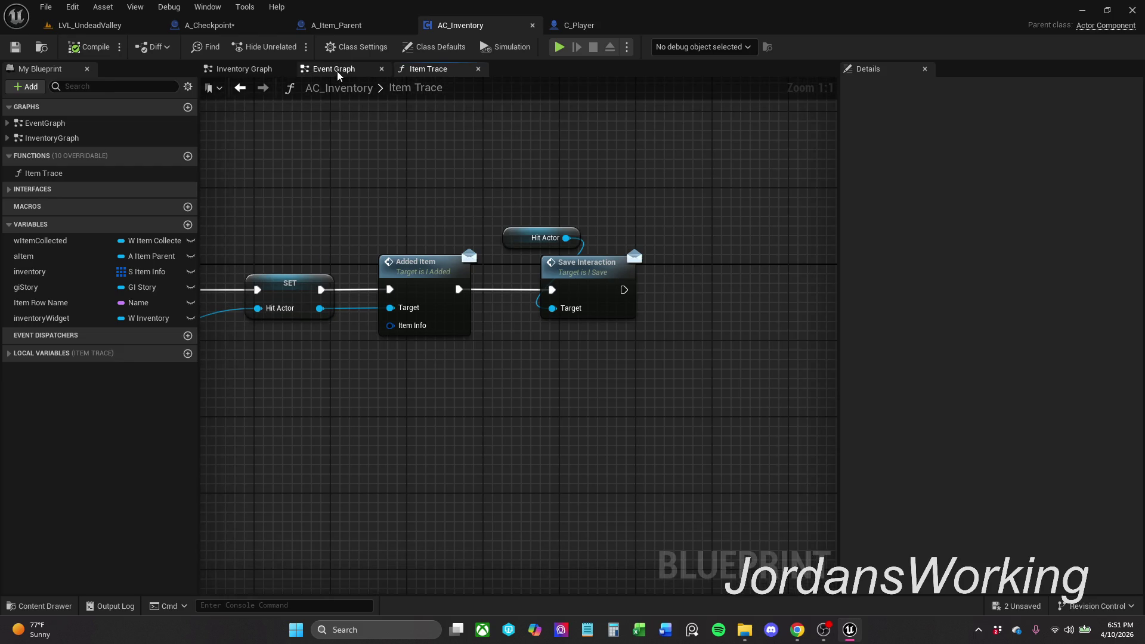
left_click(338, 70)
left_click(250, 69)
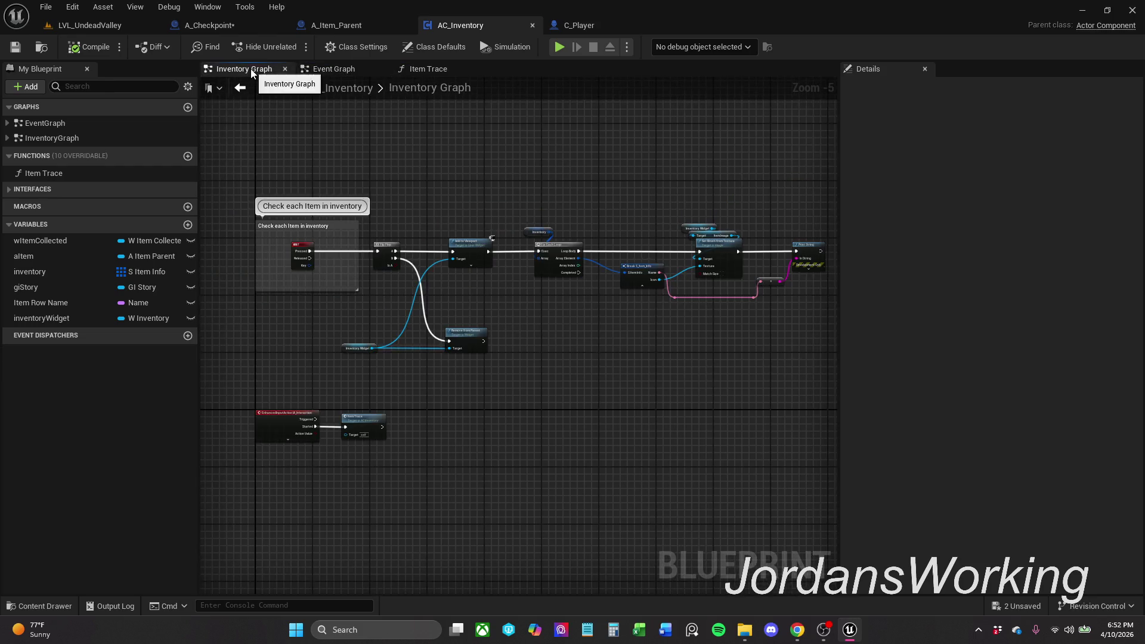
left_click(332, 69)
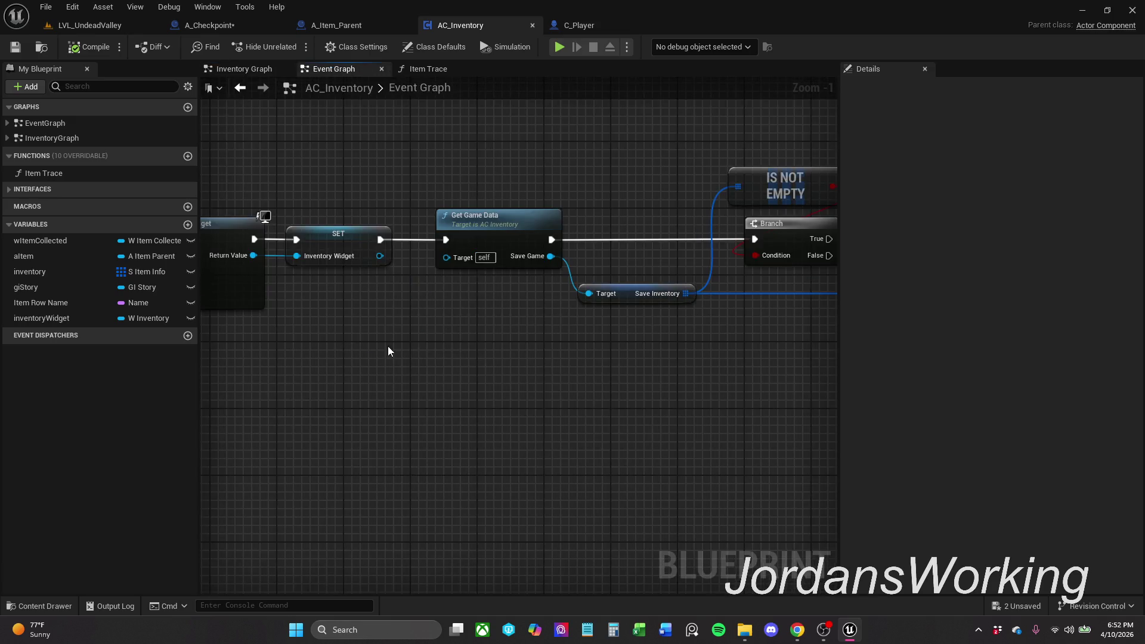
scroll(388, 346, "down", 4)
scroll(434, 353, "up", 5)
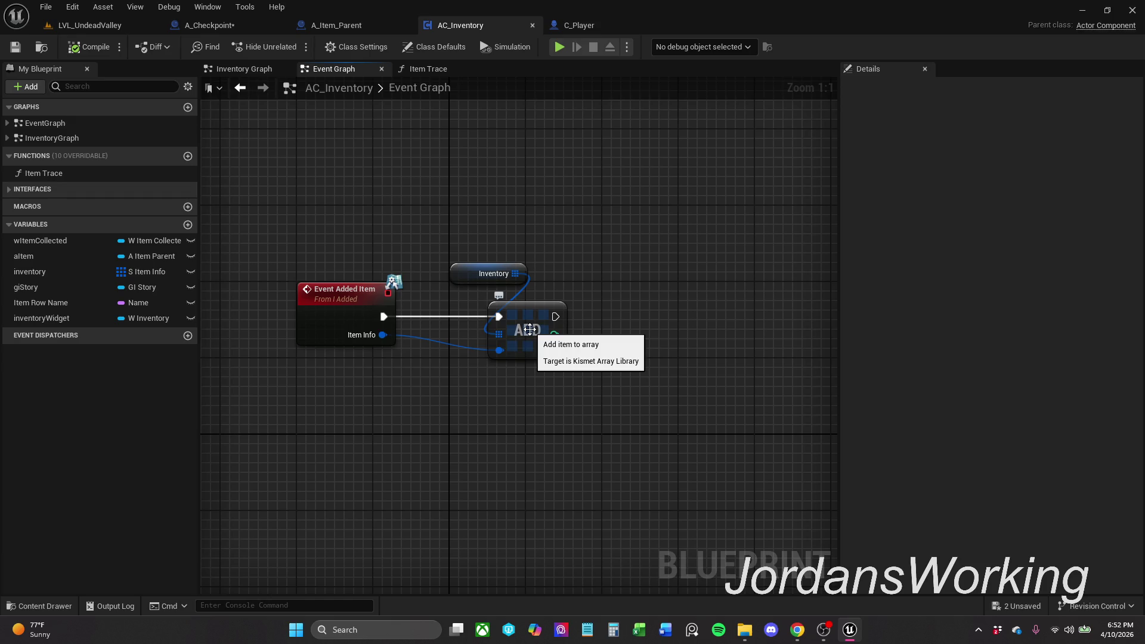
left_click(334, 23)
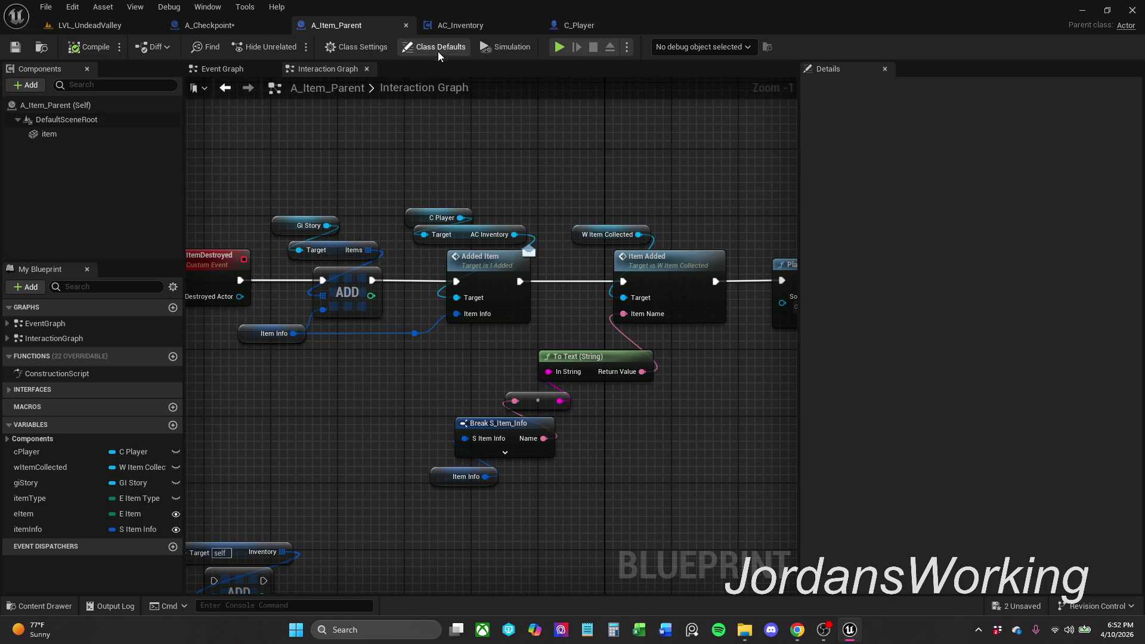
left_click(473, 24)
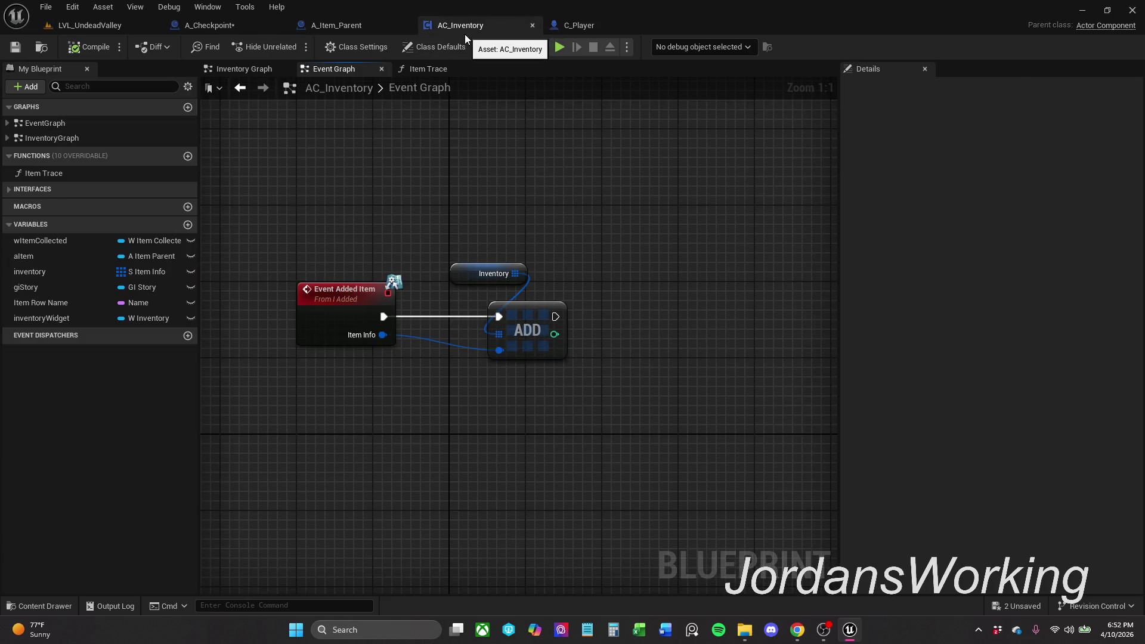
left_click(451, 282)
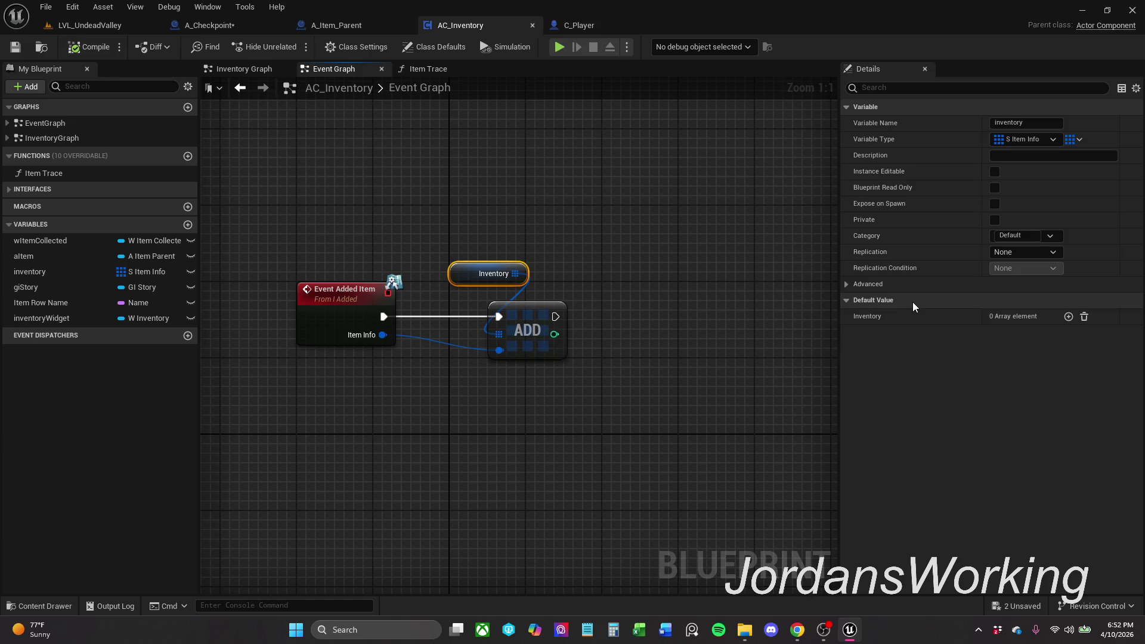
Step: Confirm A_Item_Parent's items default still holds one element, then locate GI_Story in the Content Drawer
left_click(339, 25)
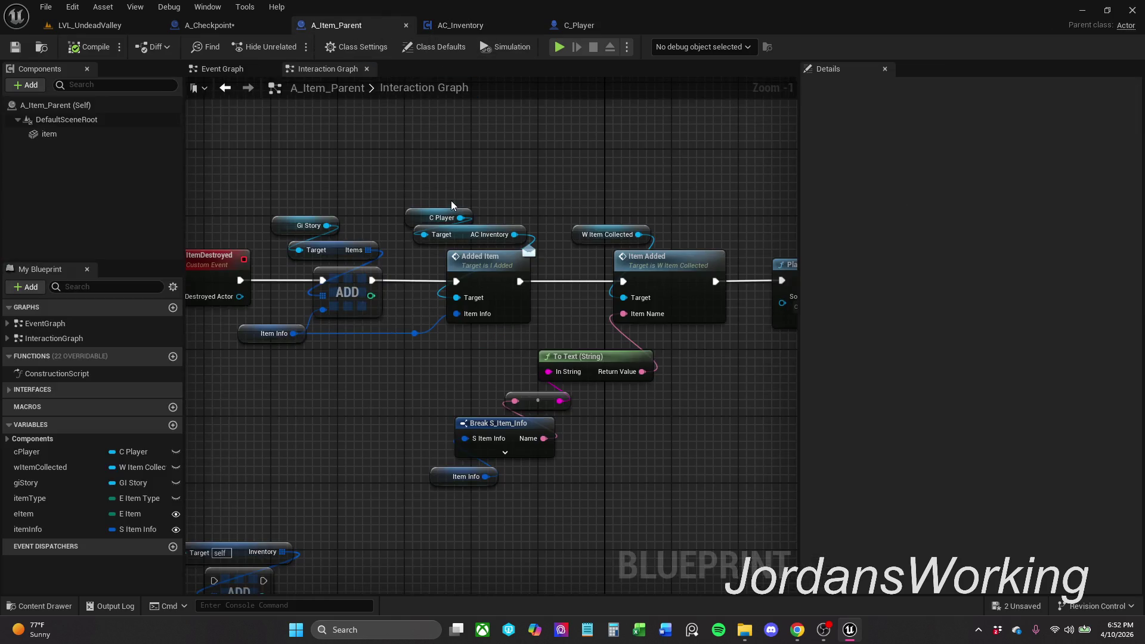
left_click(362, 247)
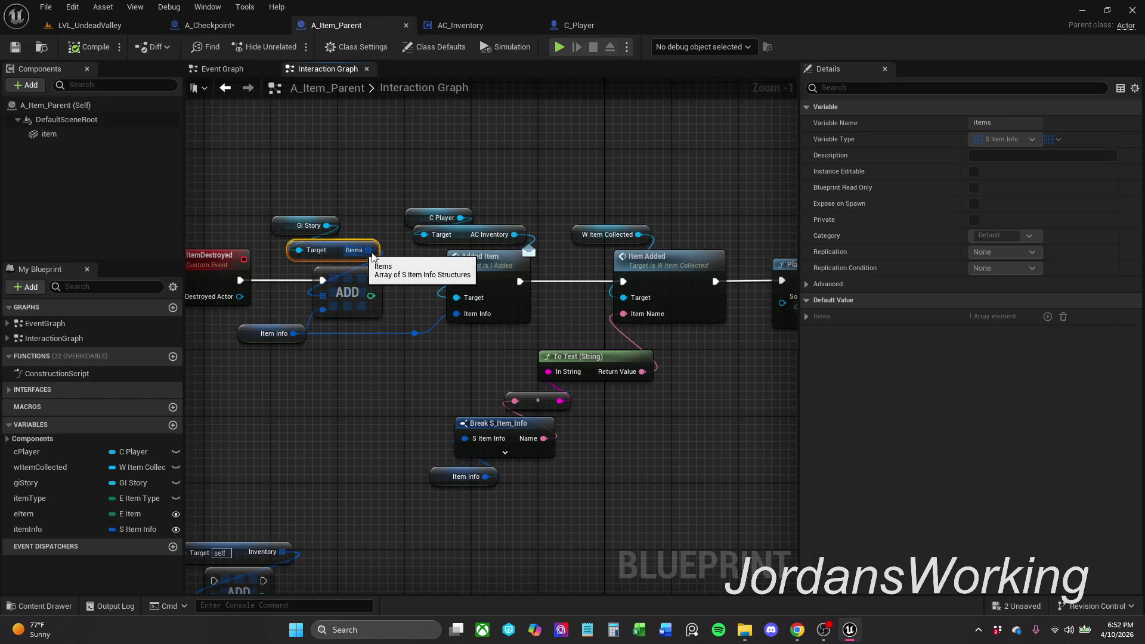
left_click(806, 317)
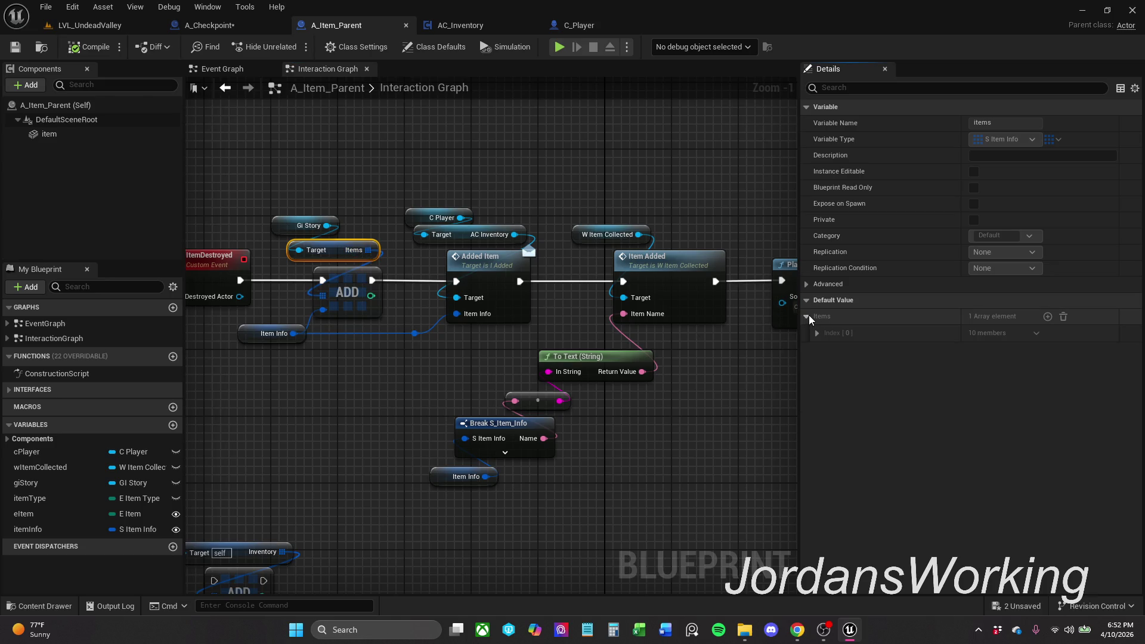
left_click(817, 334)
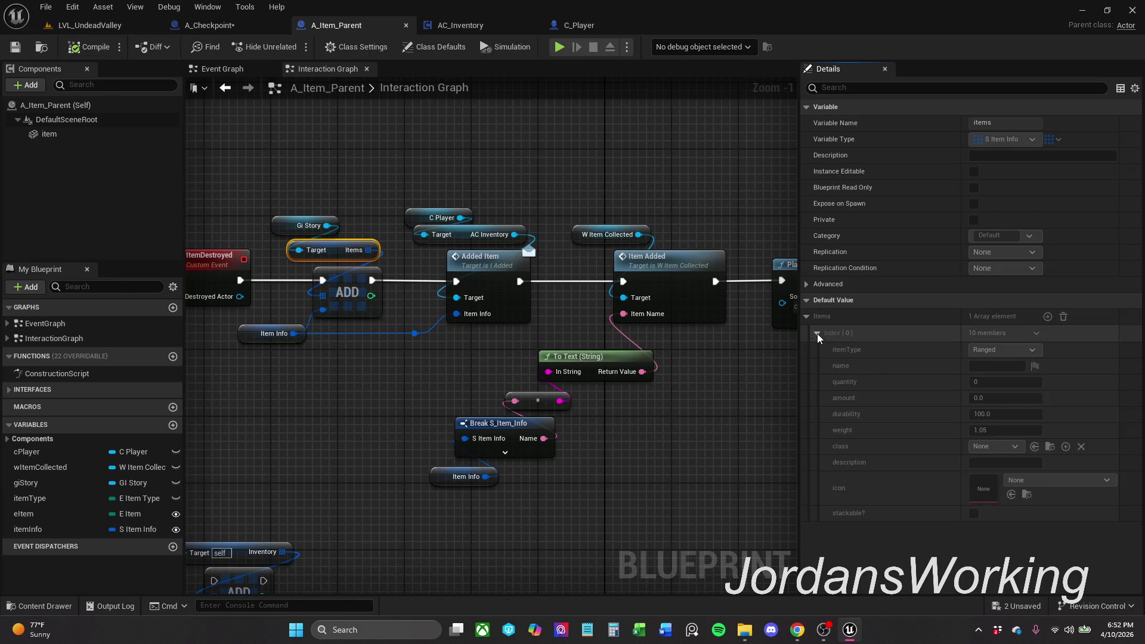
left_click(817, 334)
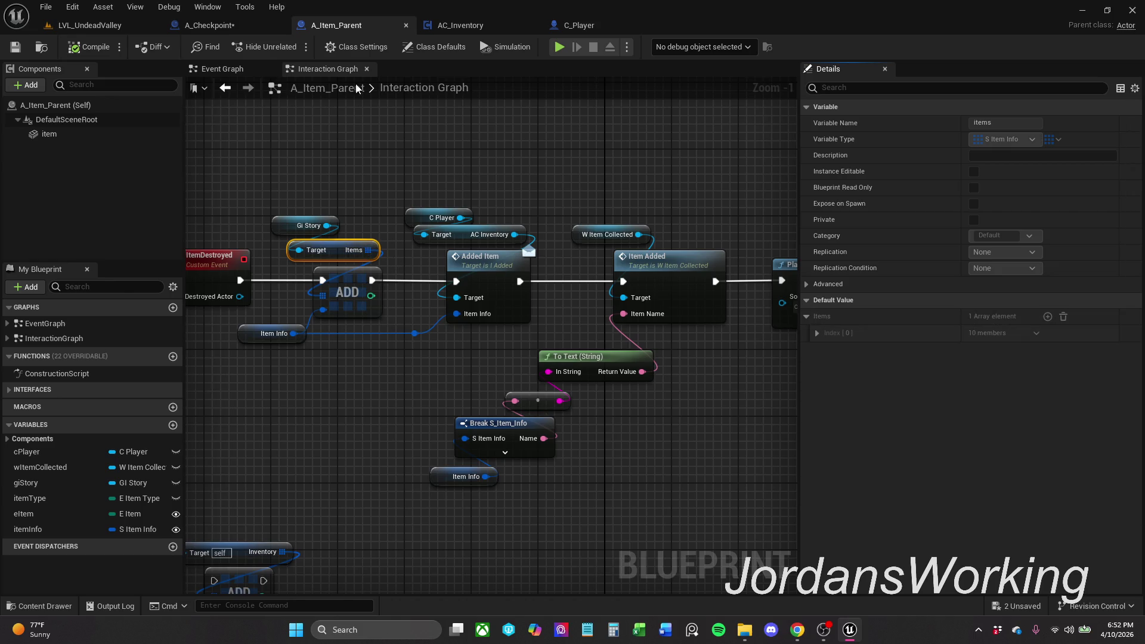
left_click(42, 606)
mouse_move(213, 521)
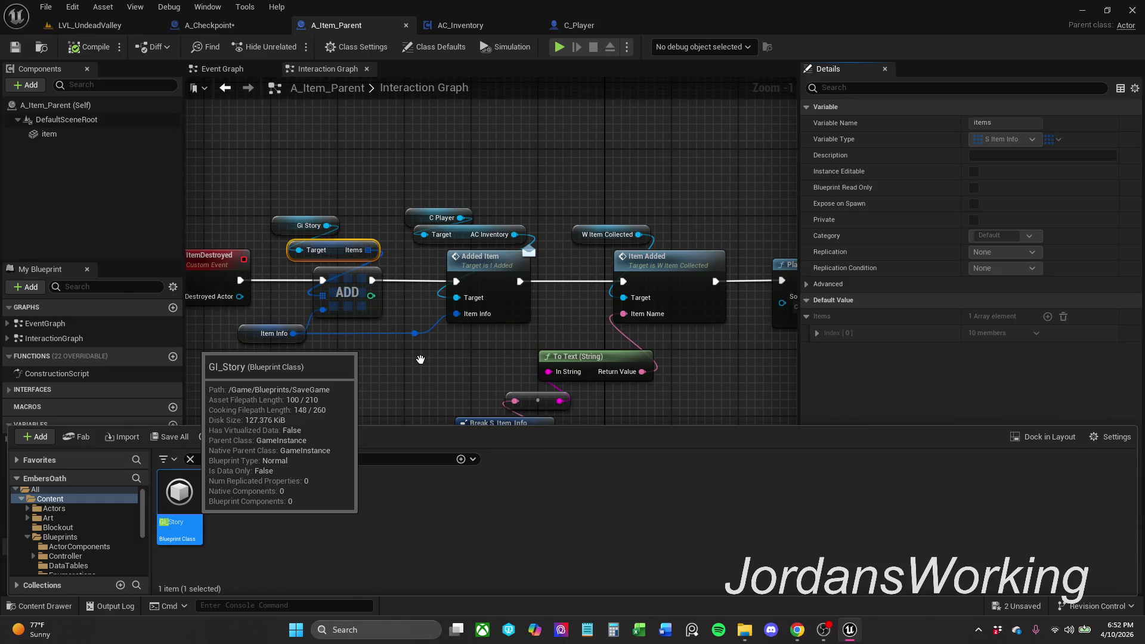
Step: Open GI_Story, empty its Items default to 0 elements, save, and close it
double_click(239, 504)
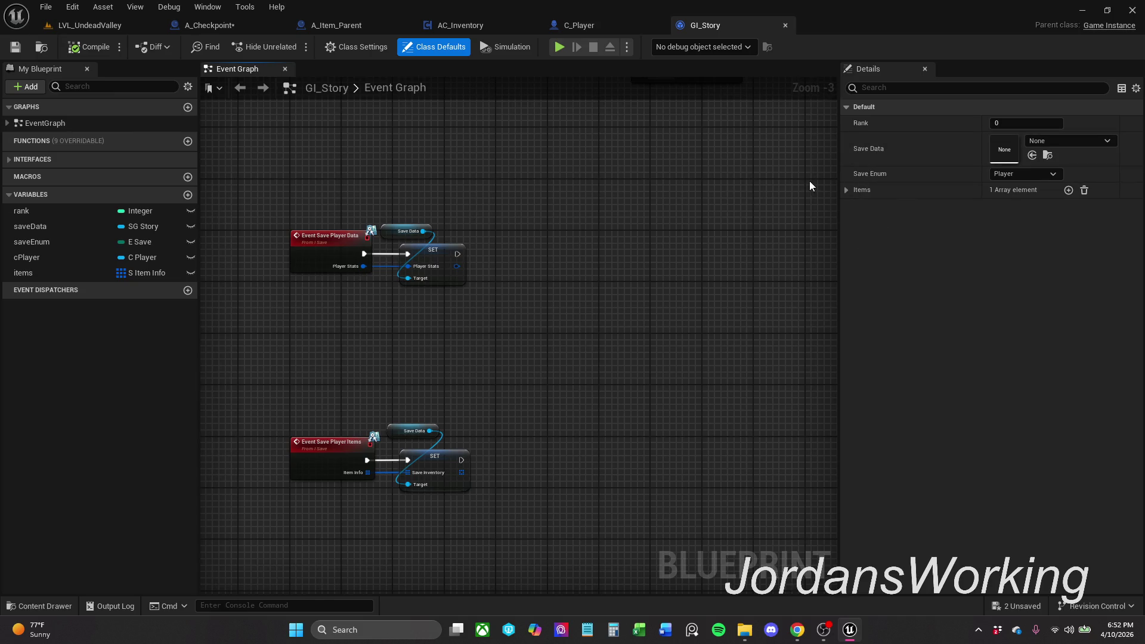
left_click(846, 190)
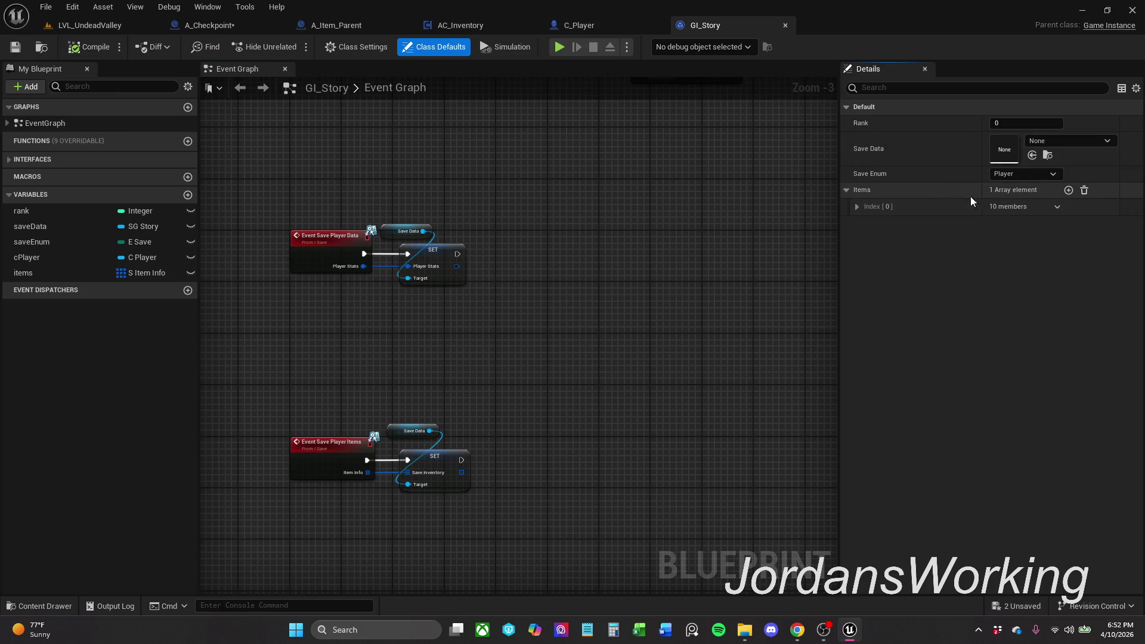
left_click(1085, 192)
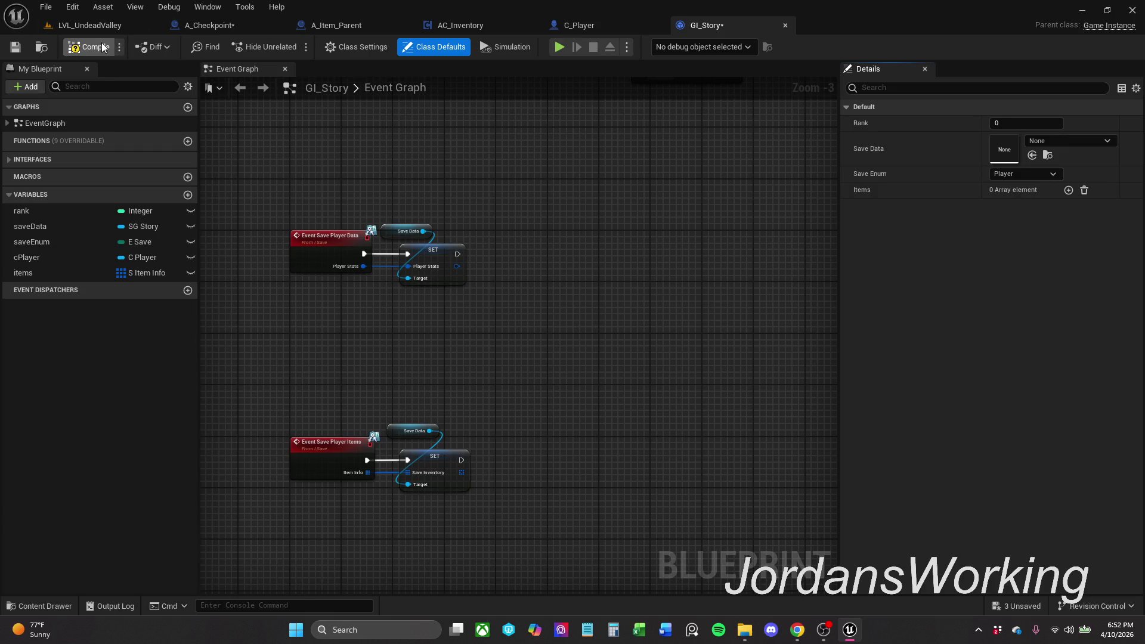
left_click(15, 48)
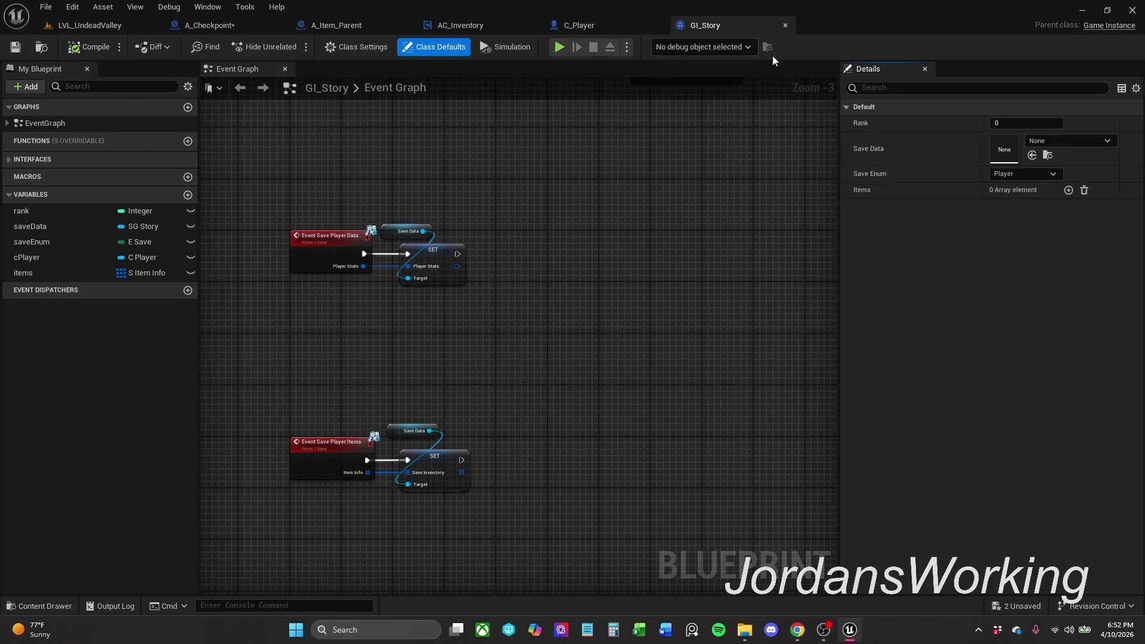
left_click(785, 25)
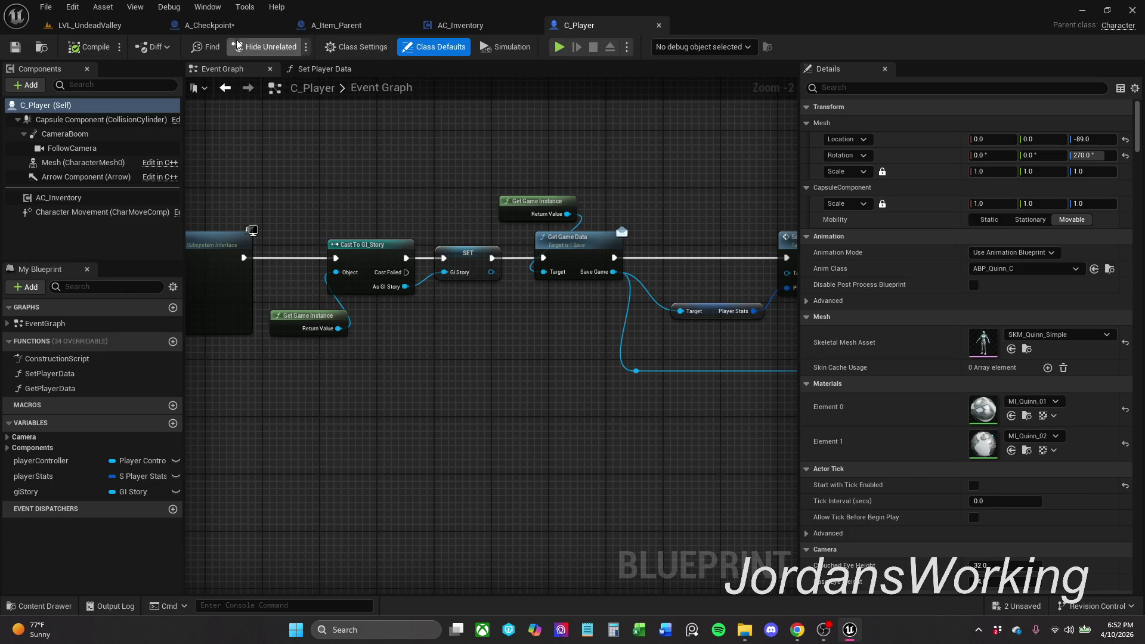
Step: Cycle through LVL_UndeadValley, A_Checkpoint and AC_Inventory, ending on A_Item_Parent with 0-element items default
left_click(89, 25)
left_click(210, 25)
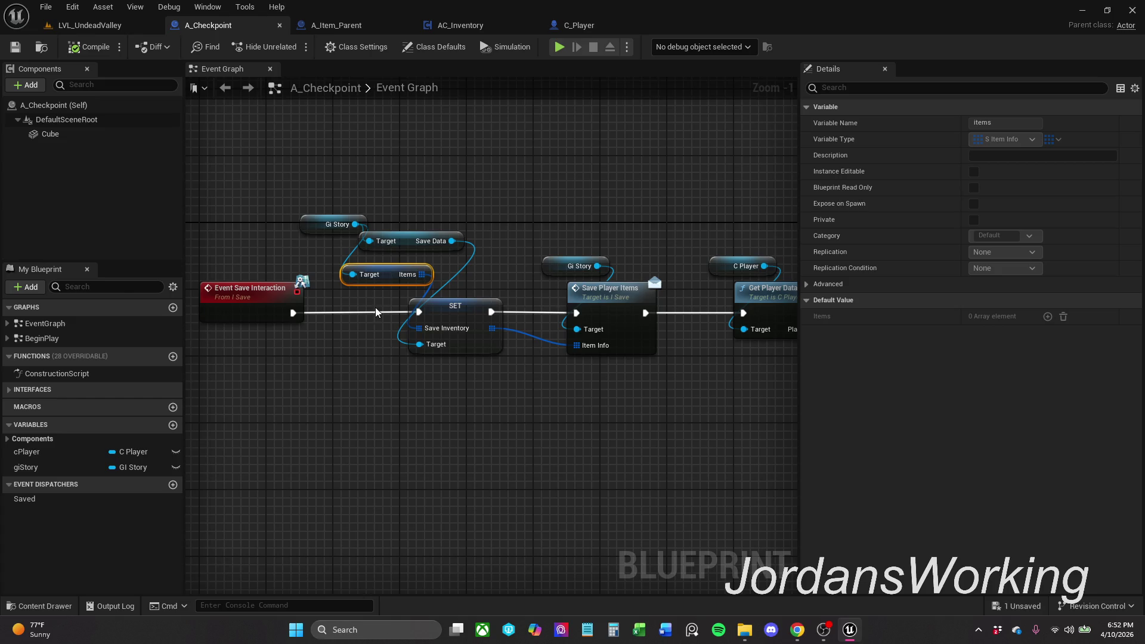
left_click(364, 22)
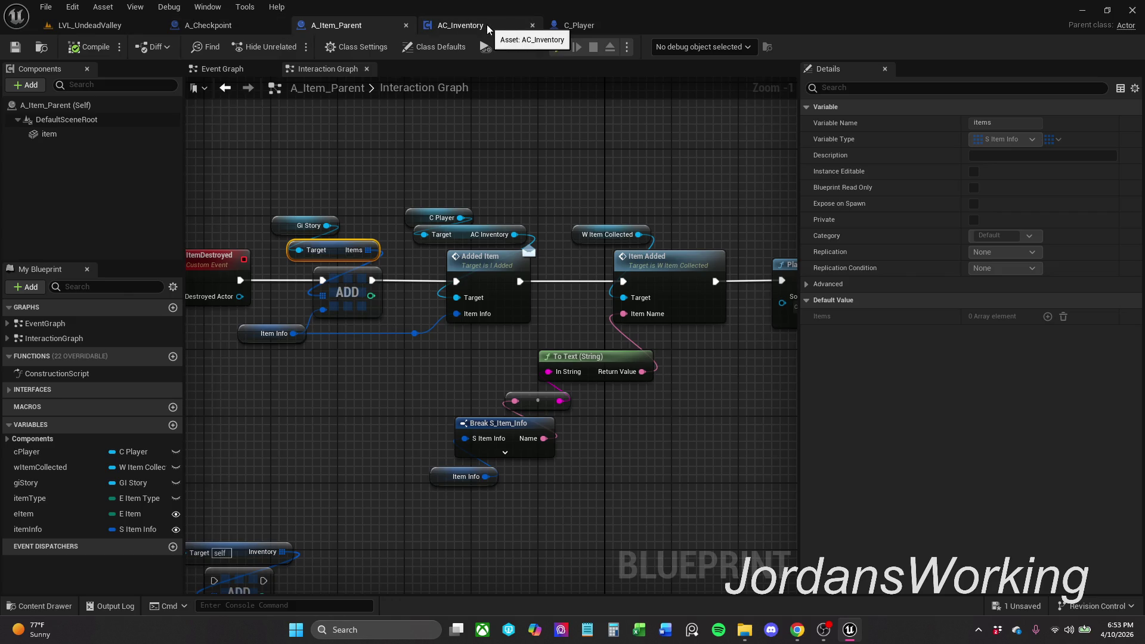
left_click(487, 26)
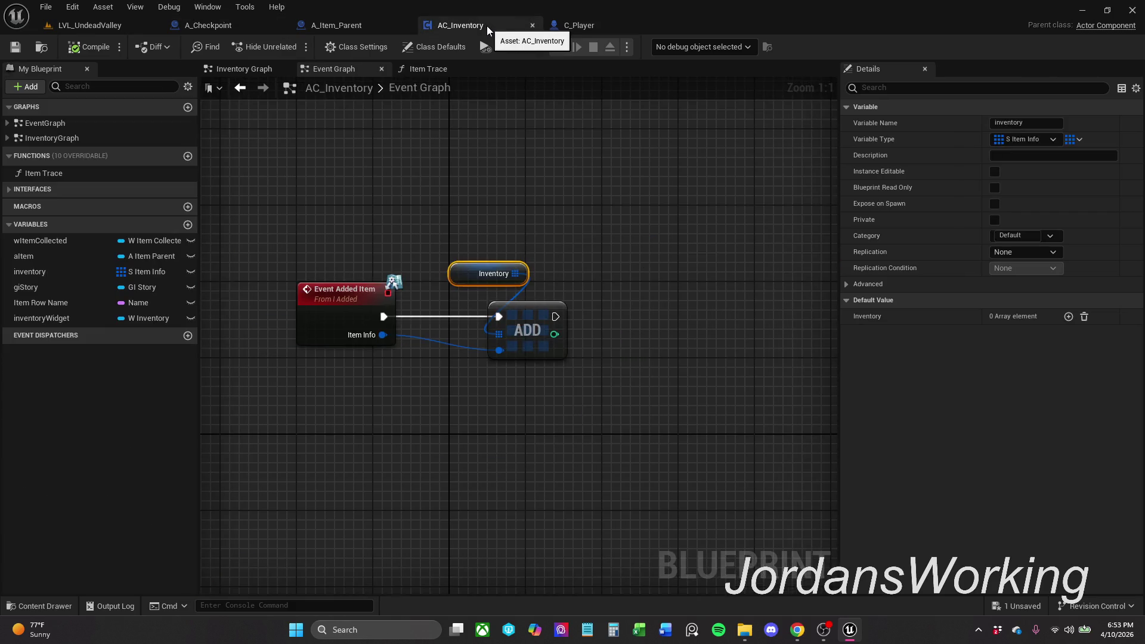
left_click(357, 23)
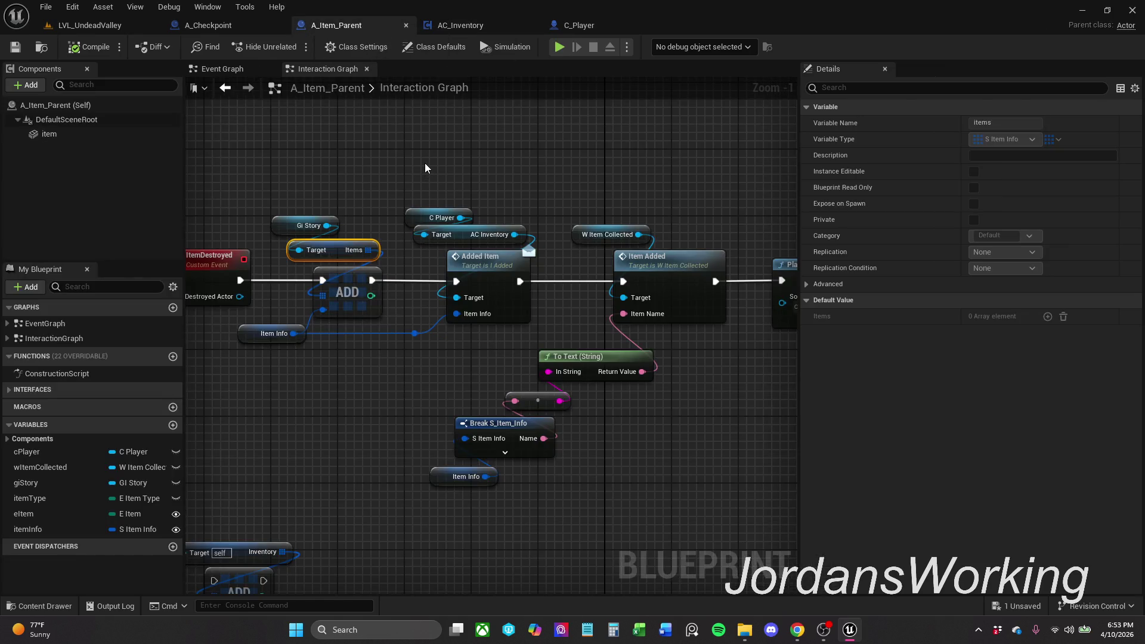
Step: Select Break S_Item_Info and Item Info and align them beneath the To Text (String) node
mouse_move(426, 163)
left_mouse_down()
mouse_move(488, 163)
mouse_move(435, 164)
left_mouse_up()
scroll(435, 164, "down", 1)
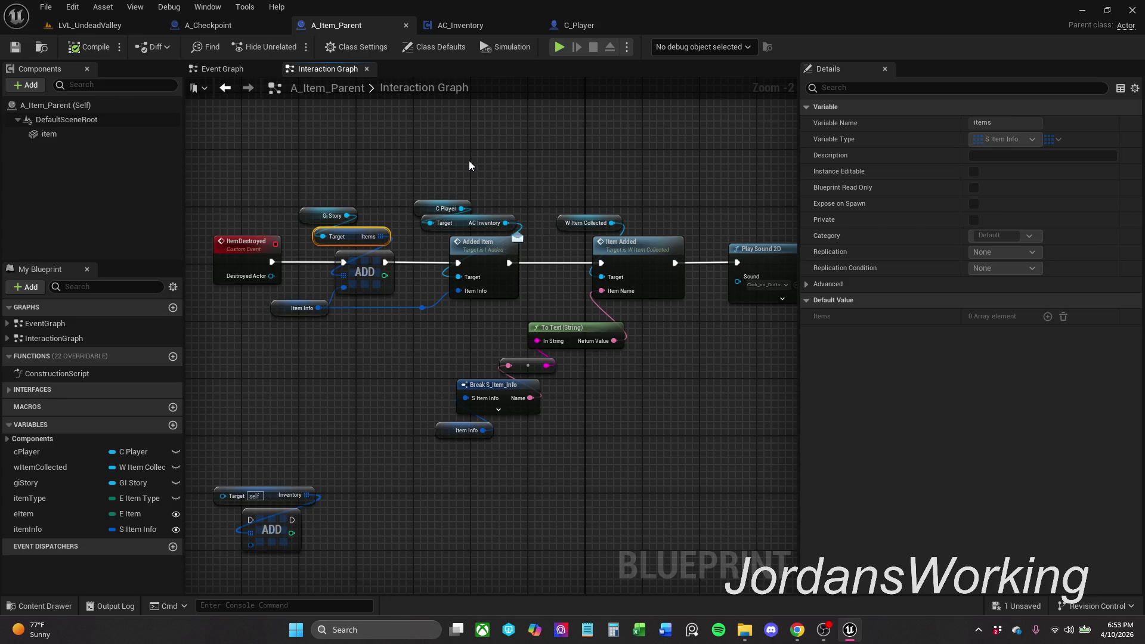
left_click_drag(509, 140, 385, 135)
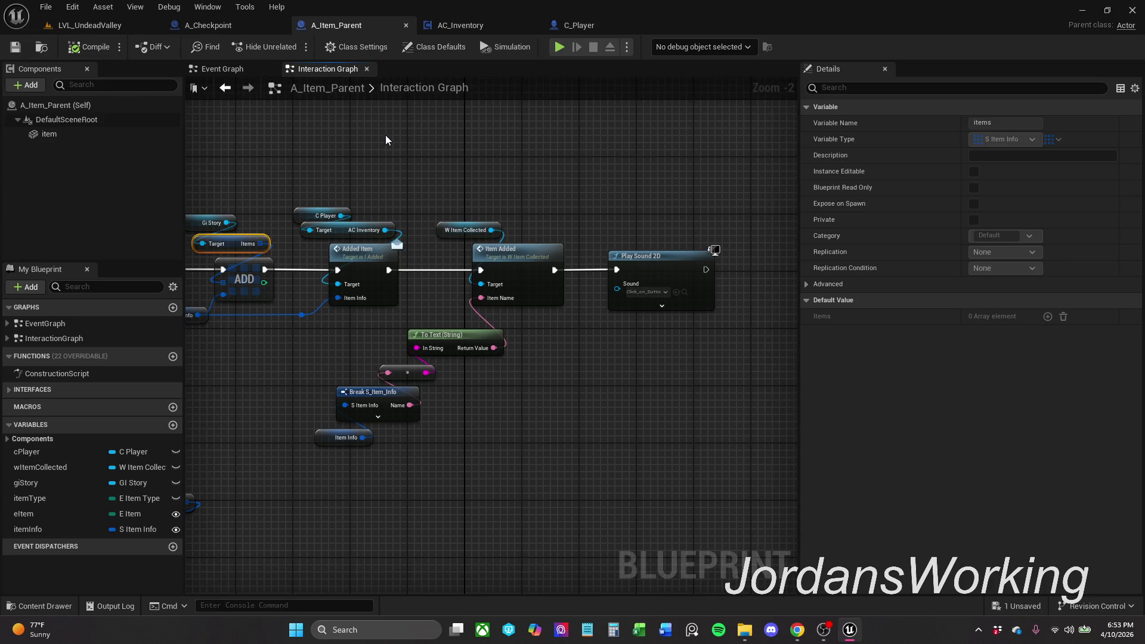
left_click_drag(315, 475, 451, 365)
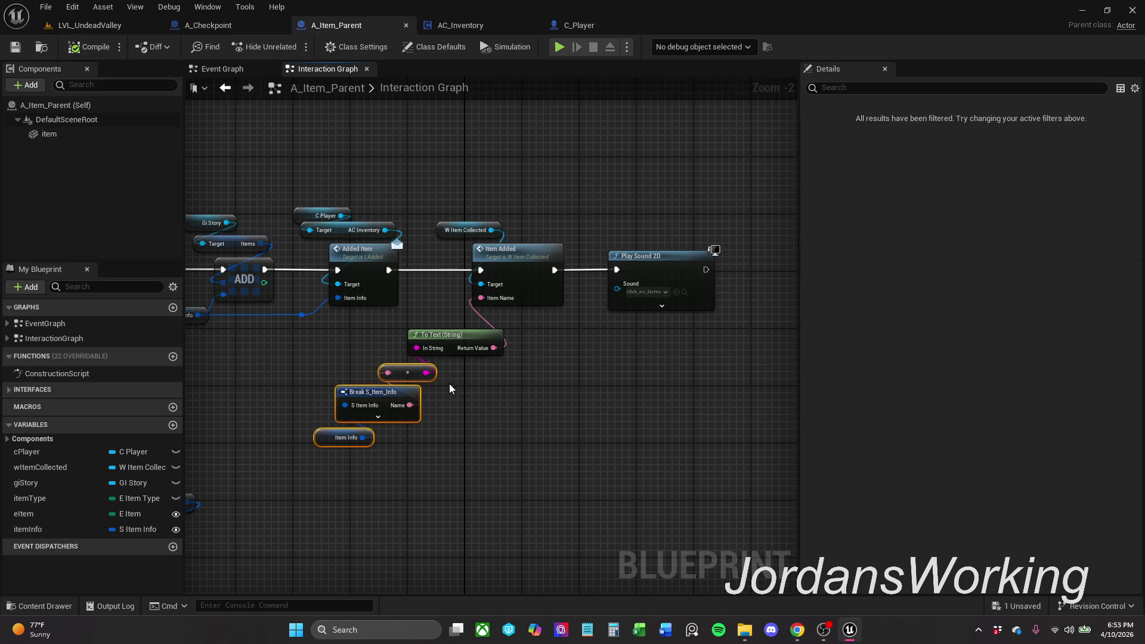
mouse_move(322, 518)
left_mouse_down()
mouse_move(312, 504)
mouse_move(428, 384)
mouse_move(416, 398)
left_mouse_up()
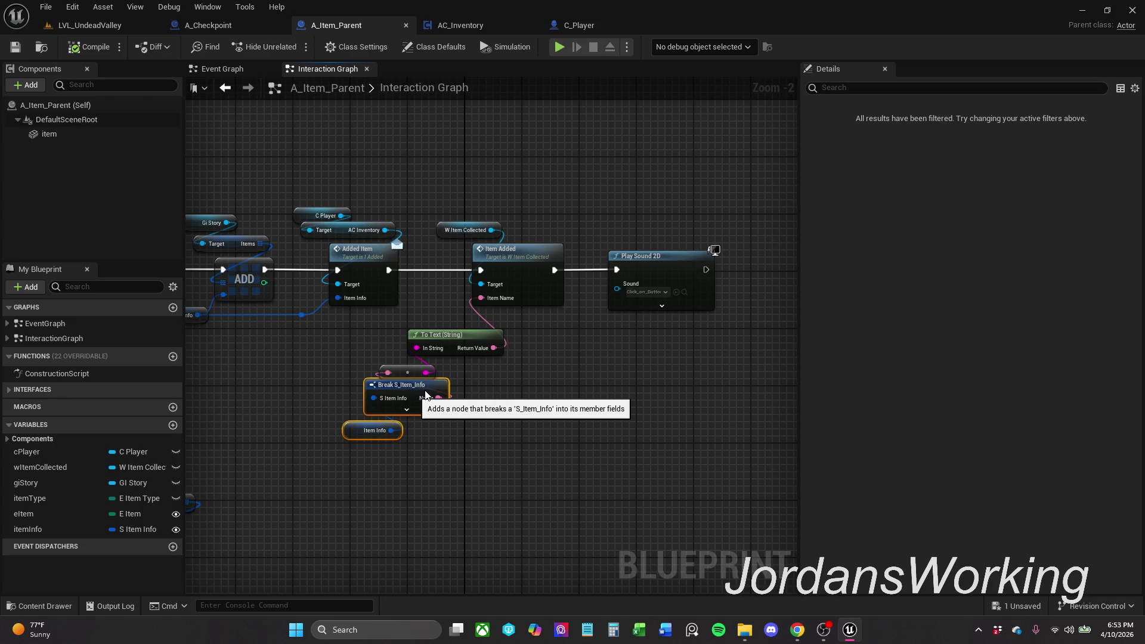
mouse_move(426, 394)
left_mouse_down()
mouse_move(411, 394)
mouse_move(434, 371)
left_mouse_up()
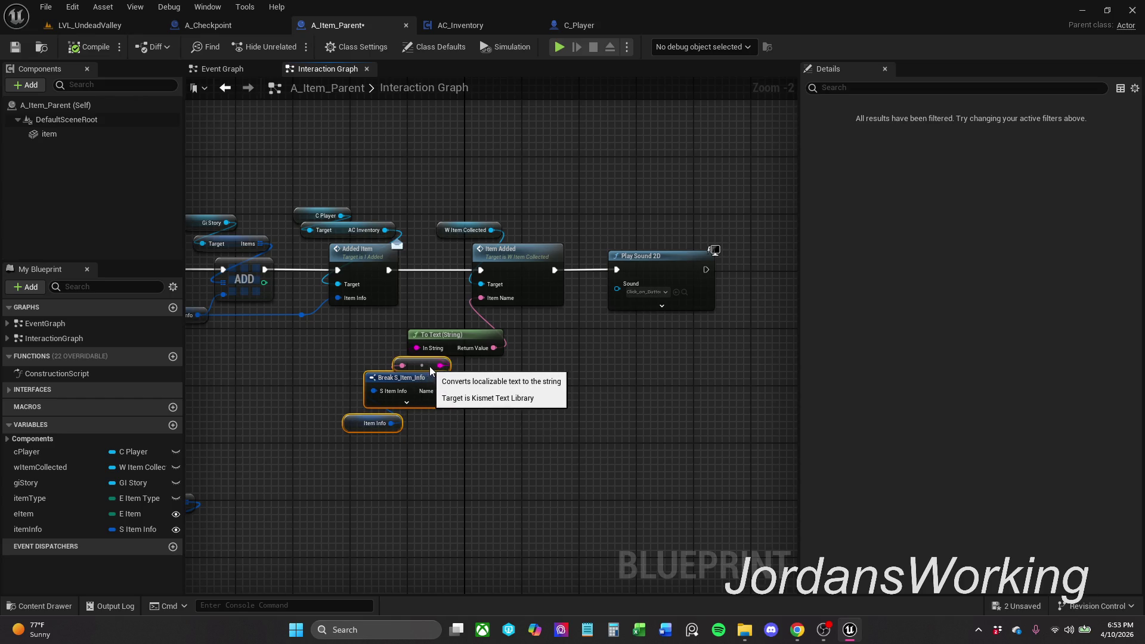